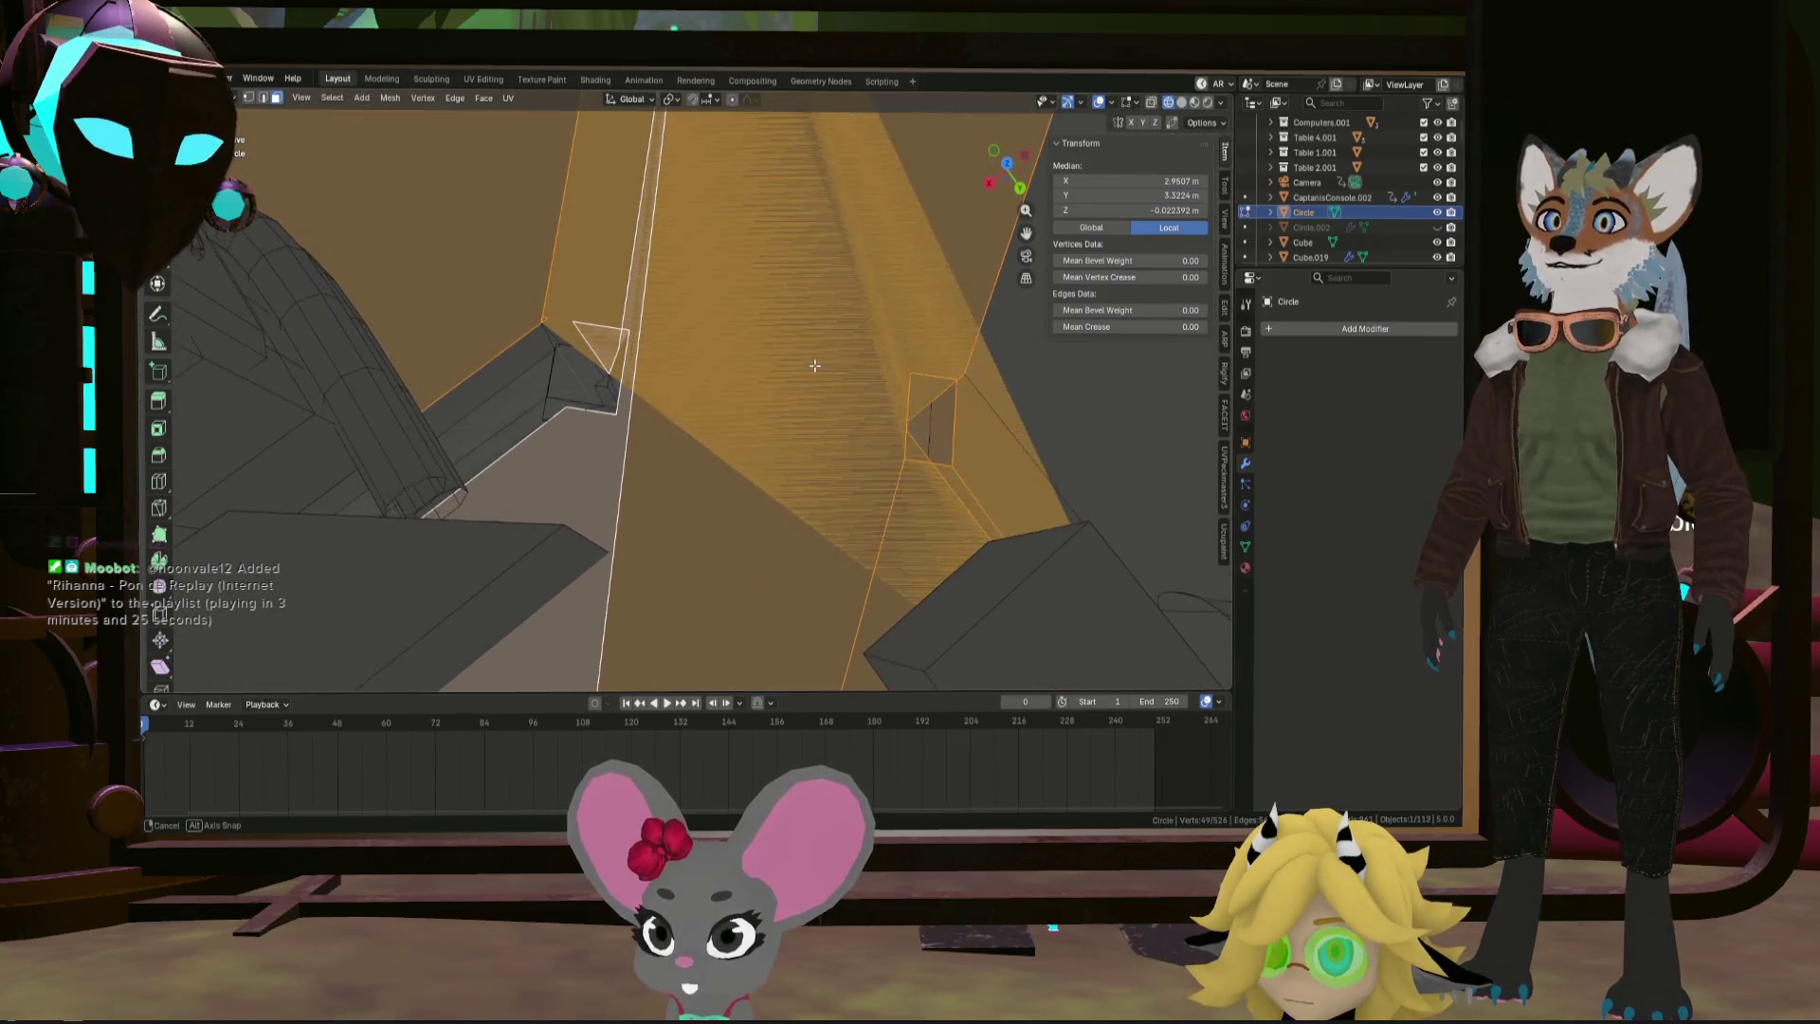
# Frame the ship and orbit low to view the central console and ring of chairs
pyautogui.press('KP_Decimal')
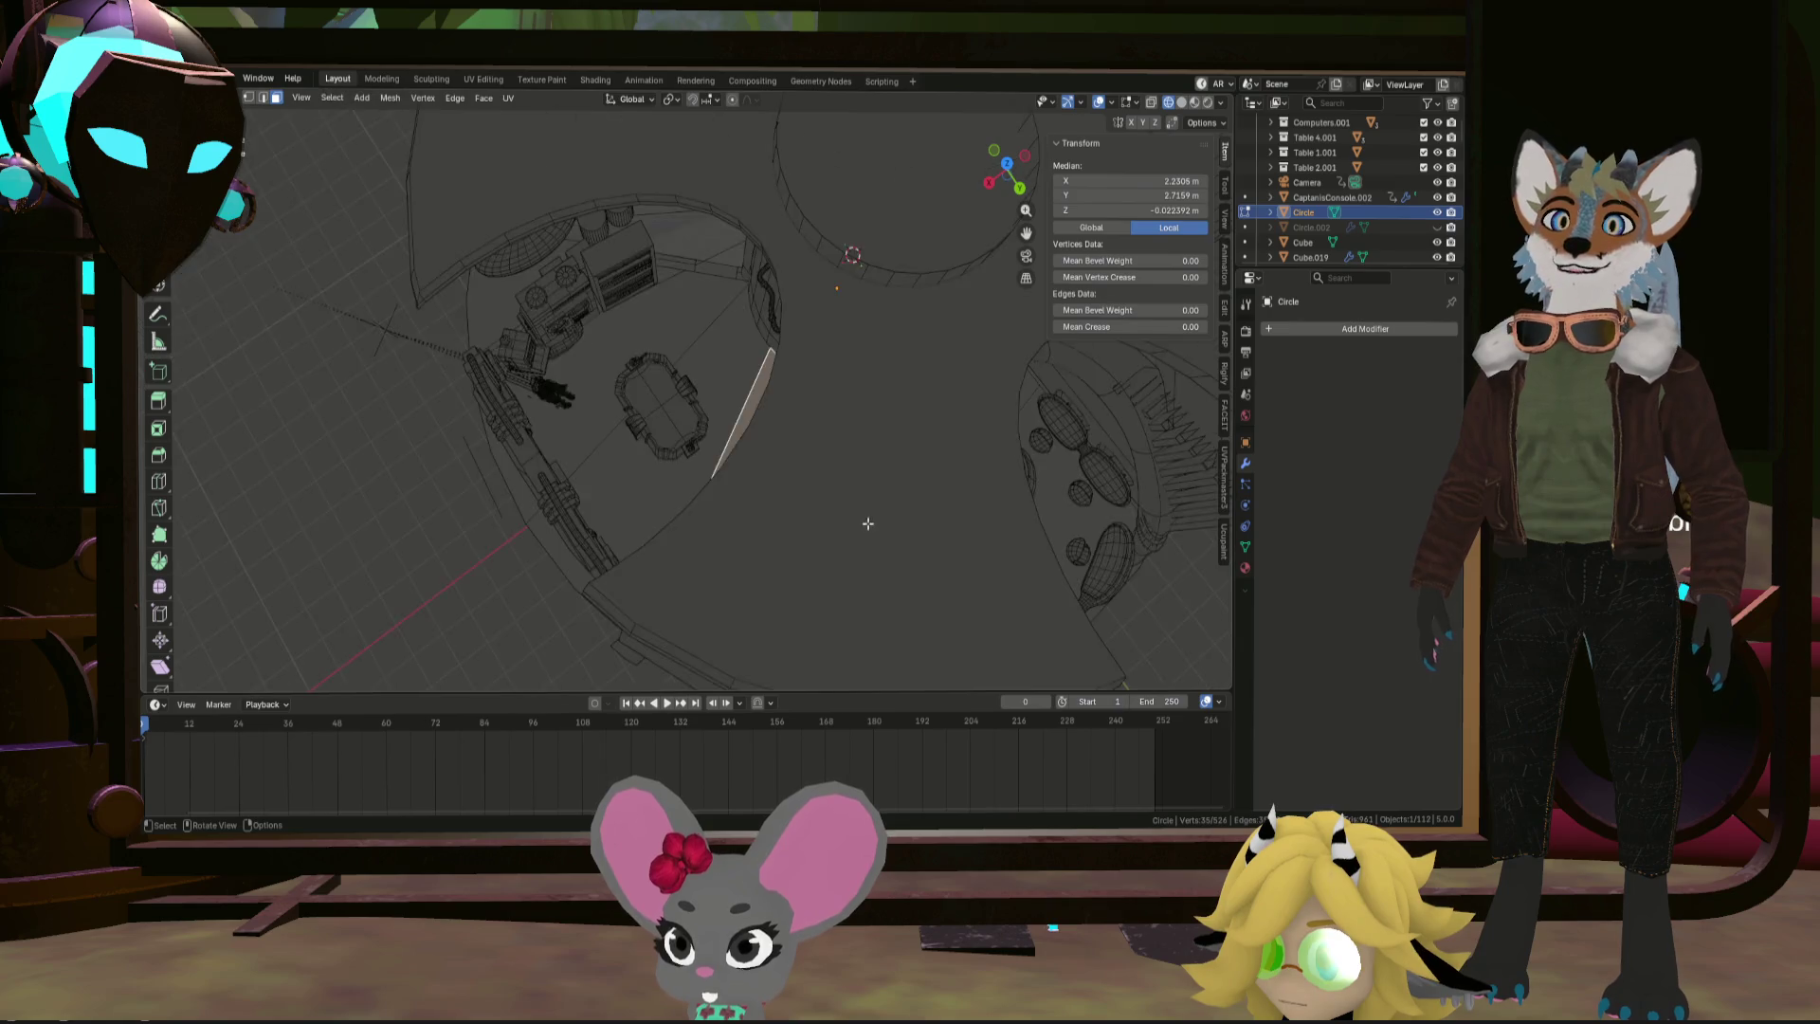
pyautogui.scroll(-5, 805, 503)
pyautogui.moveTo(759, 488); pyautogui.dragTo(731, 479, button='middle')
pyautogui.scroll(5, 731, 480)
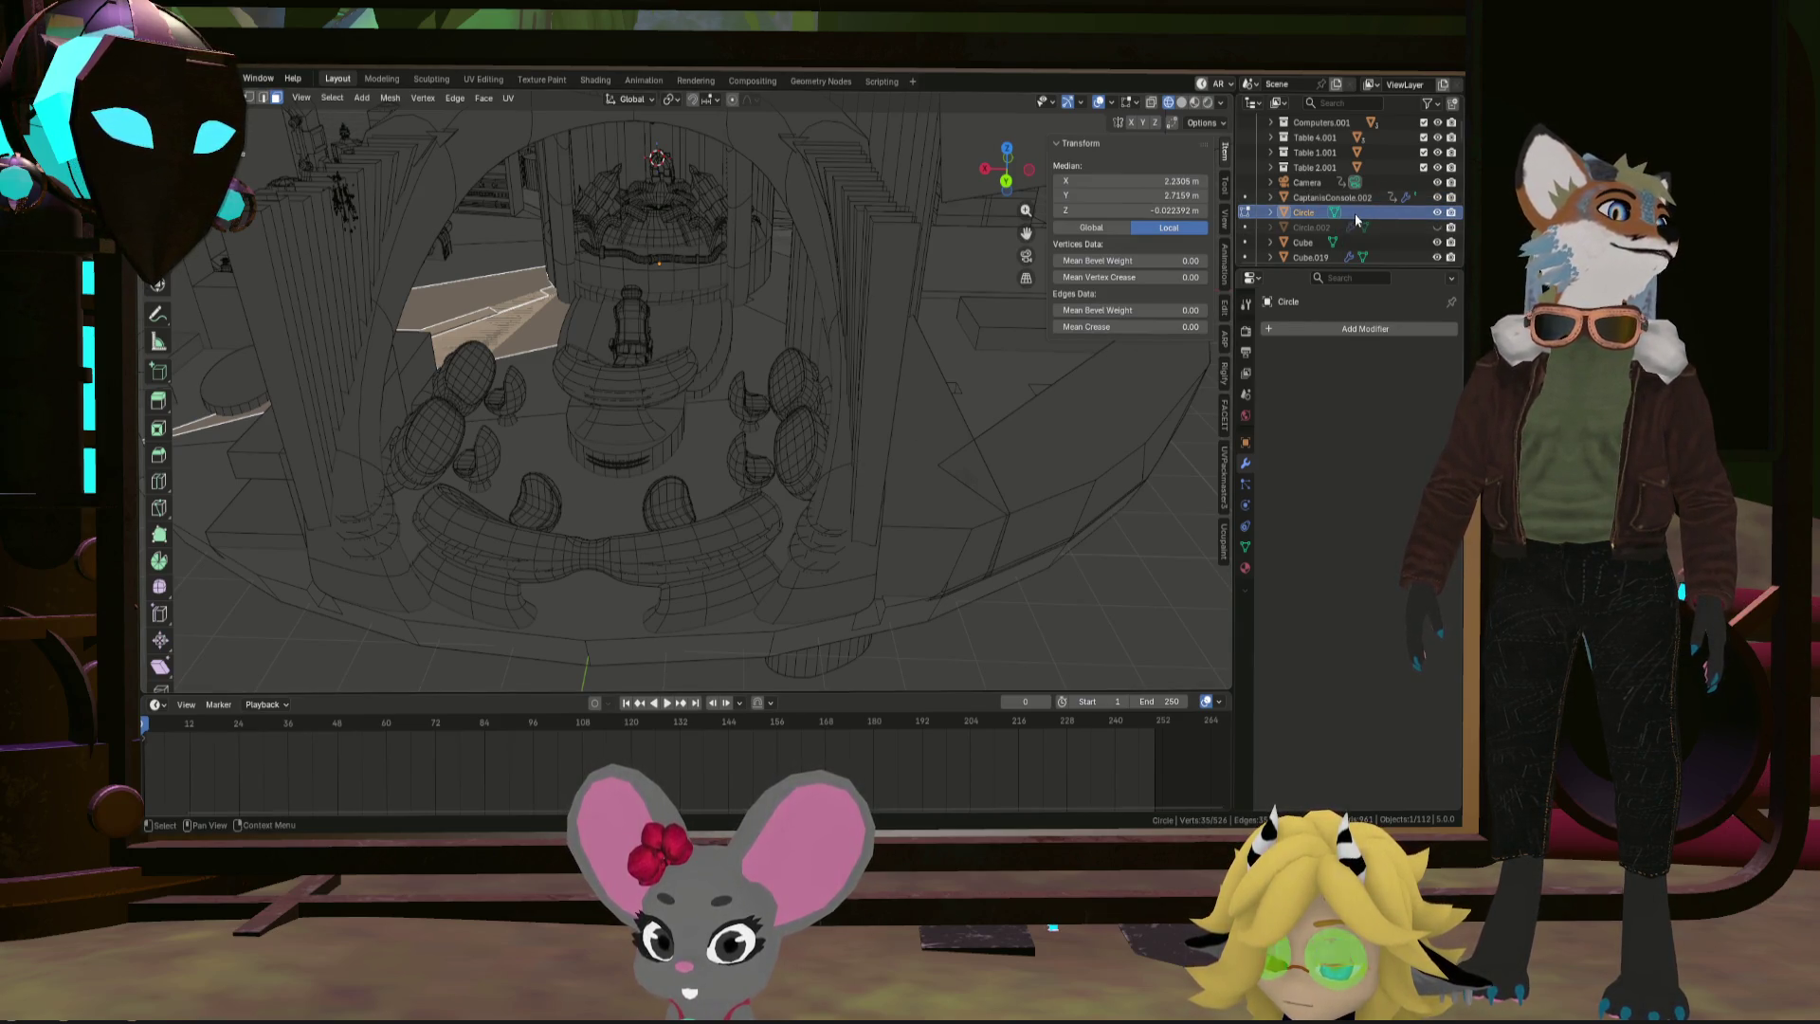
# Delete the Circle object, unhide Circle.002 and strip its Boolean.003–.005 modifiers
pyautogui.rightClick(1355, 213)
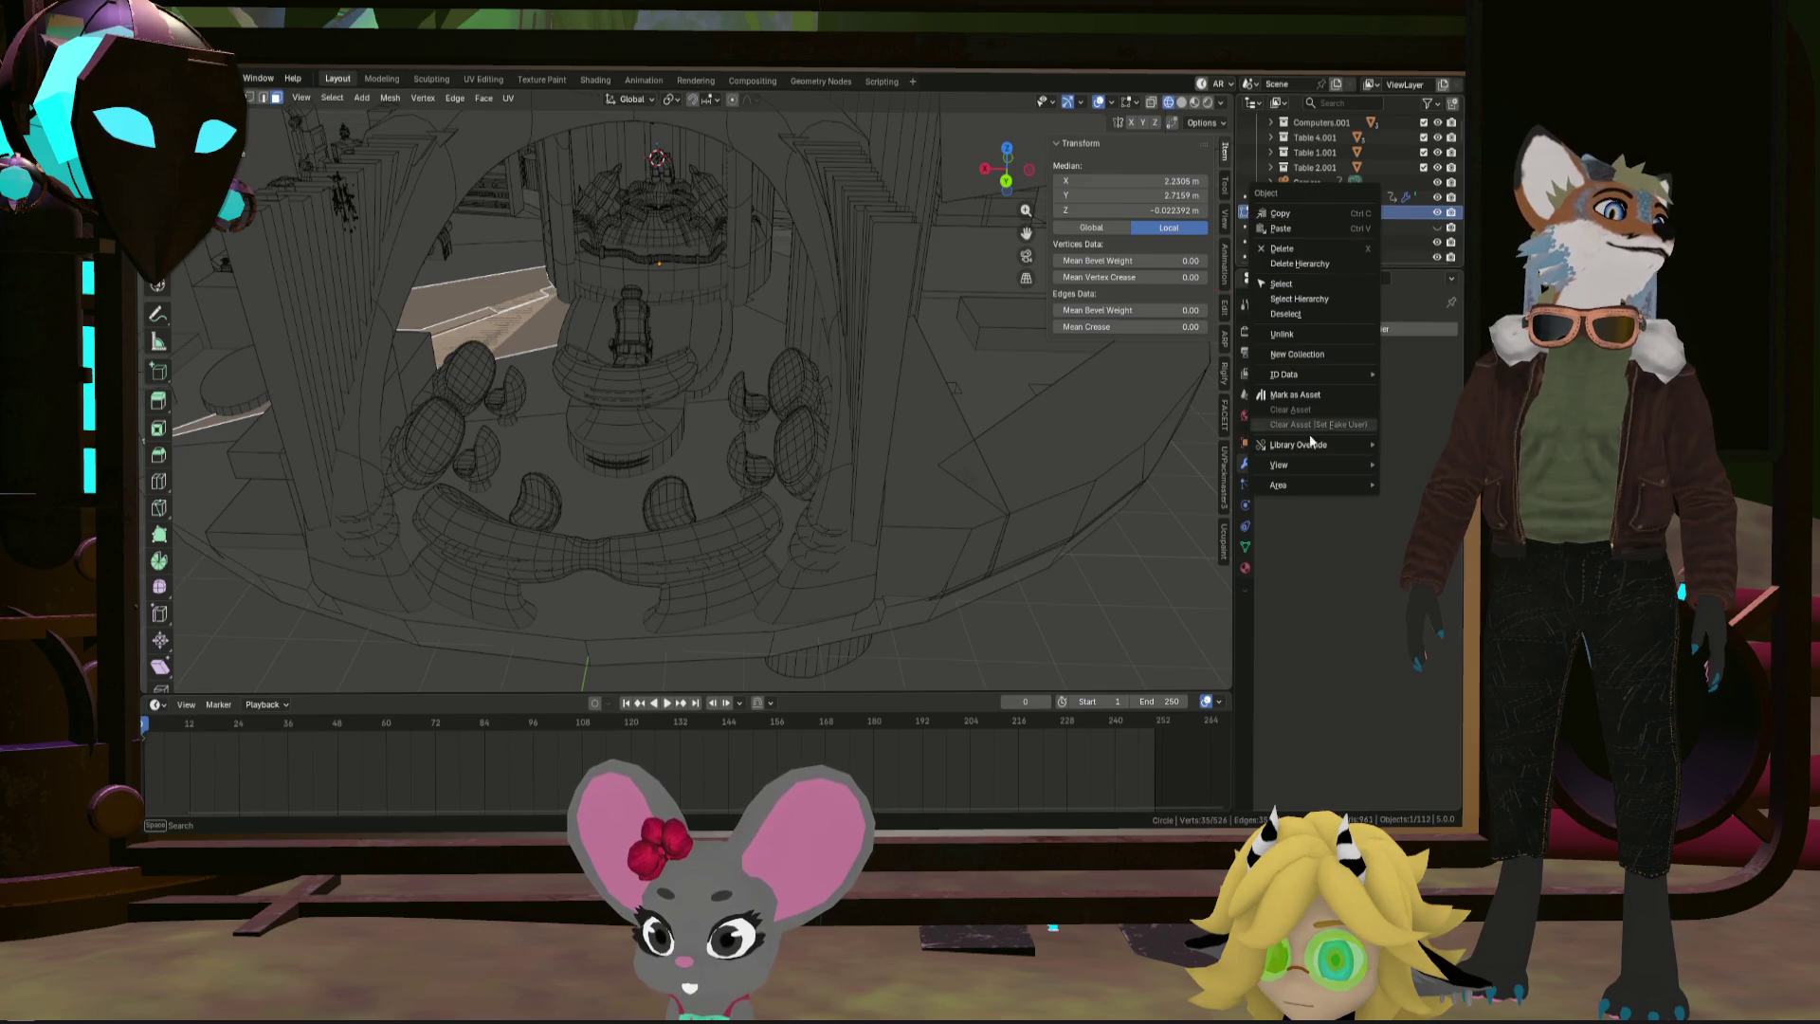
pyautogui.click(1299, 250)
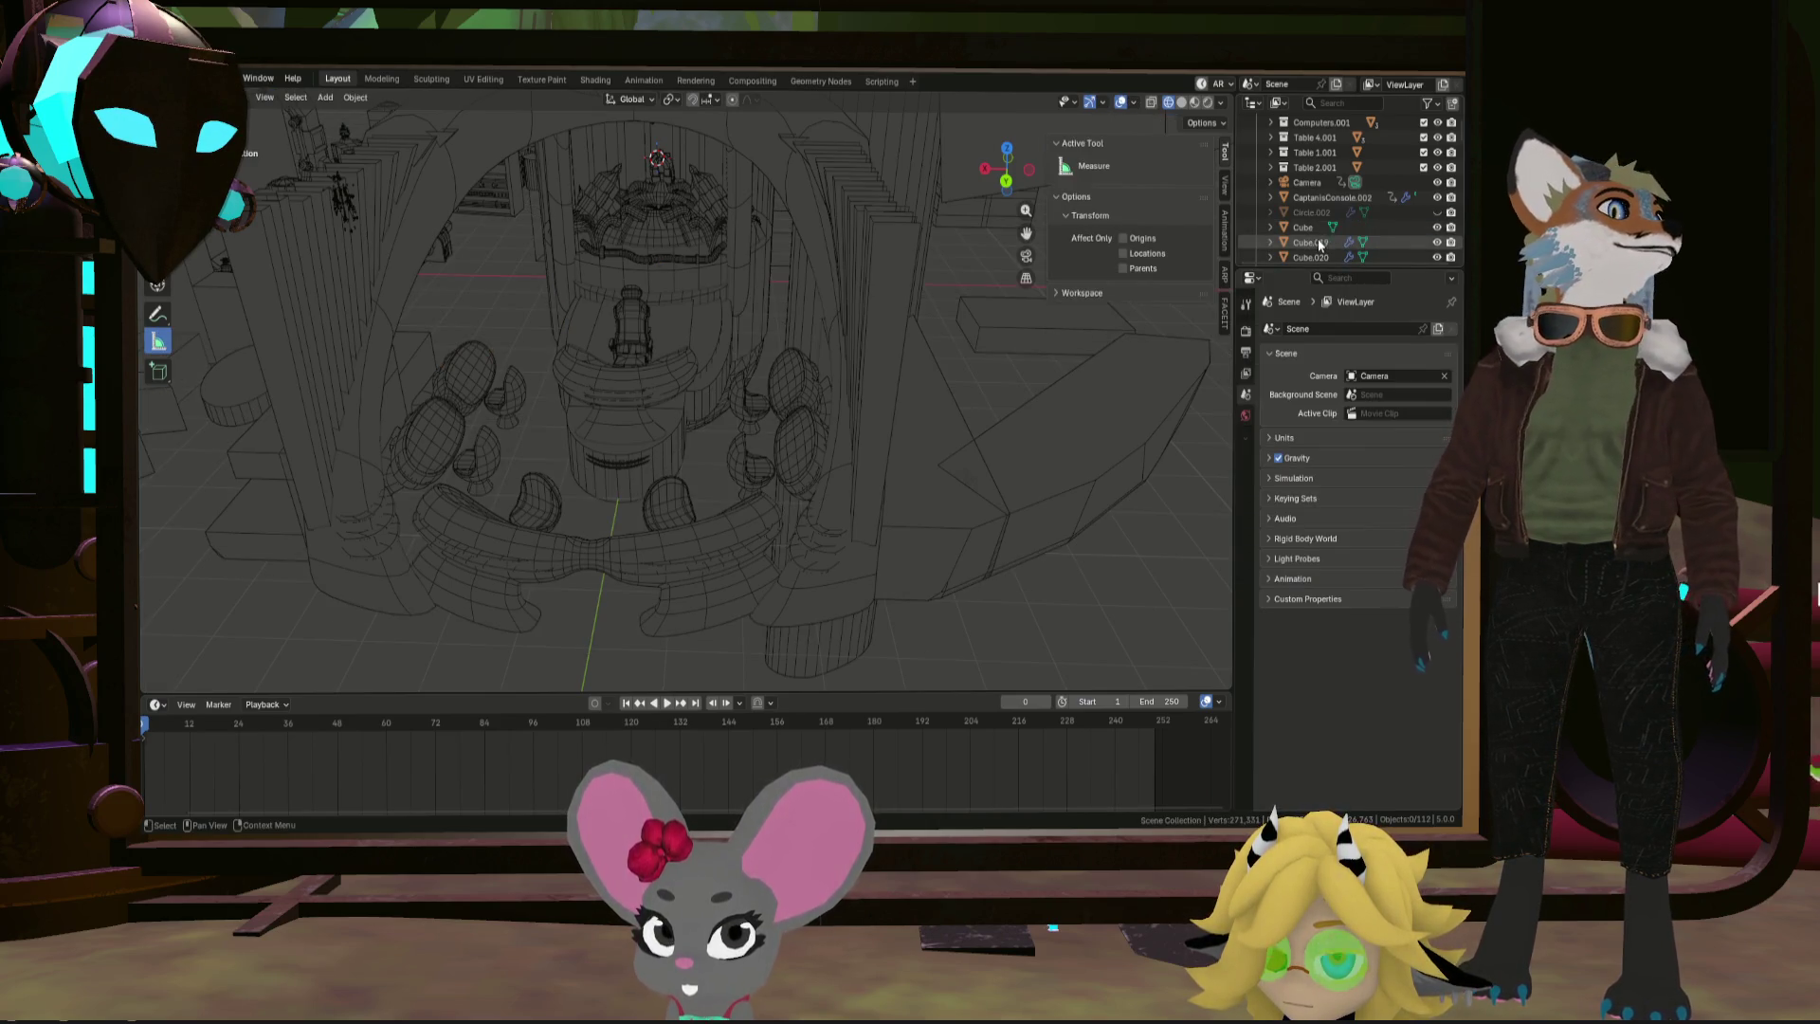
pyautogui.click(1316, 215)
pyautogui.click(1437, 217)
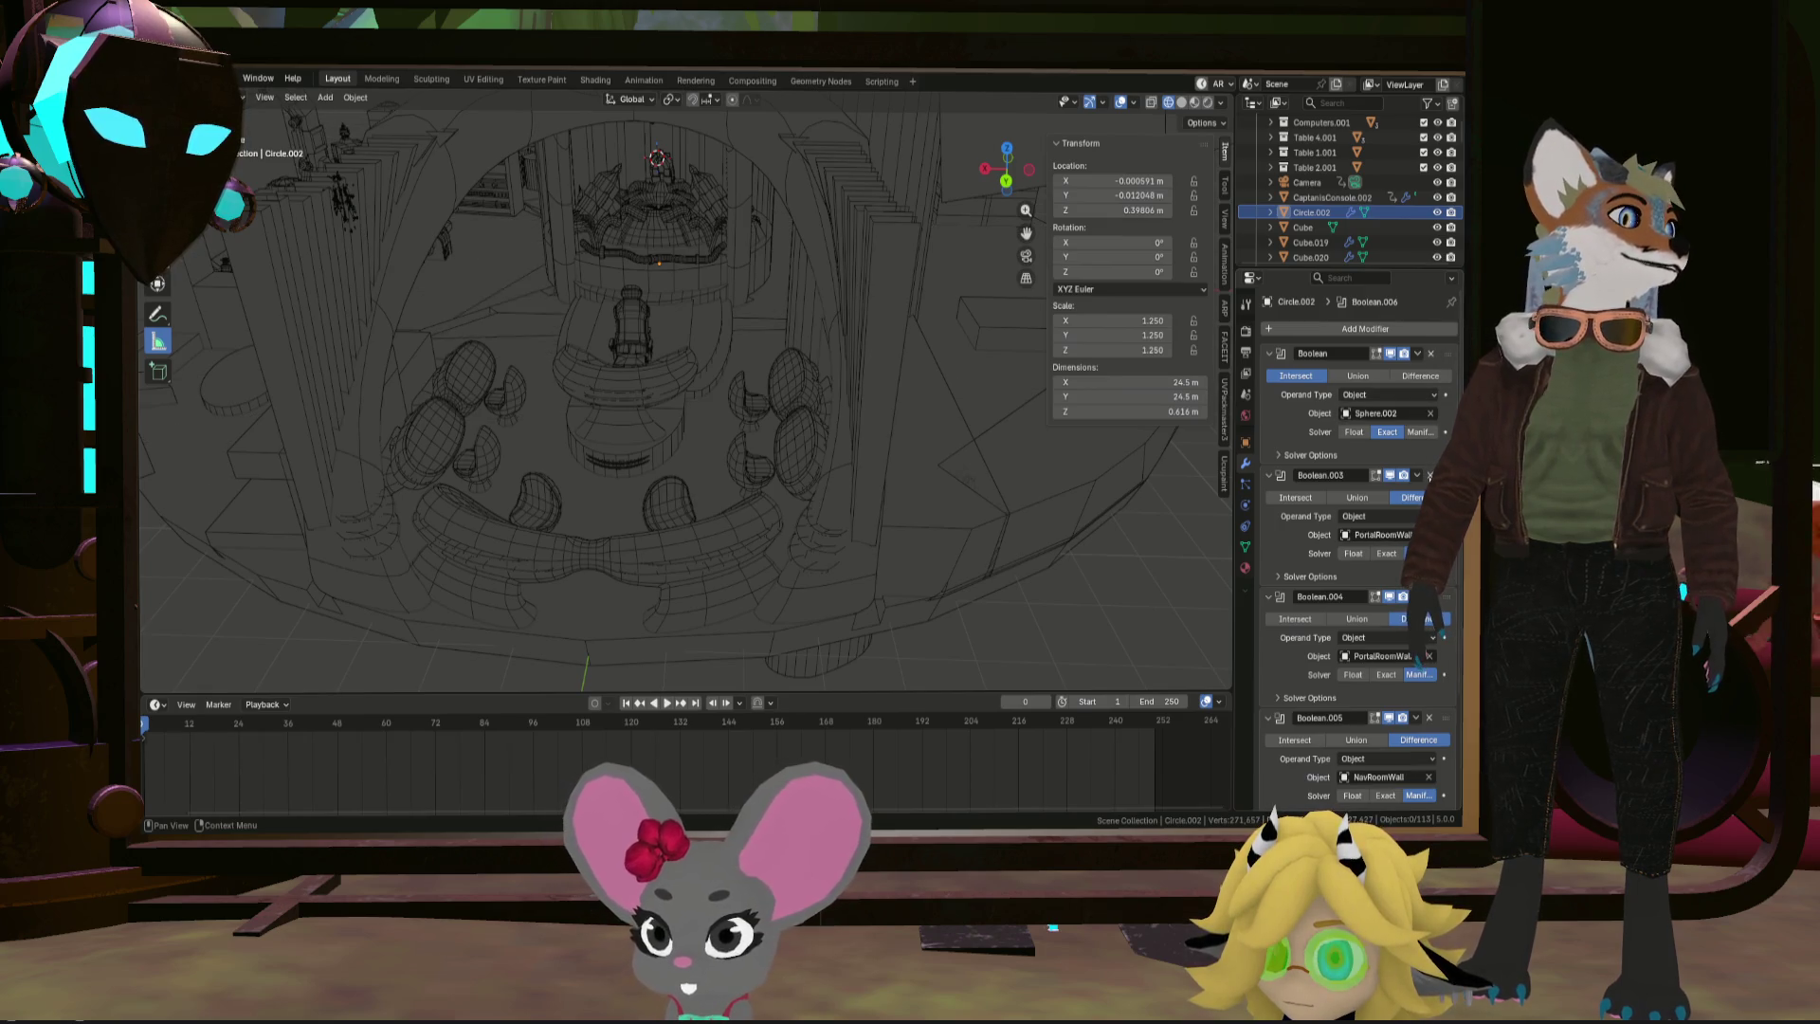
pyautogui.hotkey('ctrl', 'x')
pyautogui.hotkey('ctrl', 'x')
pyautogui.hotkey('ctrl', 'x')
# From below the ship, inspect Circle.001, Sphere.004 and the arch Cube.047
pyautogui.moveTo(688, 427)
pyautogui.mouseDown(button='middle')
pyautogui.moveTo(728, 447)
pyautogui.moveTo(737, 544)
pyautogui.moveTo(759, 373)
pyautogui.moveTo(730, 567)
pyautogui.moveTo(793, 492)
pyautogui.moveTo(810, 397)
pyautogui.moveTo(895, 339)
pyautogui.moveTo(844, 379)
pyautogui.moveTo(847, 355)
pyautogui.mouseUp(button='middle')
pyautogui.click(869, 368)
pyautogui.click(867, 415)
pyautogui.click(787, 434)
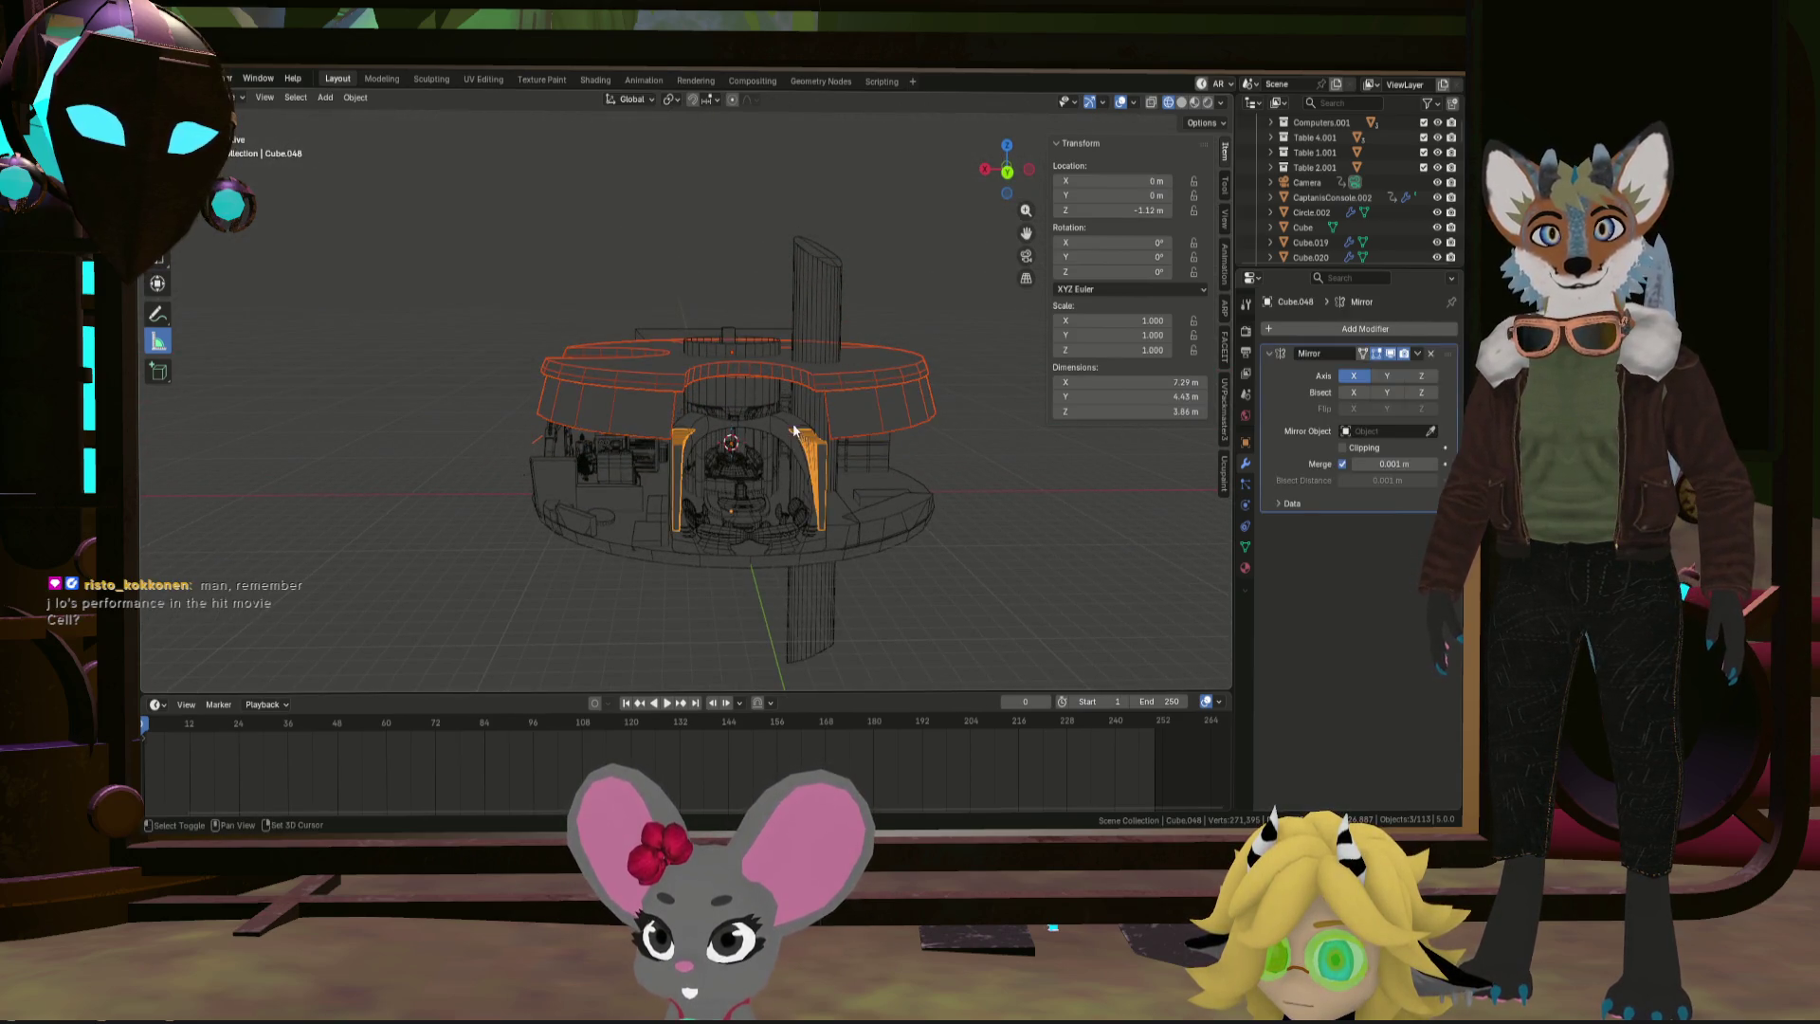
# Select Cylinder.001 and measure a 0.299807 m distance with the Ruler
pyautogui.scroll(8, 778, 432)
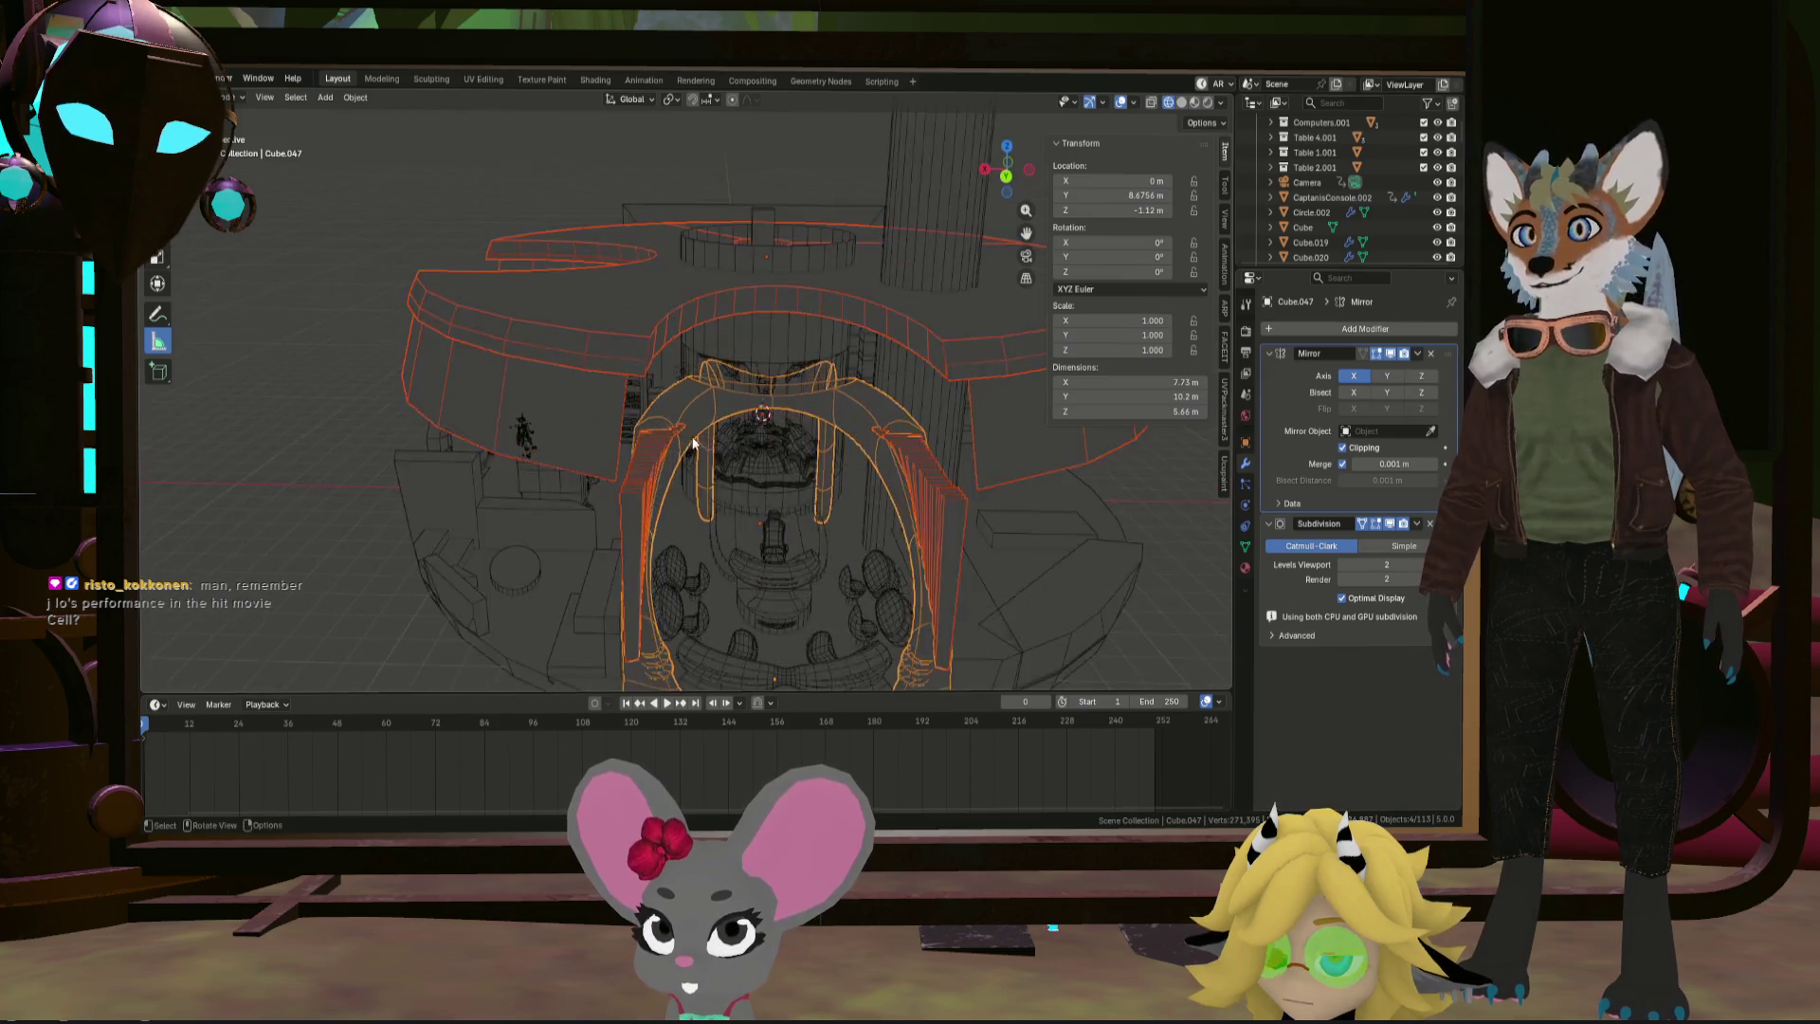
pyautogui.scroll(-5, 727, 388)
pyautogui.moveTo(748, 374)
pyautogui.mouseDown(button='middle')
pyautogui.moveTo(887, 404)
pyautogui.moveTo(777, 284)
pyautogui.mouseUp(button='middle')
pyautogui.click(888, 404)
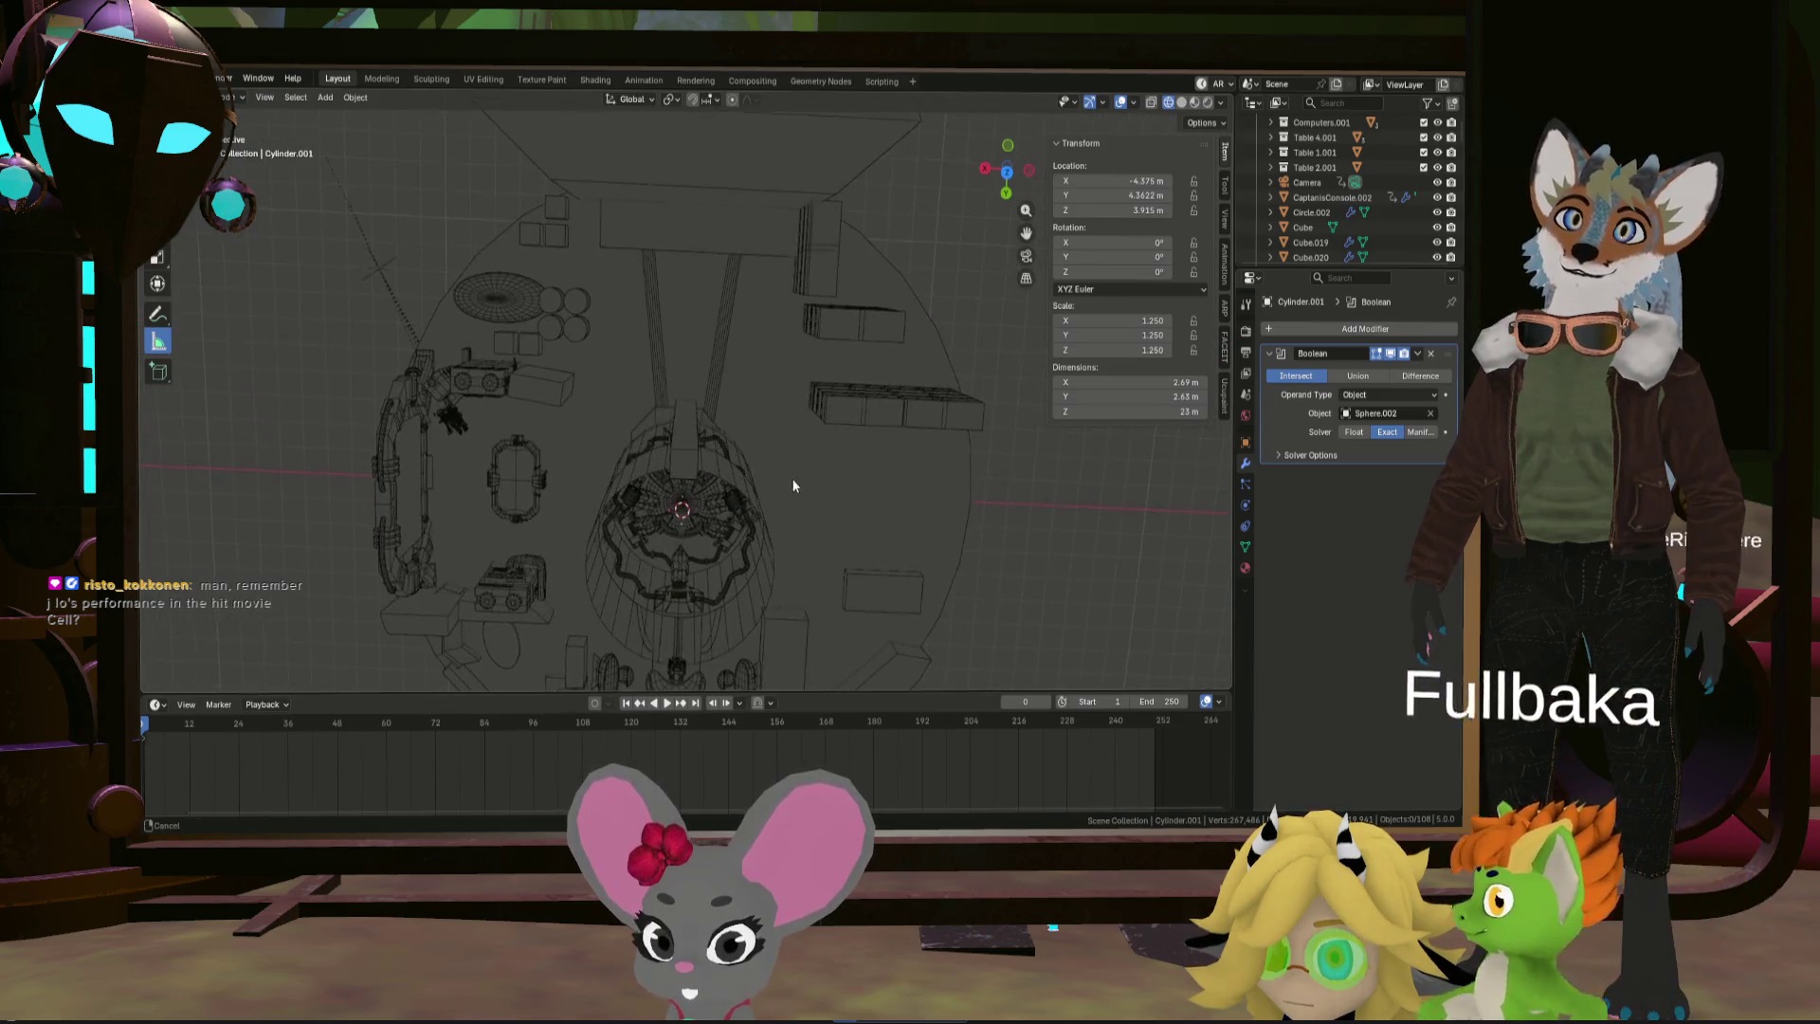
pyautogui.scroll(-3, 753, 189)
pyautogui.click(749, 179)
pyautogui.rightClick(758, 190)
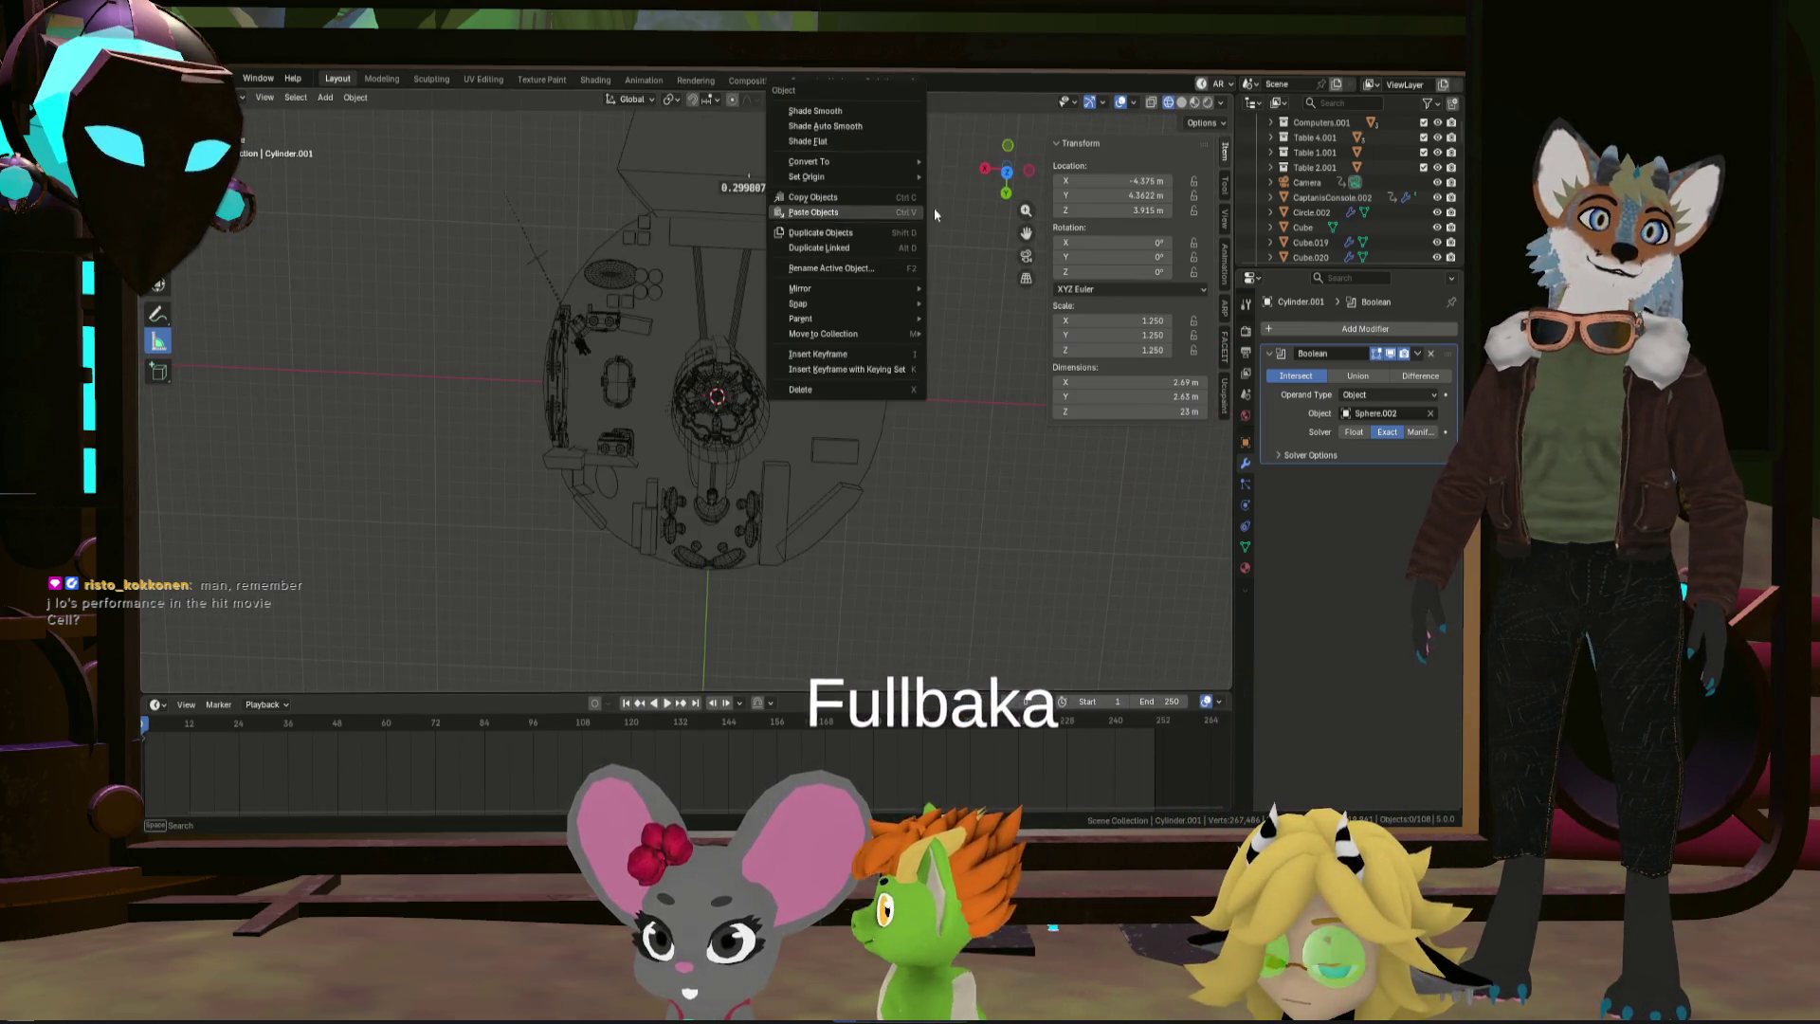
pyautogui.moveTo(918, 498)
pyautogui.mouseDown(button='middle')
pyautogui.moveTo(824, 411)
pyautogui.moveTo(851, 384)
pyautogui.moveTo(861, 430)
pyautogui.moveTo(829, 370)
pyautogui.moveTo(839, 353)
pyautogui.mouseUp(button='middle')
# Show the Clean walls collection and select the LowerCeiling object
pyautogui.scroll(-5, 1372, 249)
pyautogui.scroll(5, 1372, 248)
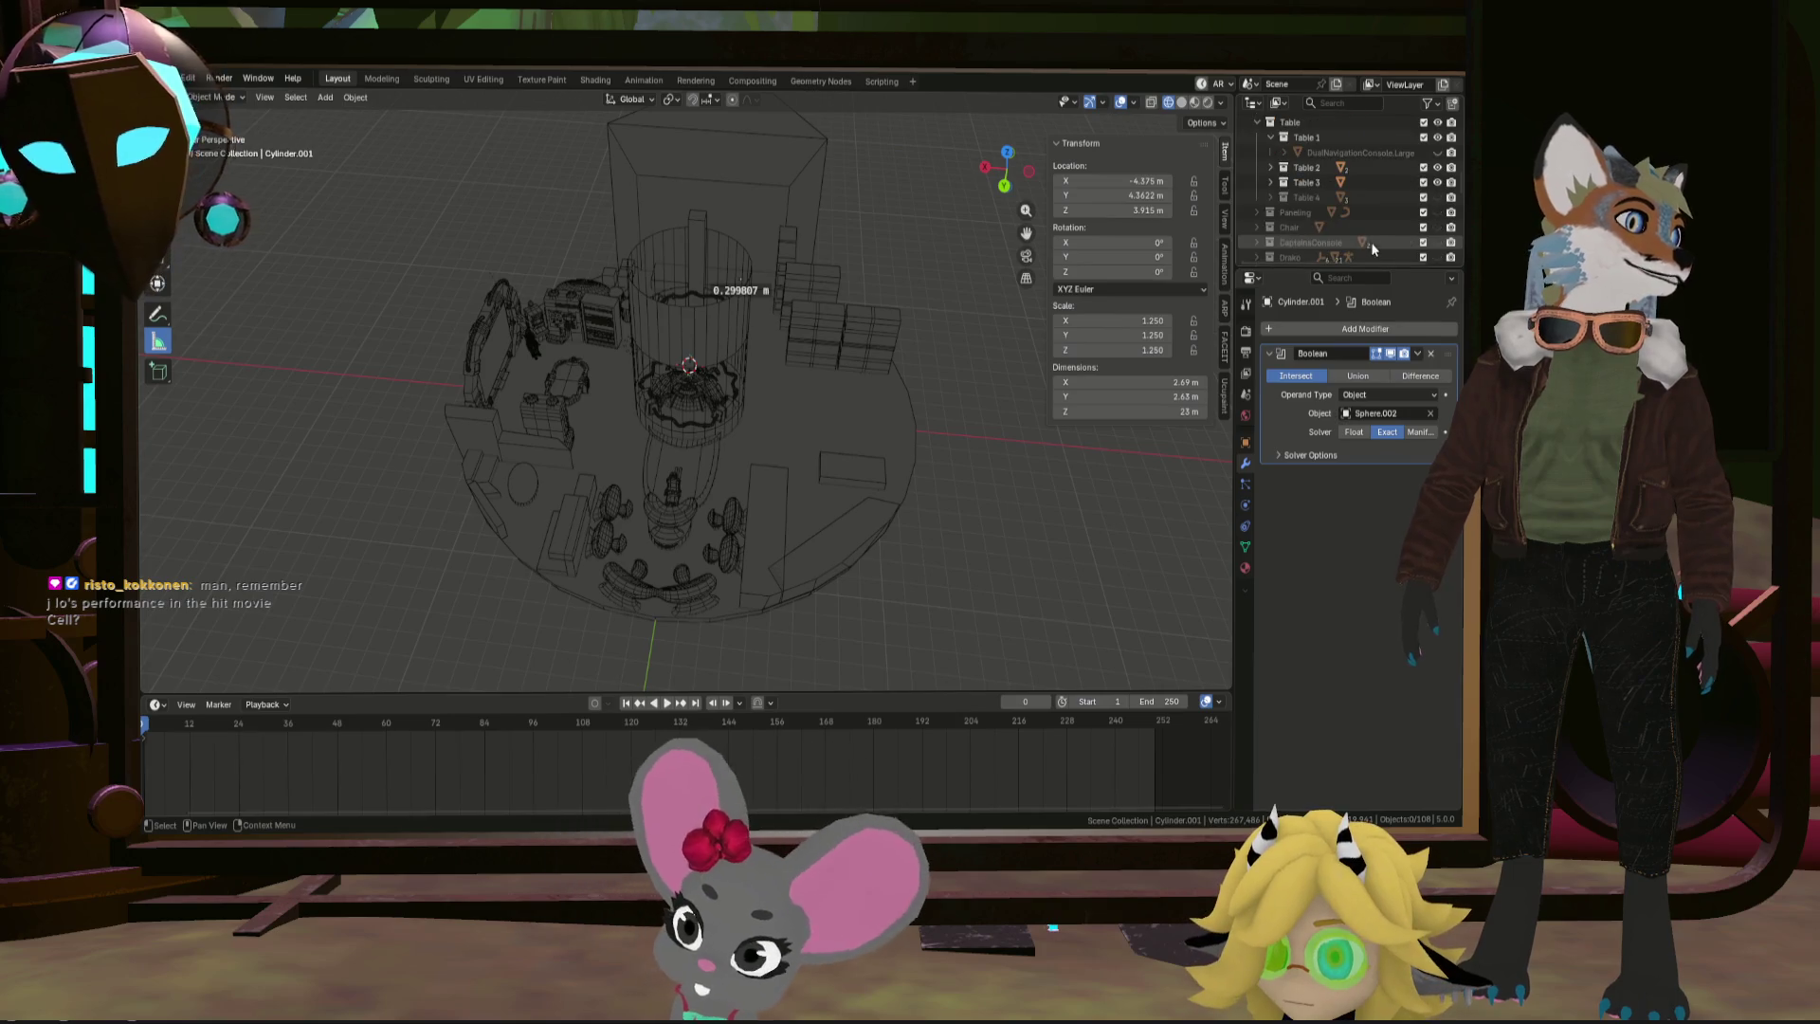
pyautogui.scroll(-3, 1374, 231)
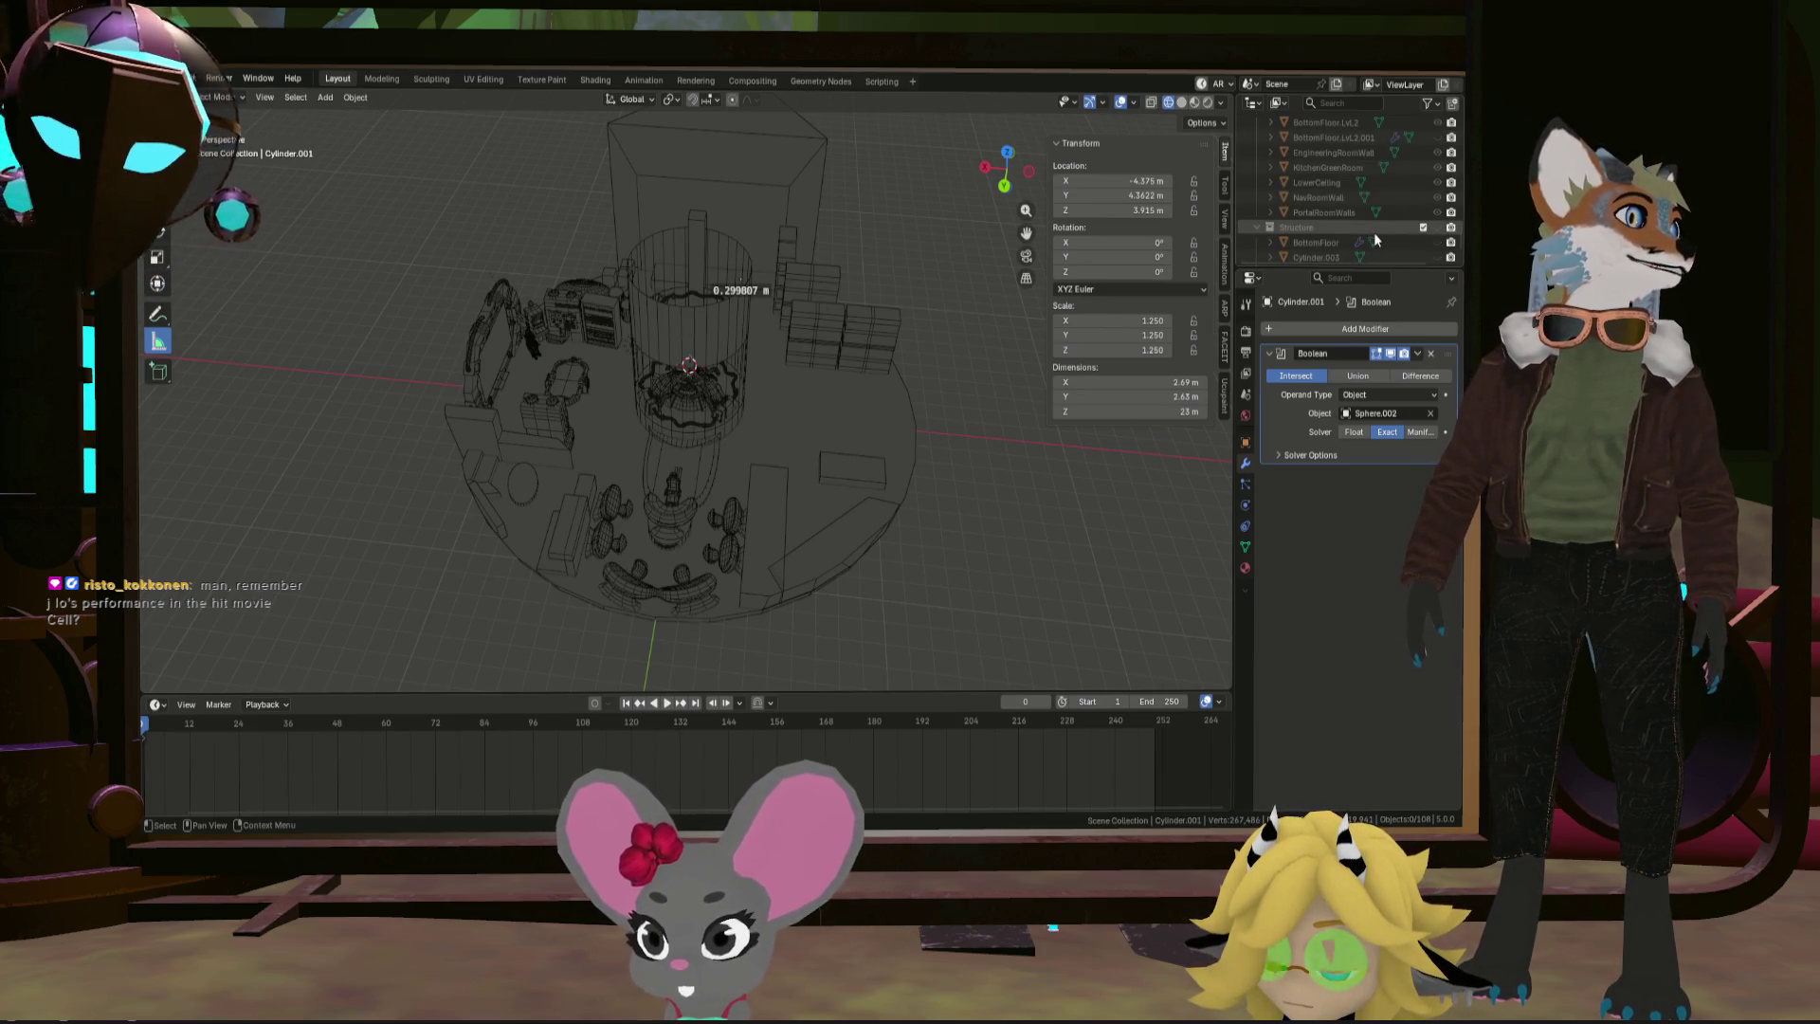
pyautogui.scroll(-3, 1374, 231)
pyautogui.scroll(-5, 1374, 231)
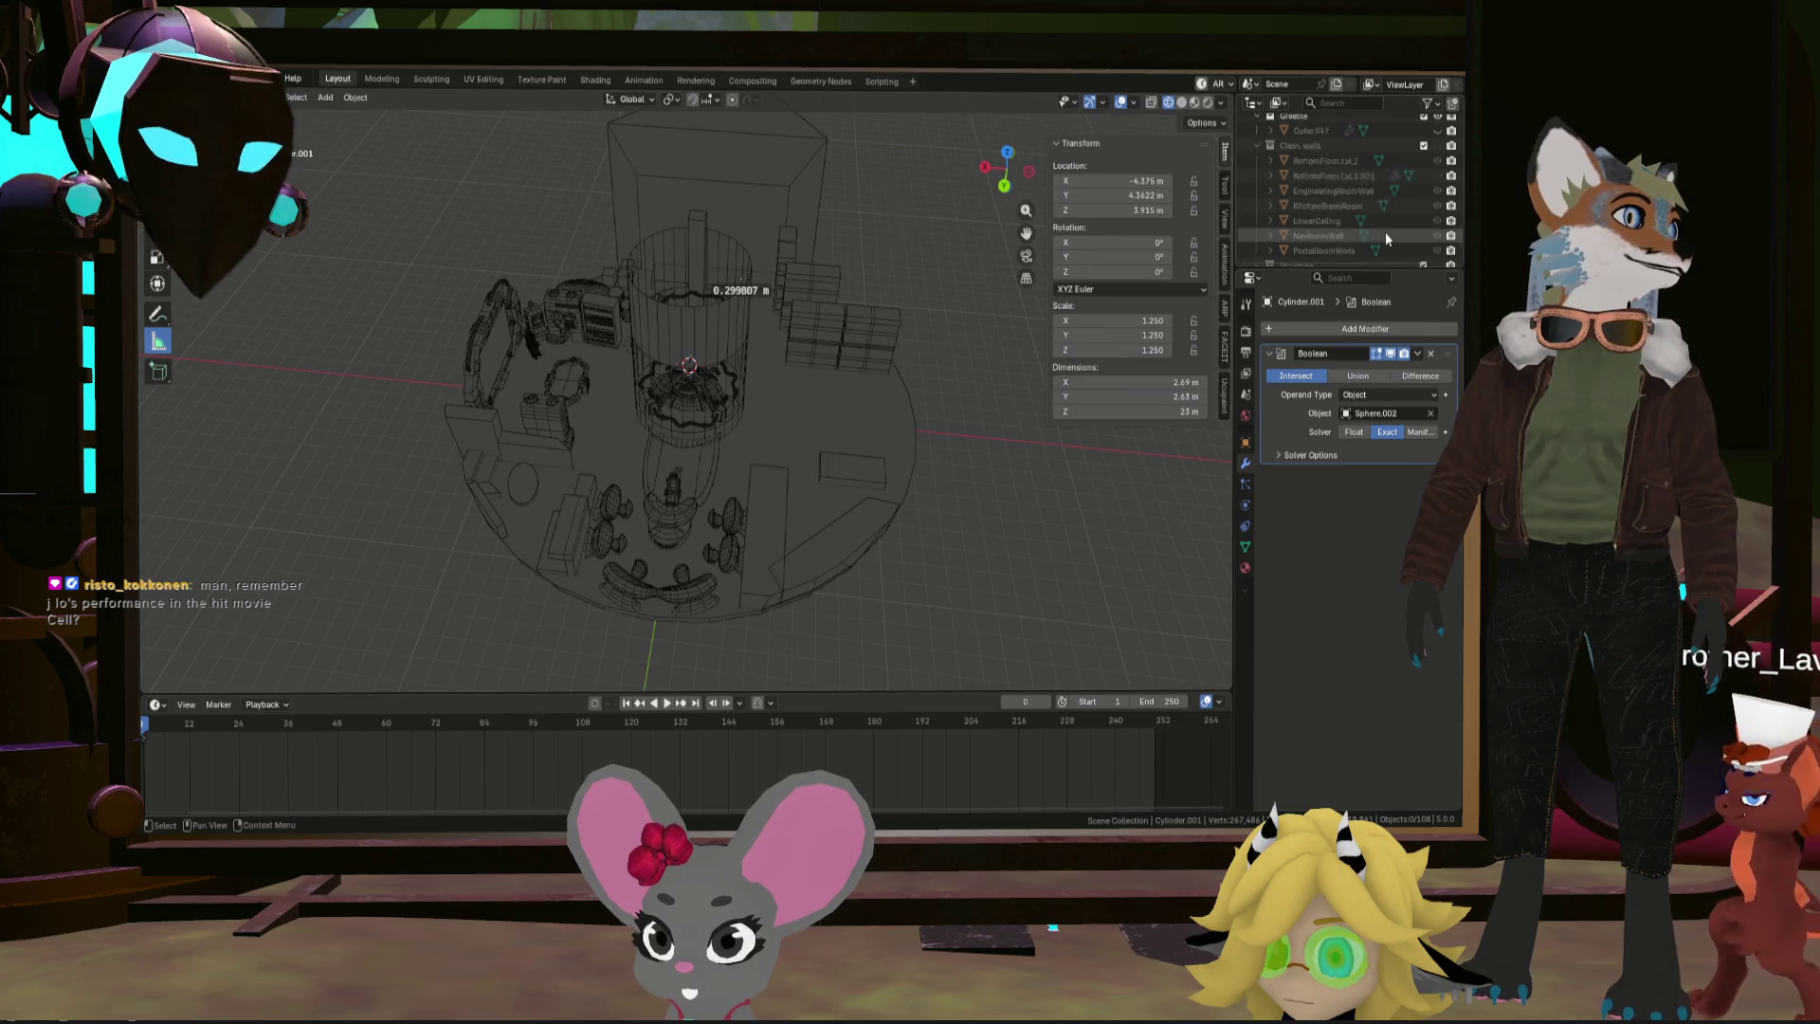
pyautogui.click(1422, 177)
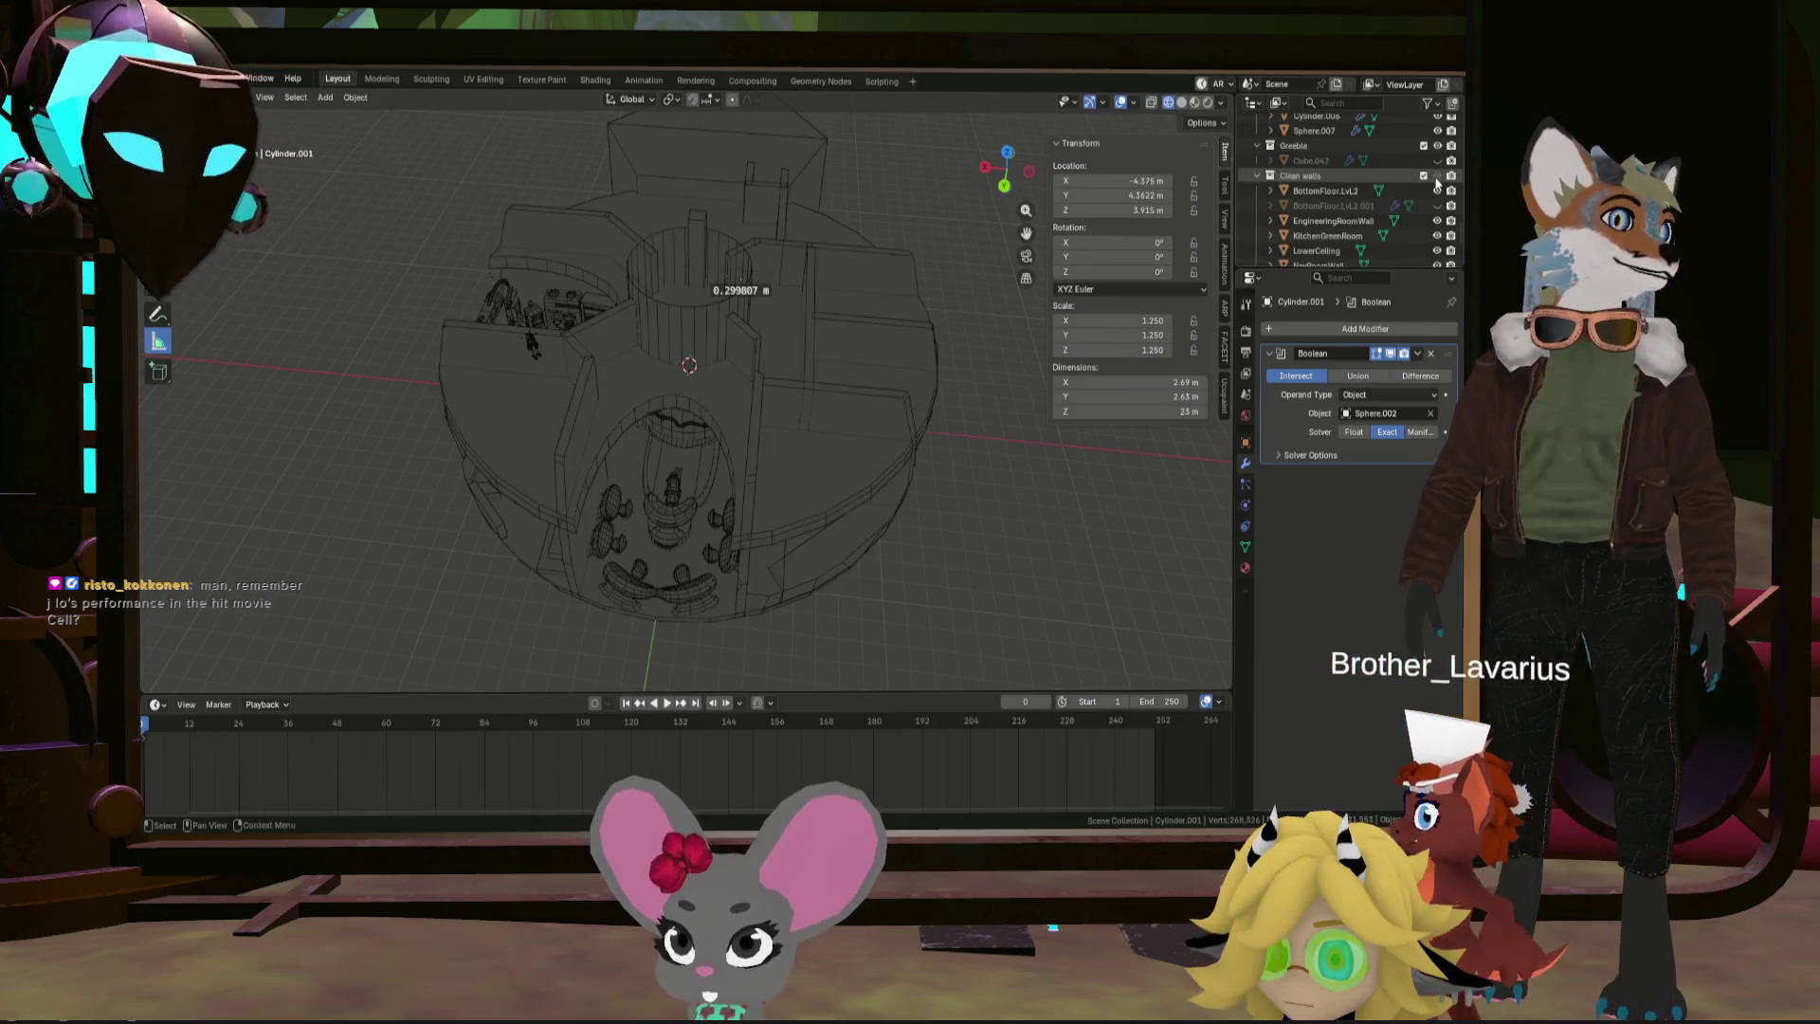
pyautogui.click(812, 483)
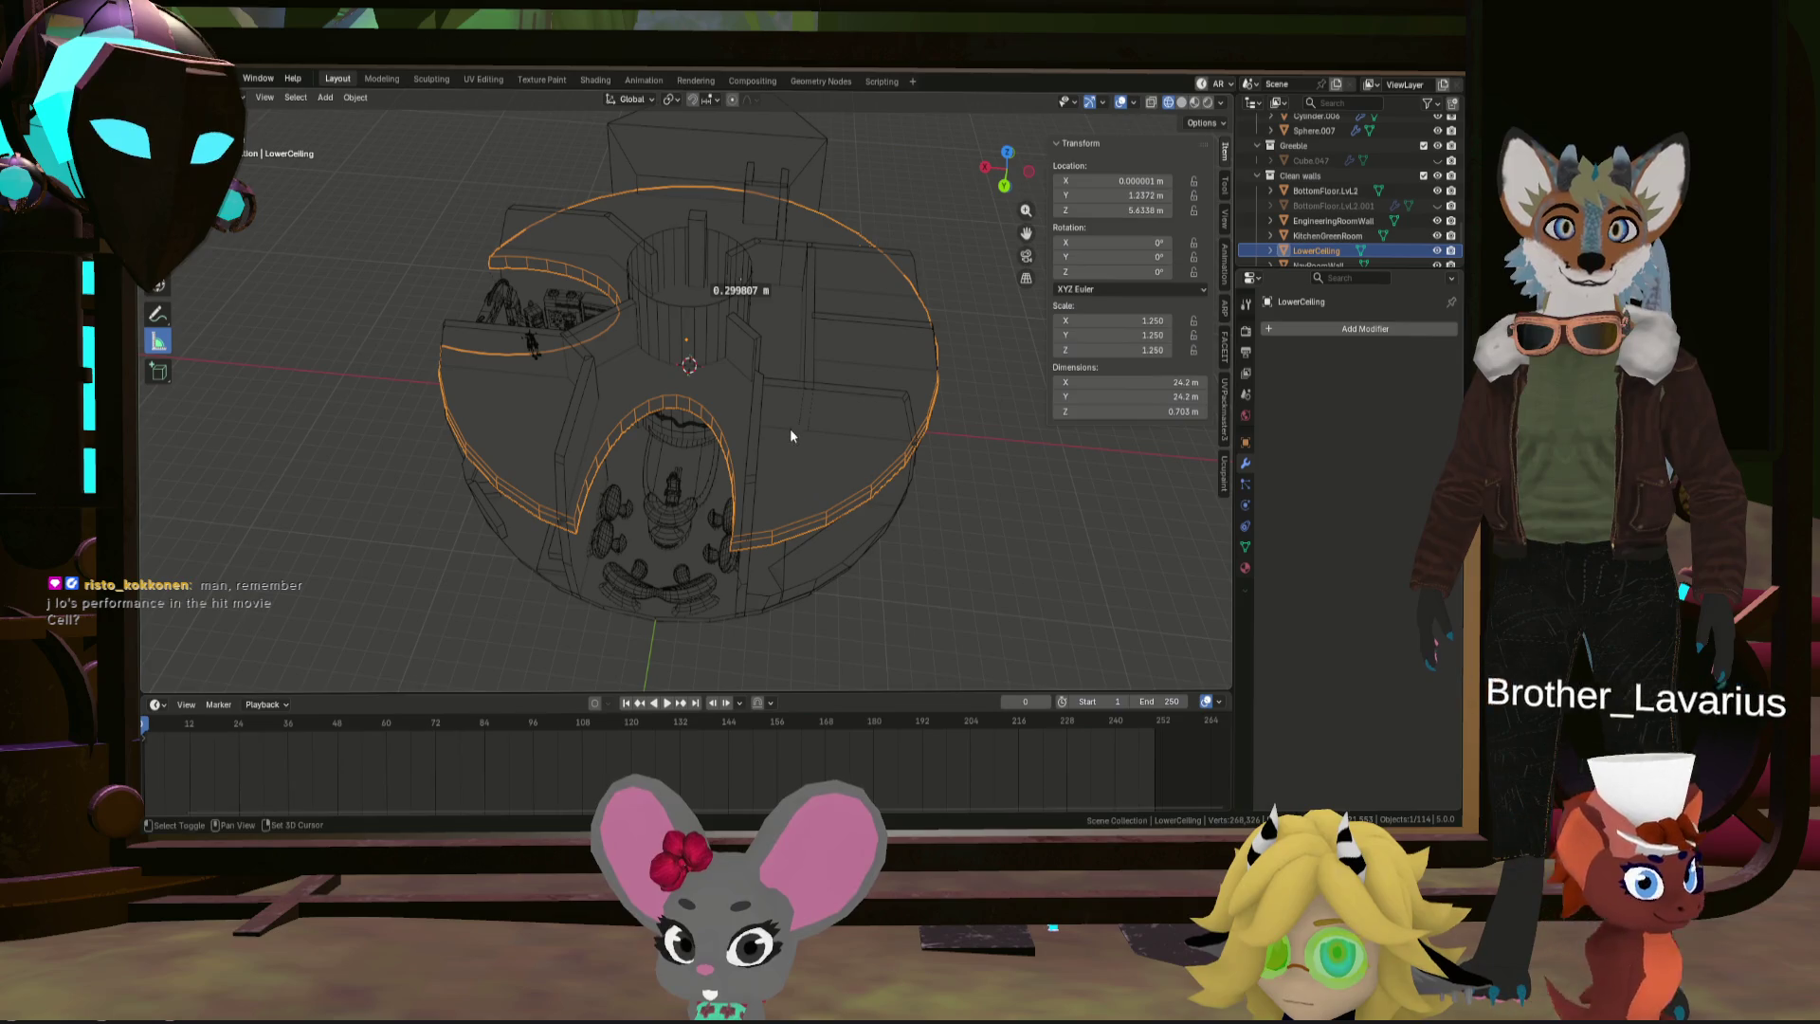
# Hide LowerCeiling and switch to a top orthographic view of the ship
pyautogui.press('h')
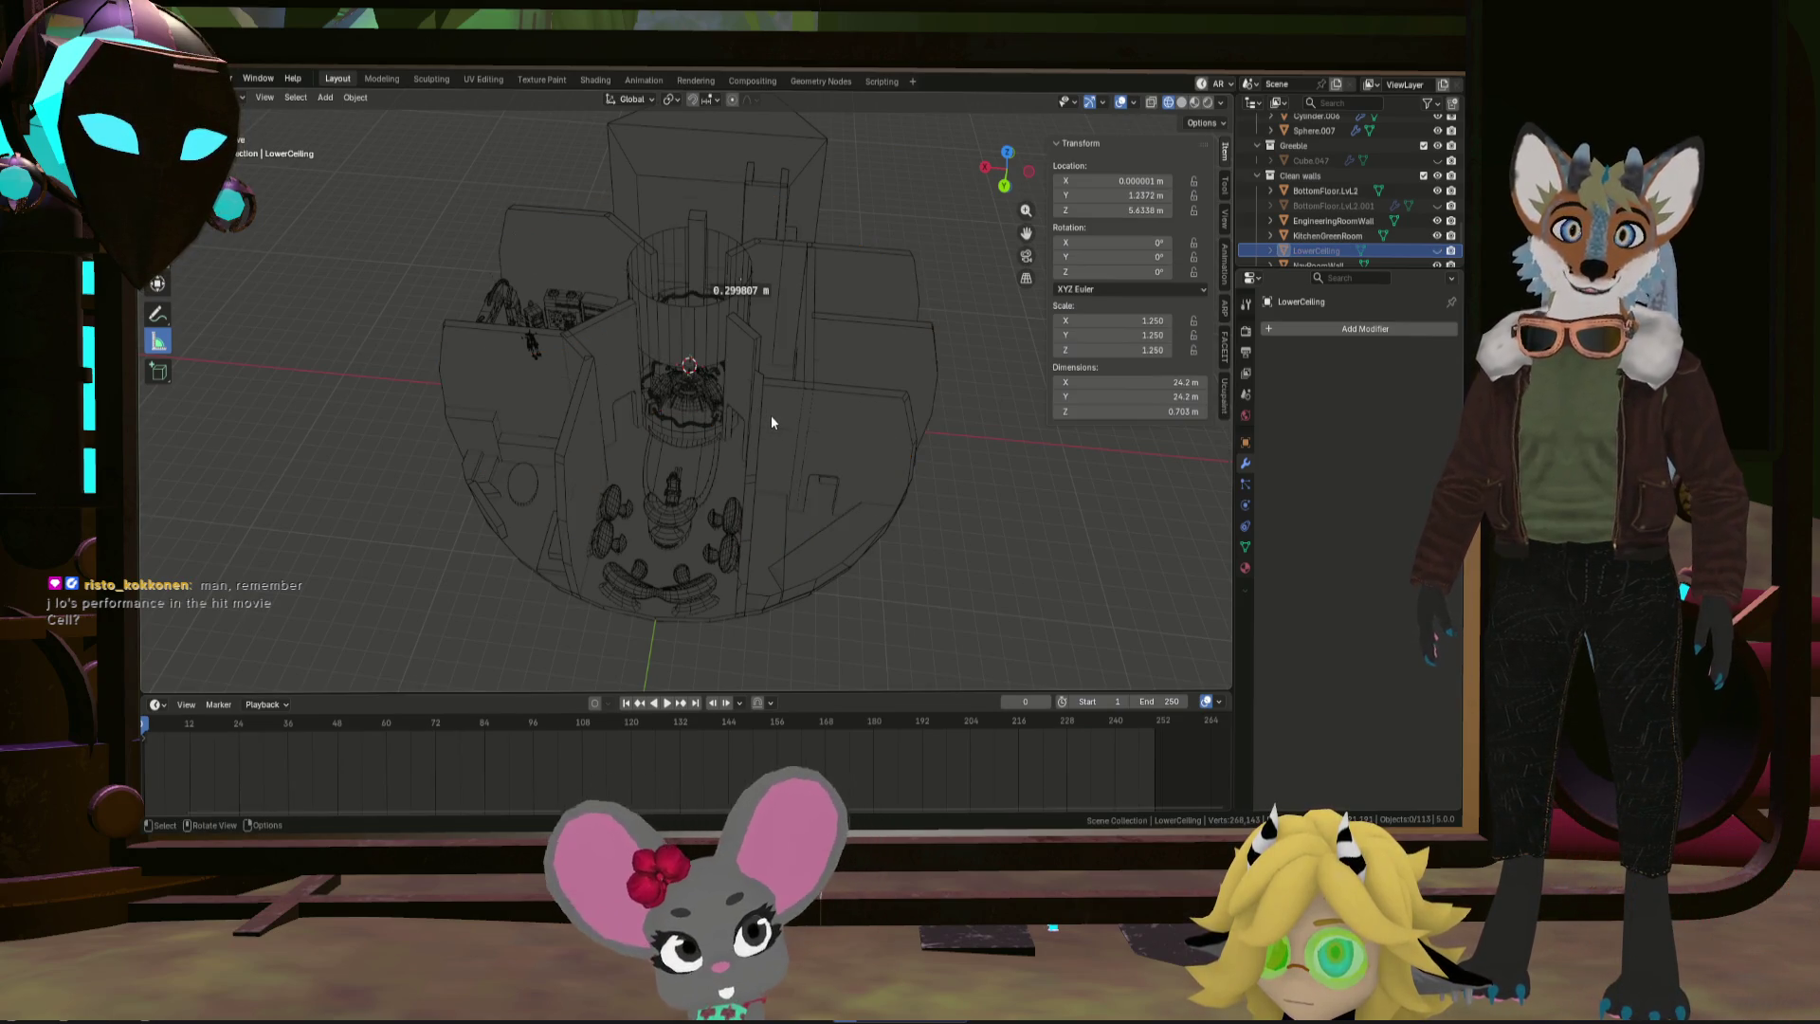
pyautogui.moveTo(770, 415)
pyautogui.mouseDown(button='middle')
pyautogui.moveTo(789, 498)
pyautogui.moveTo(815, 447)
pyautogui.moveTo(838, 265)
pyautogui.mouseUp(button='middle')
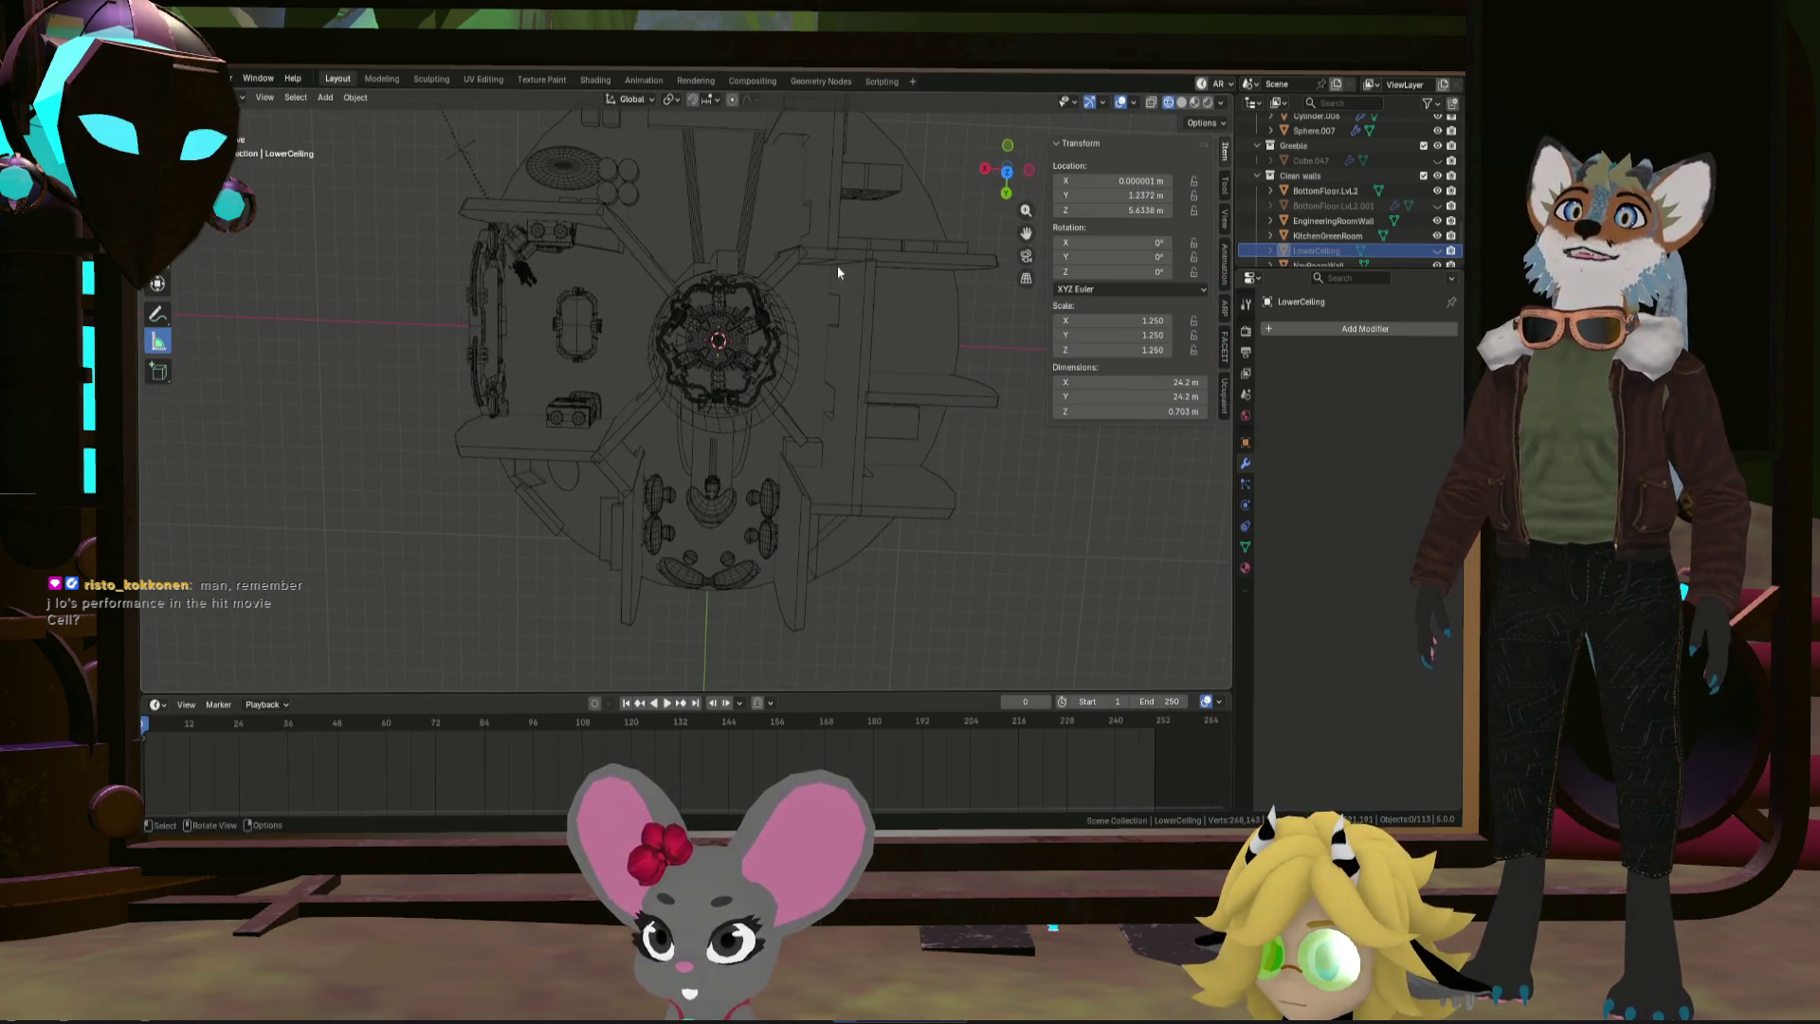
pyautogui.click(1007, 185)
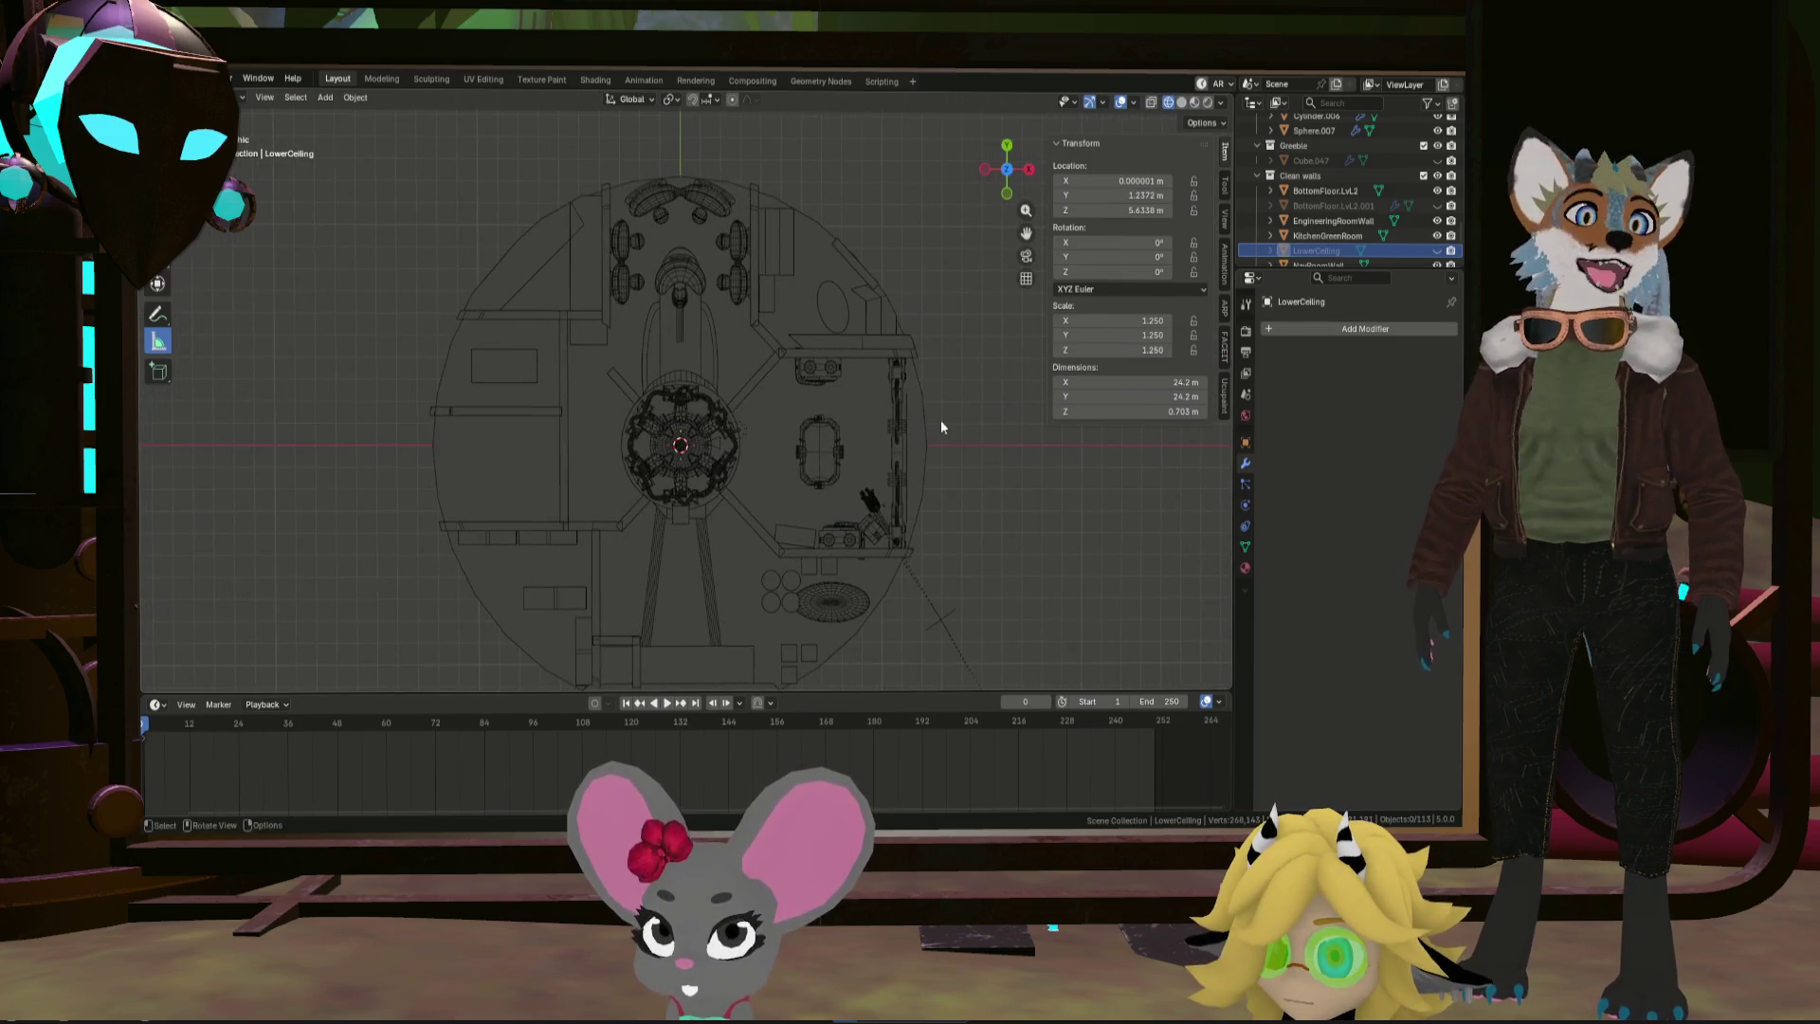
pyautogui.scroll(-5, 1304, 235)
pyautogui.scroll(-6, 1313, 222)
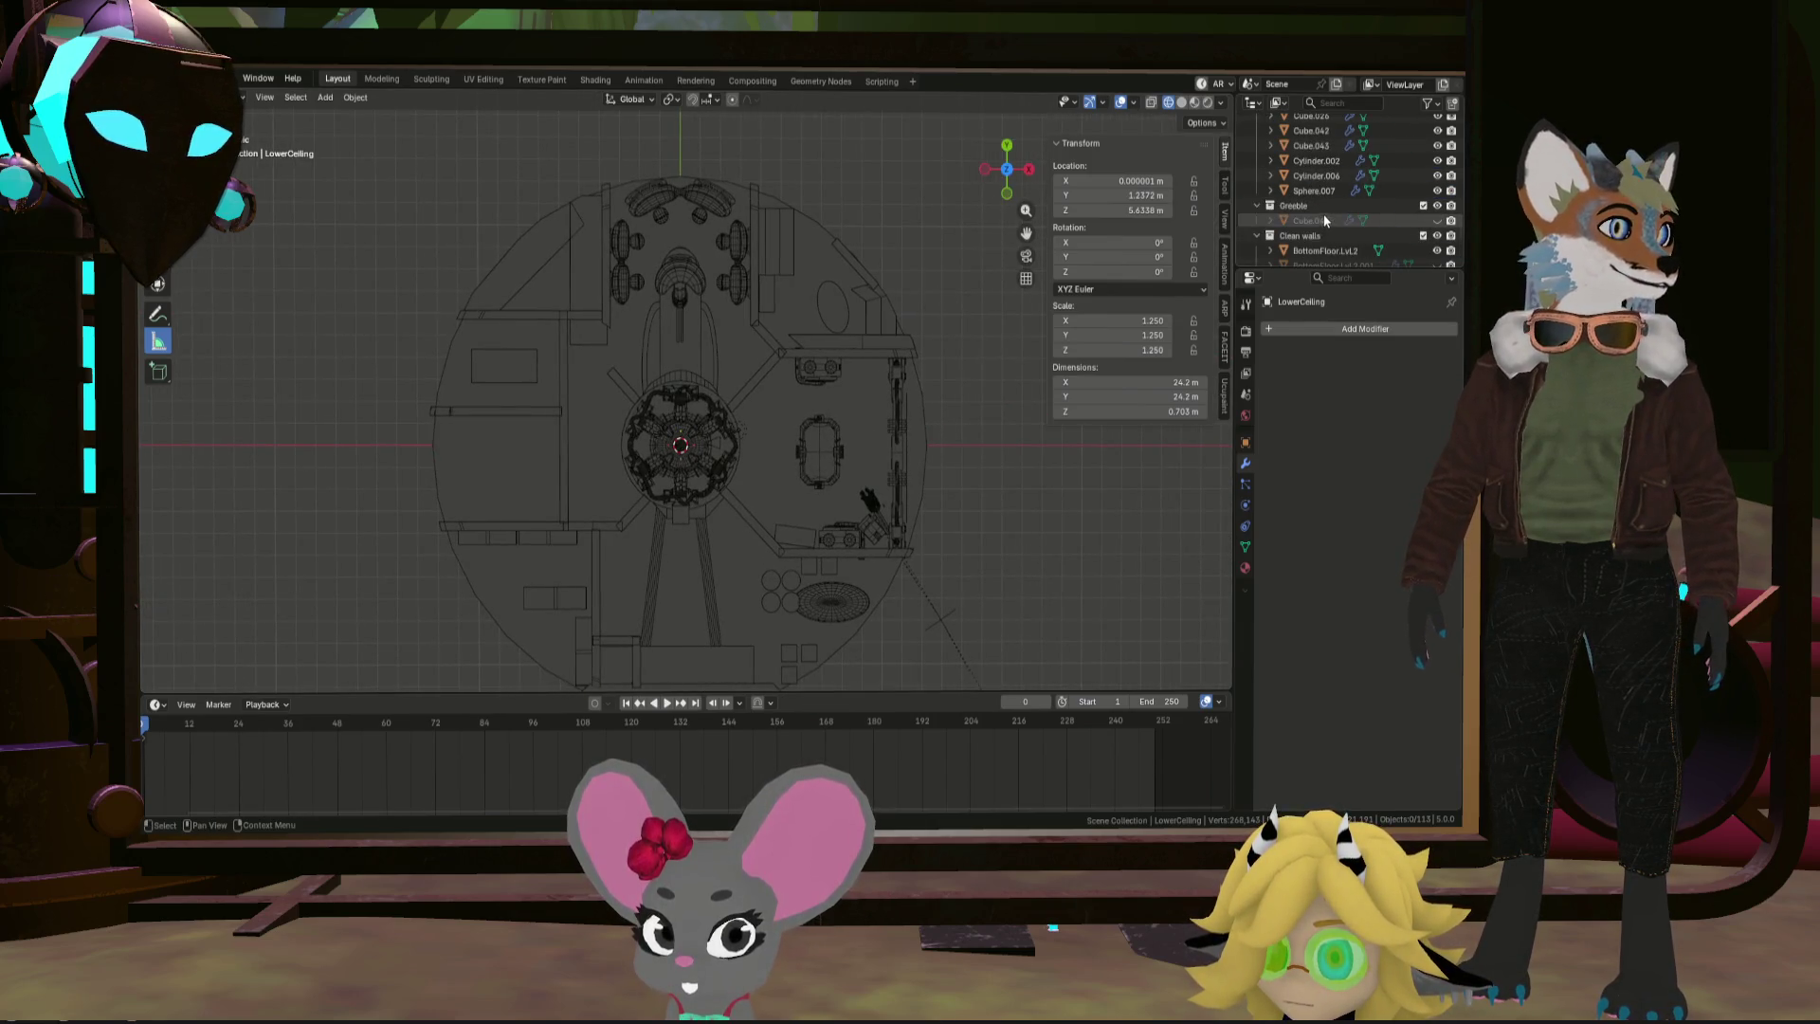
# Duplicate the outer ceiling disc Circle.002 as Circle.003
pyautogui.click(835, 254)
pyautogui.scroll(1, 1327, 256)
pyautogui.scroll(-5, 1351, 208)
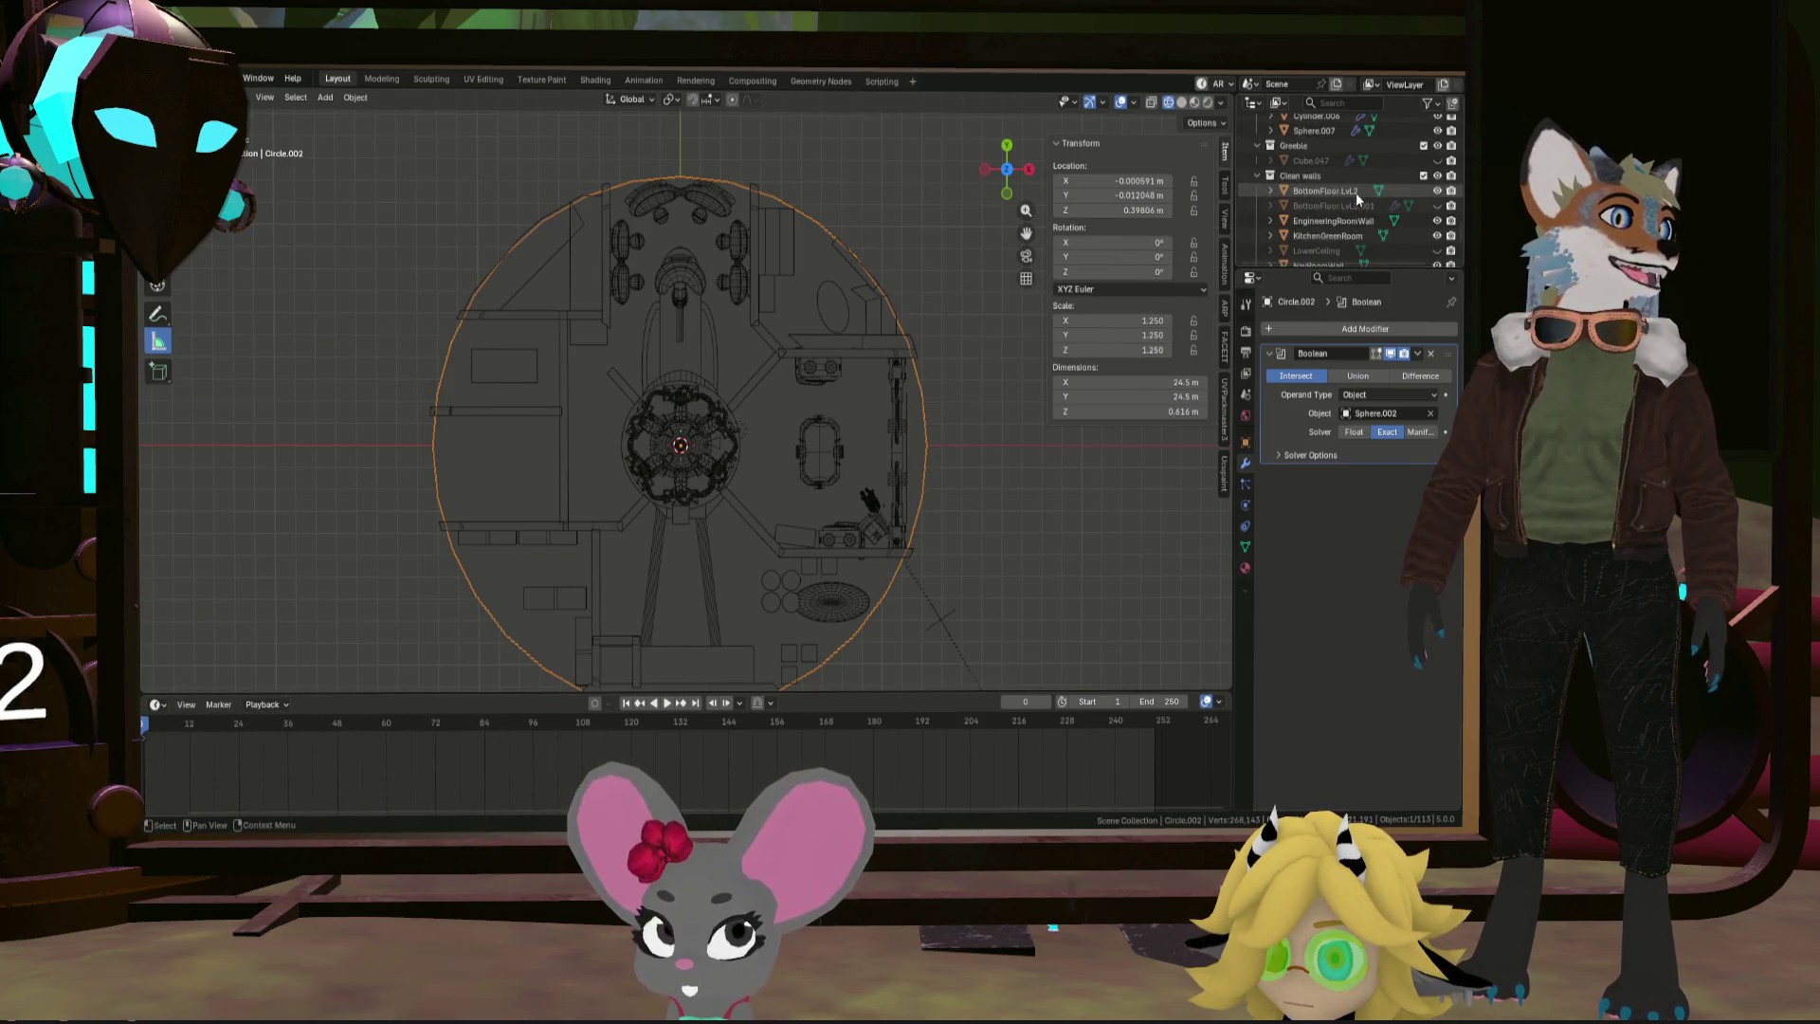
pyautogui.scroll(5, 1356, 199)
pyautogui.scroll(3, 1354, 207)
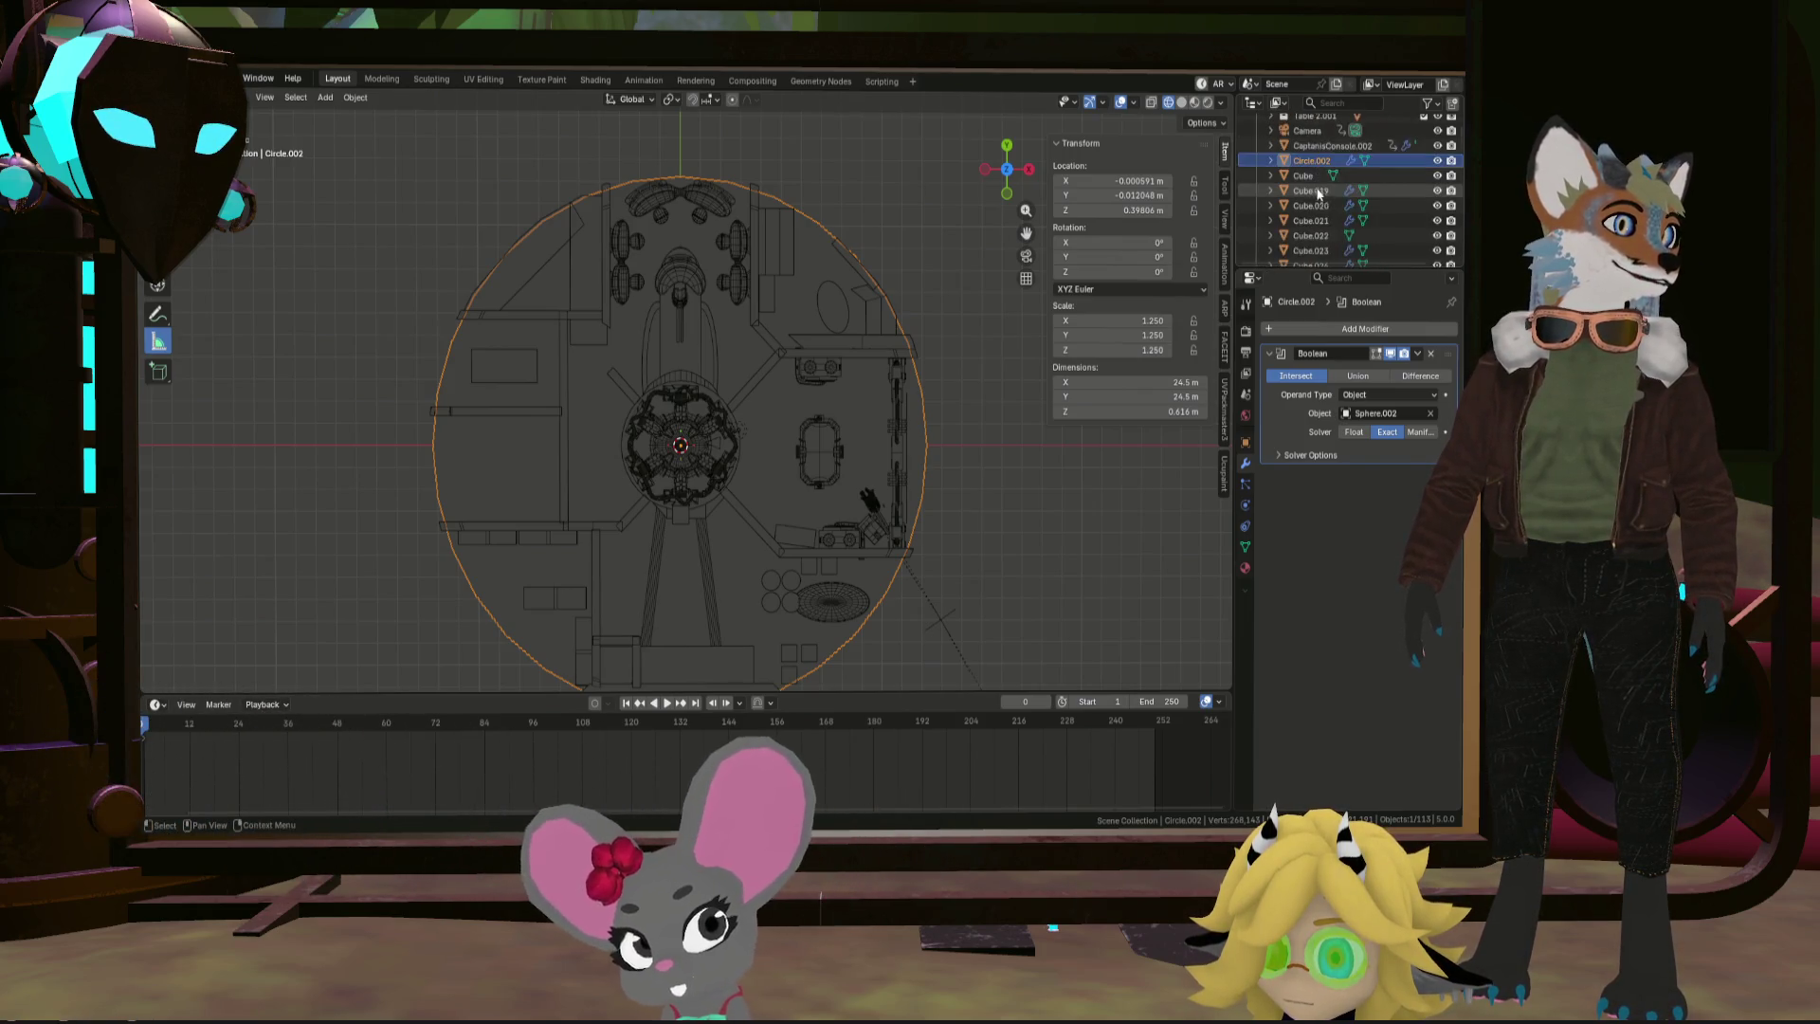
pyautogui.hotkey('shift', 'd')
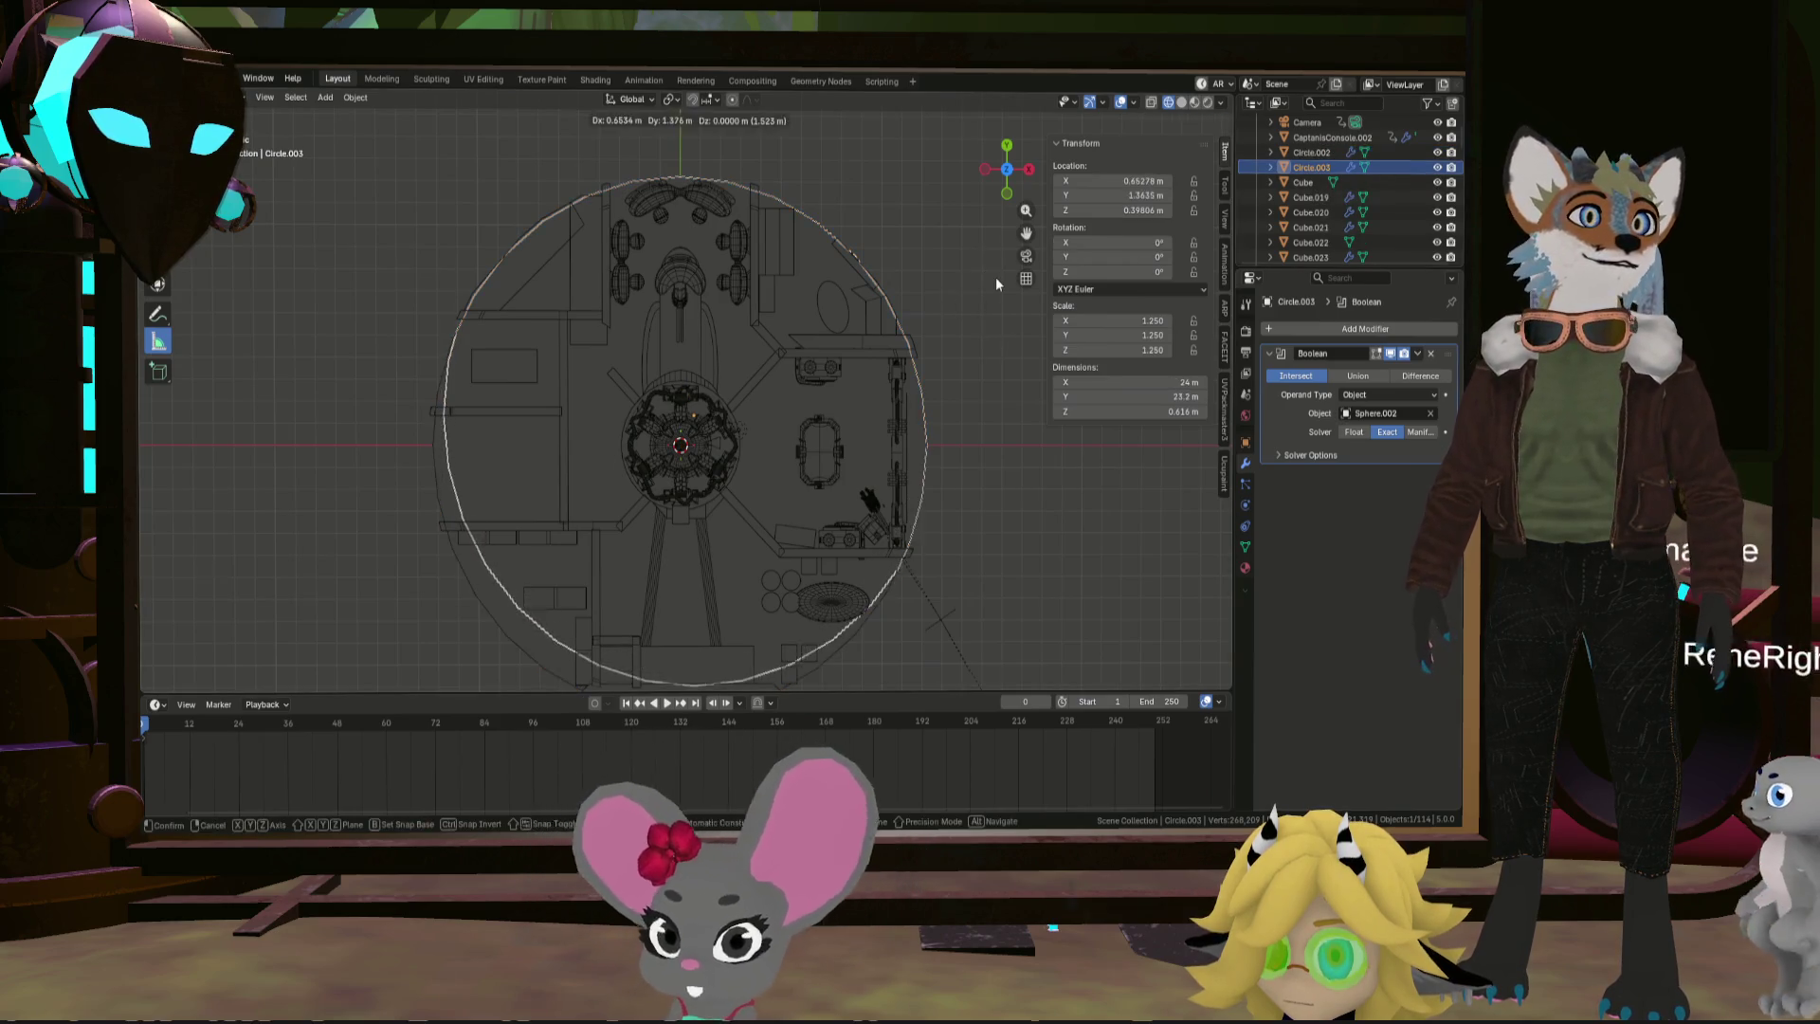
# Leave Circle.003 in place, hide it and reselect Circle.002
pyautogui.press('Escape')
pyautogui.click(1437, 167)
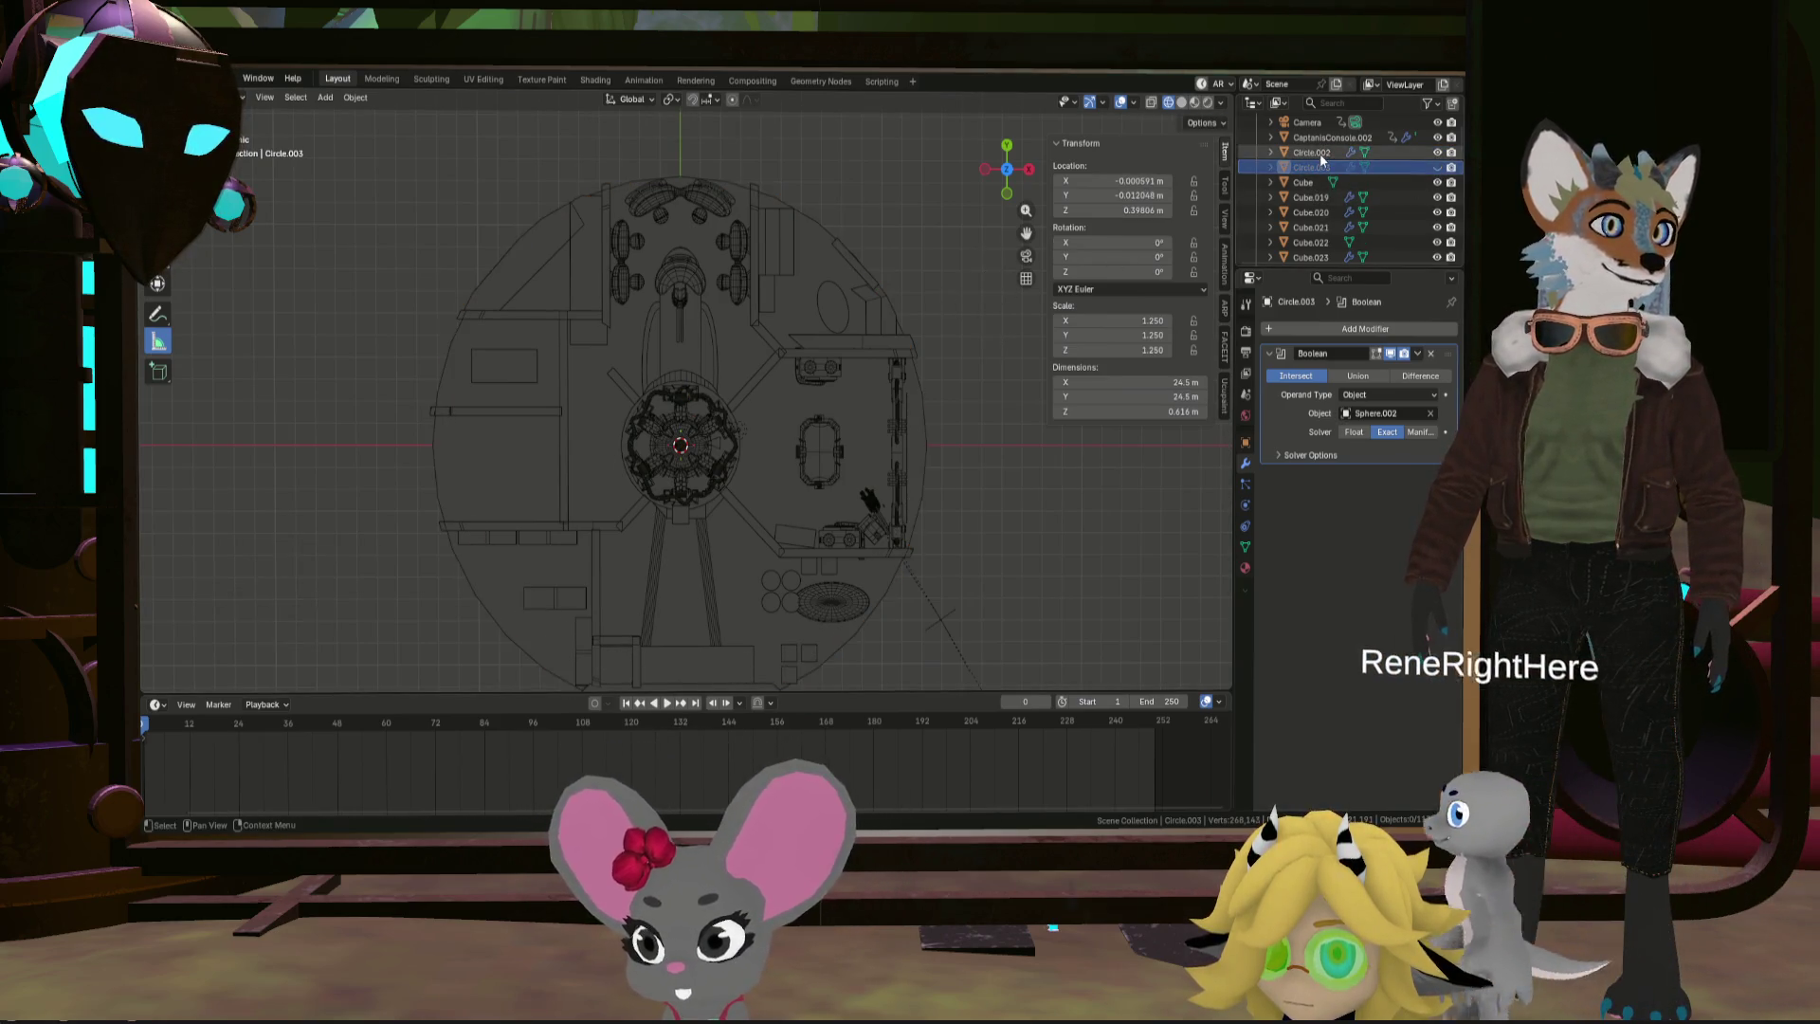
pyautogui.click(1316, 152)
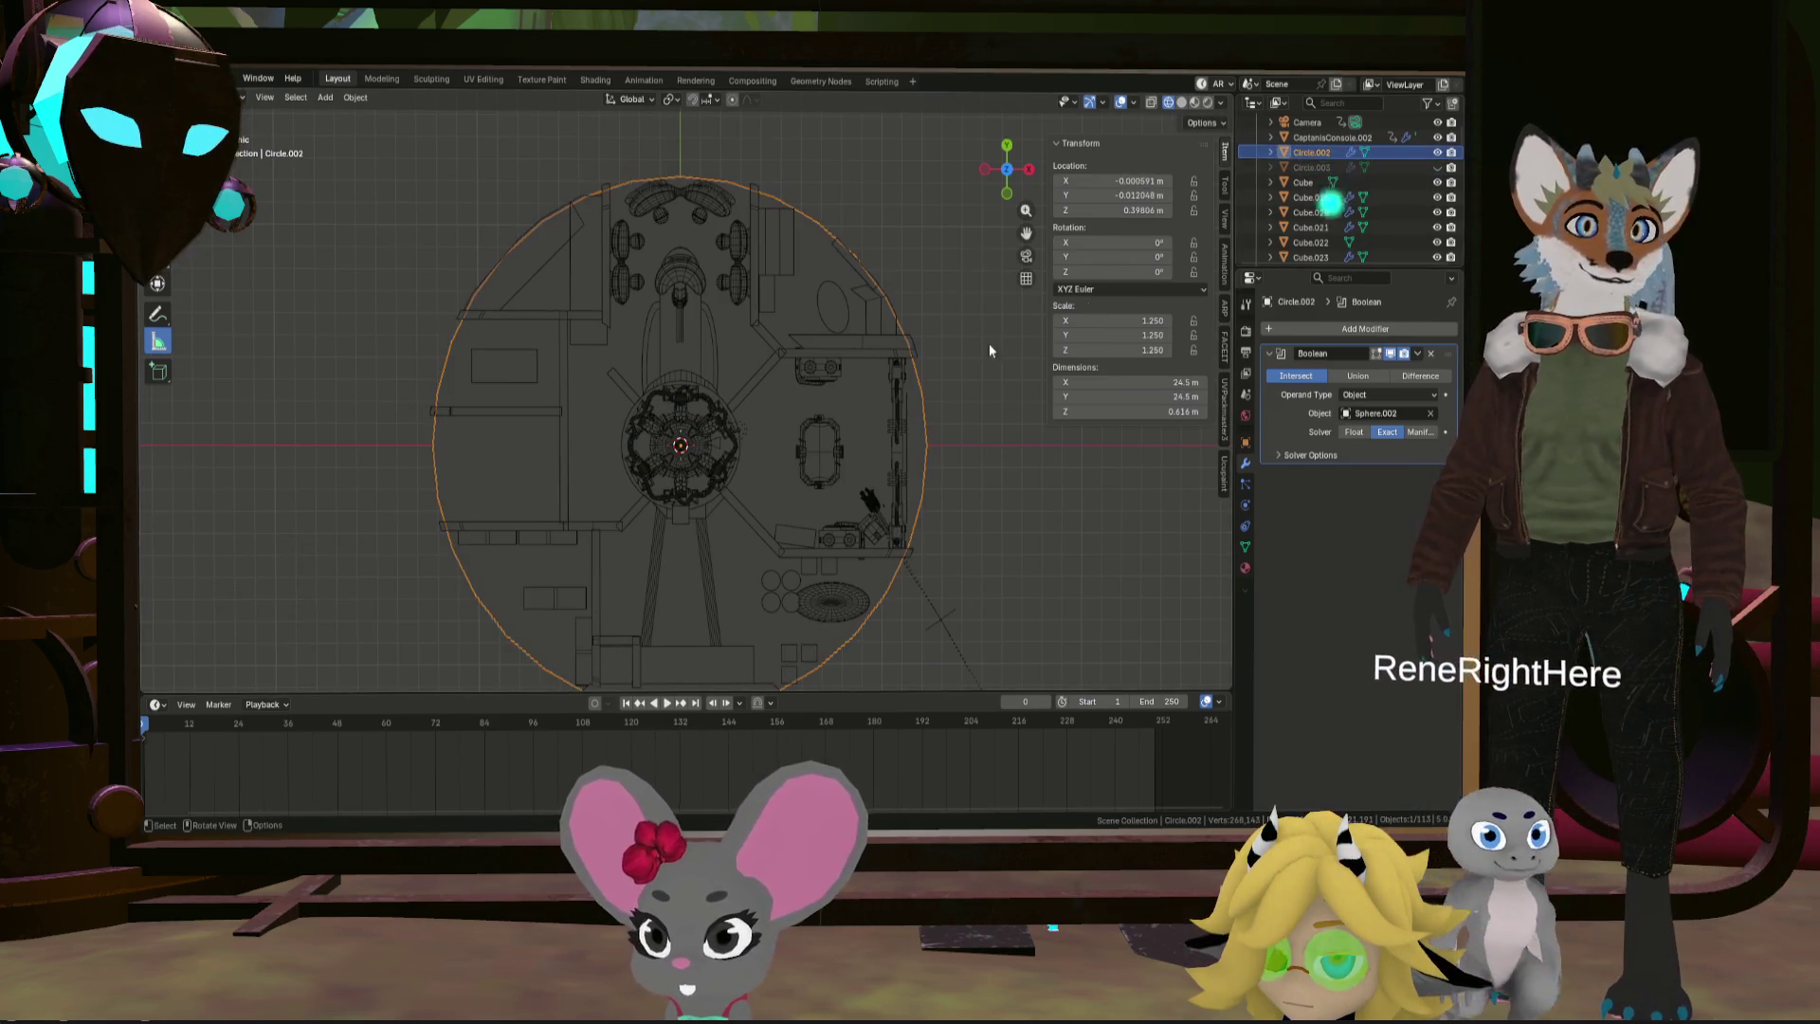
# Enter Edit Mode on Circle.002 and start a Knife cut along the room wall
pyautogui.rightClick(770, 188)
pyautogui.press('Escape')
pyautogui.press('Tab')
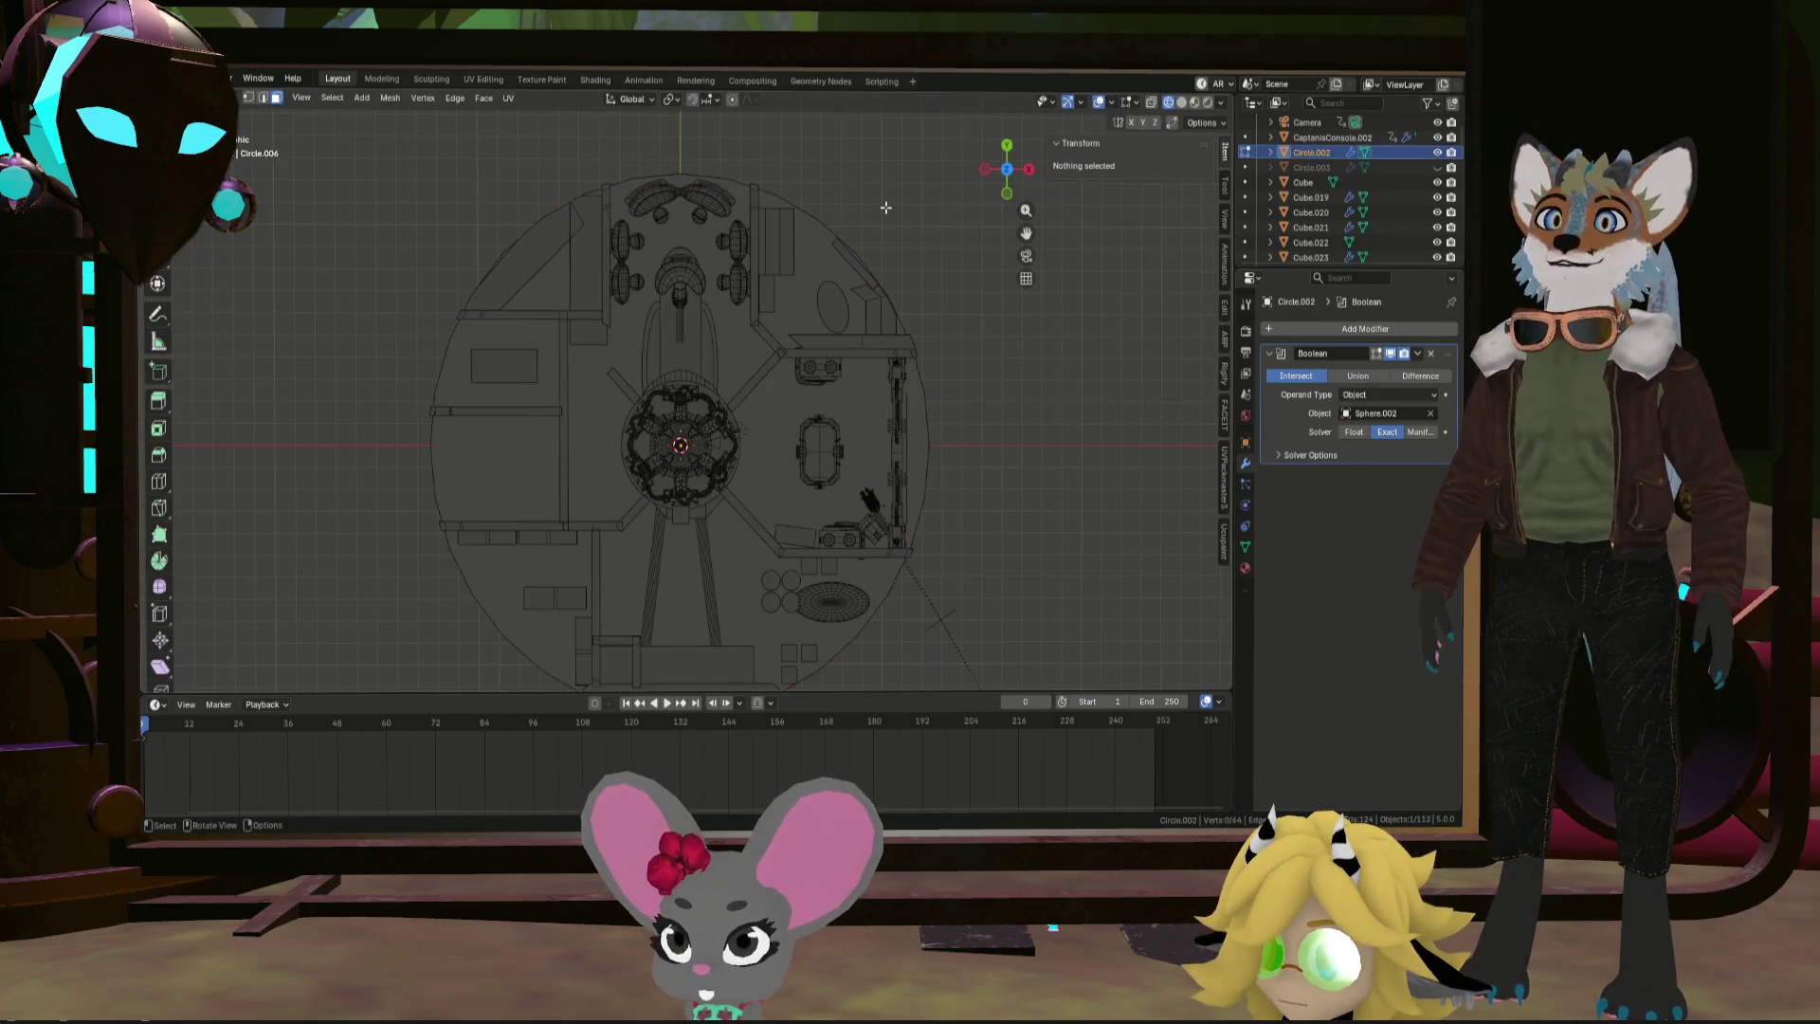
pyautogui.press('k')
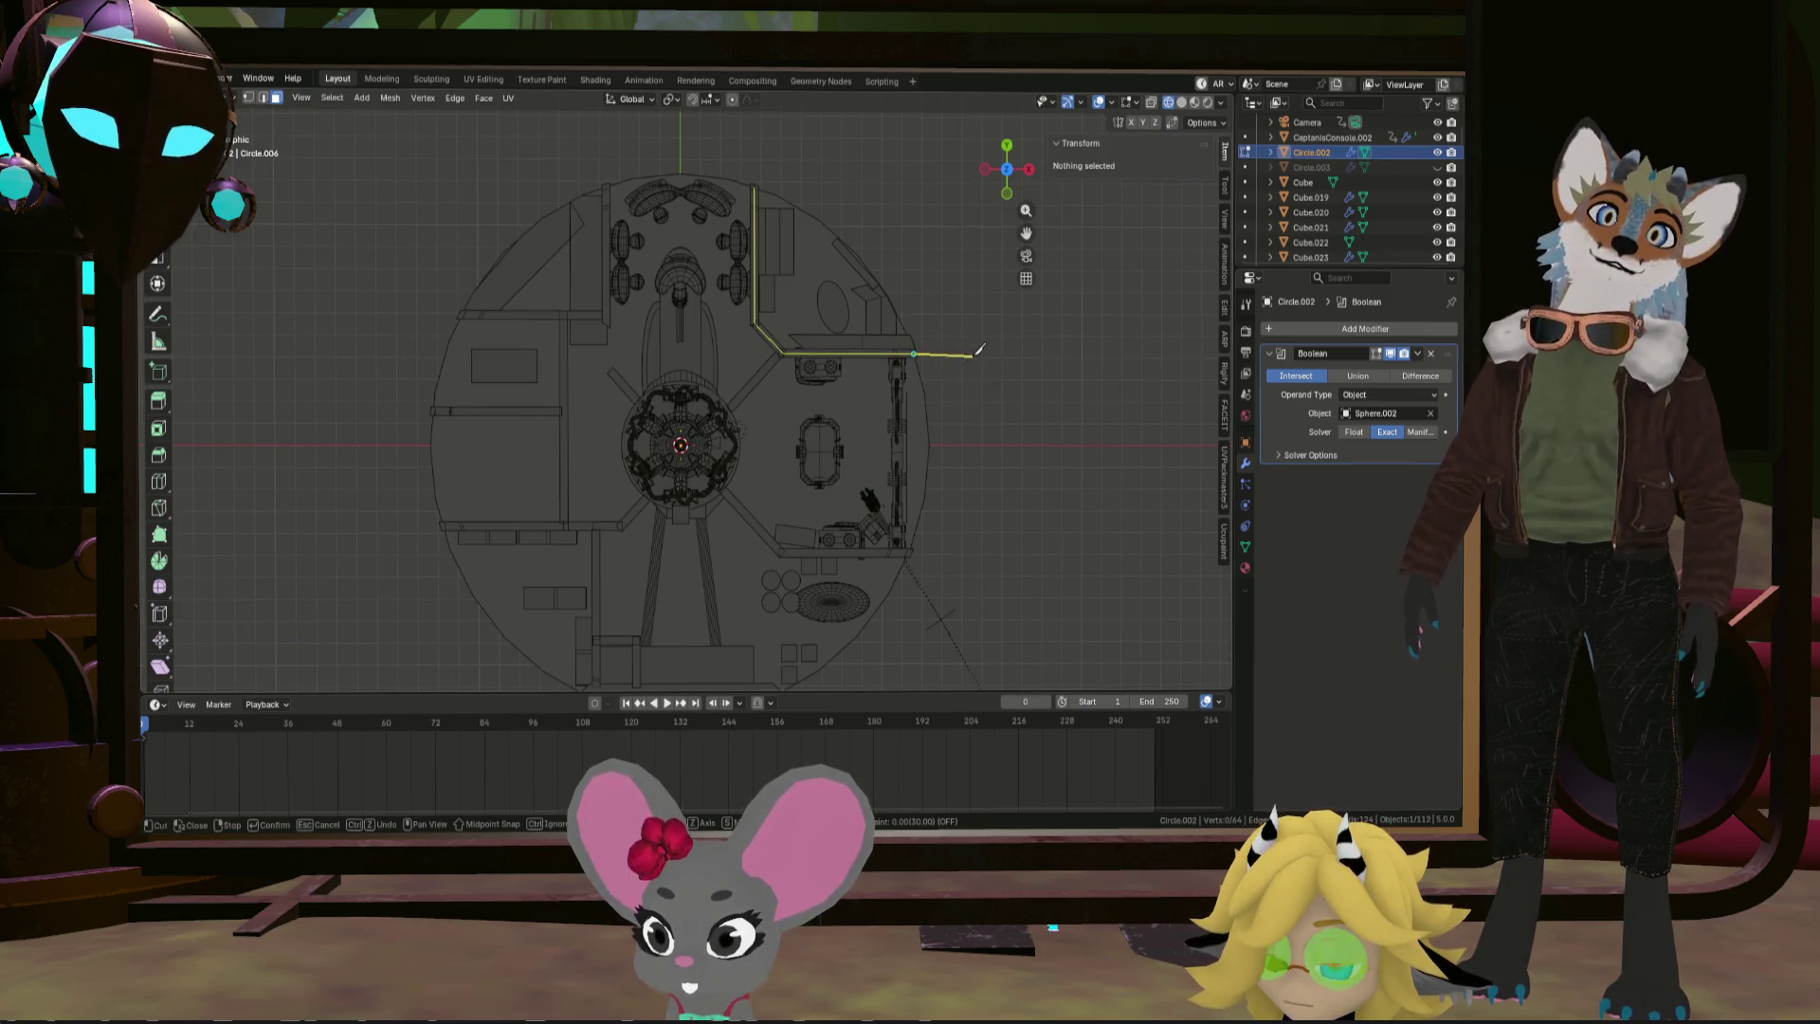
# Confirm the wall cut, then cut from the room wall corner to beside the central core
pyautogui.press('Return')
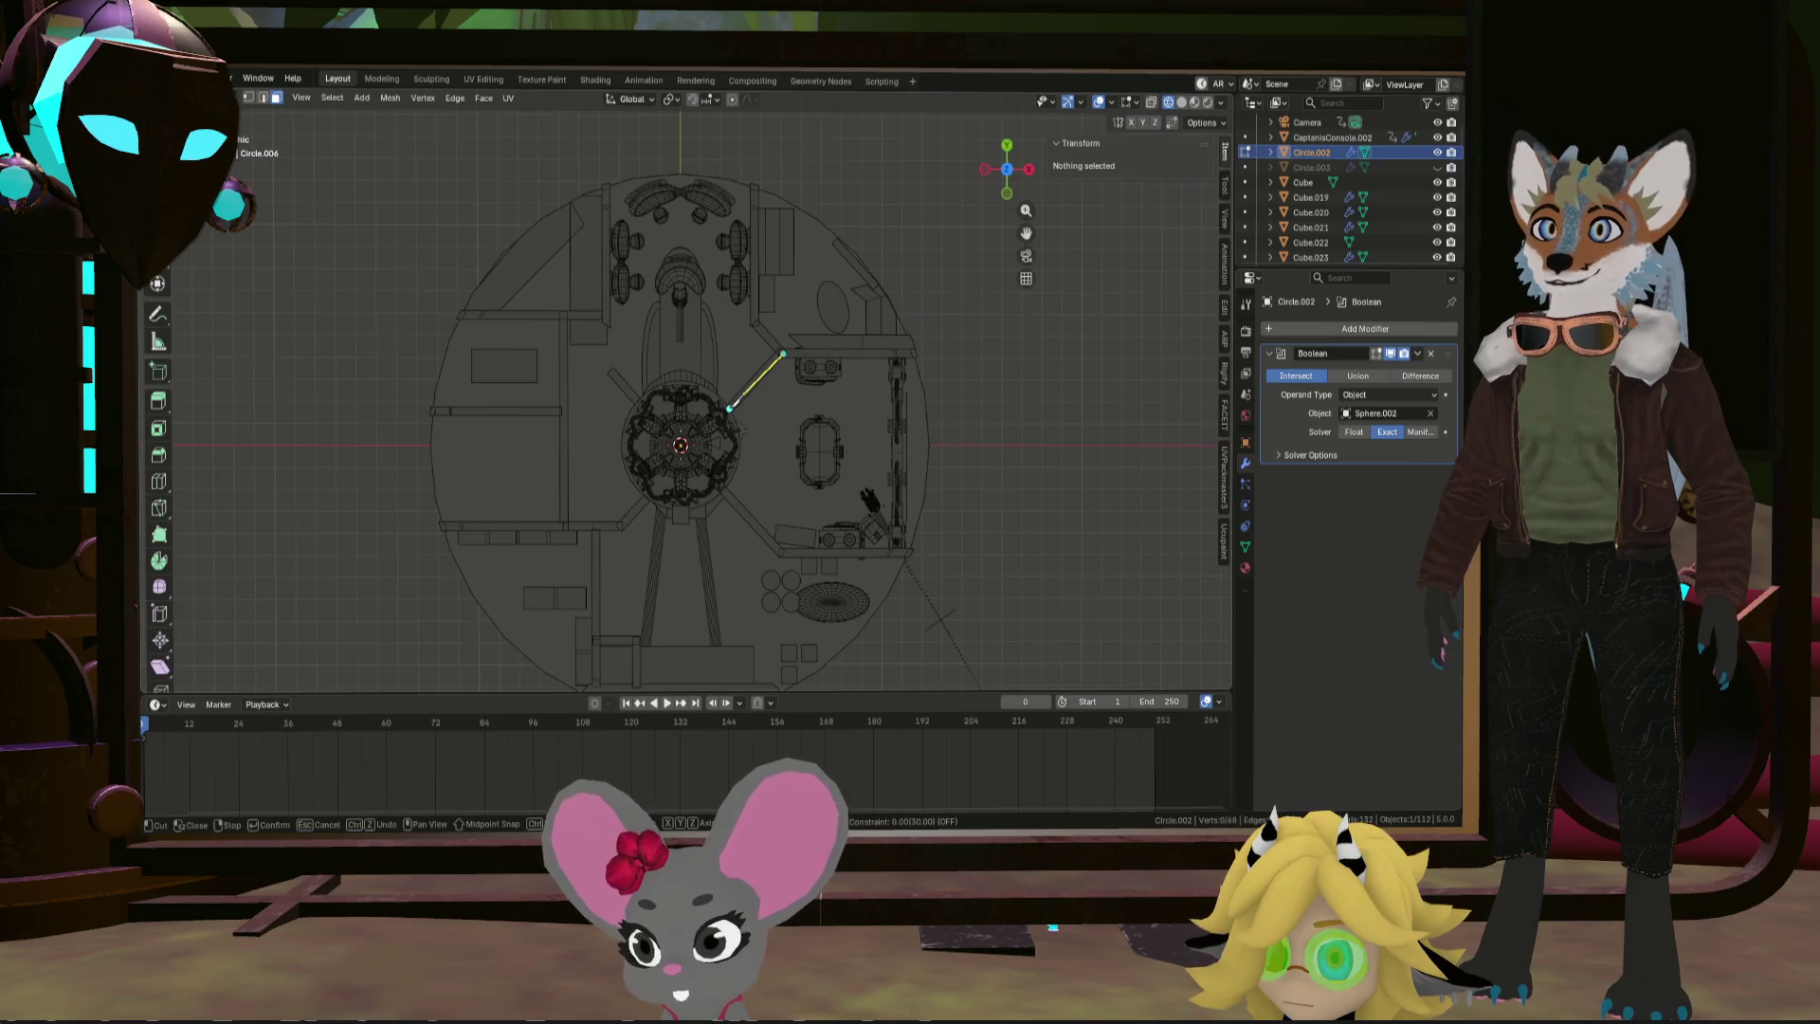
pyautogui.click(730, 409)
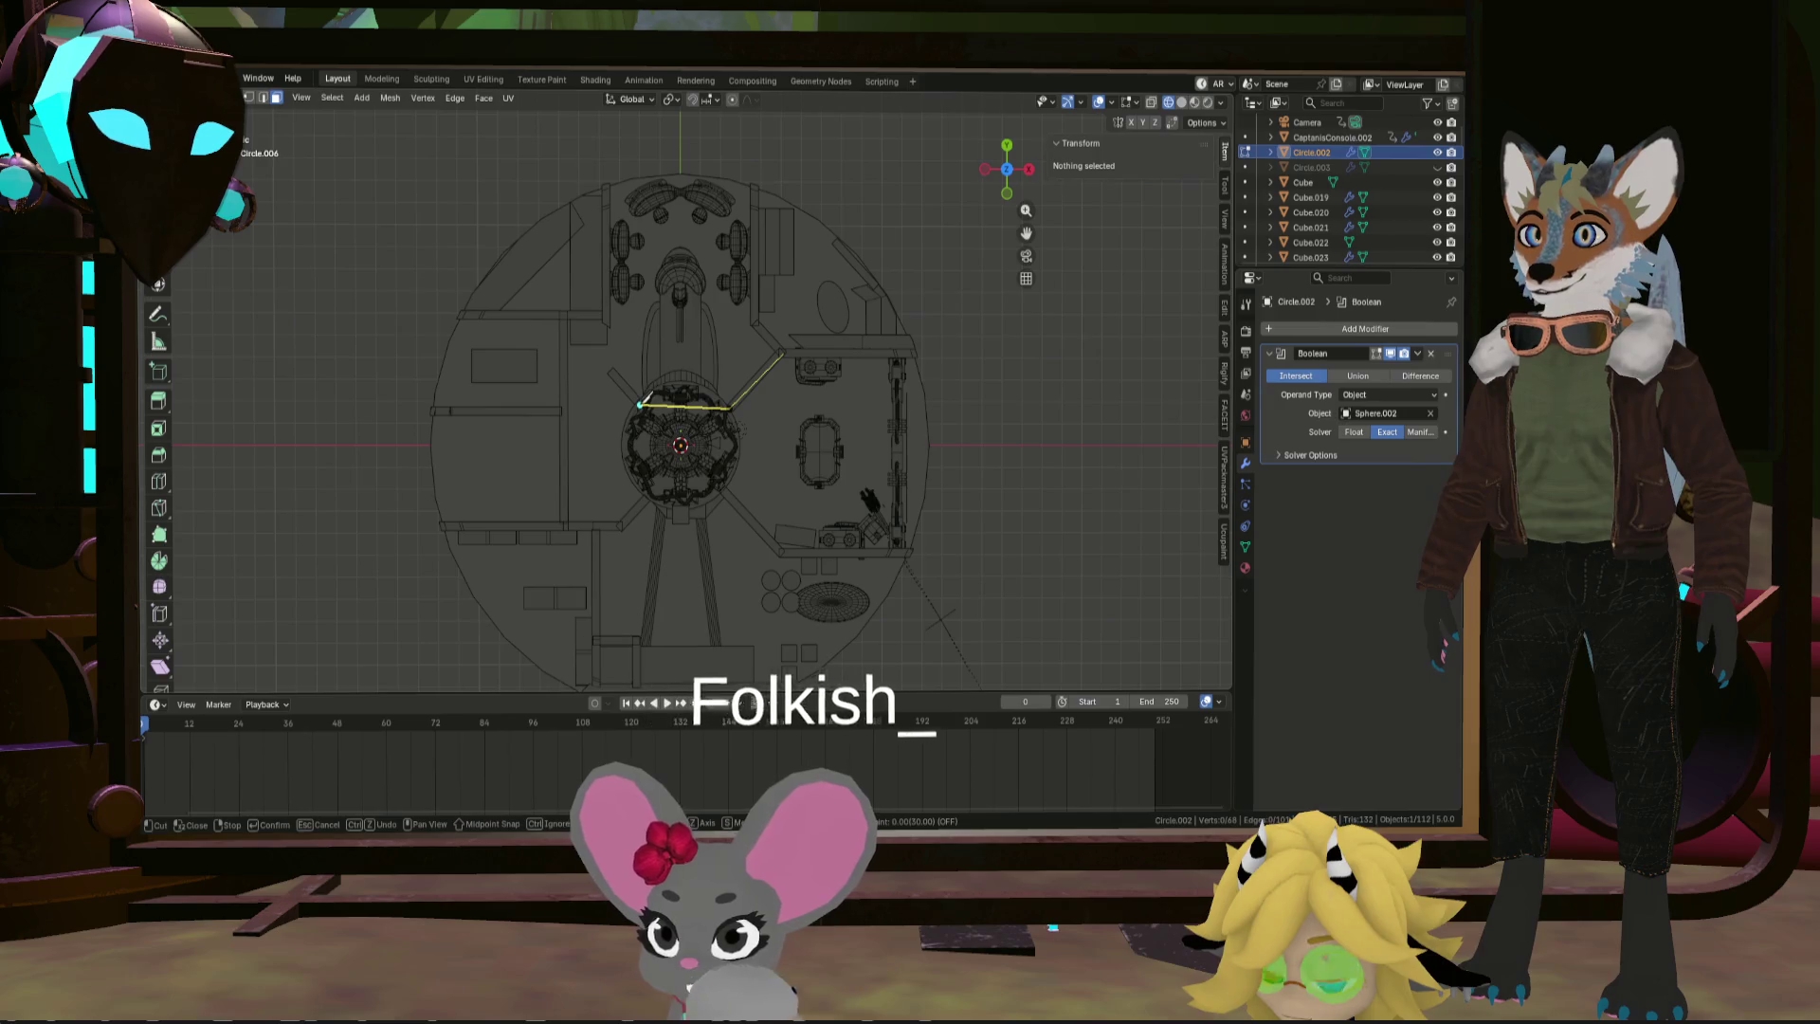
pyautogui.click(643, 404)
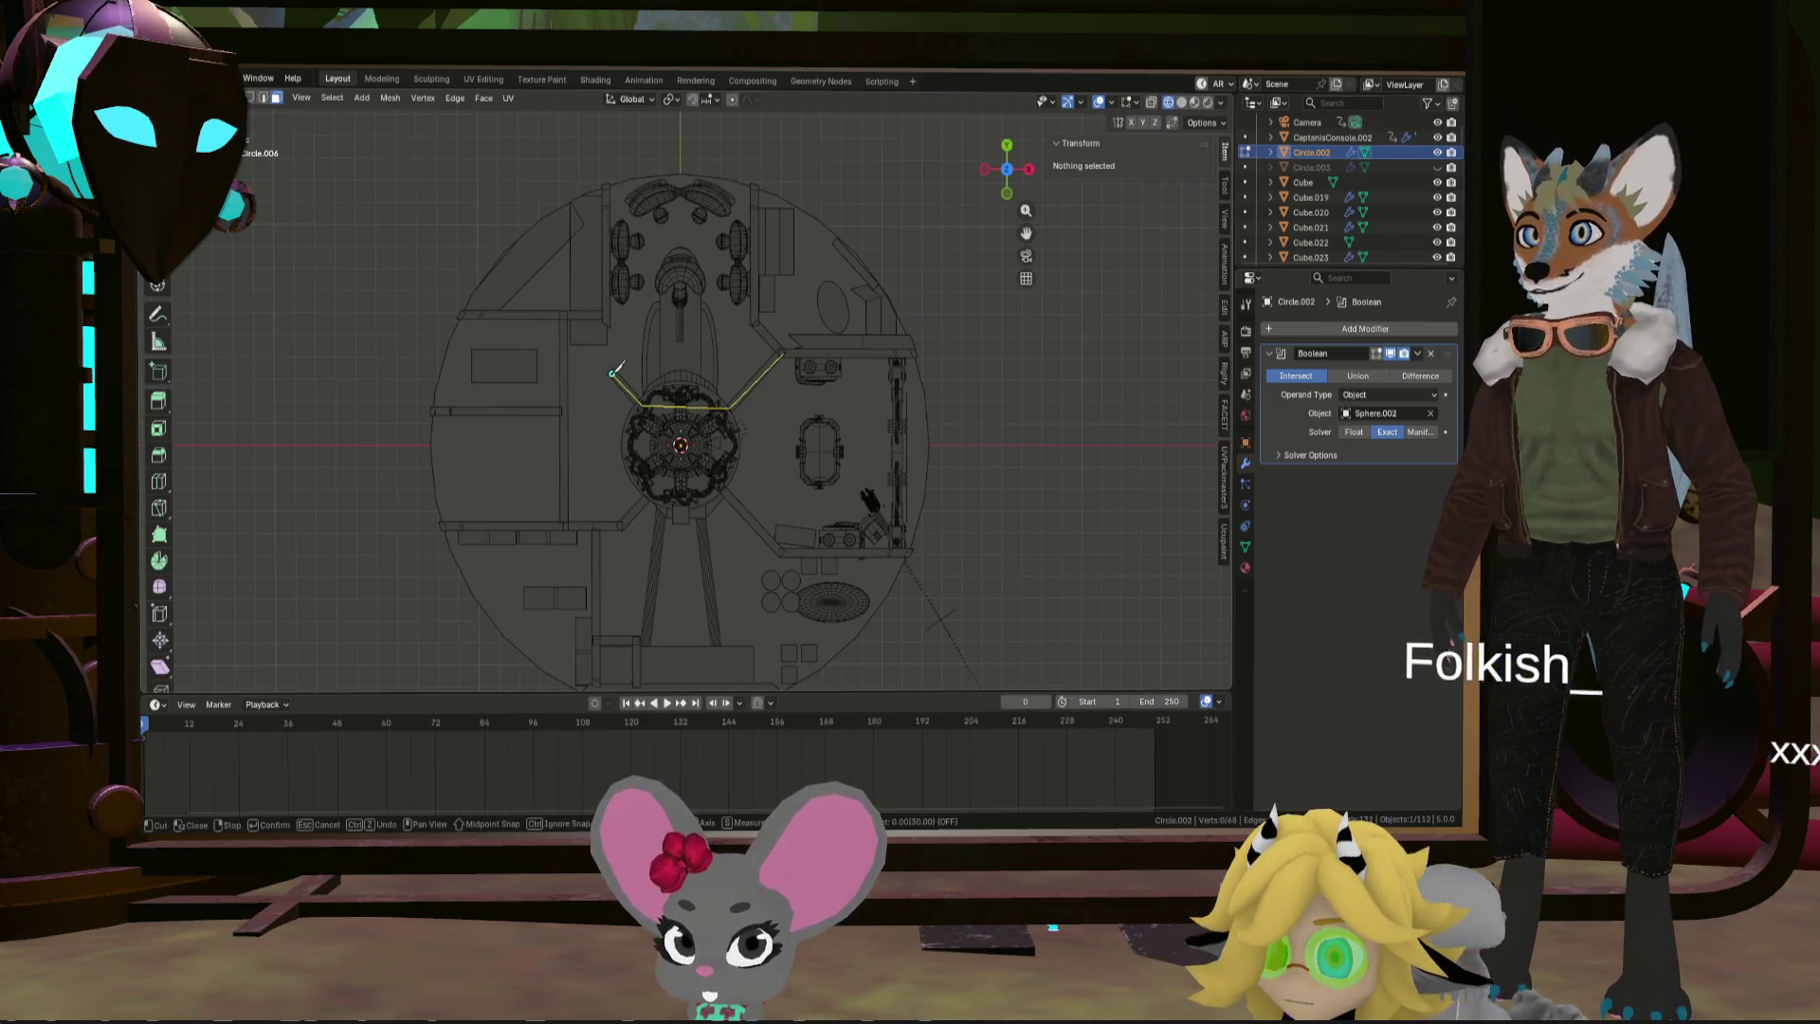
pyautogui.press('Return')
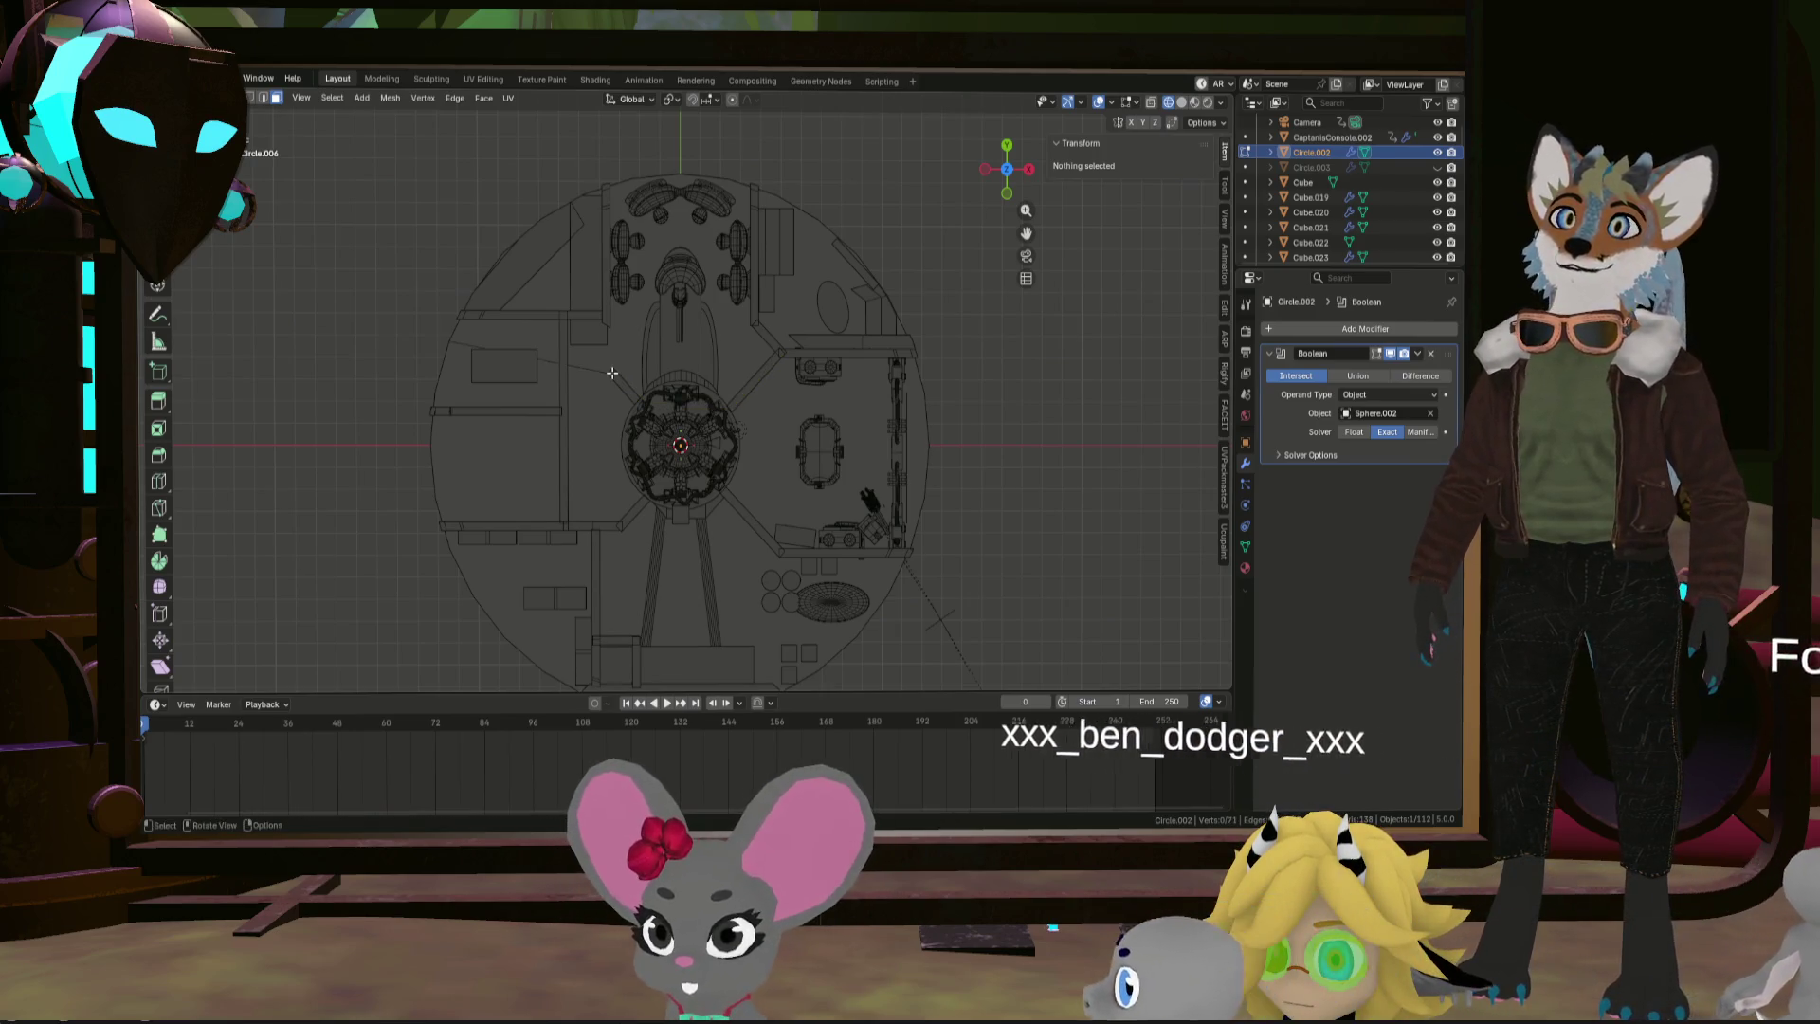
# Undo a faulty cut and knife a new line from the central ring outward
pyautogui.press('k')
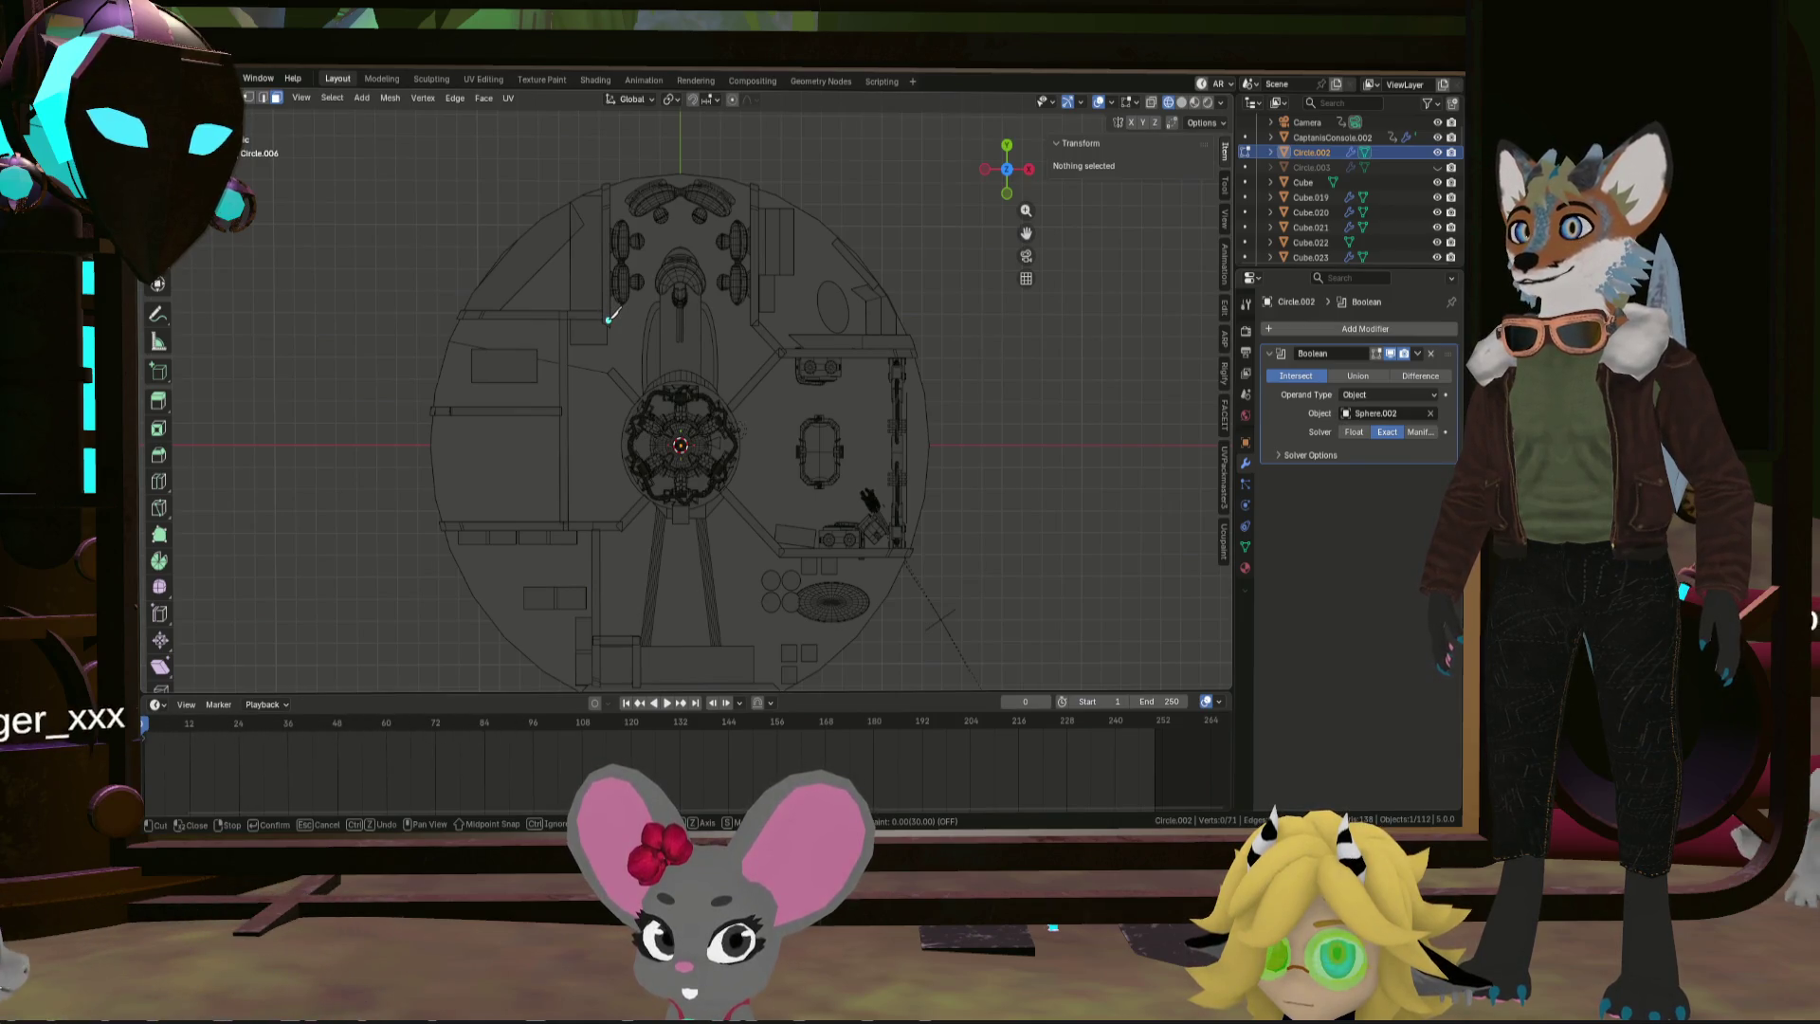
pyautogui.press('Escape')
pyautogui.hotkey('ctrl', 'z')
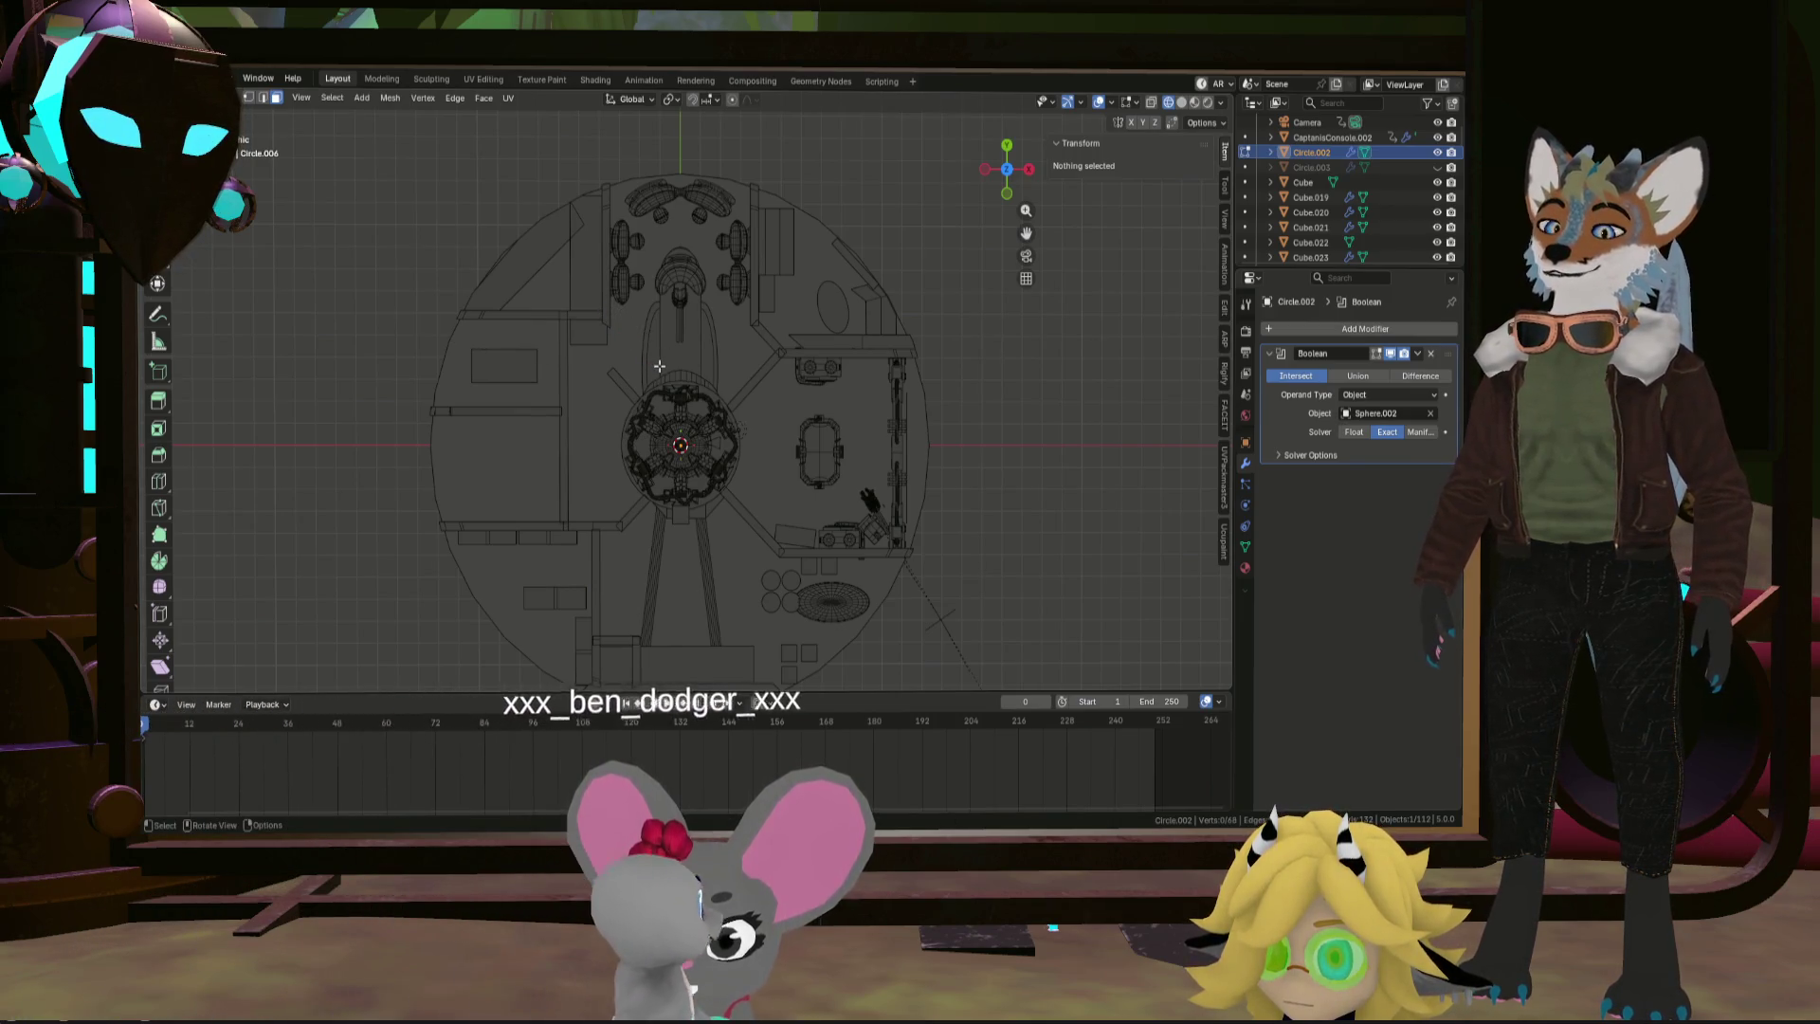
pyautogui.press('k')
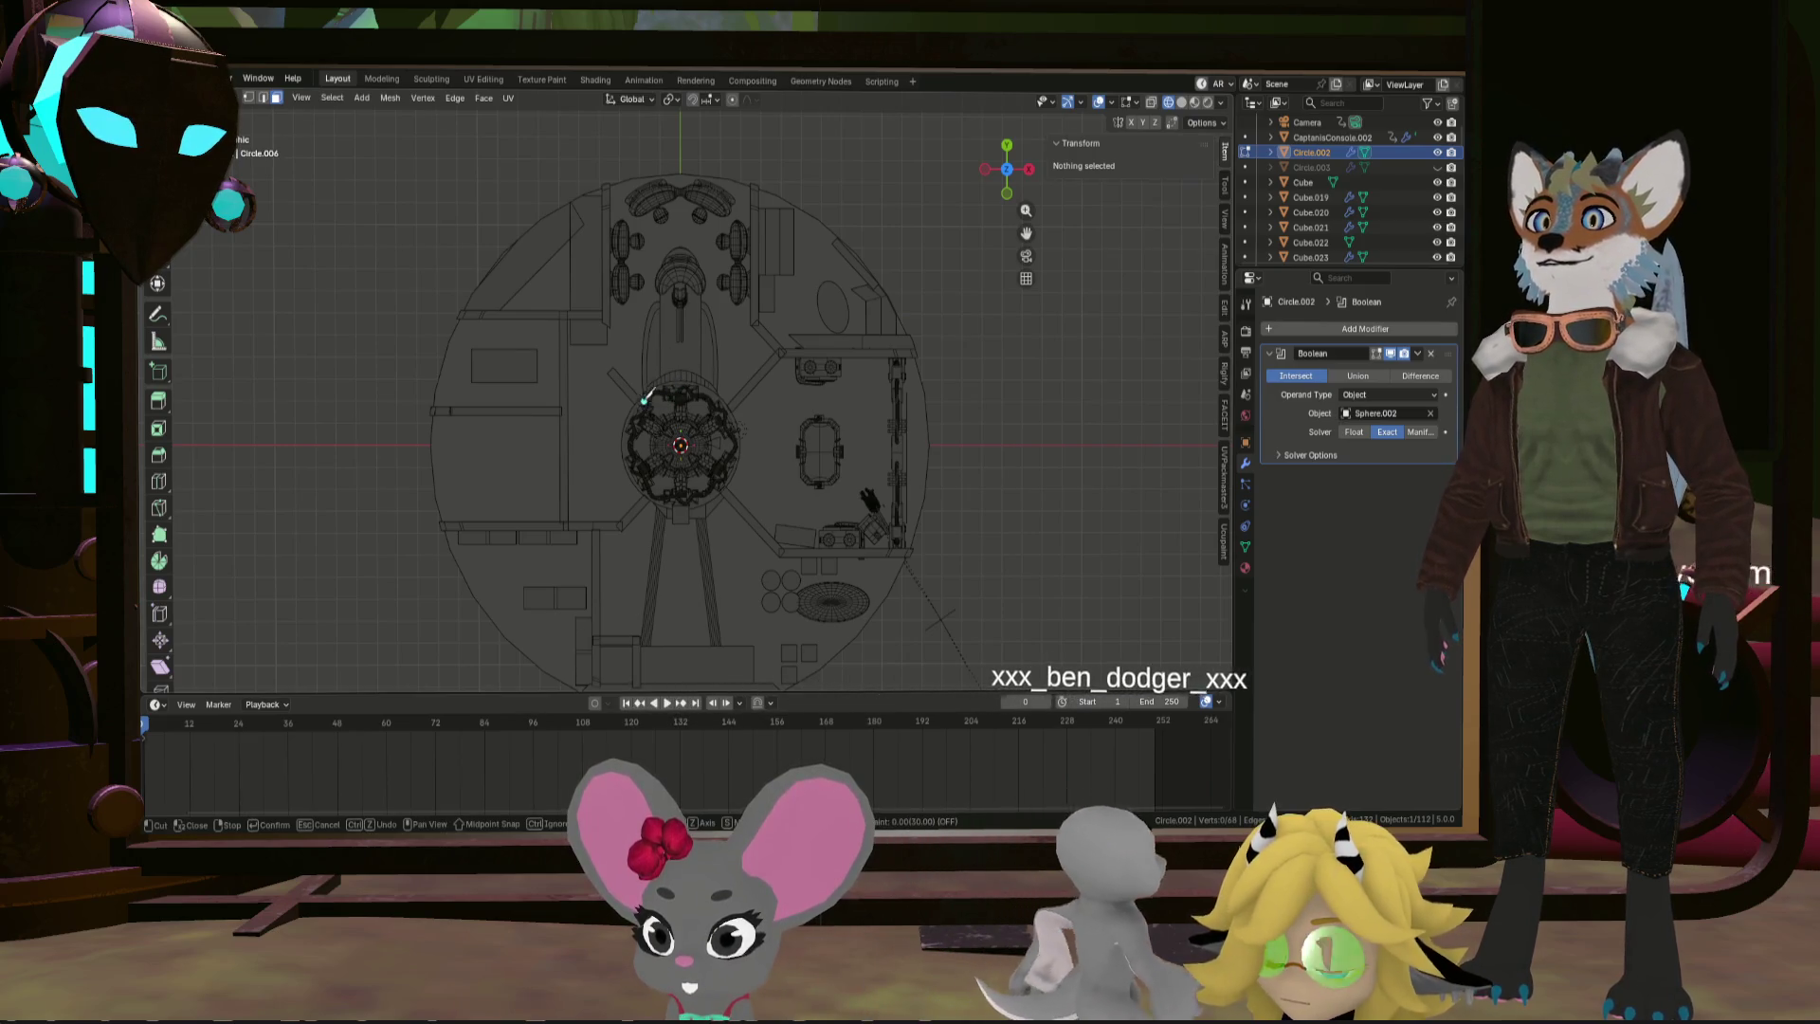
pyautogui.click(640, 401)
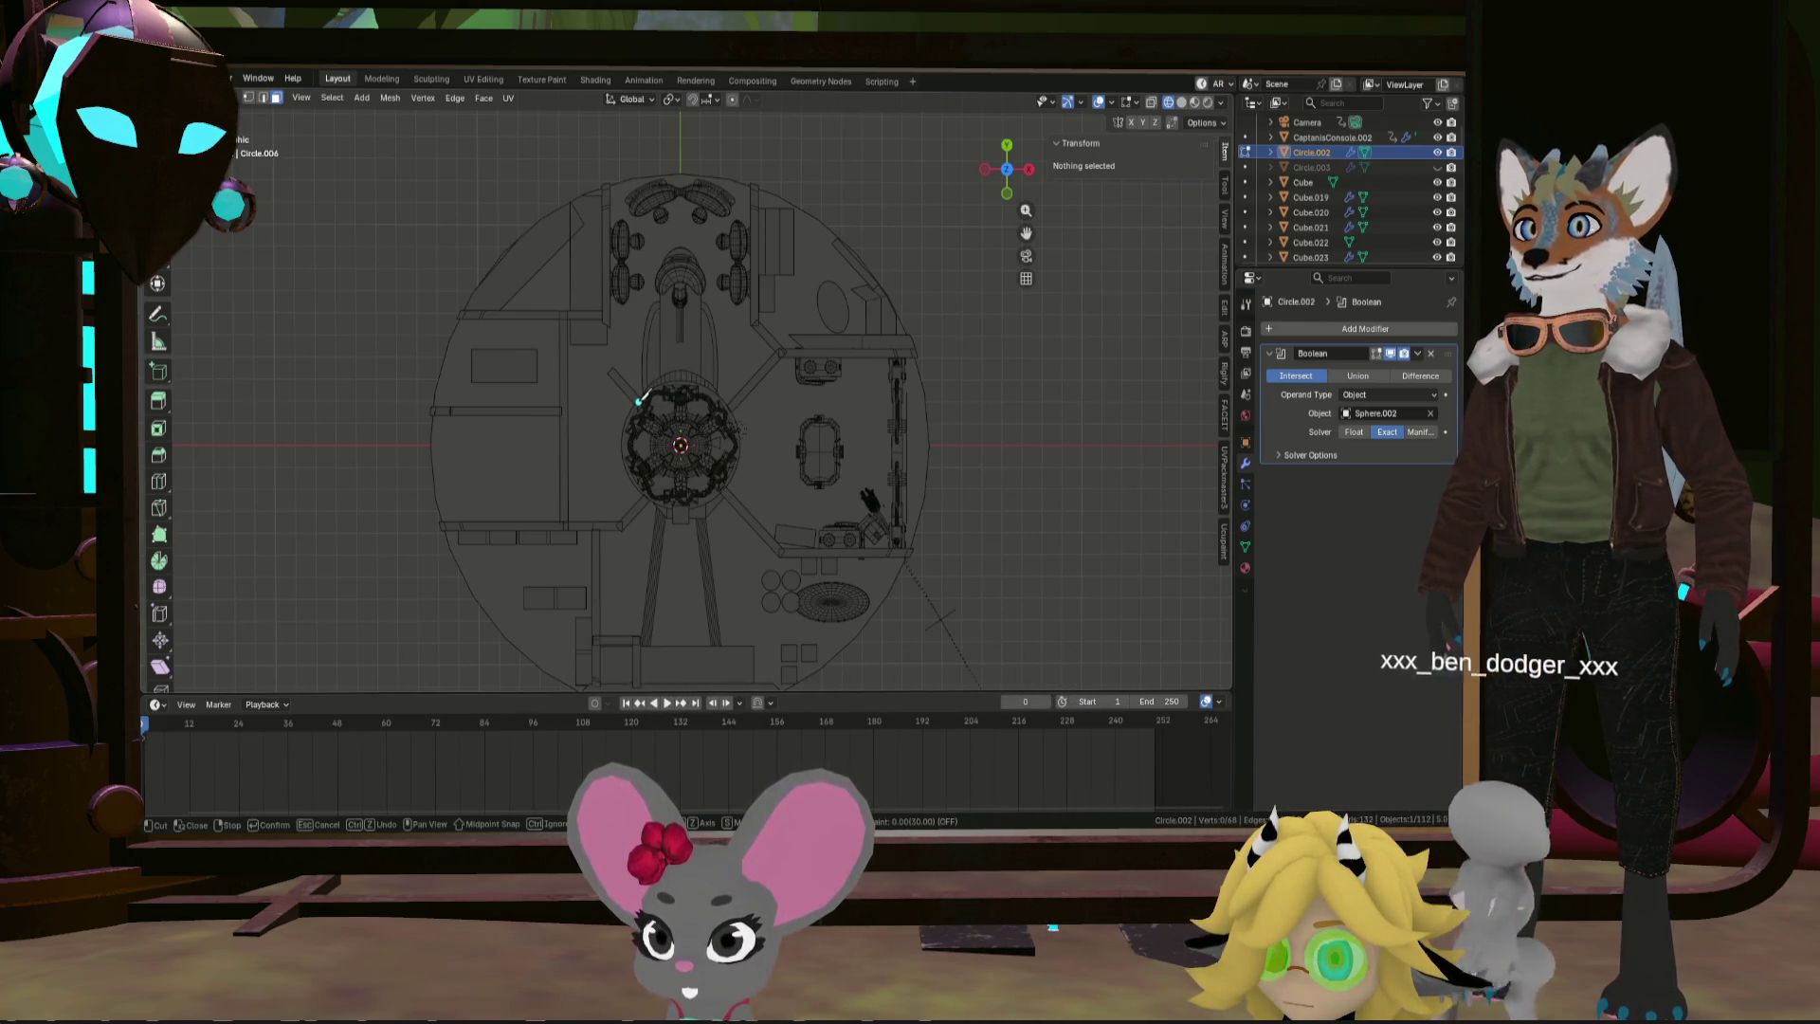
pyautogui.click(614, 372)
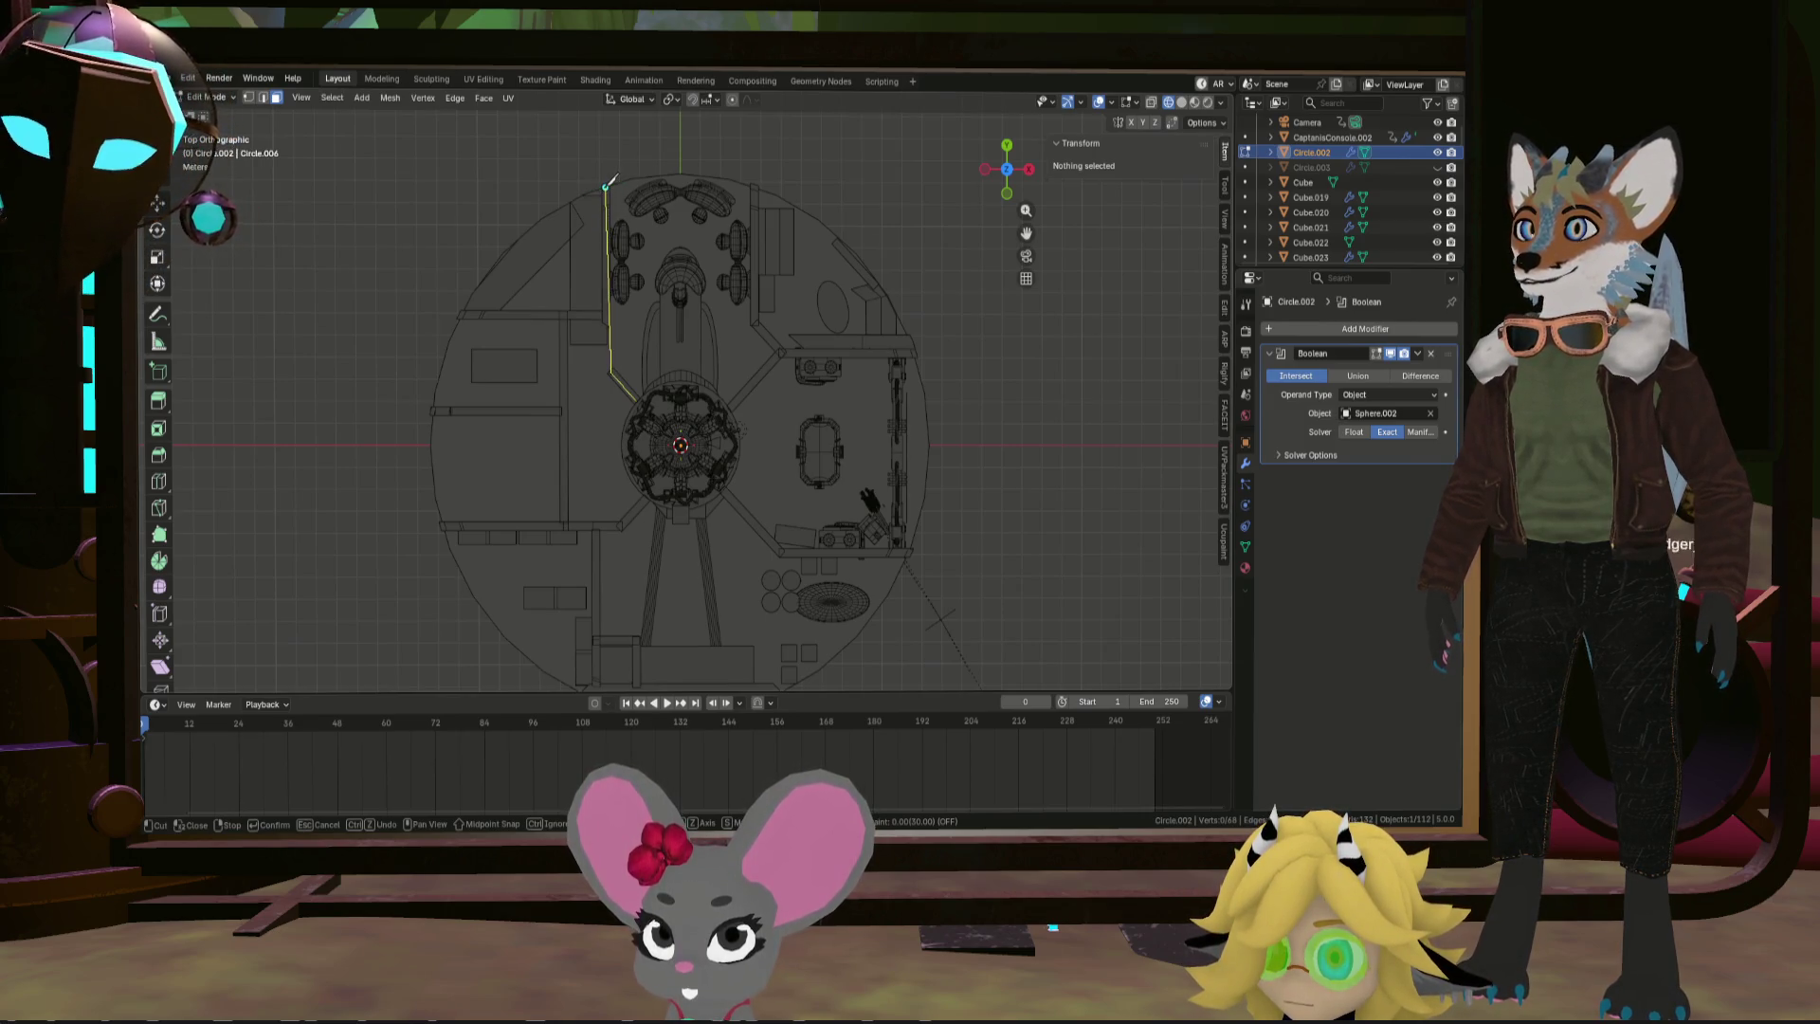
pyautogui.press('Return')
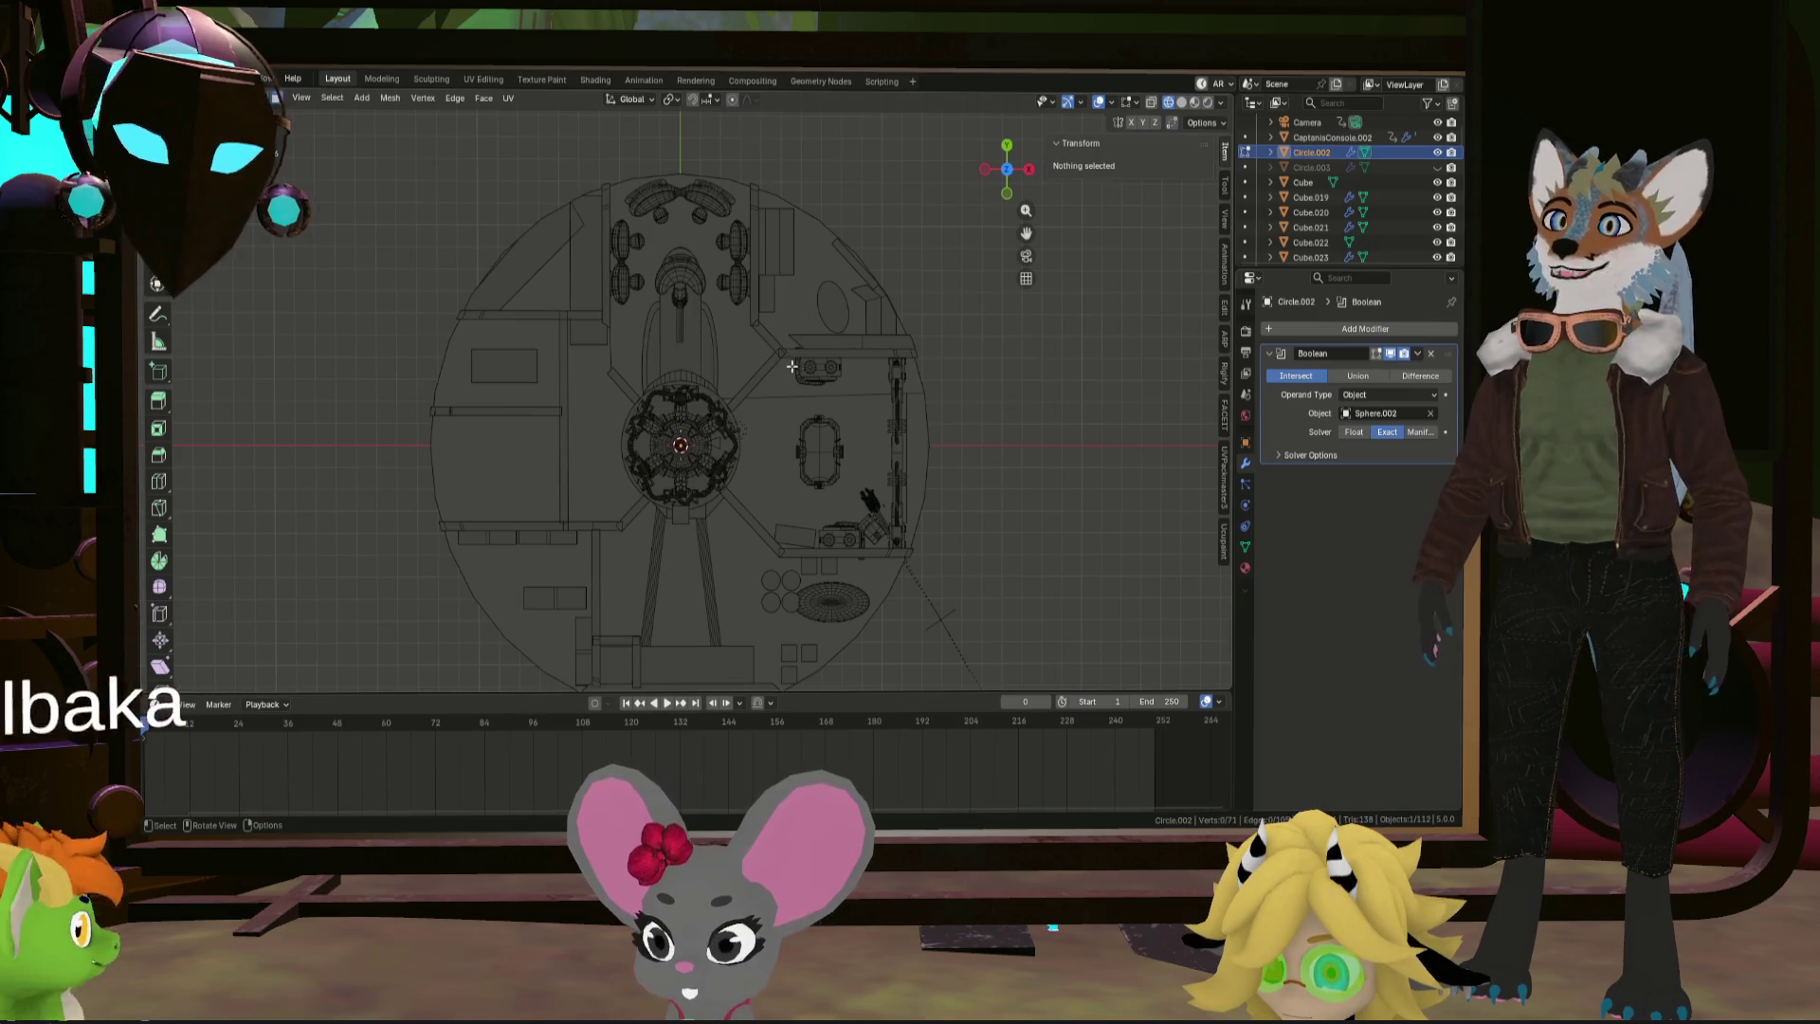
# Undo the last cut and begin a knife cut at the ceiling's top edge
pyautogui.hotkey('ctrl', 'z')
pyautogui.hotkey('ctrl', 'z')
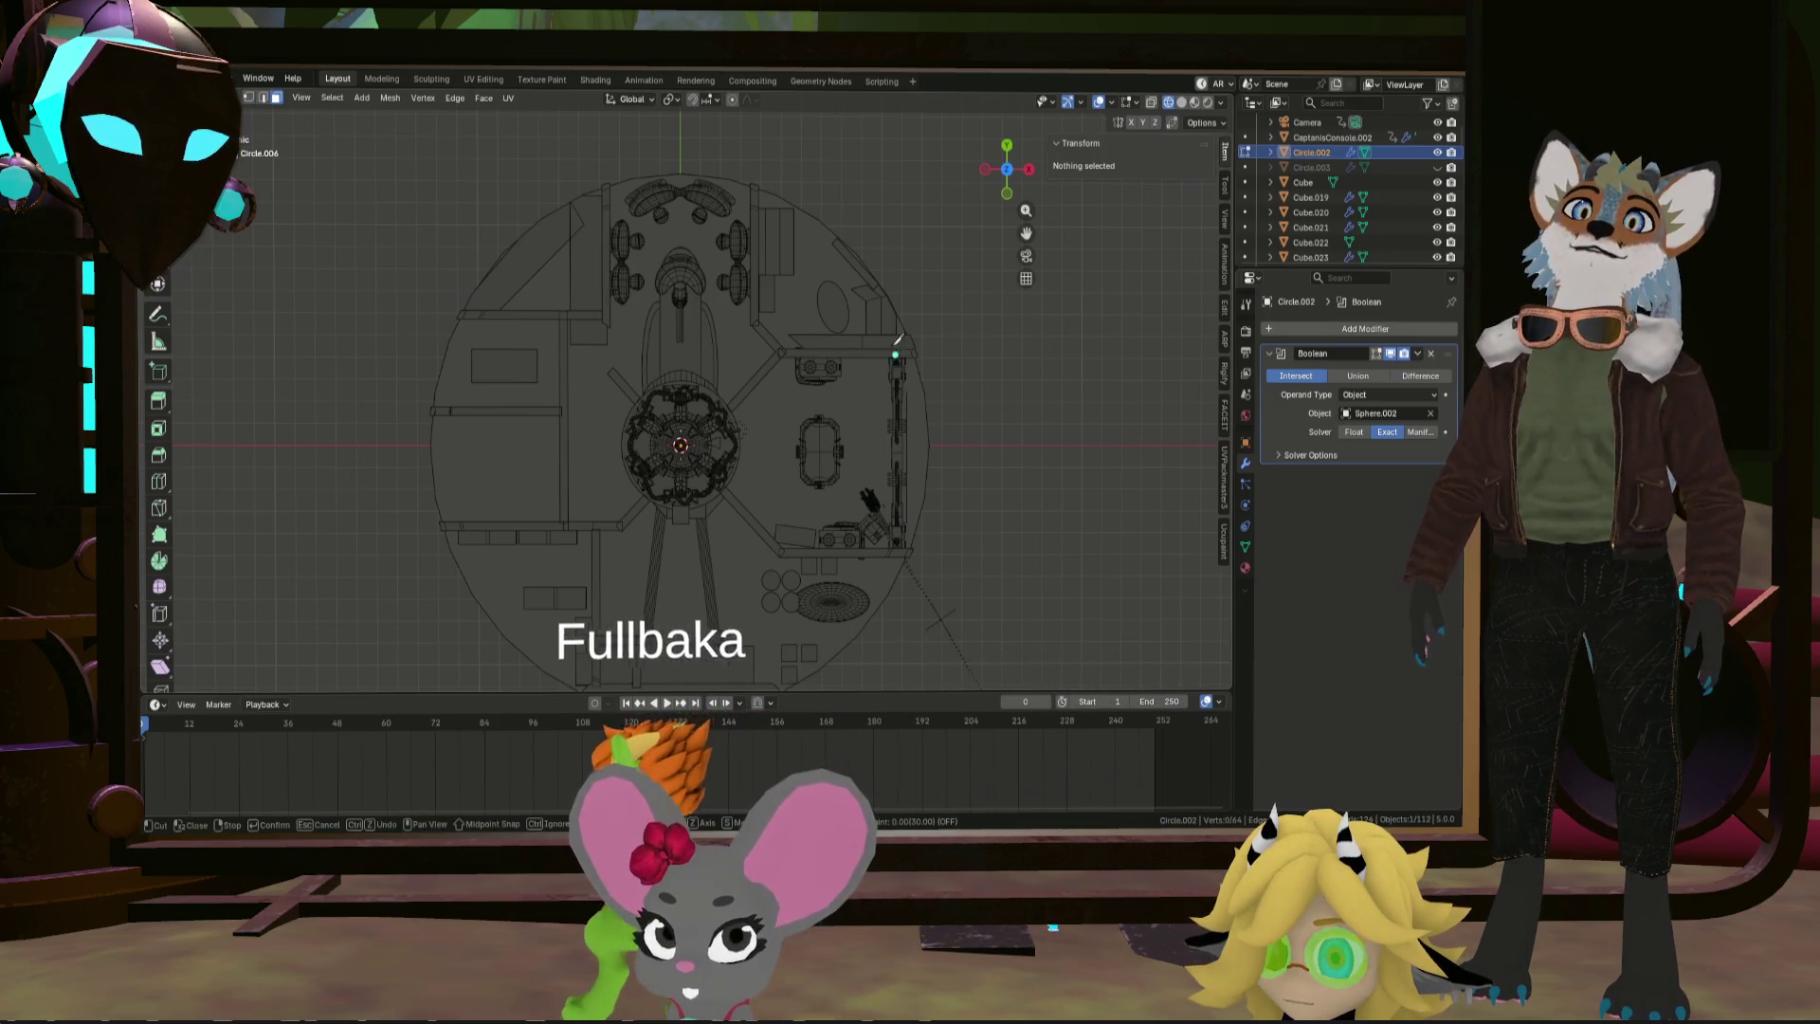
pyautogui.press('k')
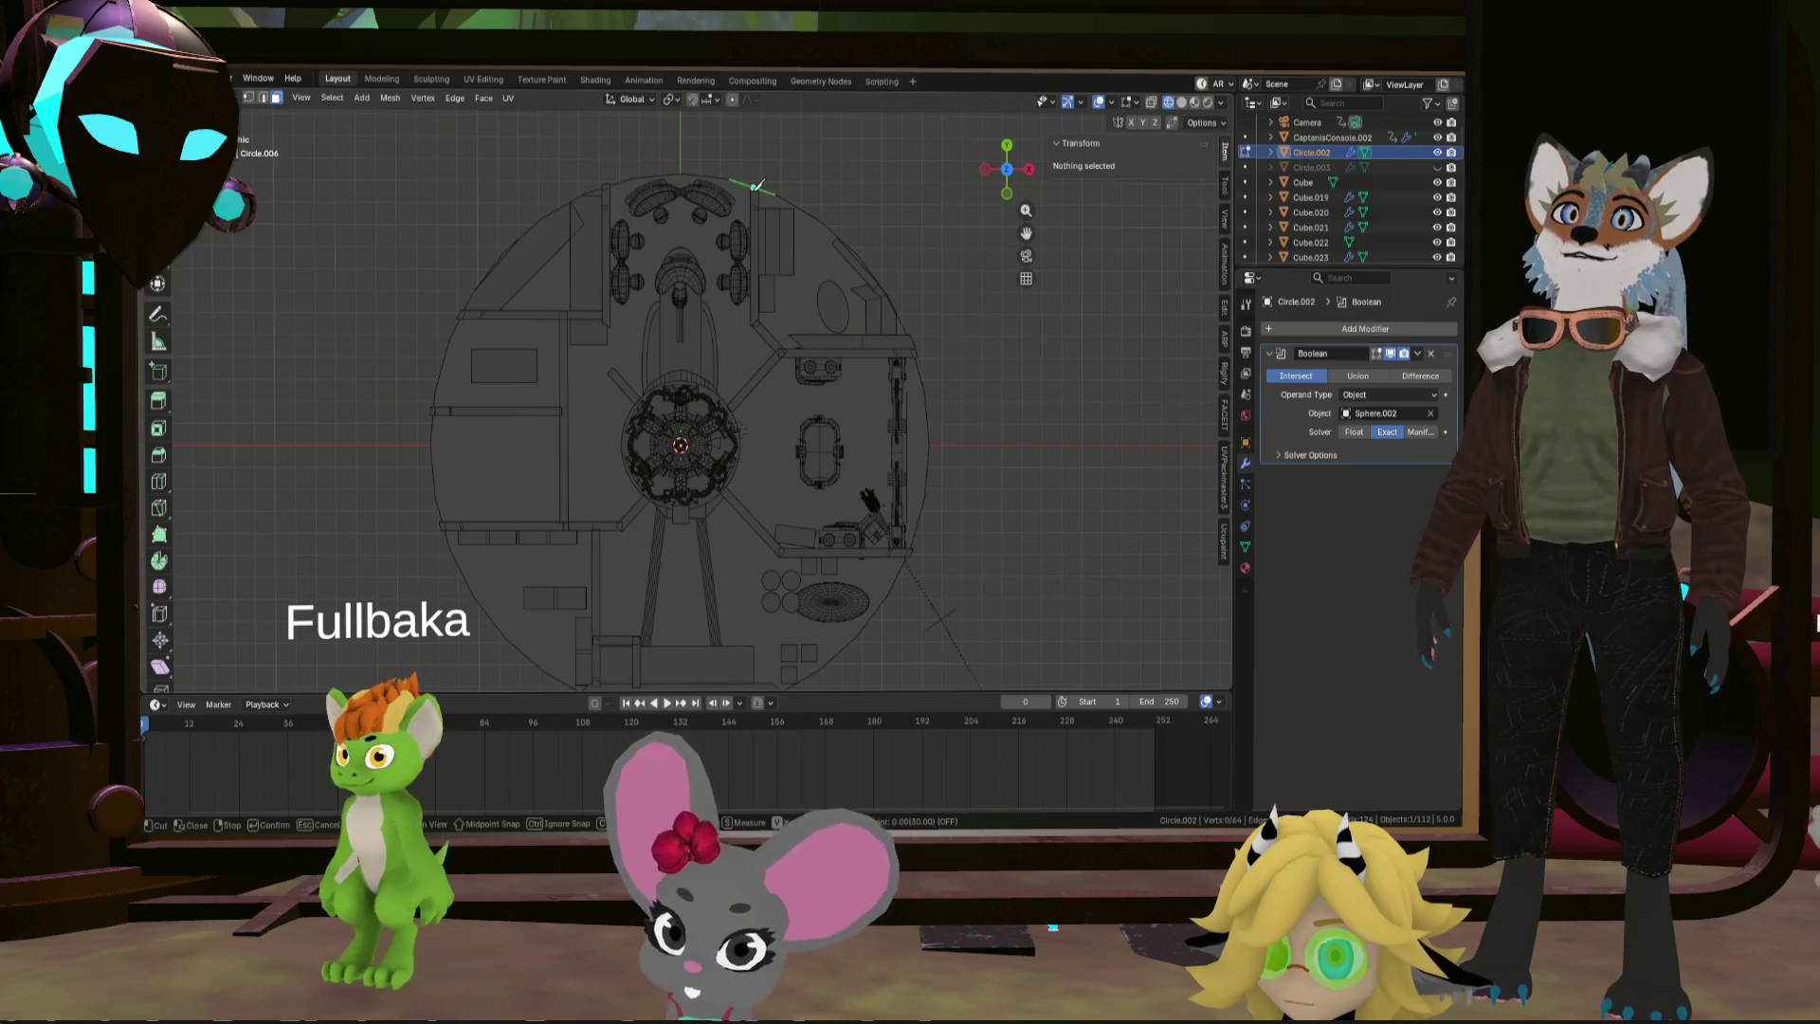
pyautogui.click(754, 189)
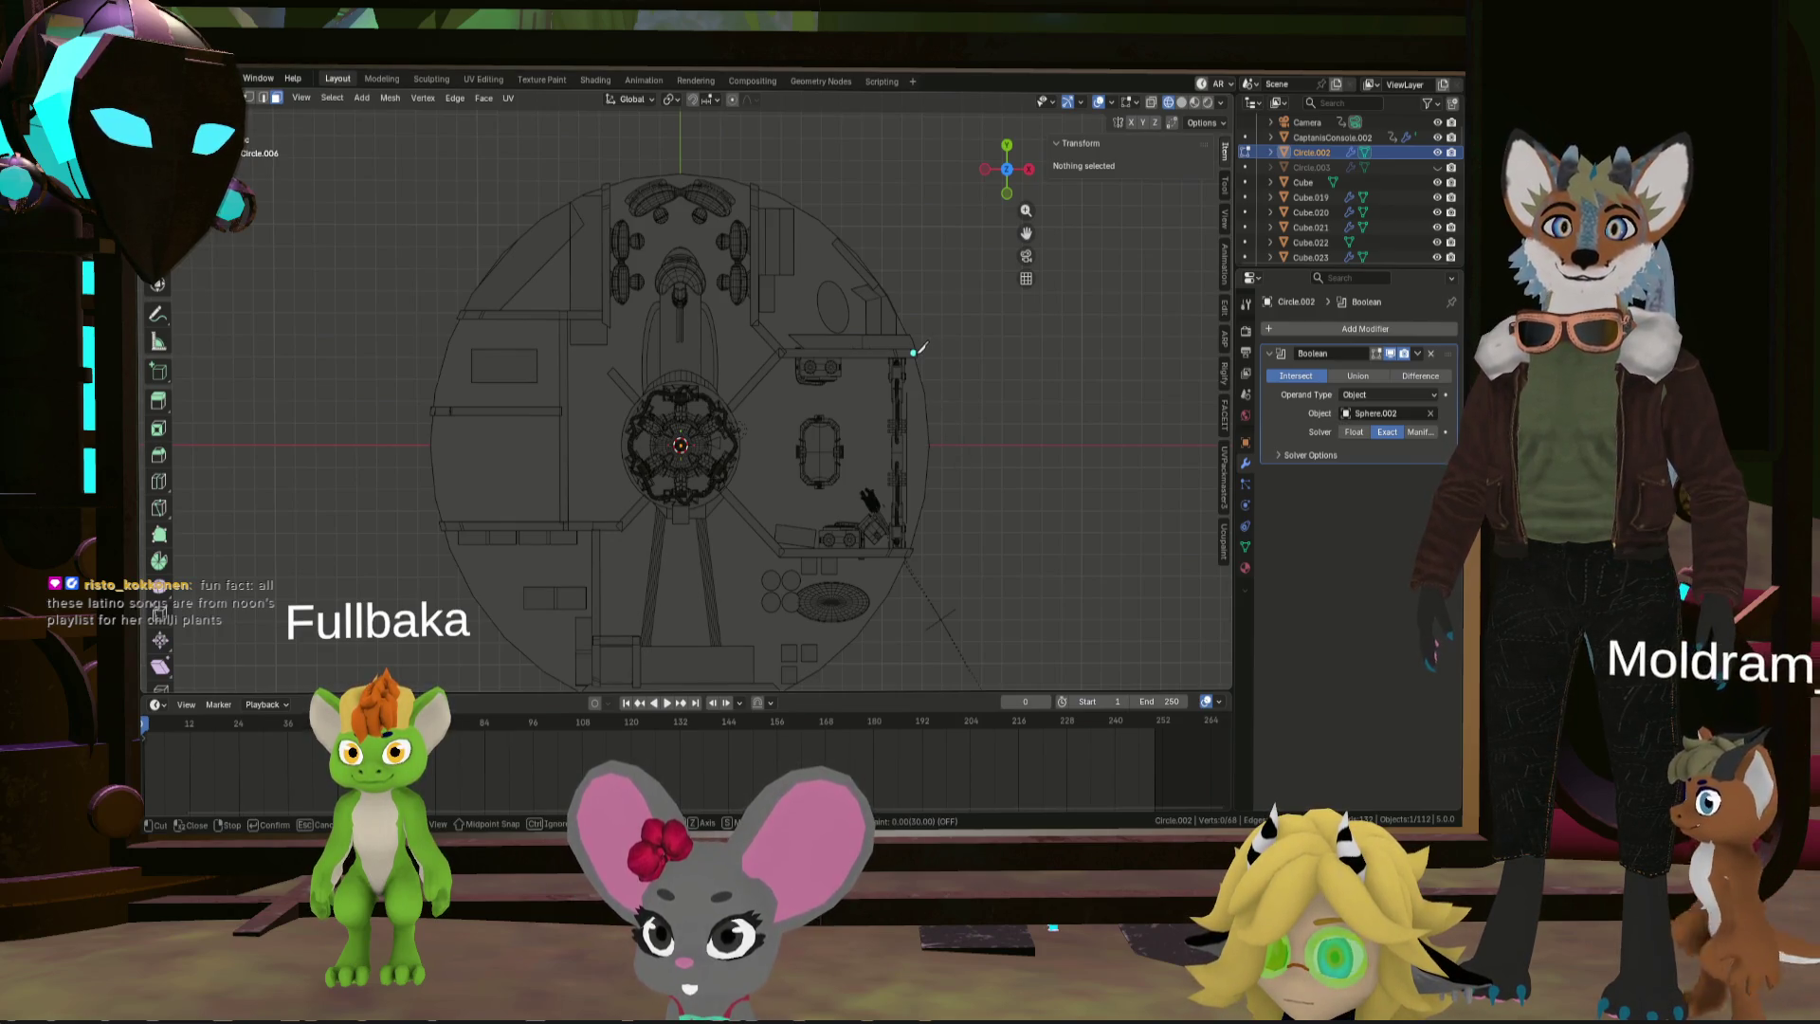
# Knife-cut the right room's outline around the central ring, then begin a lower-left cut
pyautogui.press('k')
pyautogui.click(783, 353)
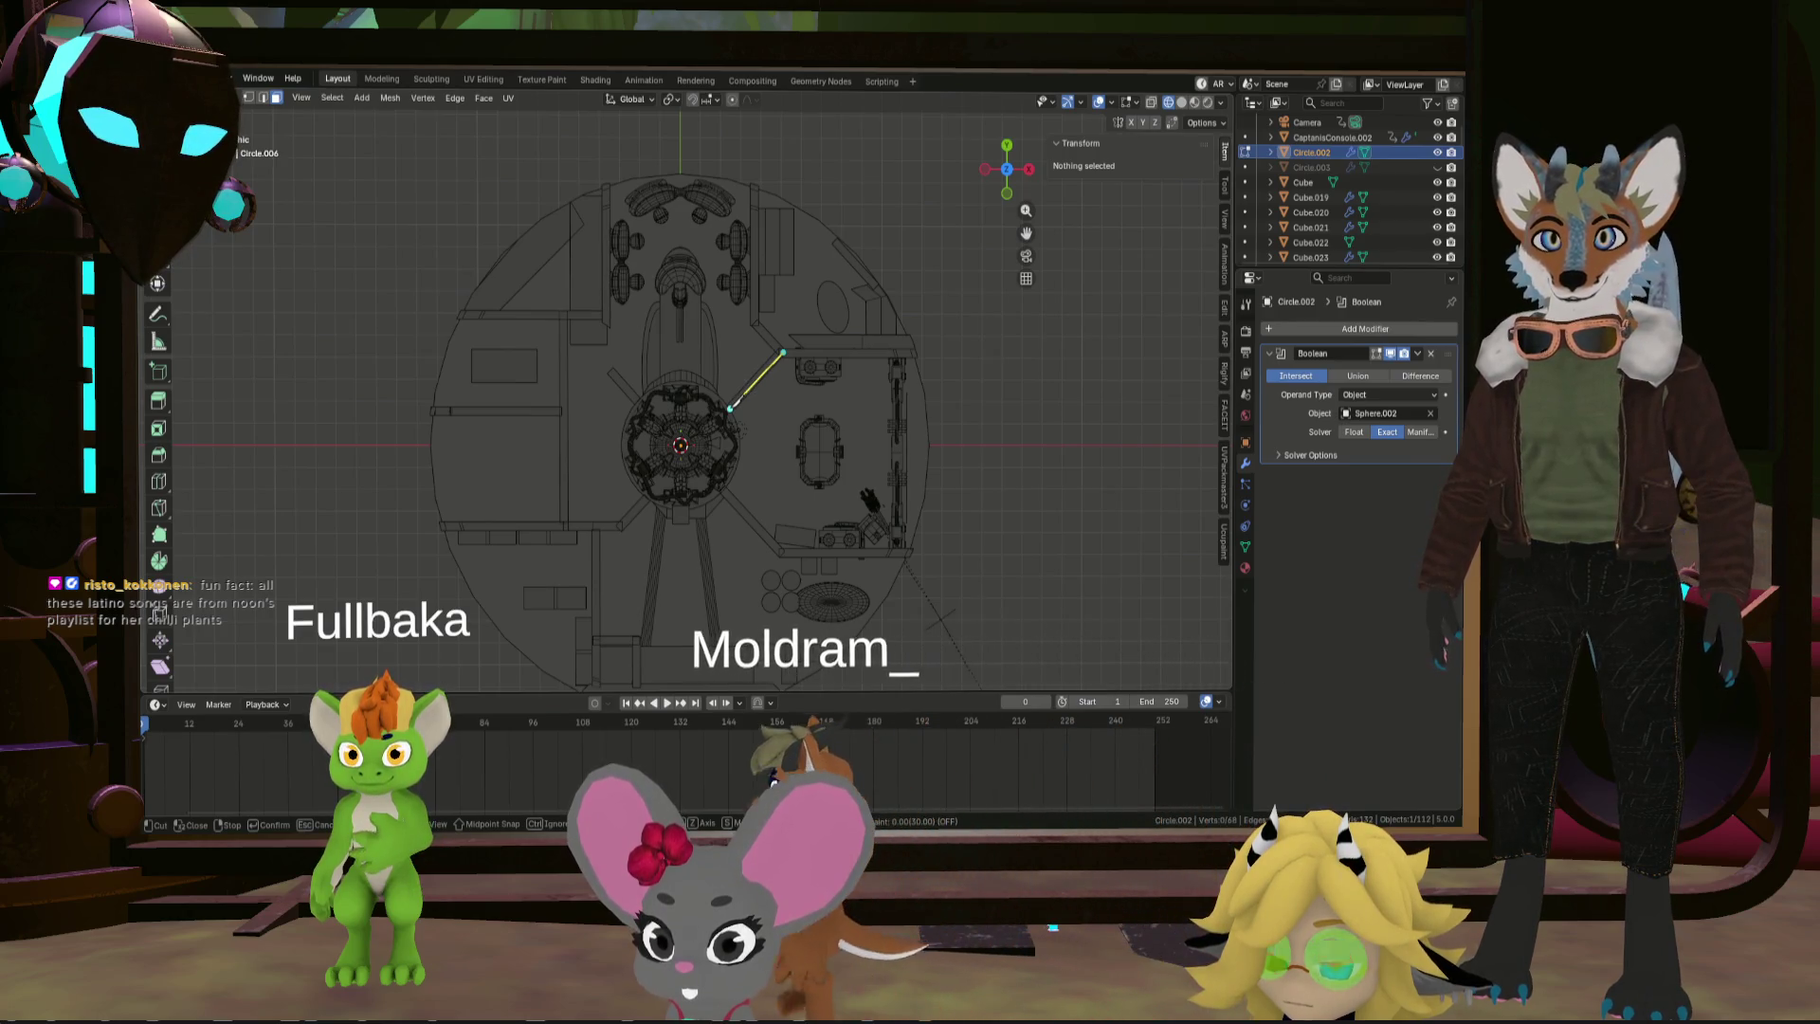
pyautogui.click(729, 409)
pyautogui.click(724, 489)
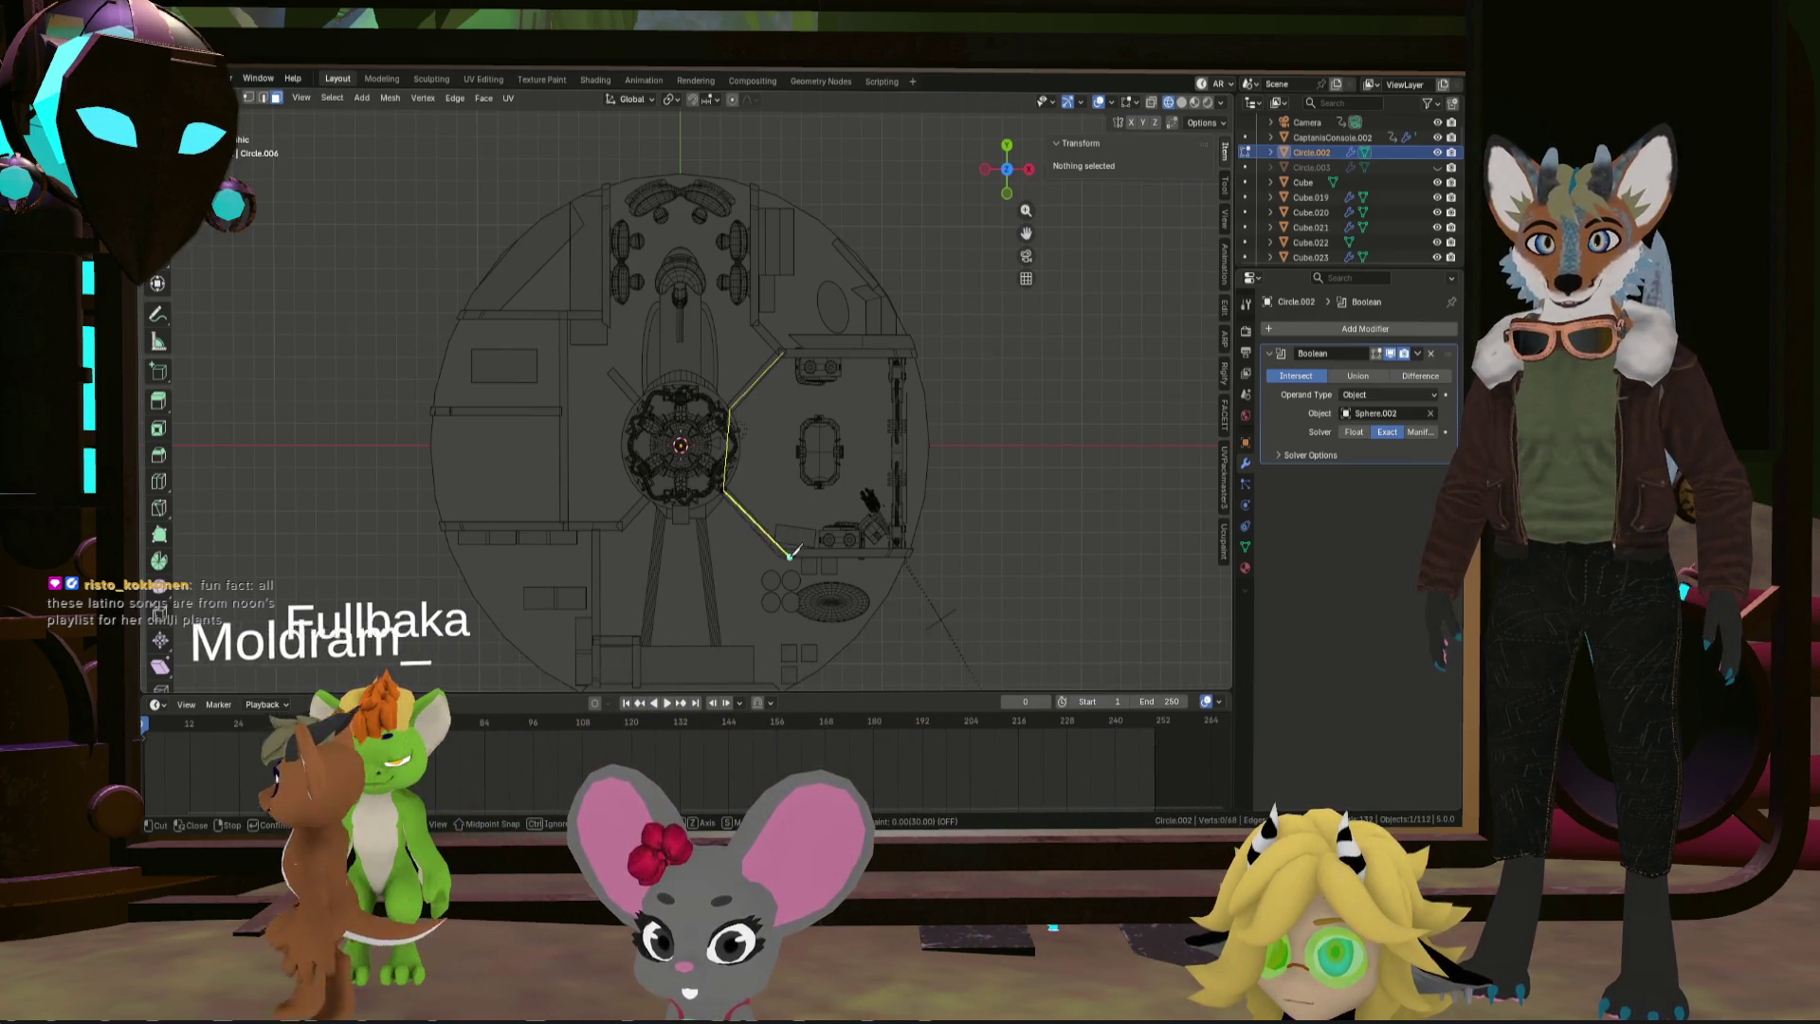
pyautogui.click(781, 552)
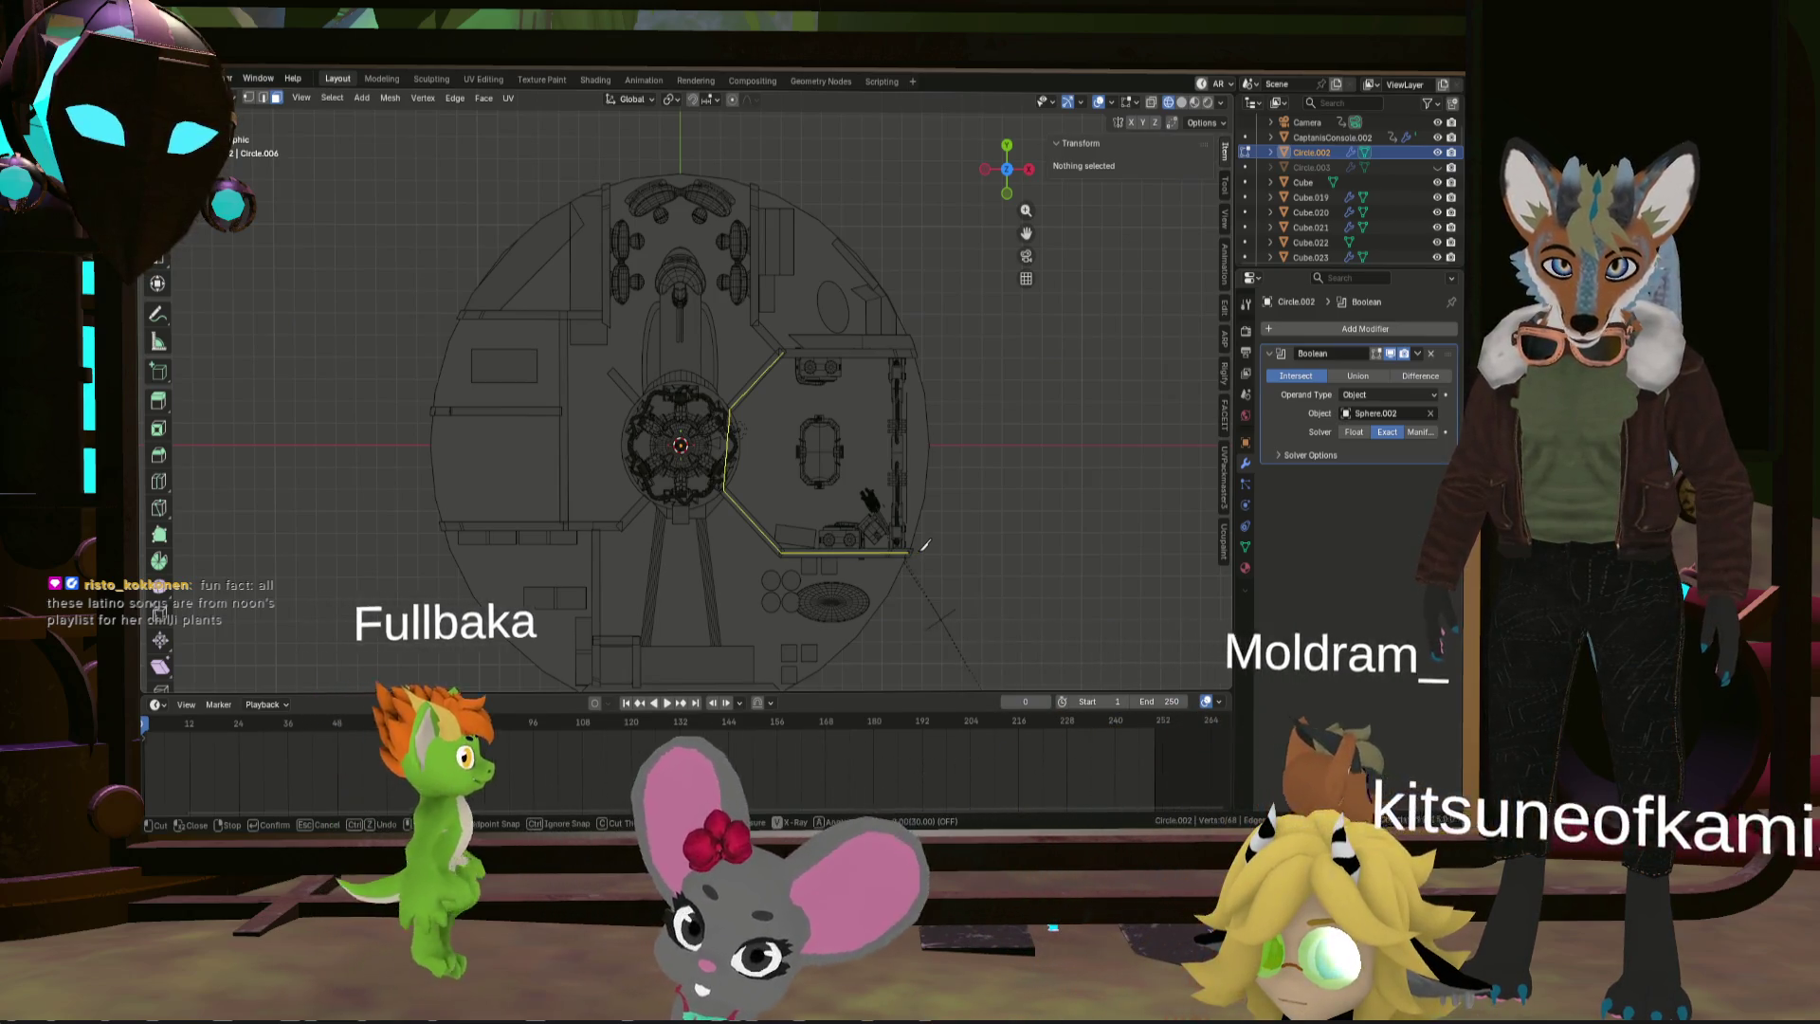
pyautogui.press('Return')
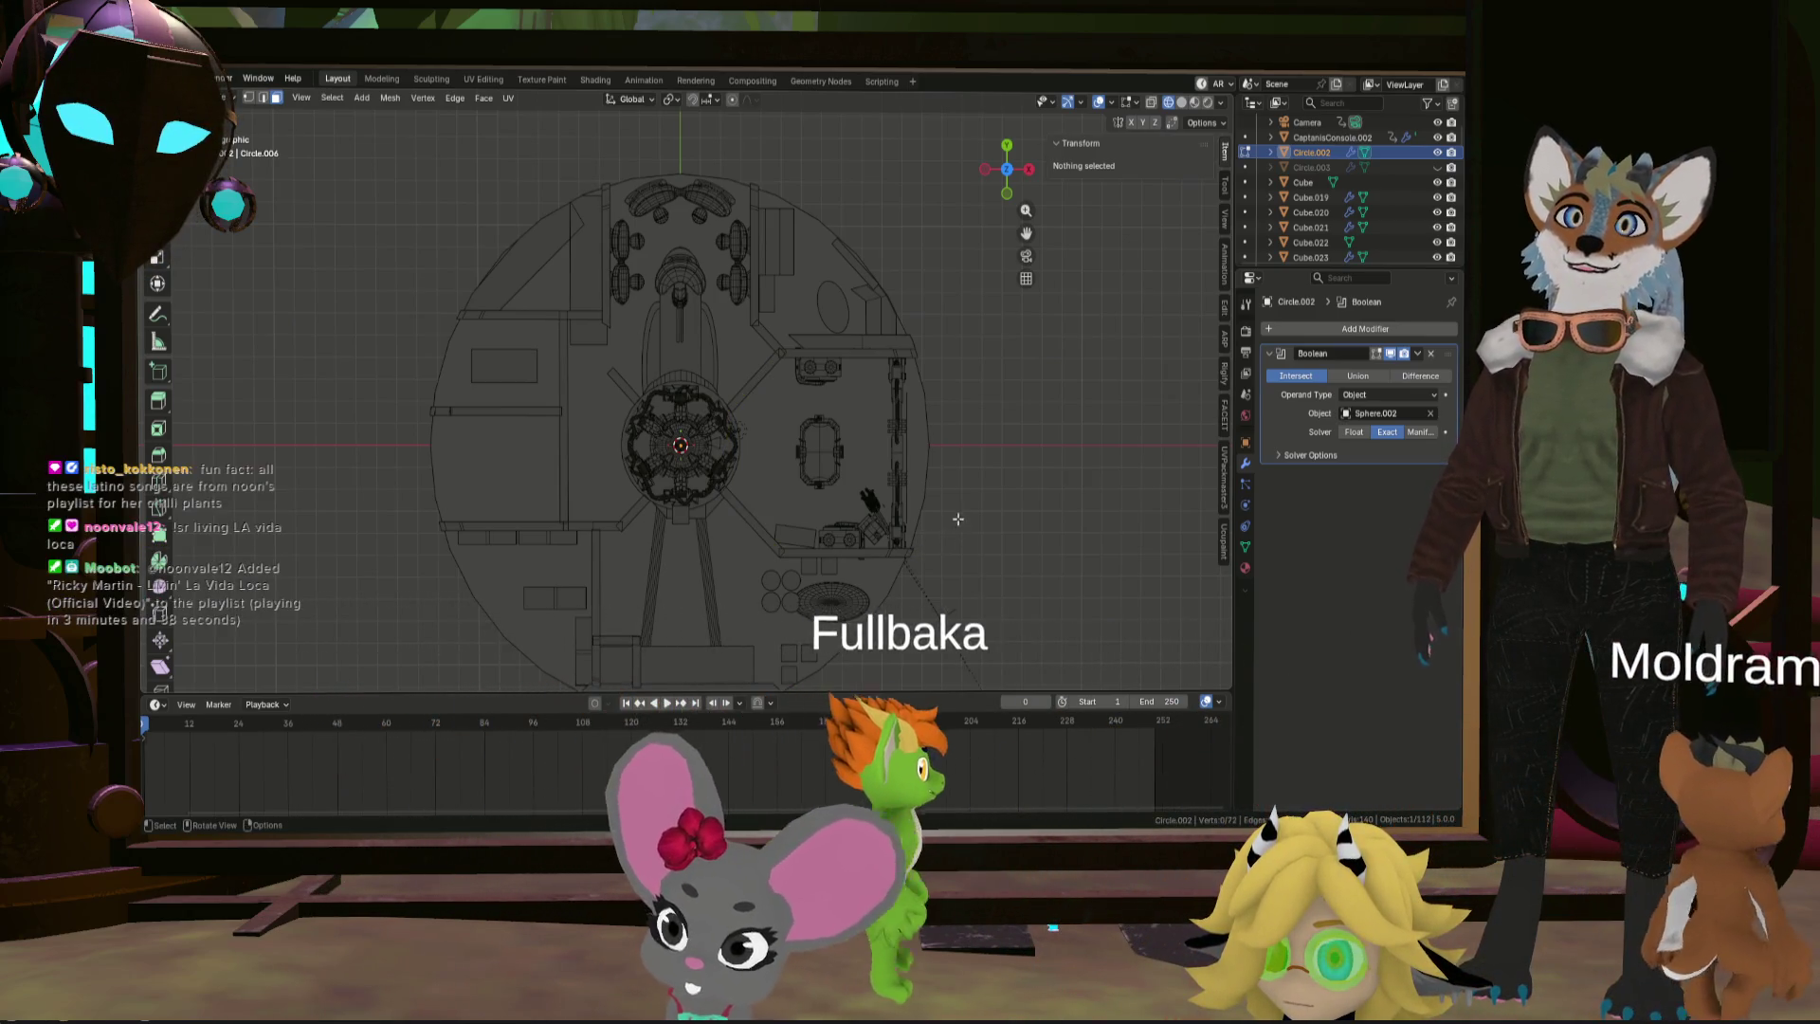
pyautogui.press('k')
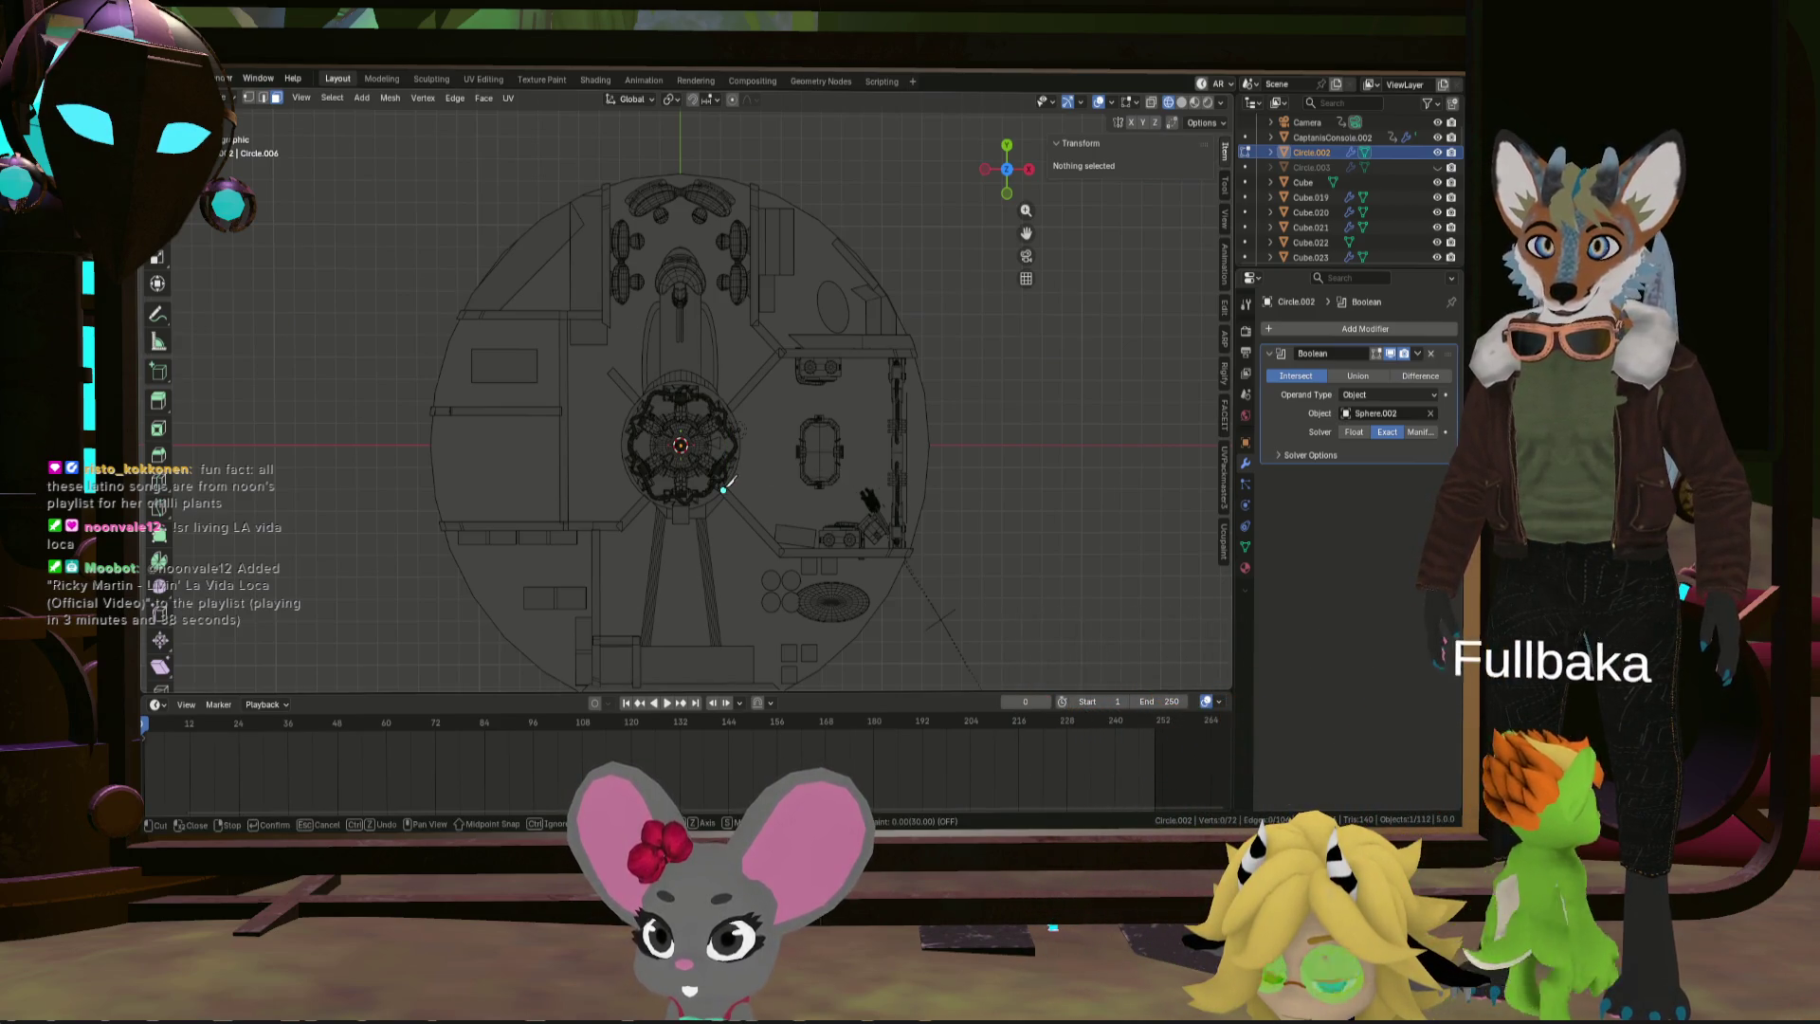
pyautogui.click(724, 491)
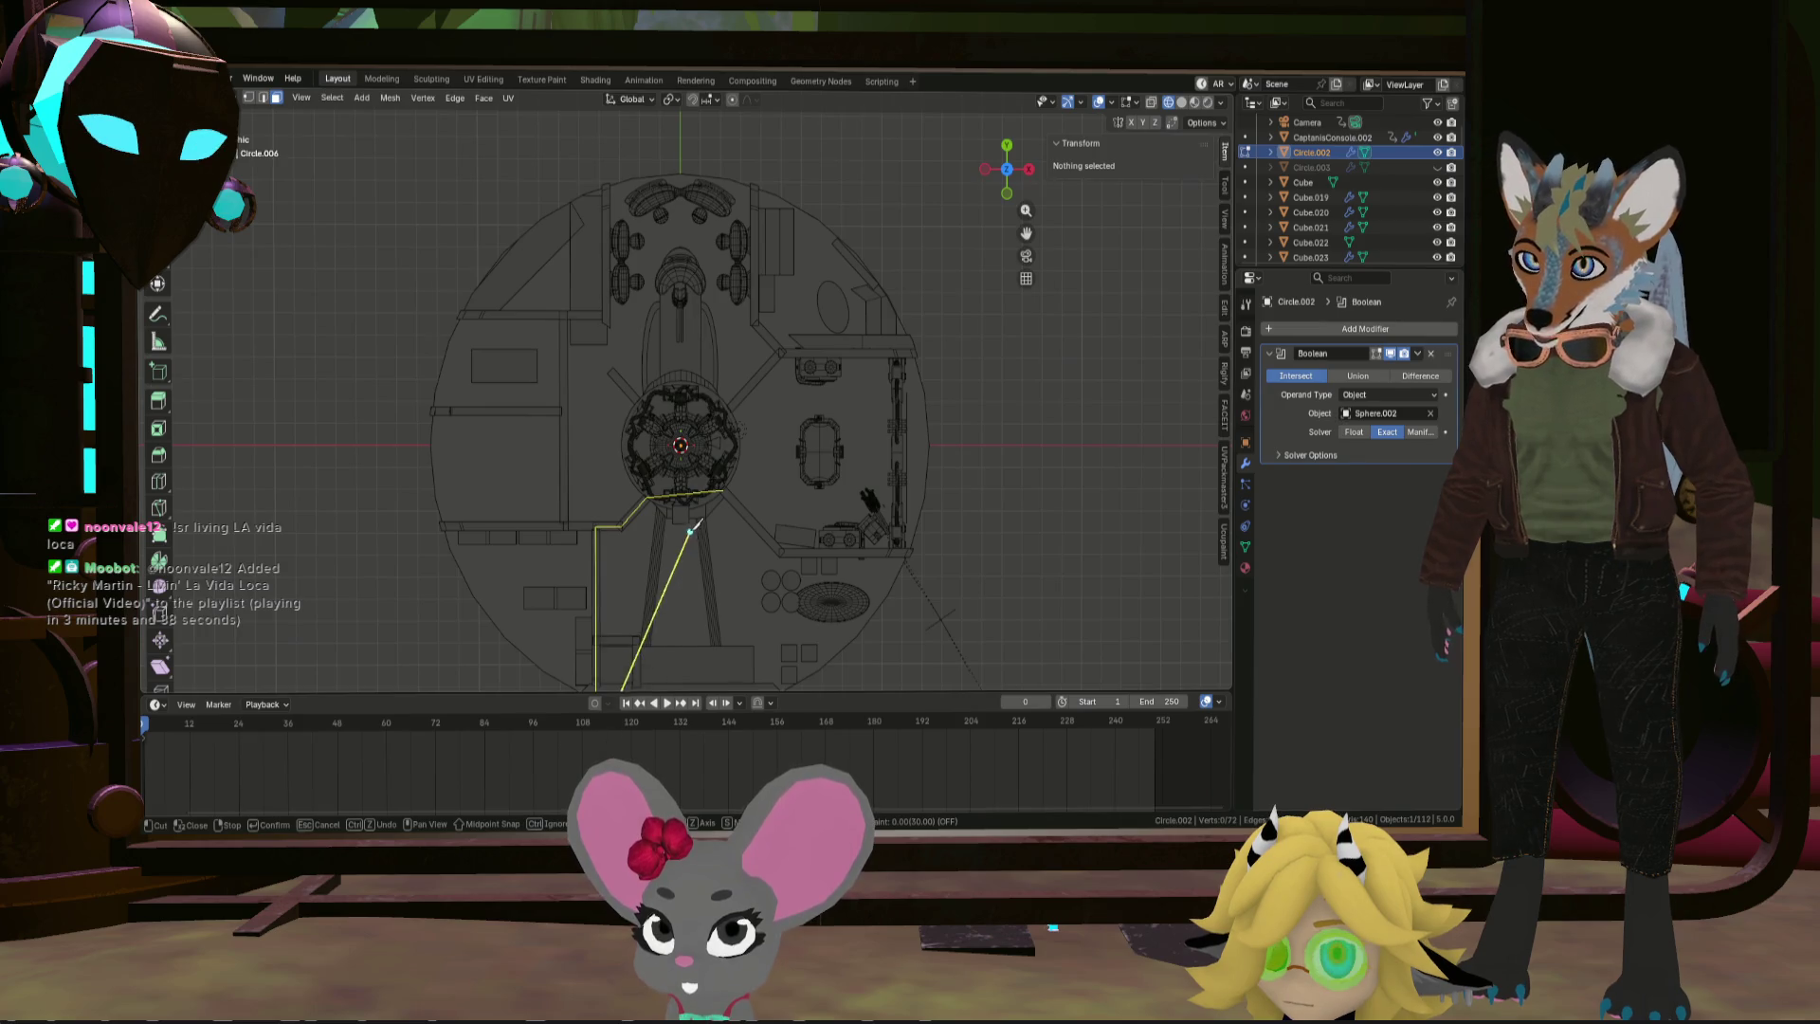
# Trace a knife cut around the top room, removing a misplaced point on the left wall
pyautogui.scroll(-3, 693, 527)
pyautogui.scroll(4, 627, 610)
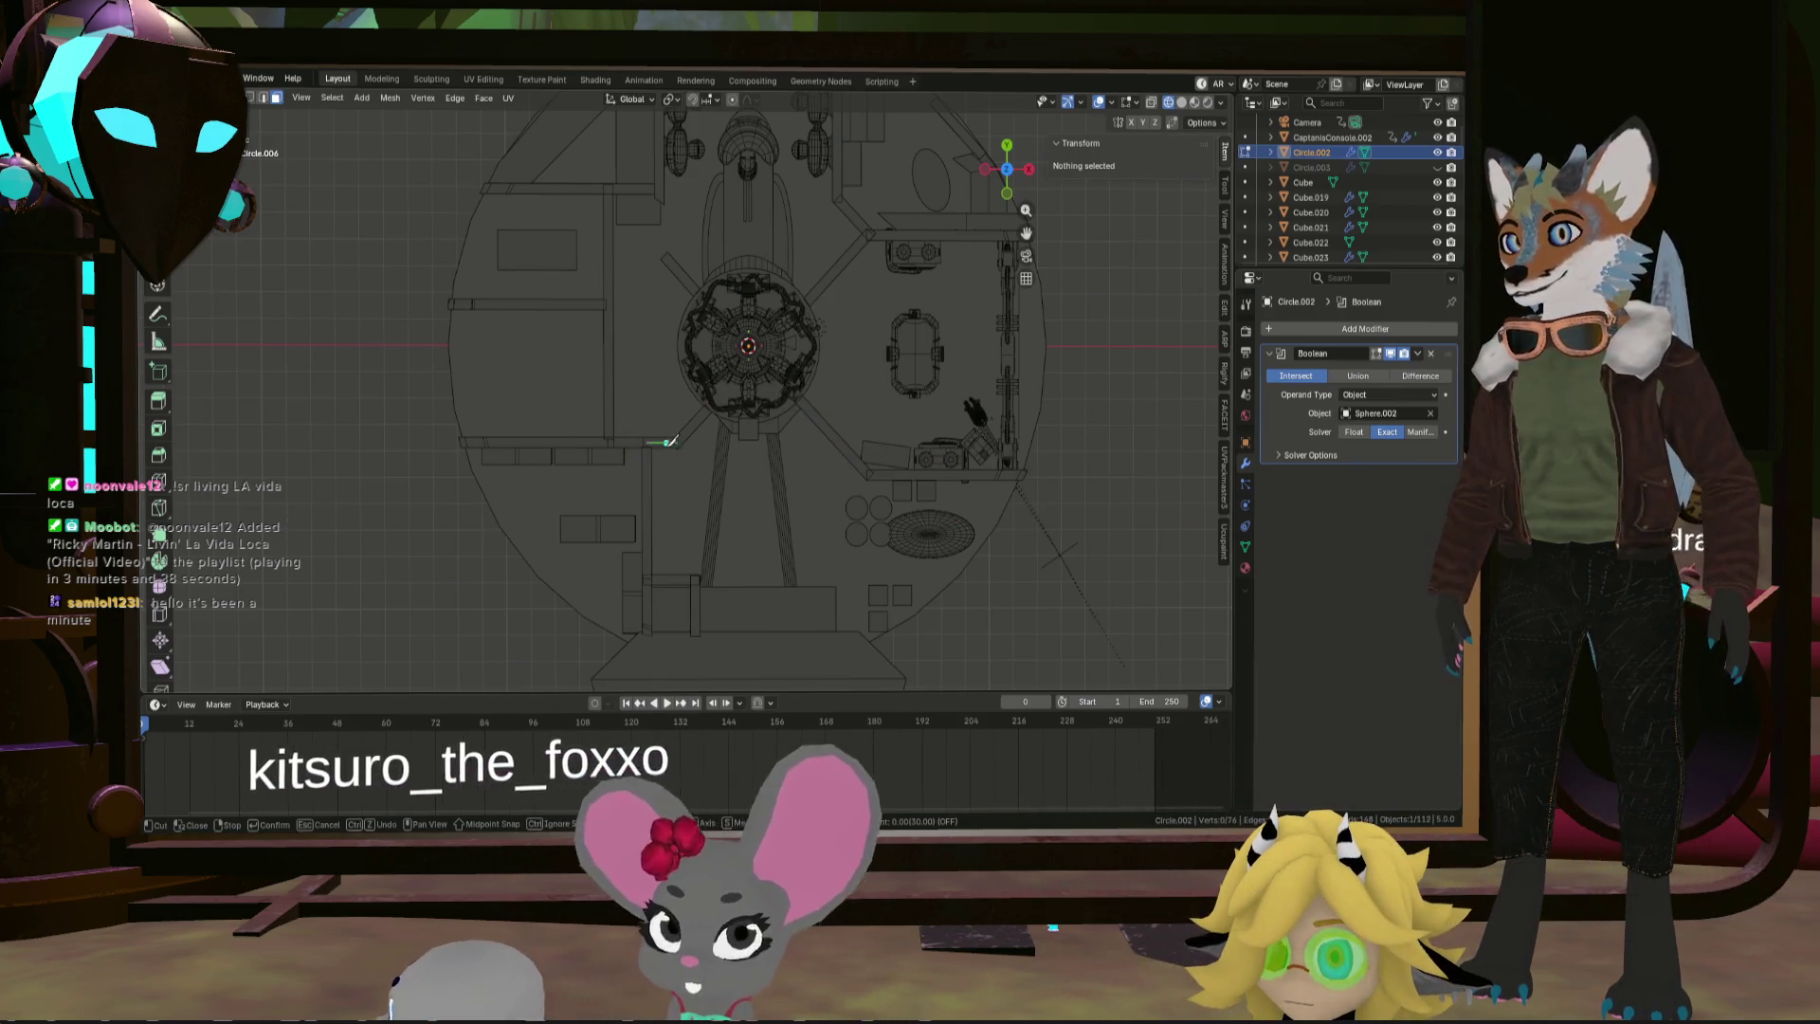
pyautogui.click(647, 443)
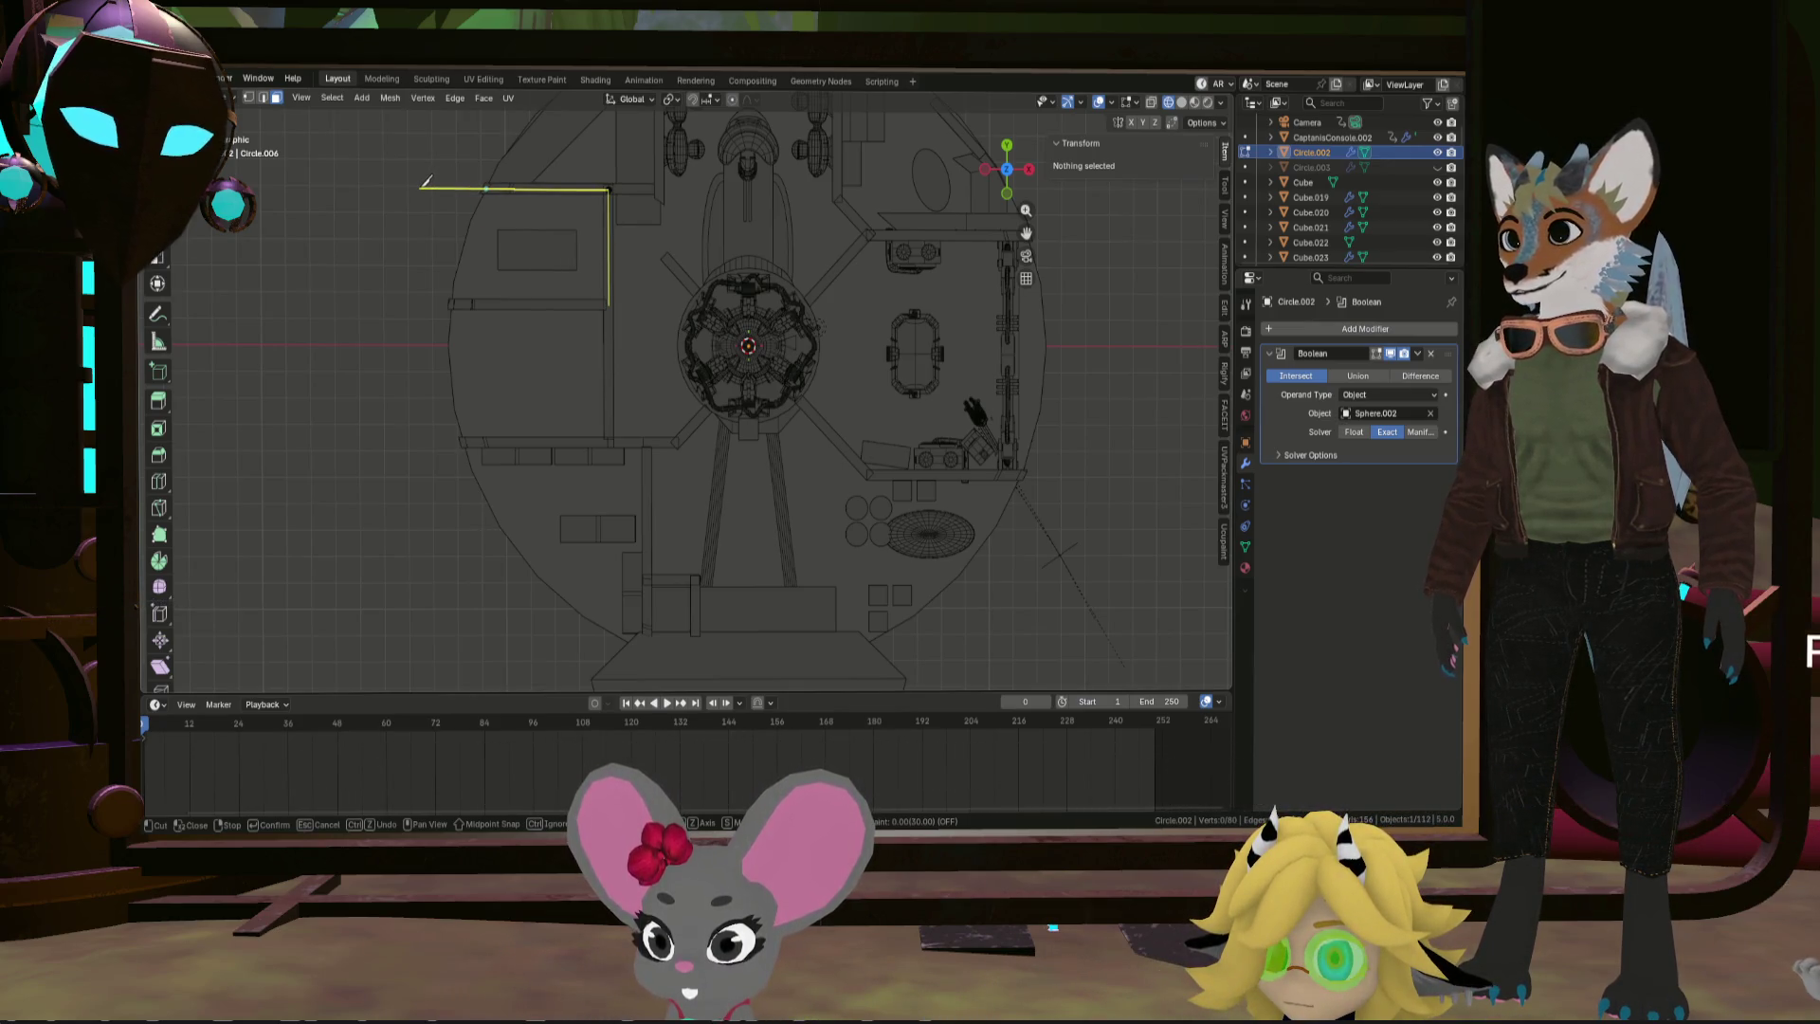
pyautogui.press('e')
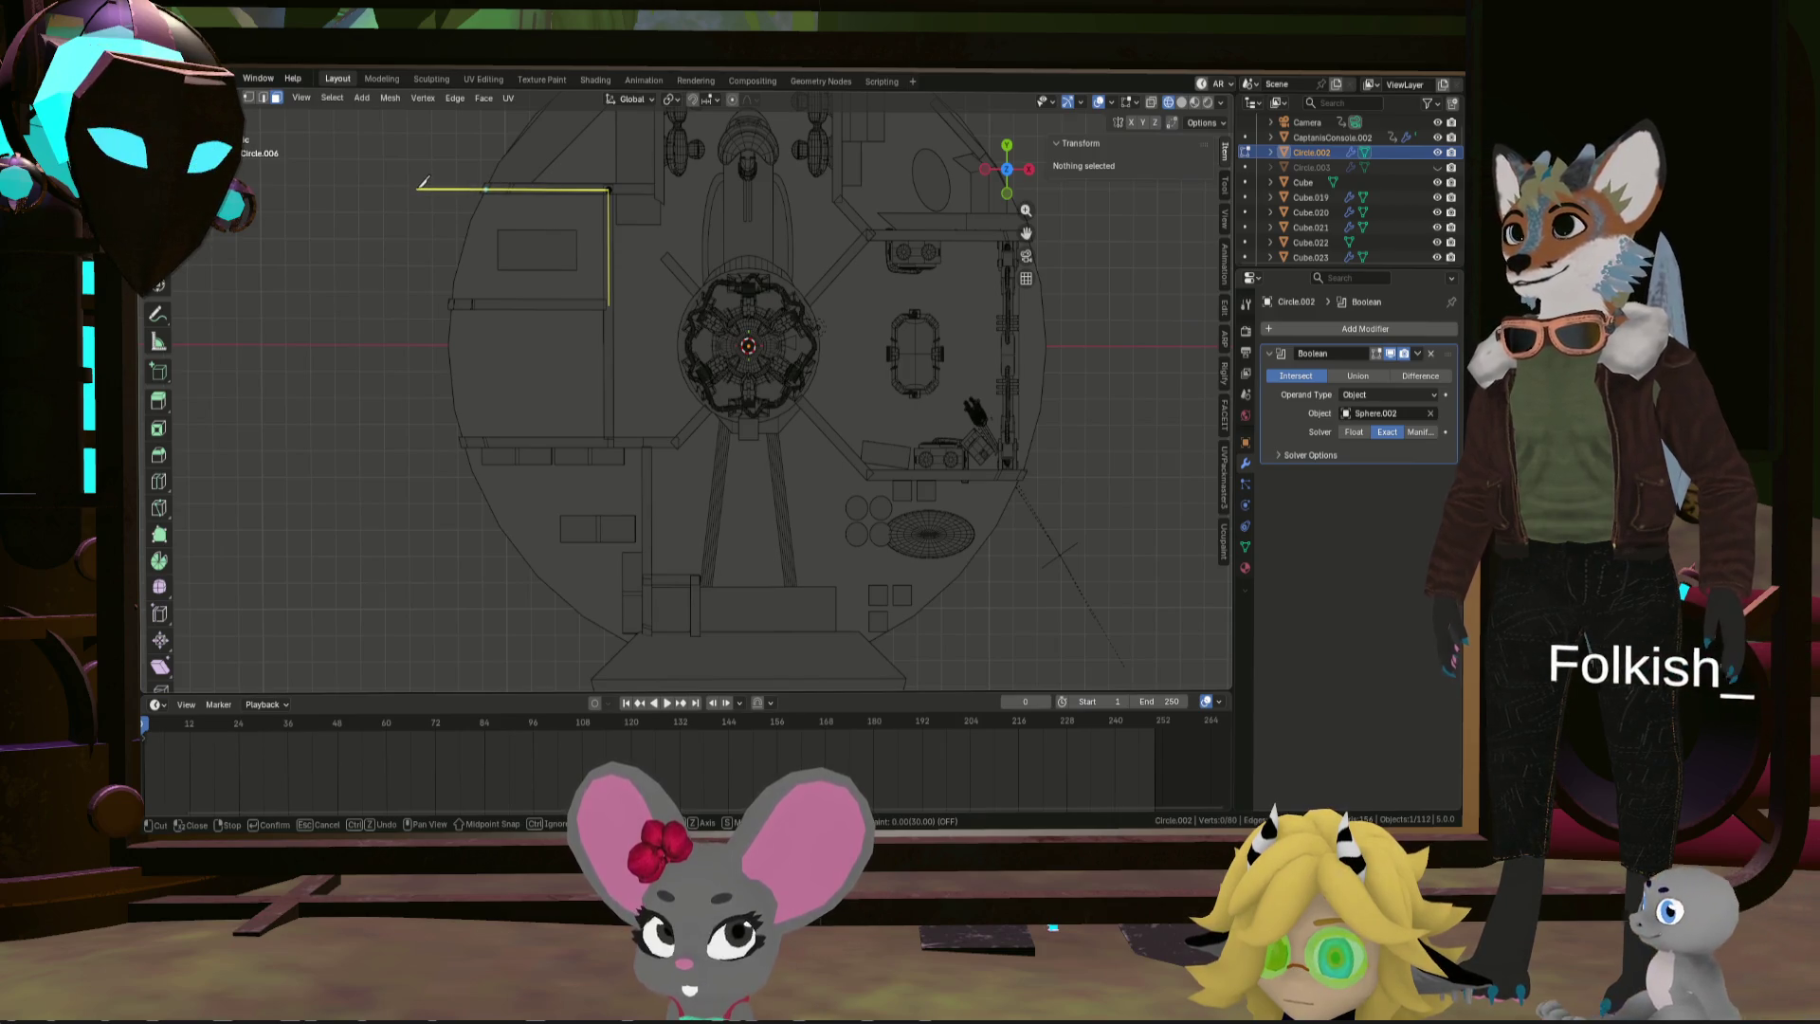
pyautogui.keyDown('shift'); pyautogui.moveTo(732, 288); pyautogui.dragTo(772, 407, button='middle'); pyautogui.keyUp('shift')
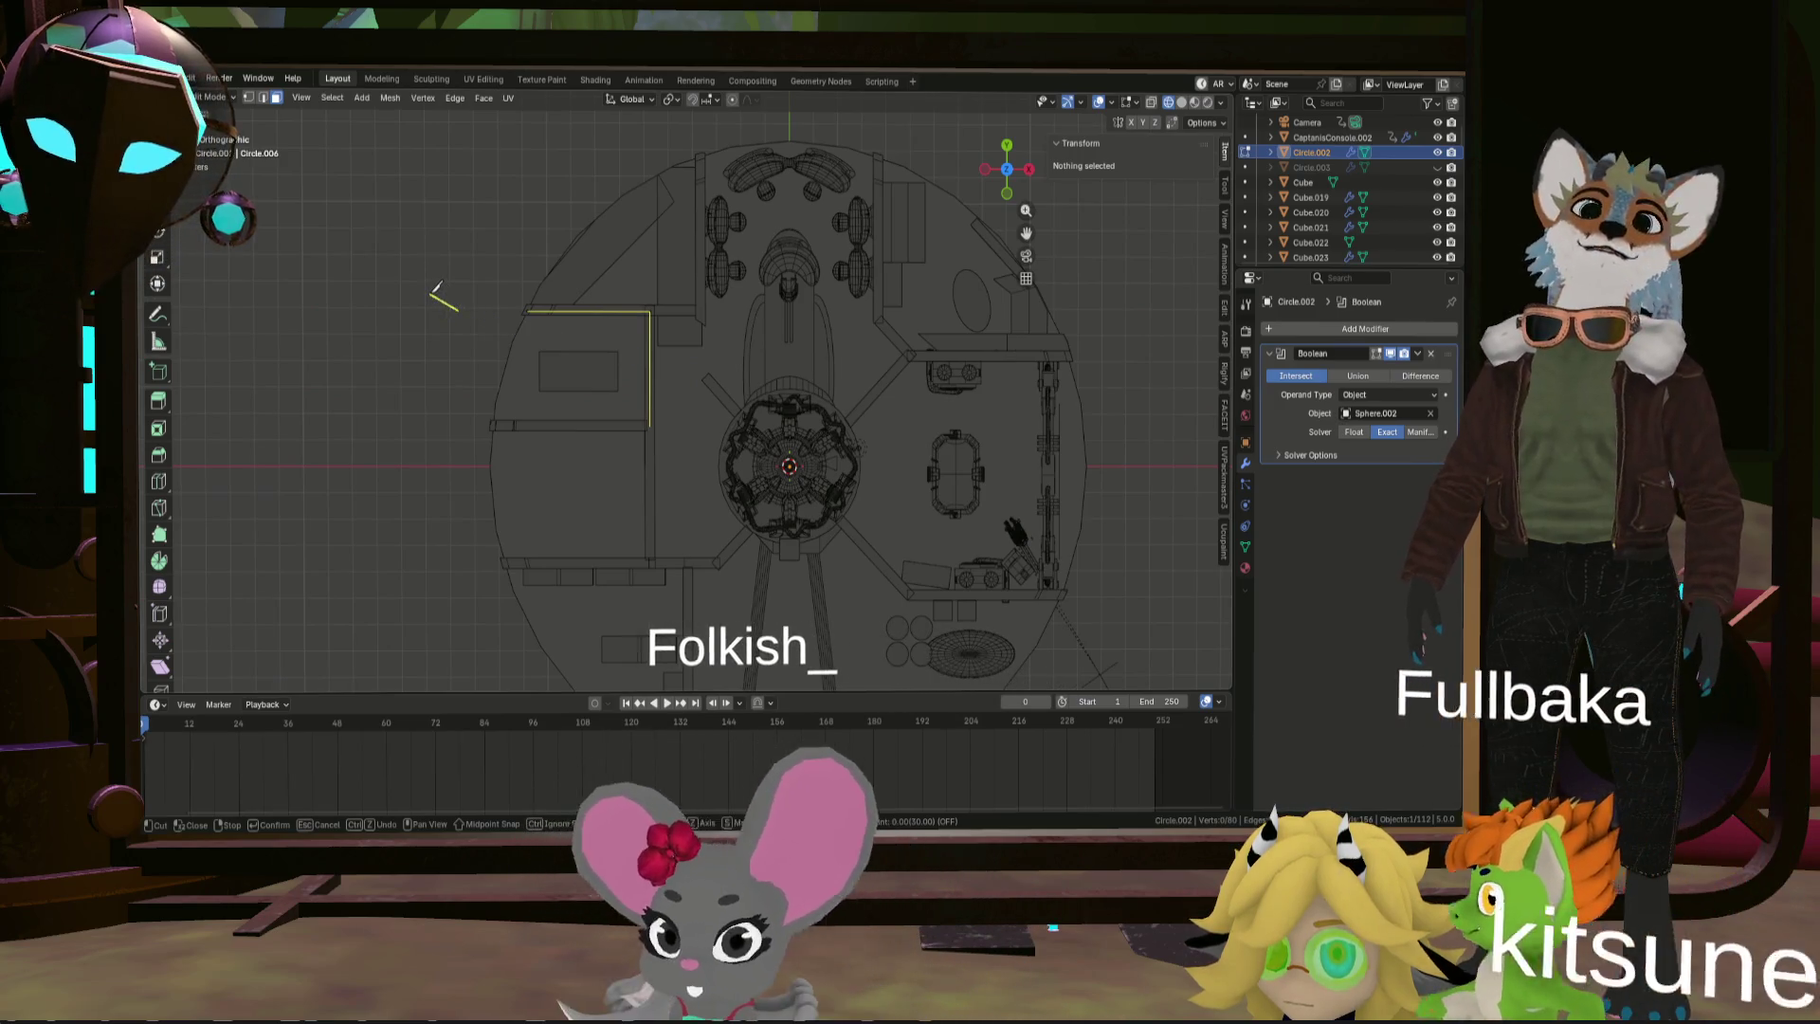
pyautogui.press('Return')
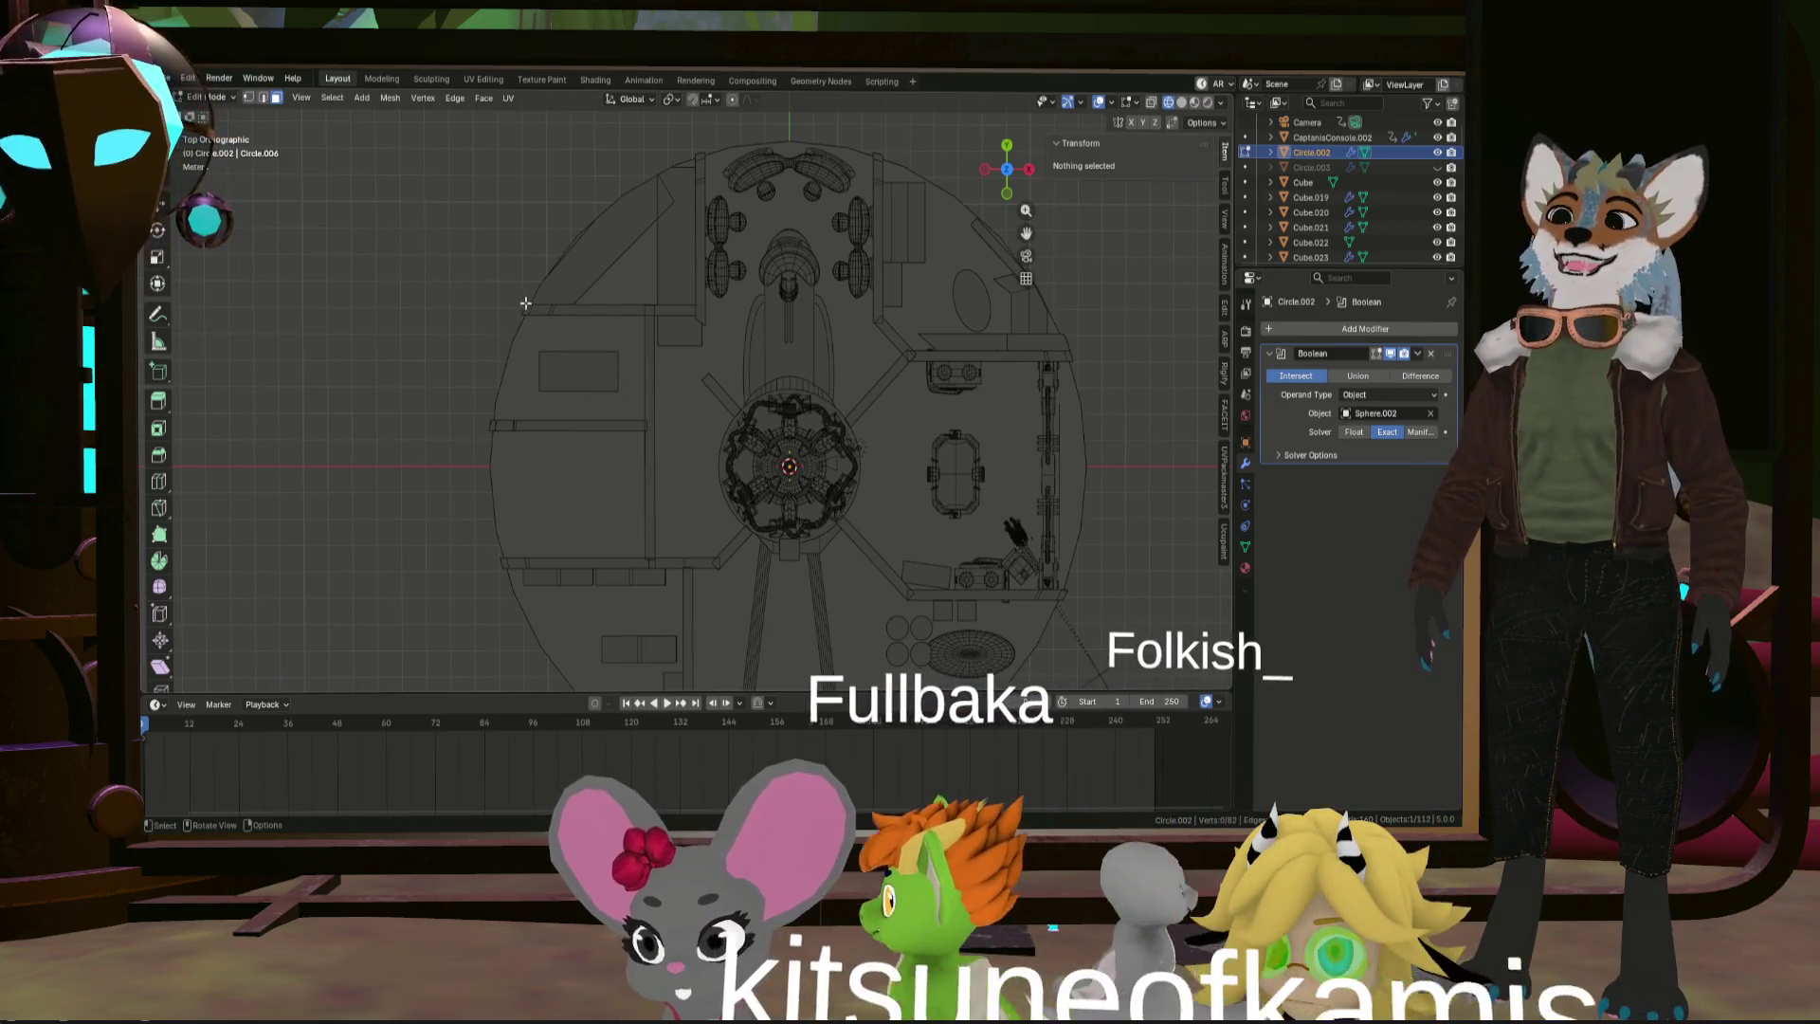
pyautogui.press('k')
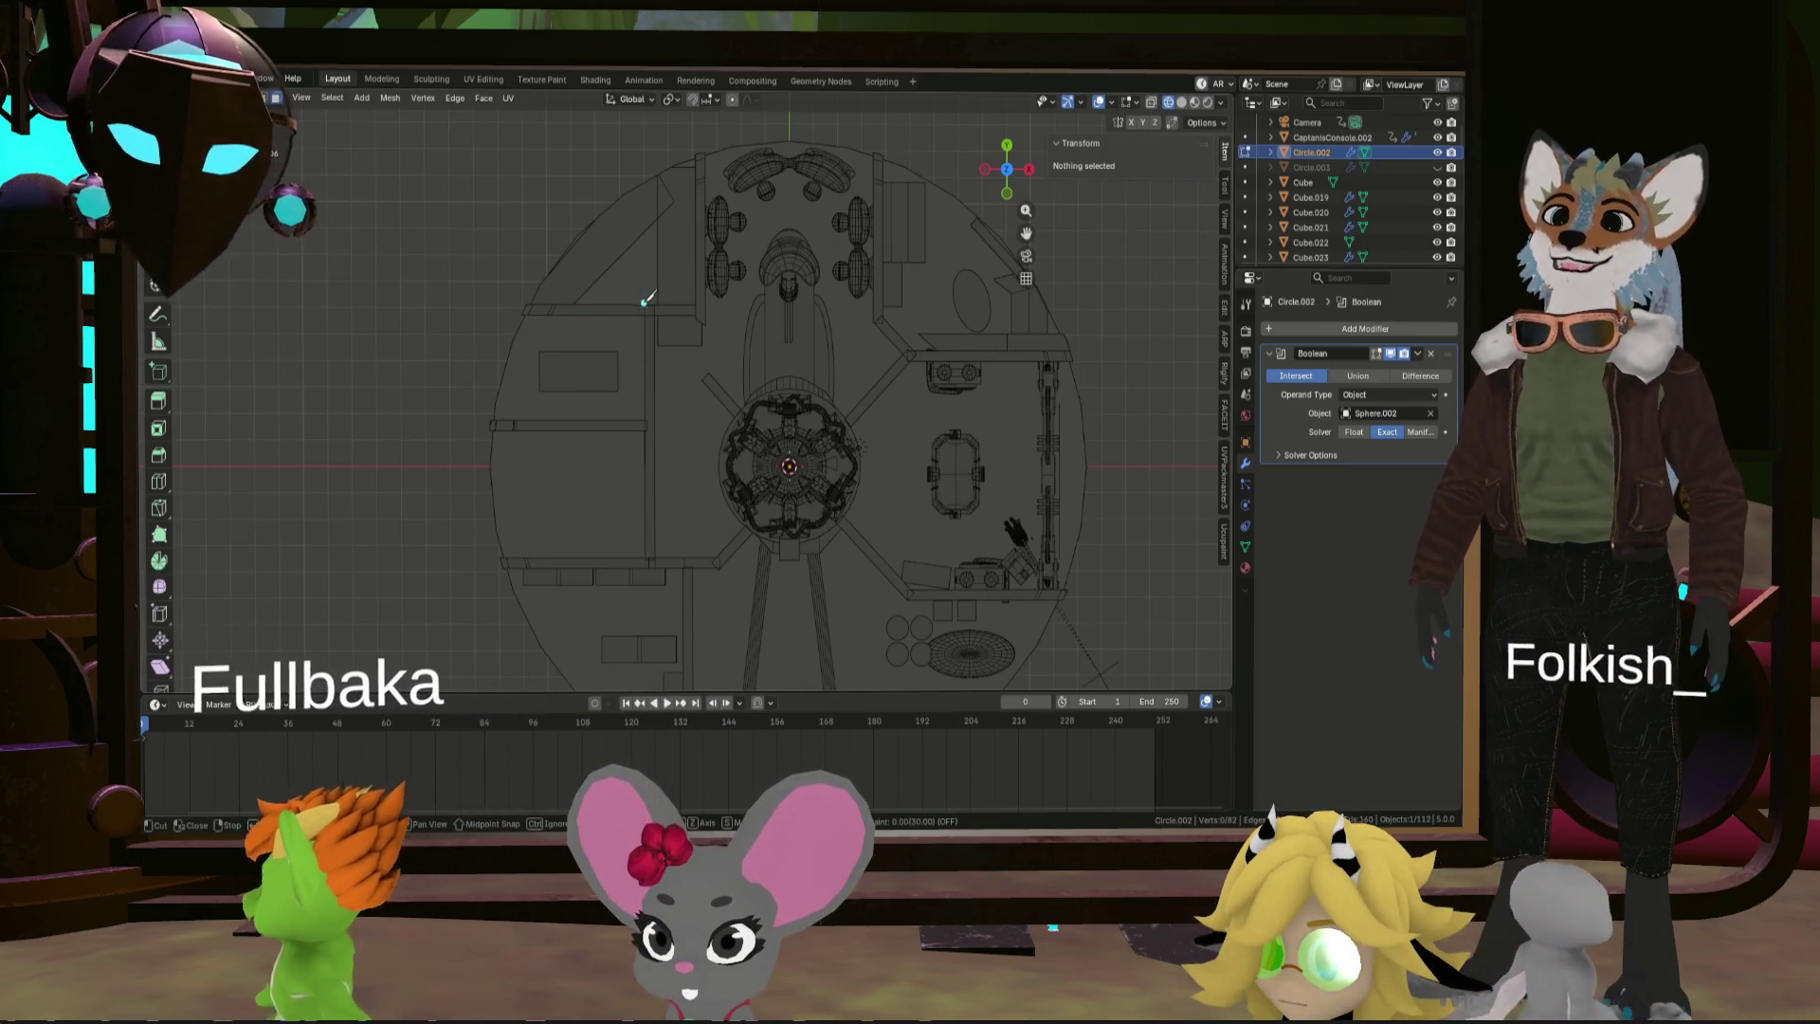
pyautogui.click(651, 310)
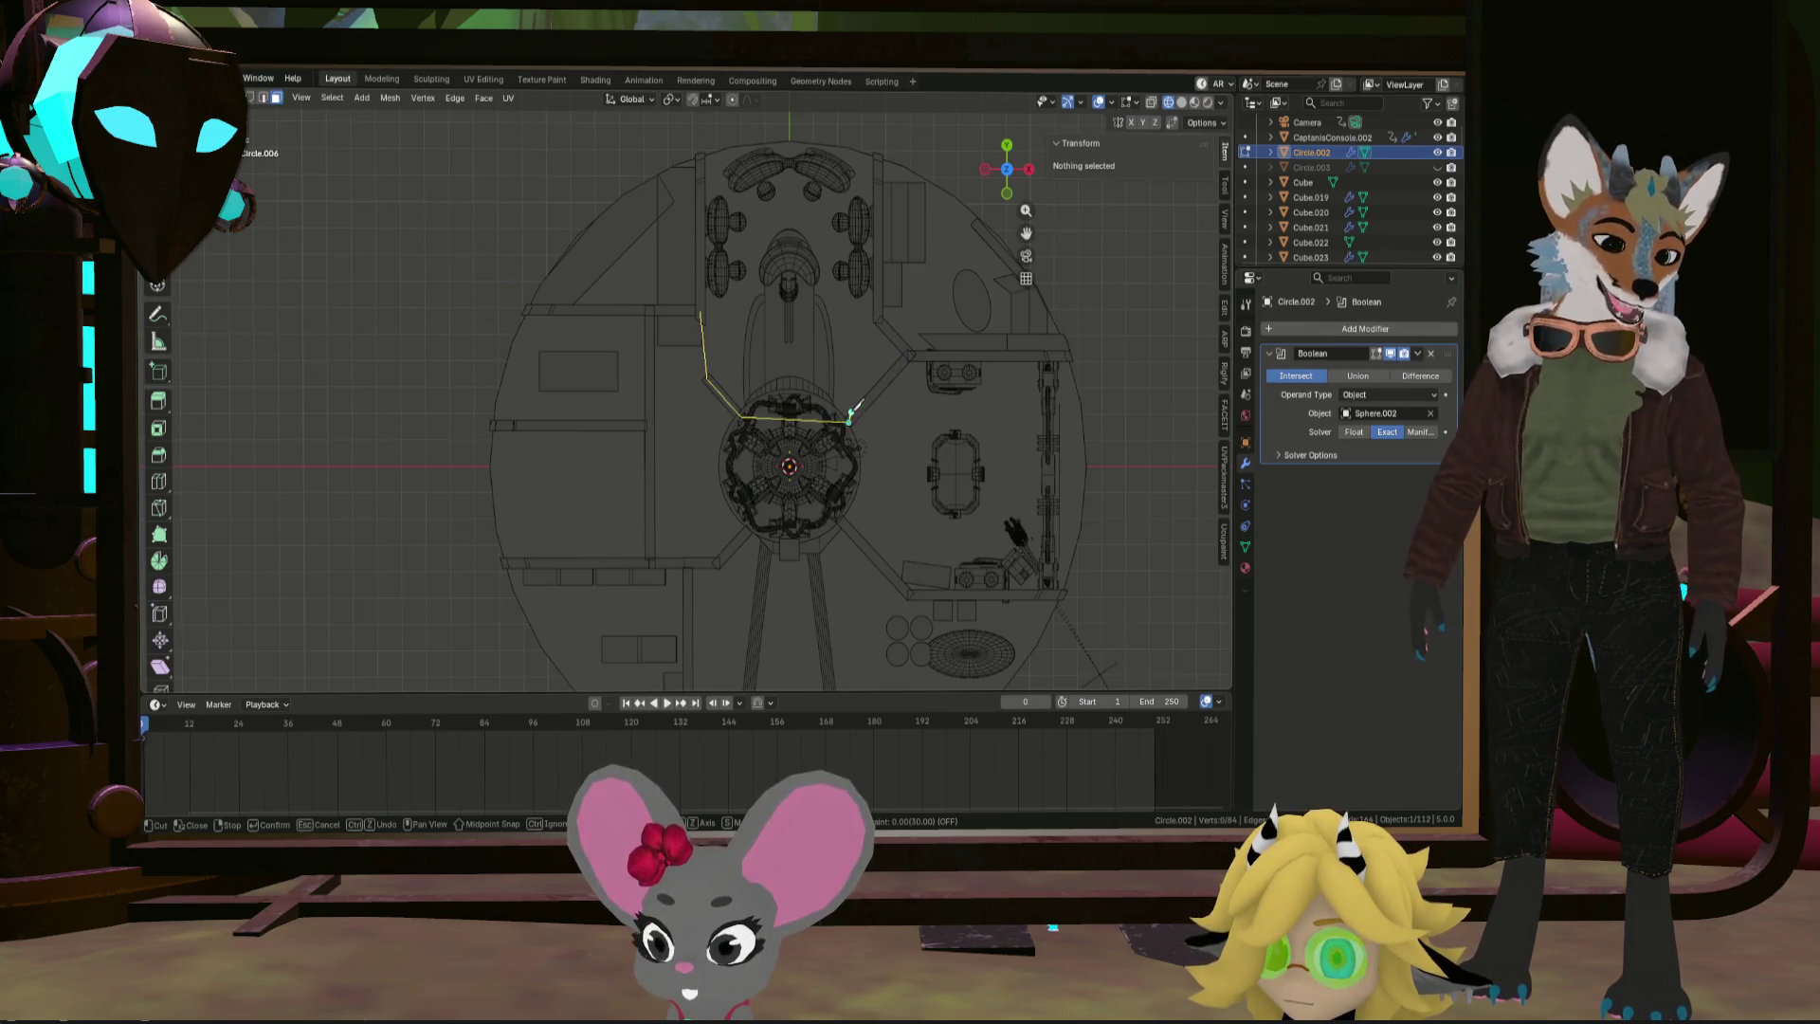
# Select the top, right, bottom and left room ceiling faces in turn to check the cuts
pyautogui.scroll(-3, 882, 351)
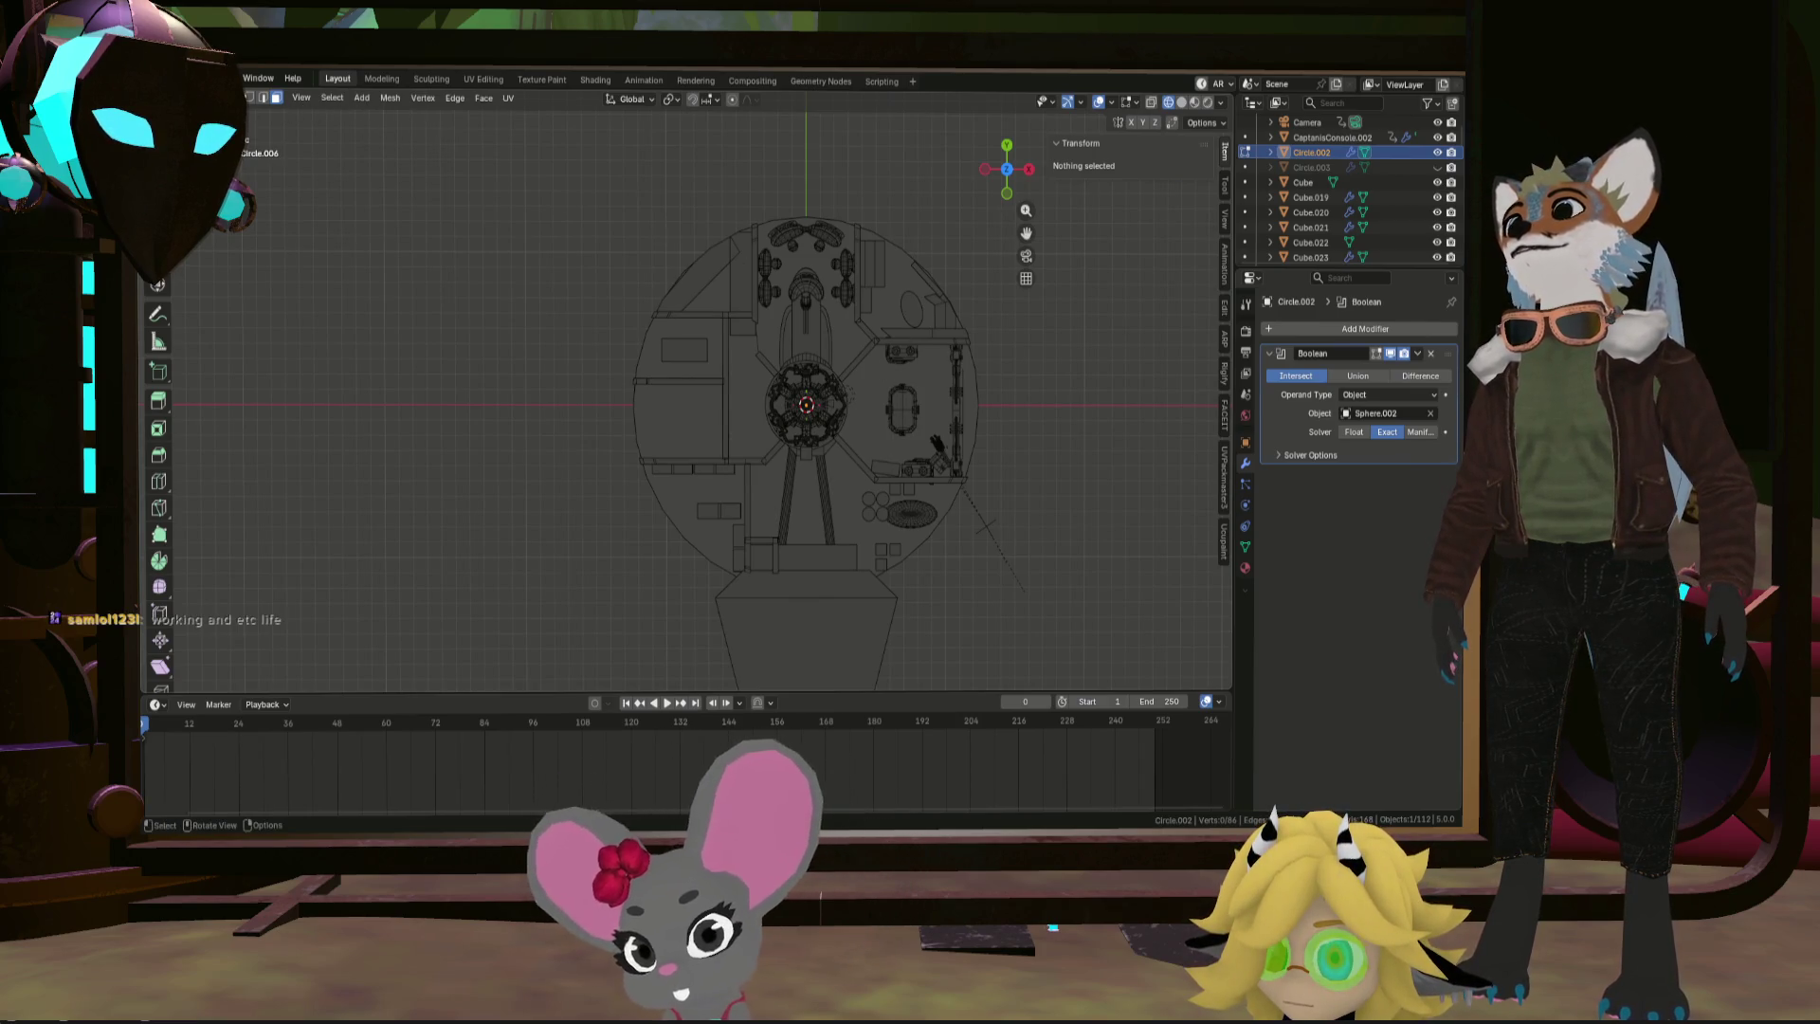
pyautogui.click(769, 337)
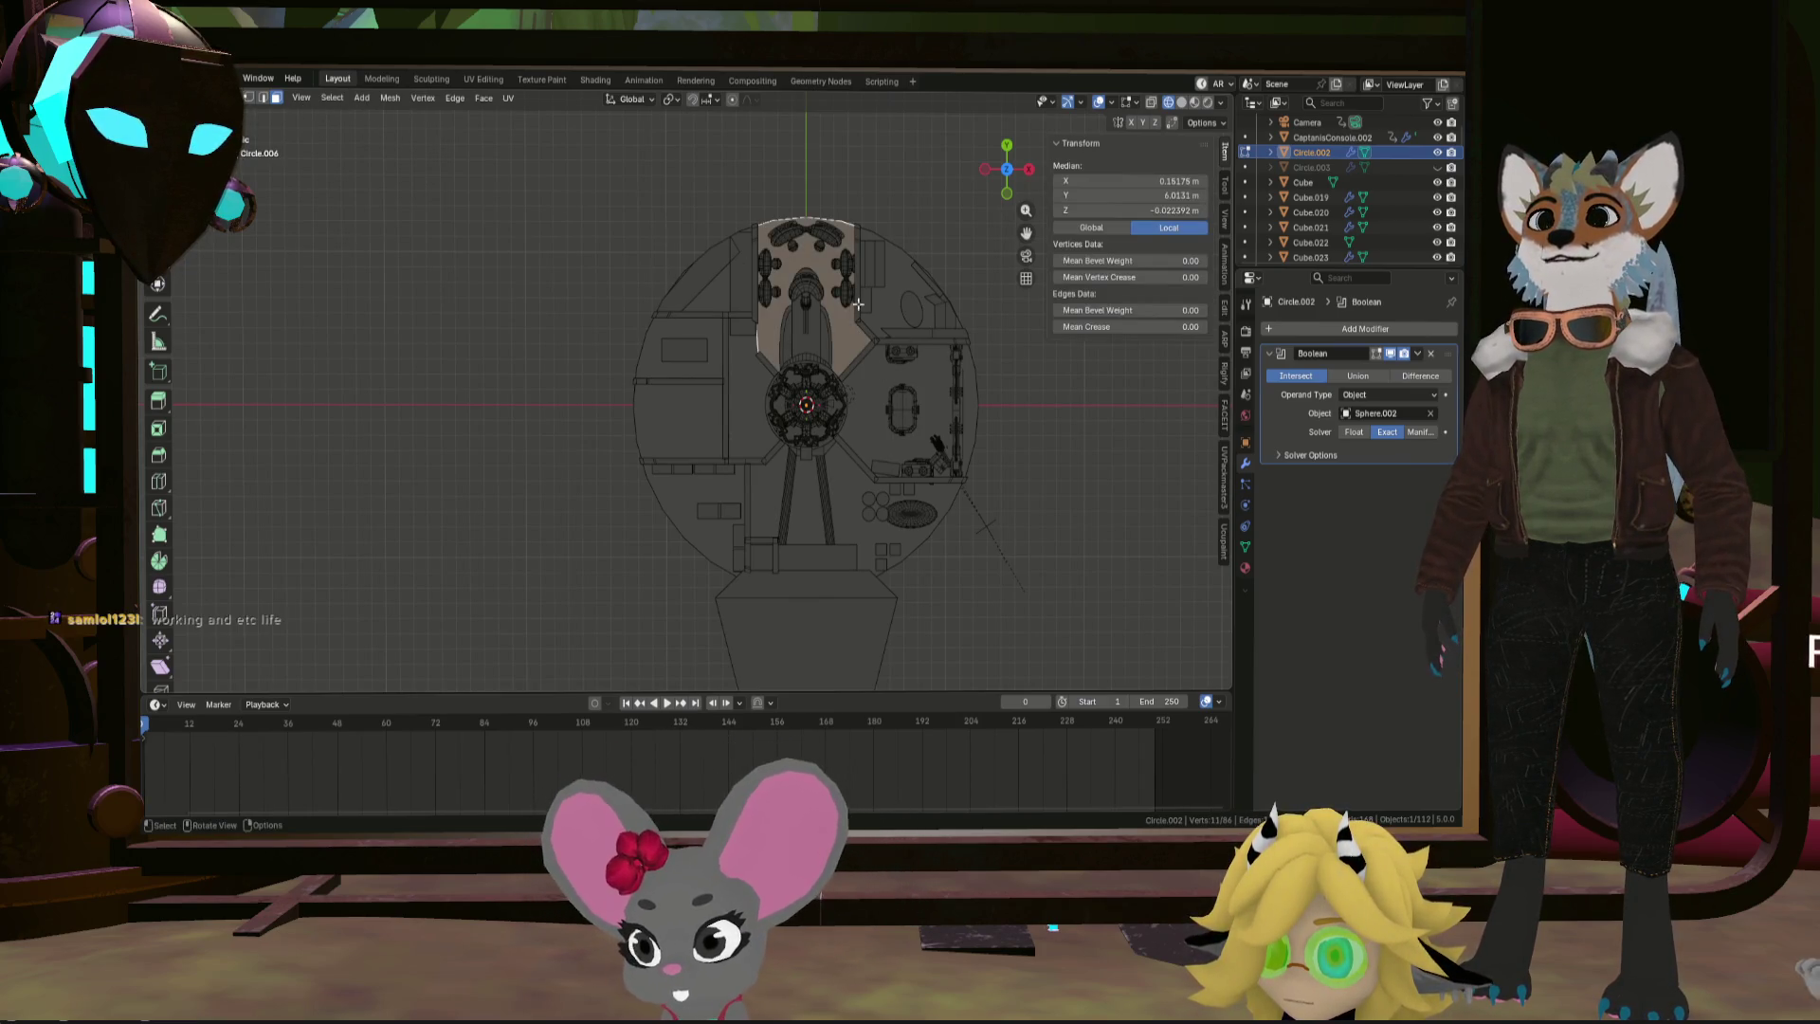
pyautogui.scroll(3, 806, 284)
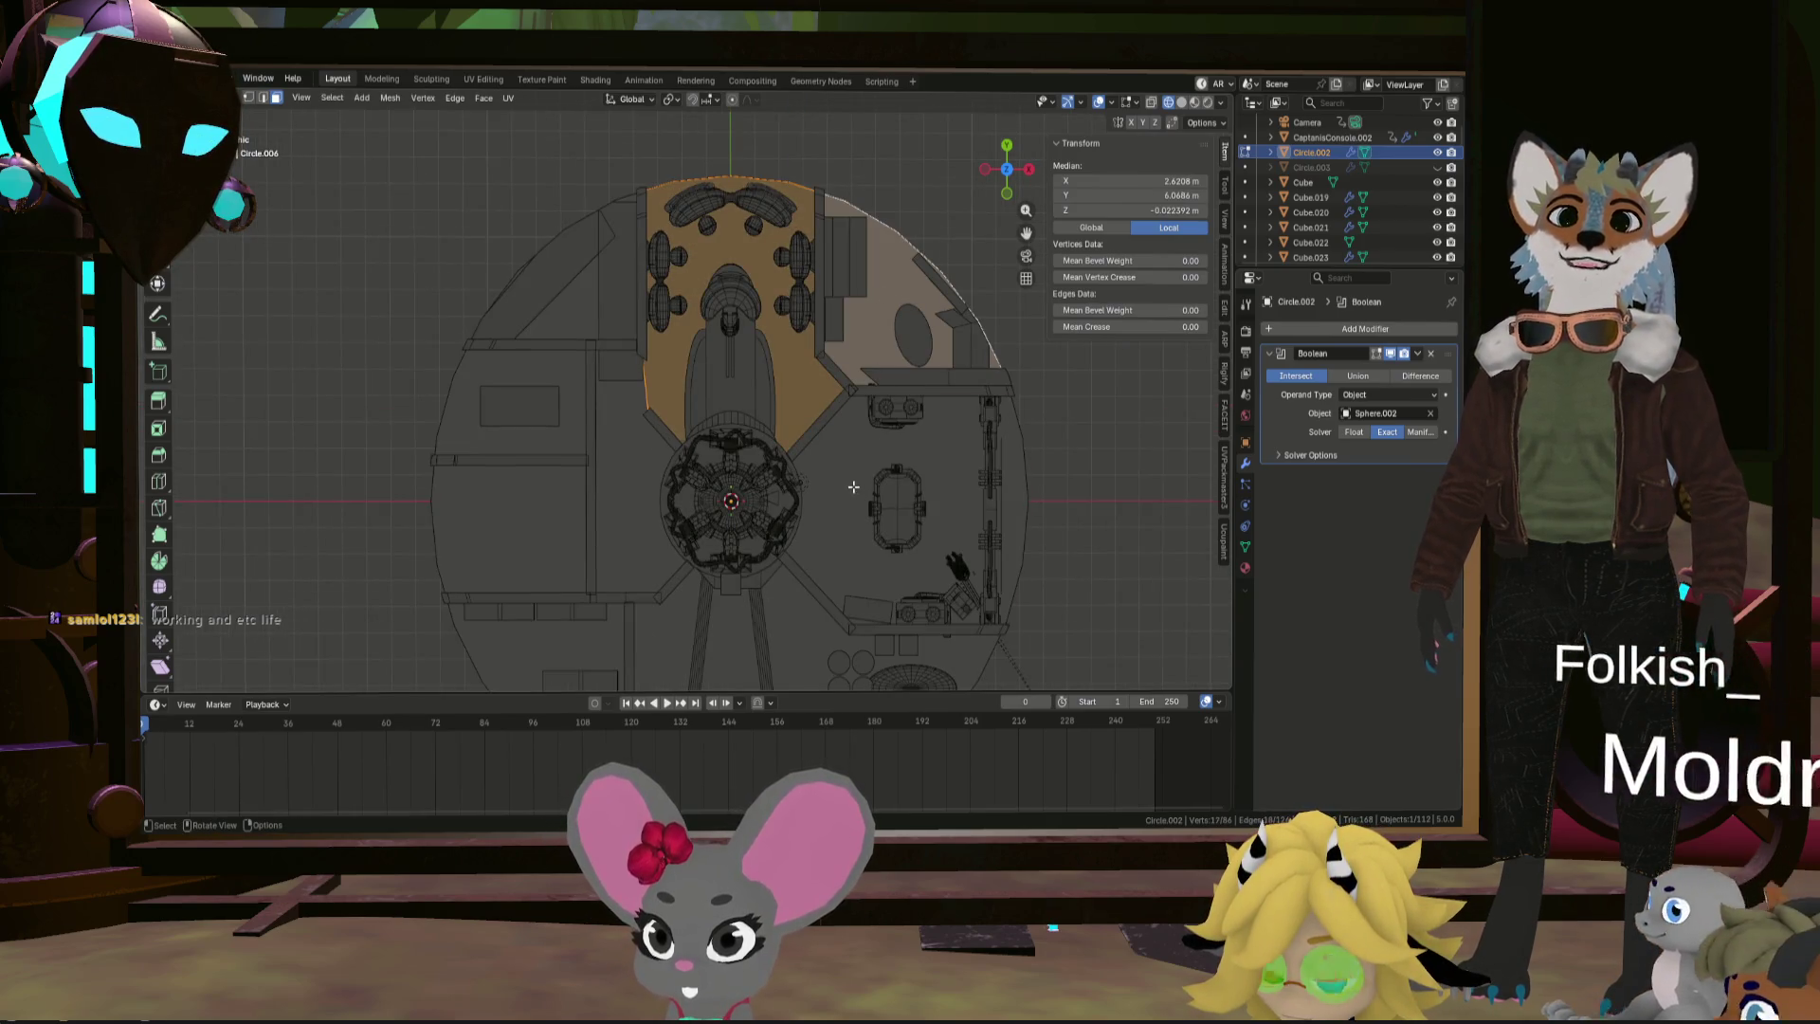
pyautogui.click(867, 488)
pyautogui.scroll(-1, 867, 488)
pyautogui.click(635, 628)
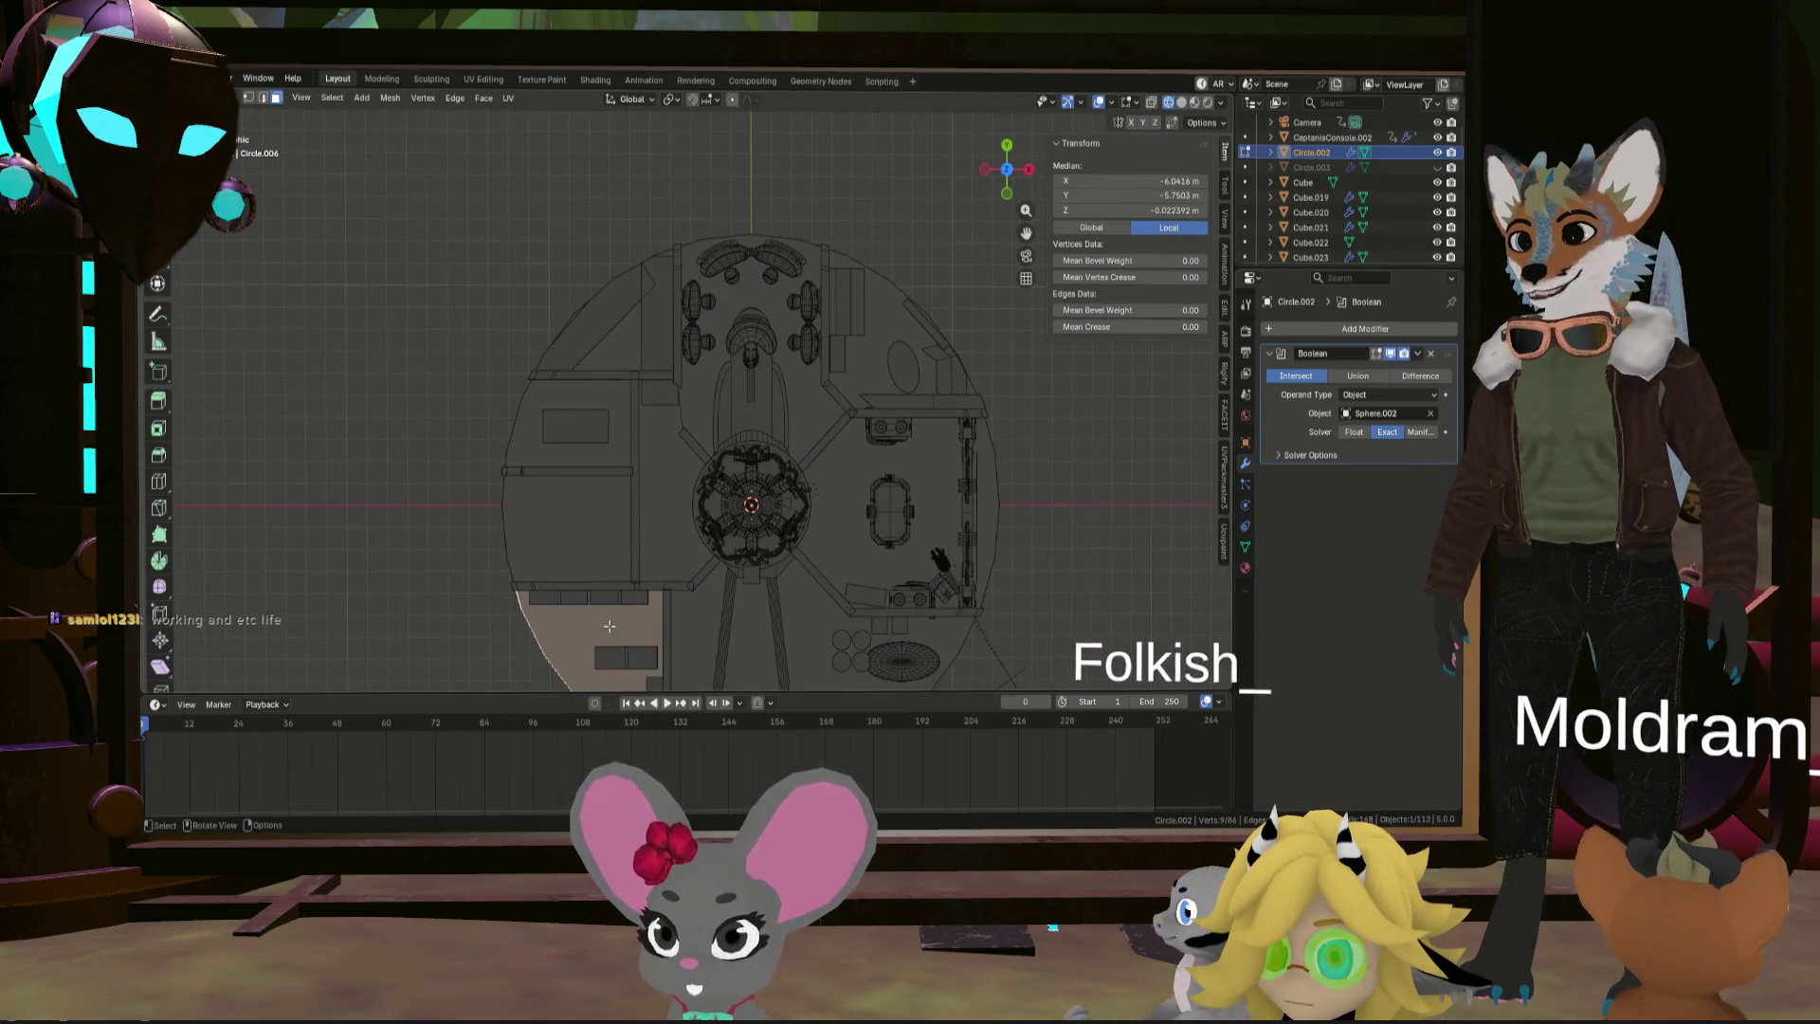
pyautogui.scroll(-3, 618, 580)
pyautogui.click(601, 530)
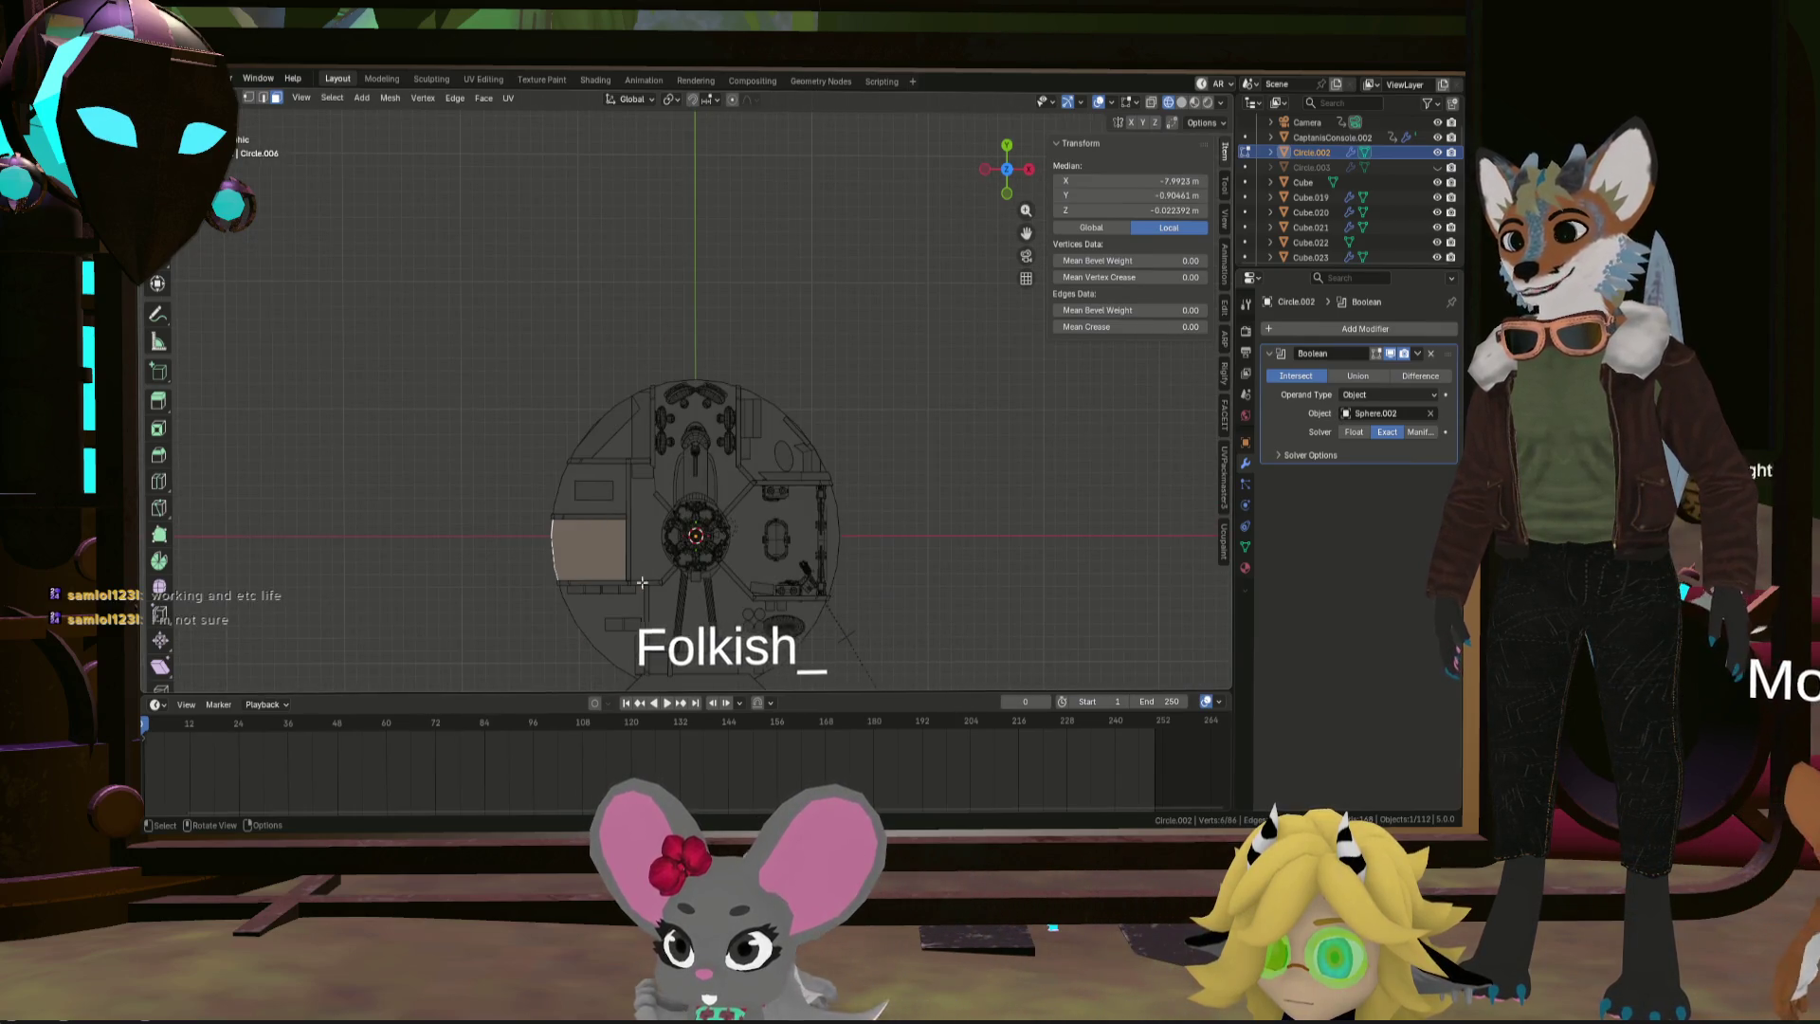
pyautogui.click(673, 664)
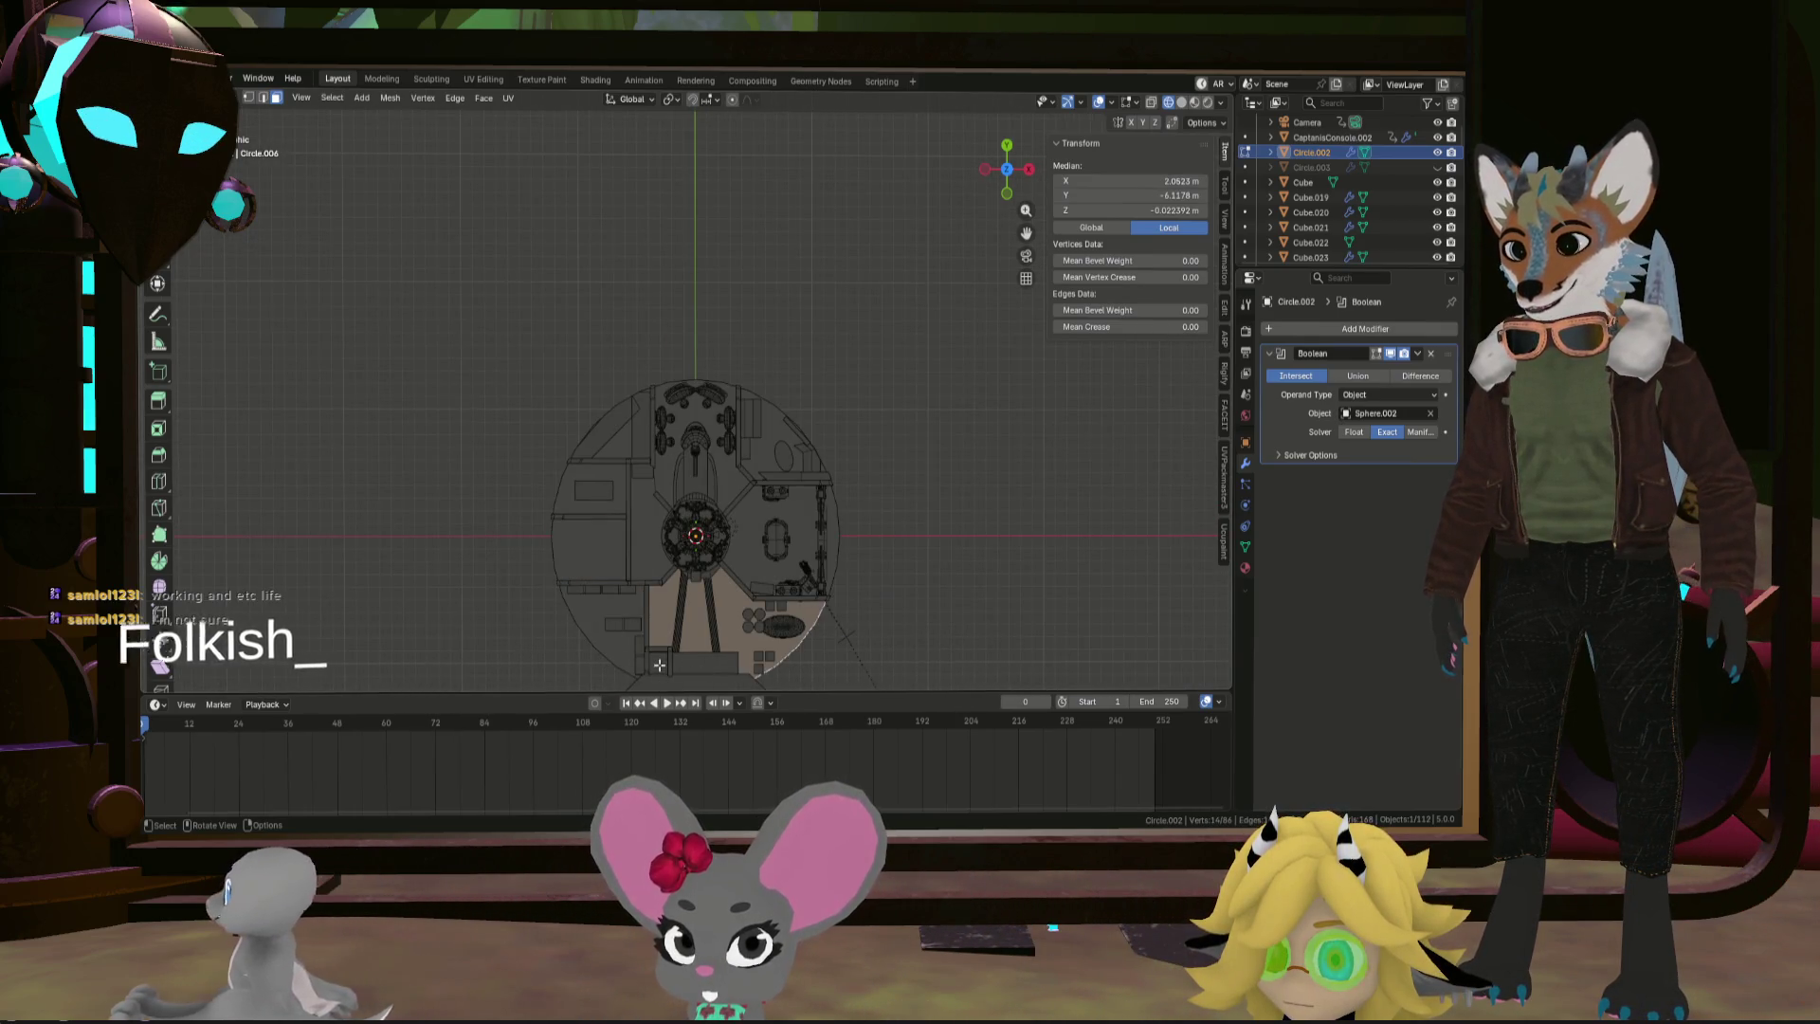
# Recentre on the ceiling, check the left and upper-left faces, then move to Godot
pyautogui.scroll(8, 619, 644)
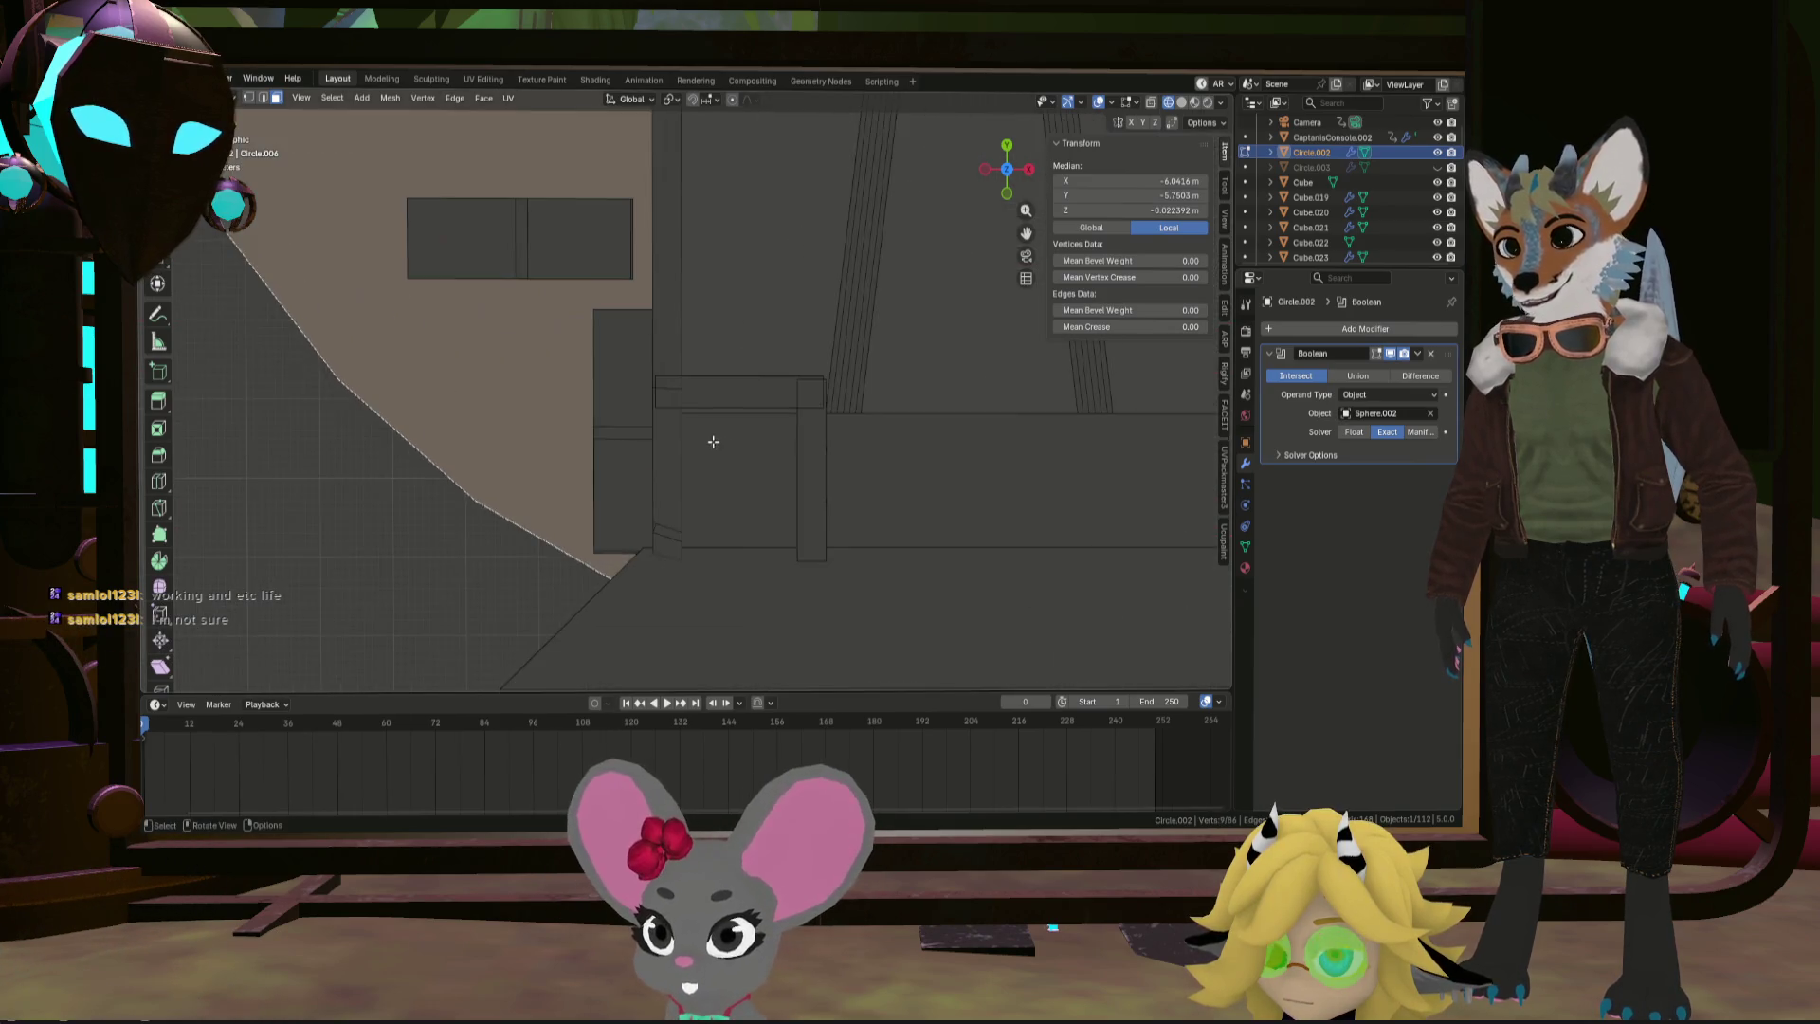
pyautogui.scroll(-3, 731, 447)
pyautogui.scroll(-4, 768, 406)
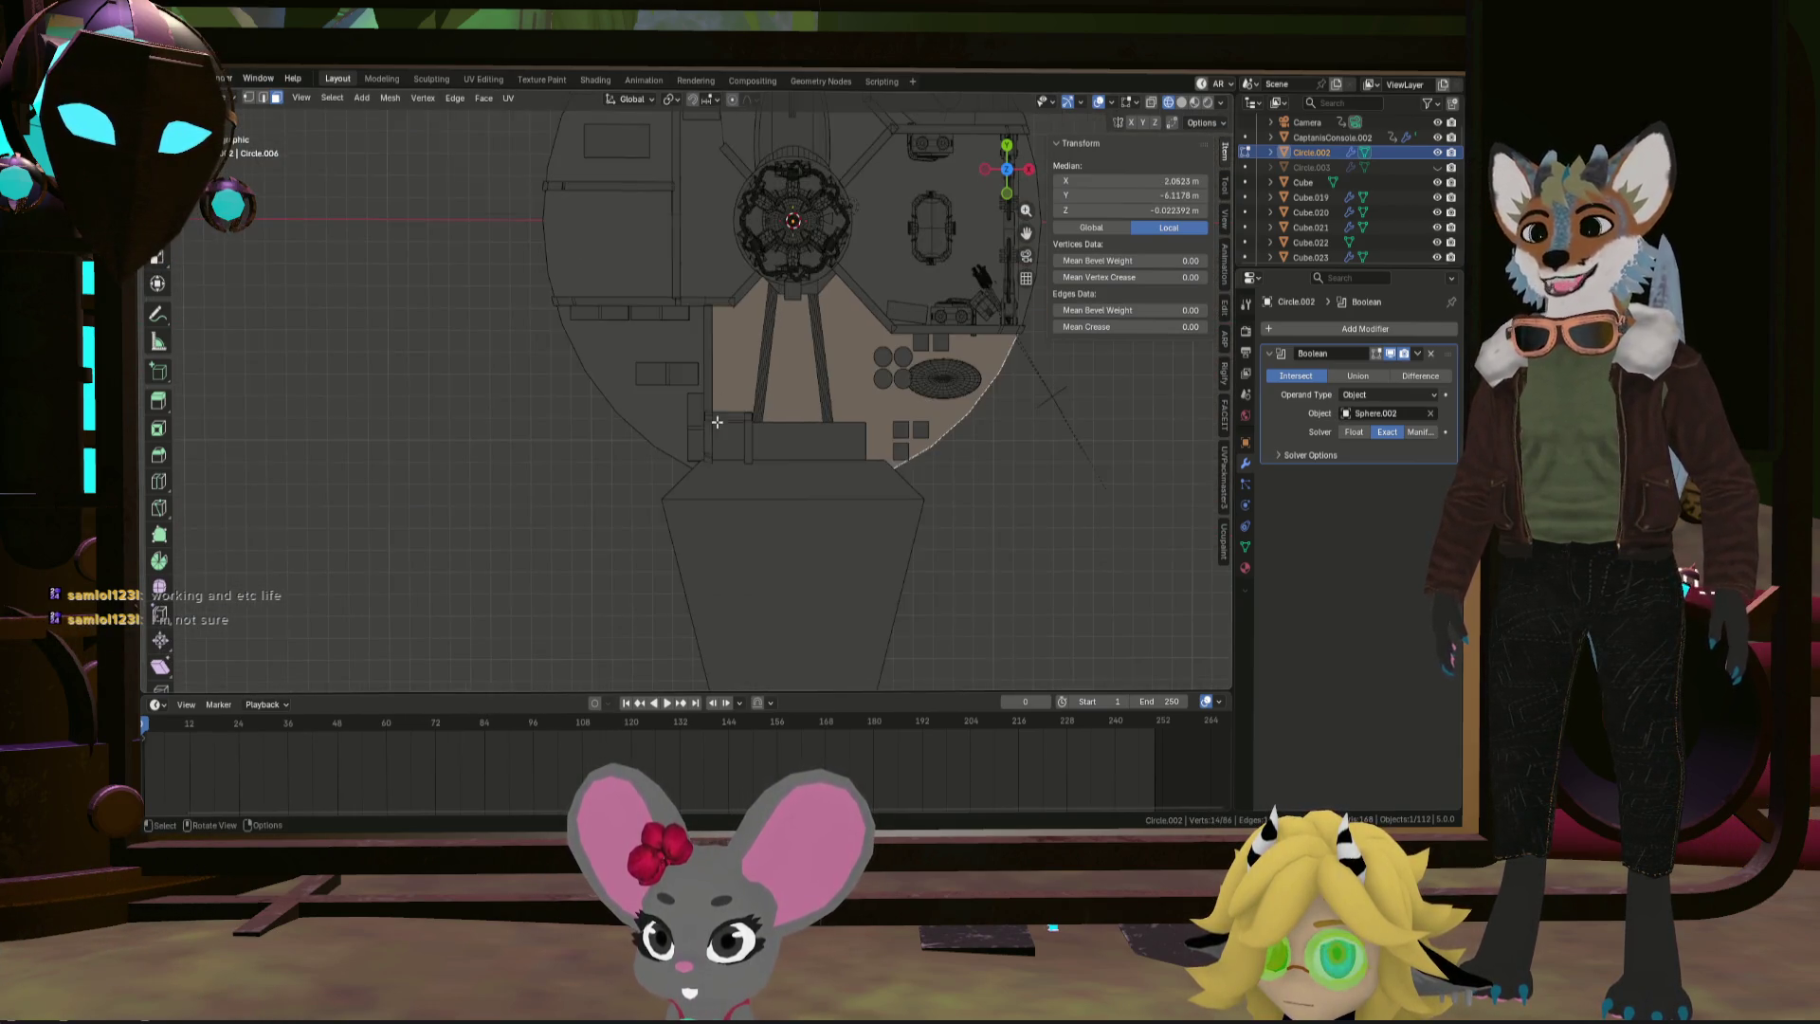
pyautogui.keyDown('shift'); pyautogui.moveTo(721, 190); pyautogui.dragTo(759, 337, button='middle'); pyautogui.keyUp('shift')
pyautogui.click(654, 370)
pyautogui.click(688, 281)
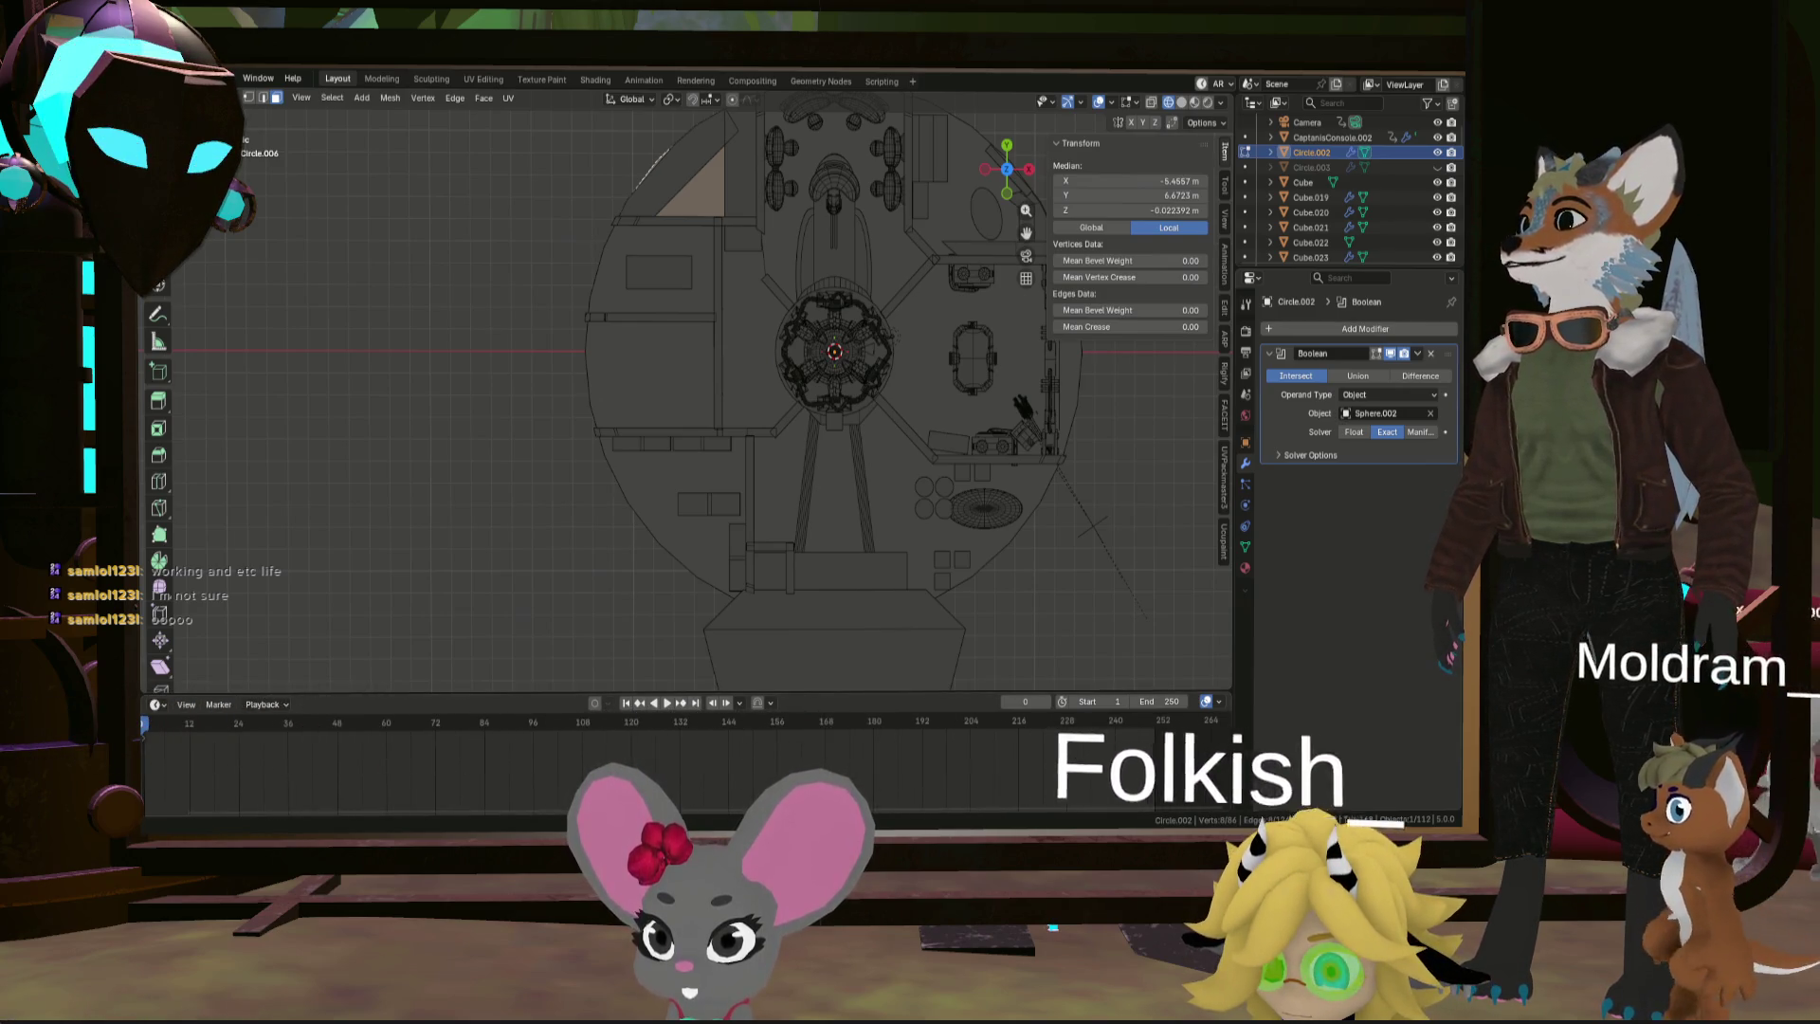
pyautogui.hotkey('alt', 'Tab')
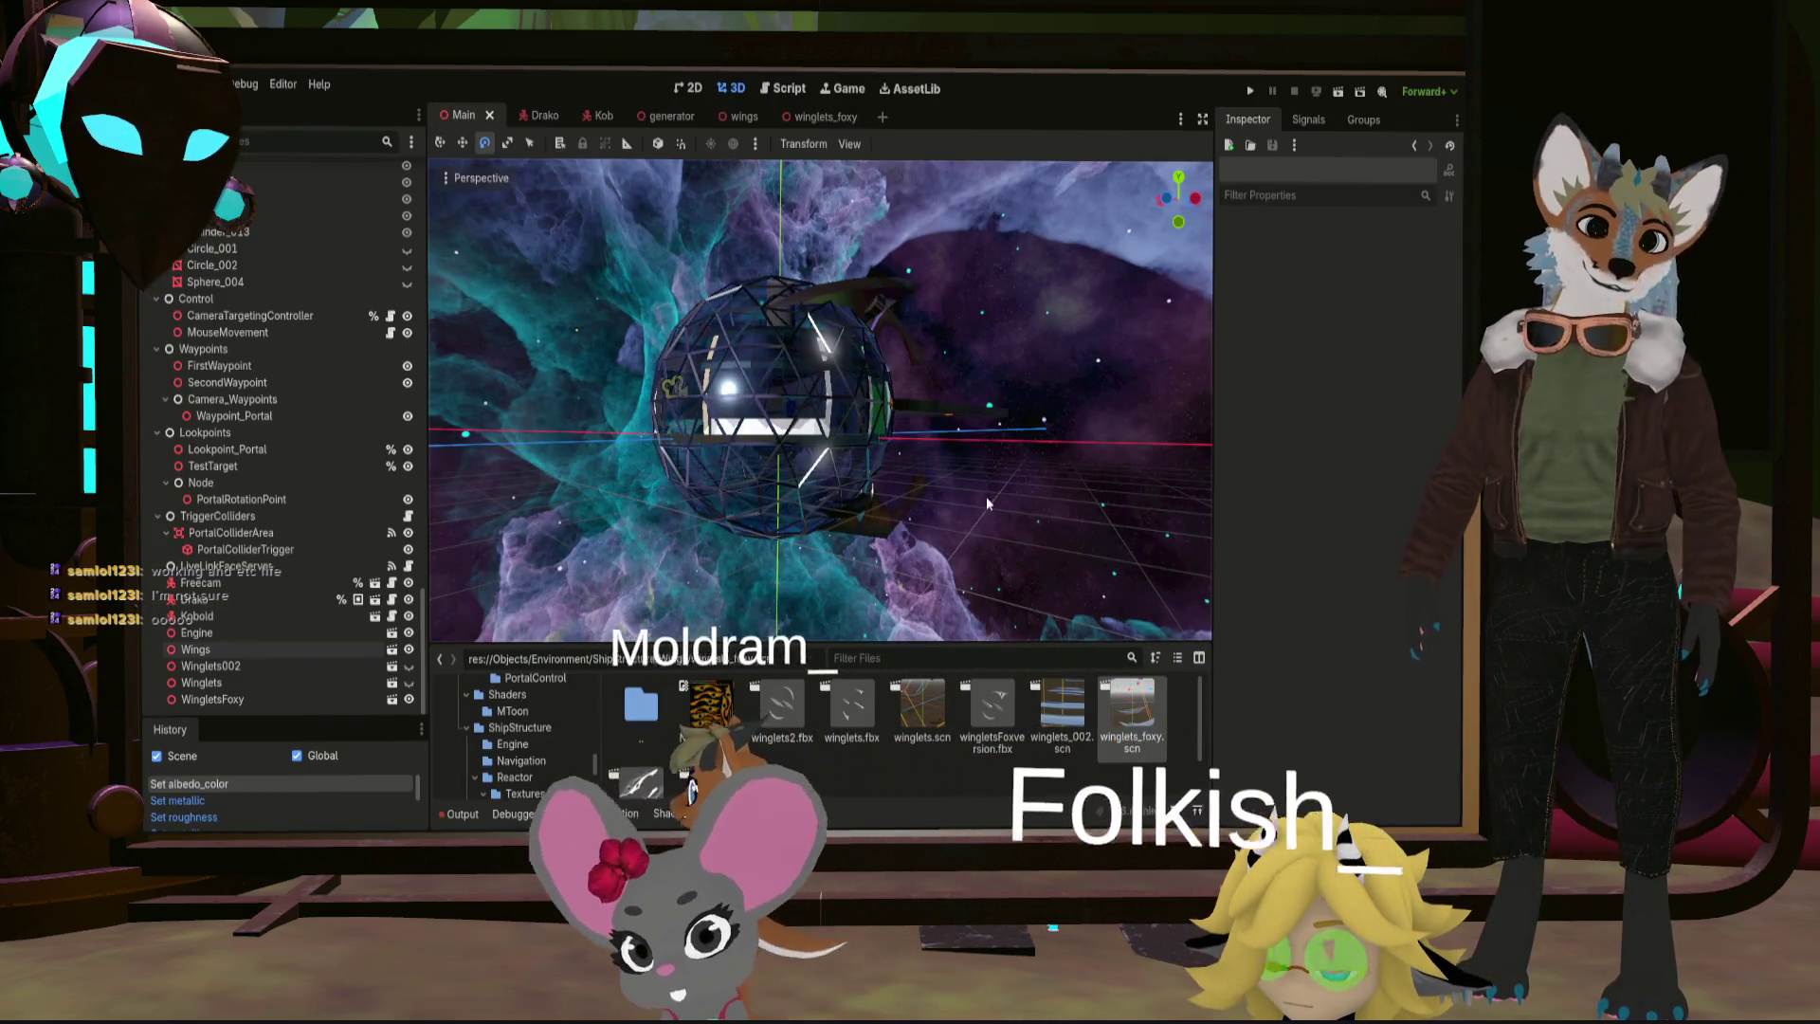
pyautogui.moveTo(853, 568)
pyautogui.mouseDown(button='middle')
pyautogui.moveTo(815, 588)
pyautogui.moveTo(823, 626)
pyautogui.mouseUp(button='middle')
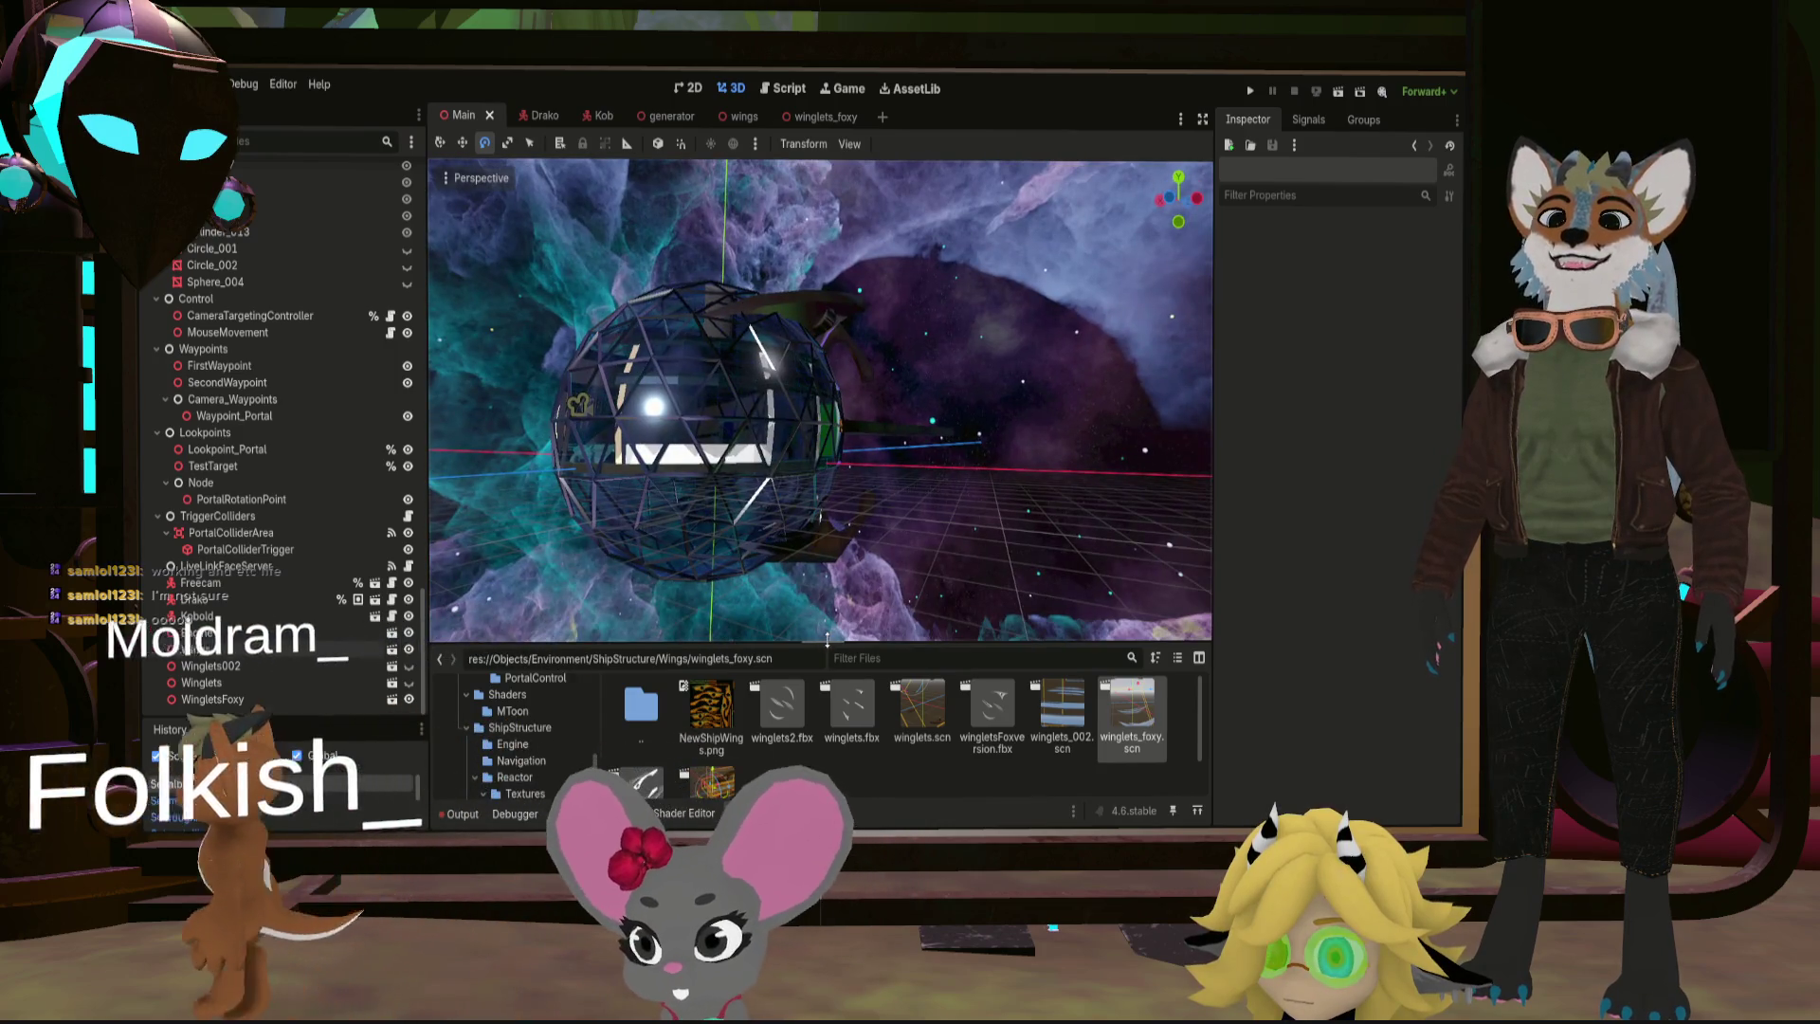
pyautogui.moveTo(821, 531)
pyautogui.mouseDown(button='middle')
pyautogui.moveTo(720, 474)
pyautogui.moveTo(563, 428)
pyautogui.mouseUp(button='middle')
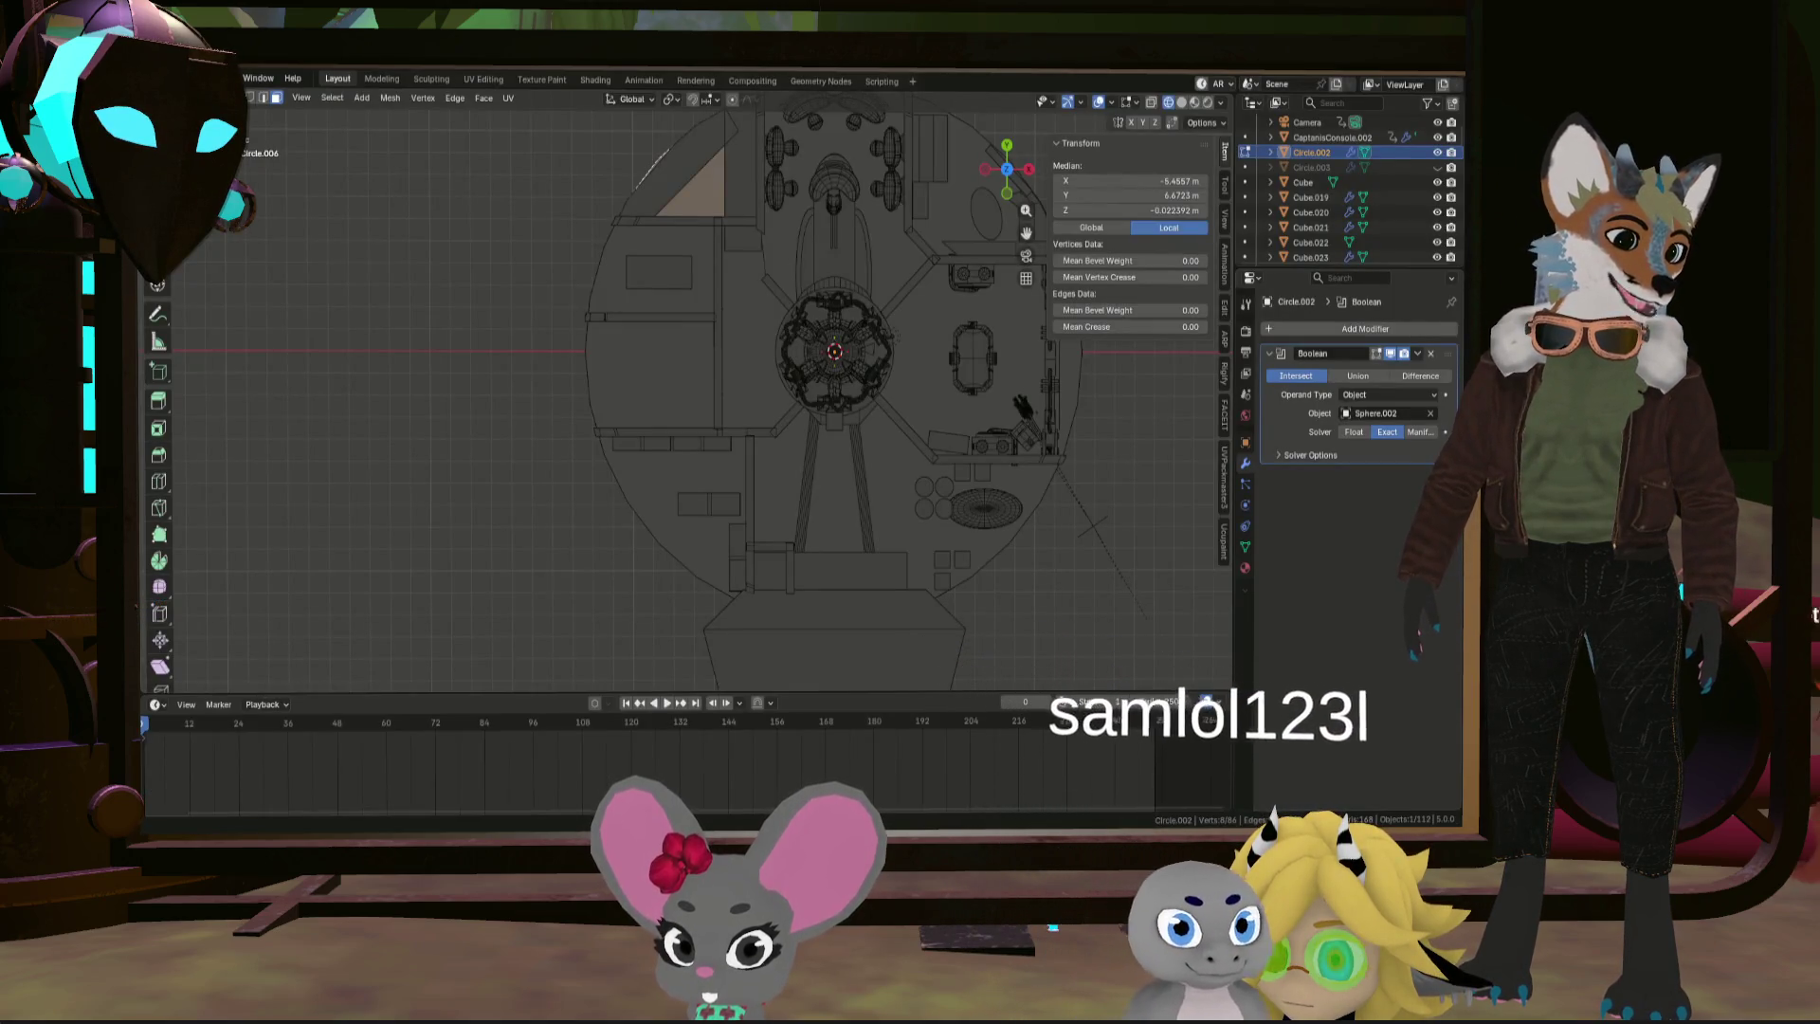
pyautogui.rightClick(672, 535)
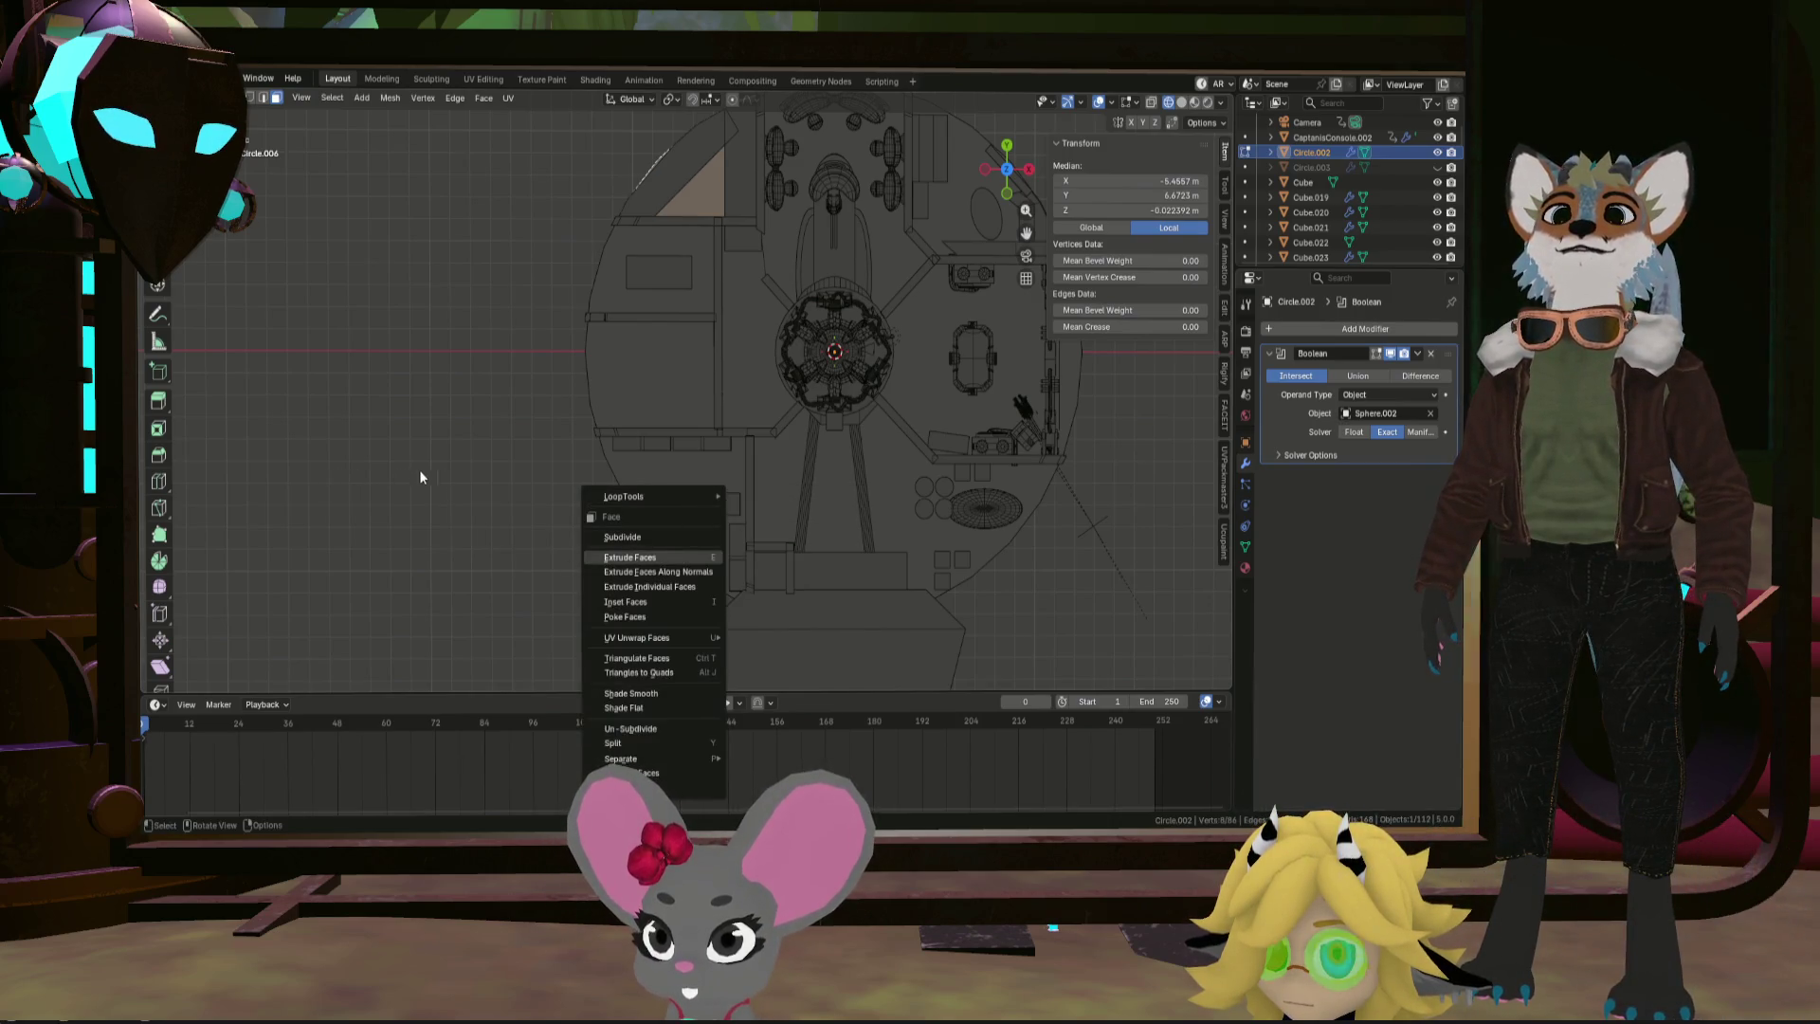
pyautogui.scroll(5, 767, 601)
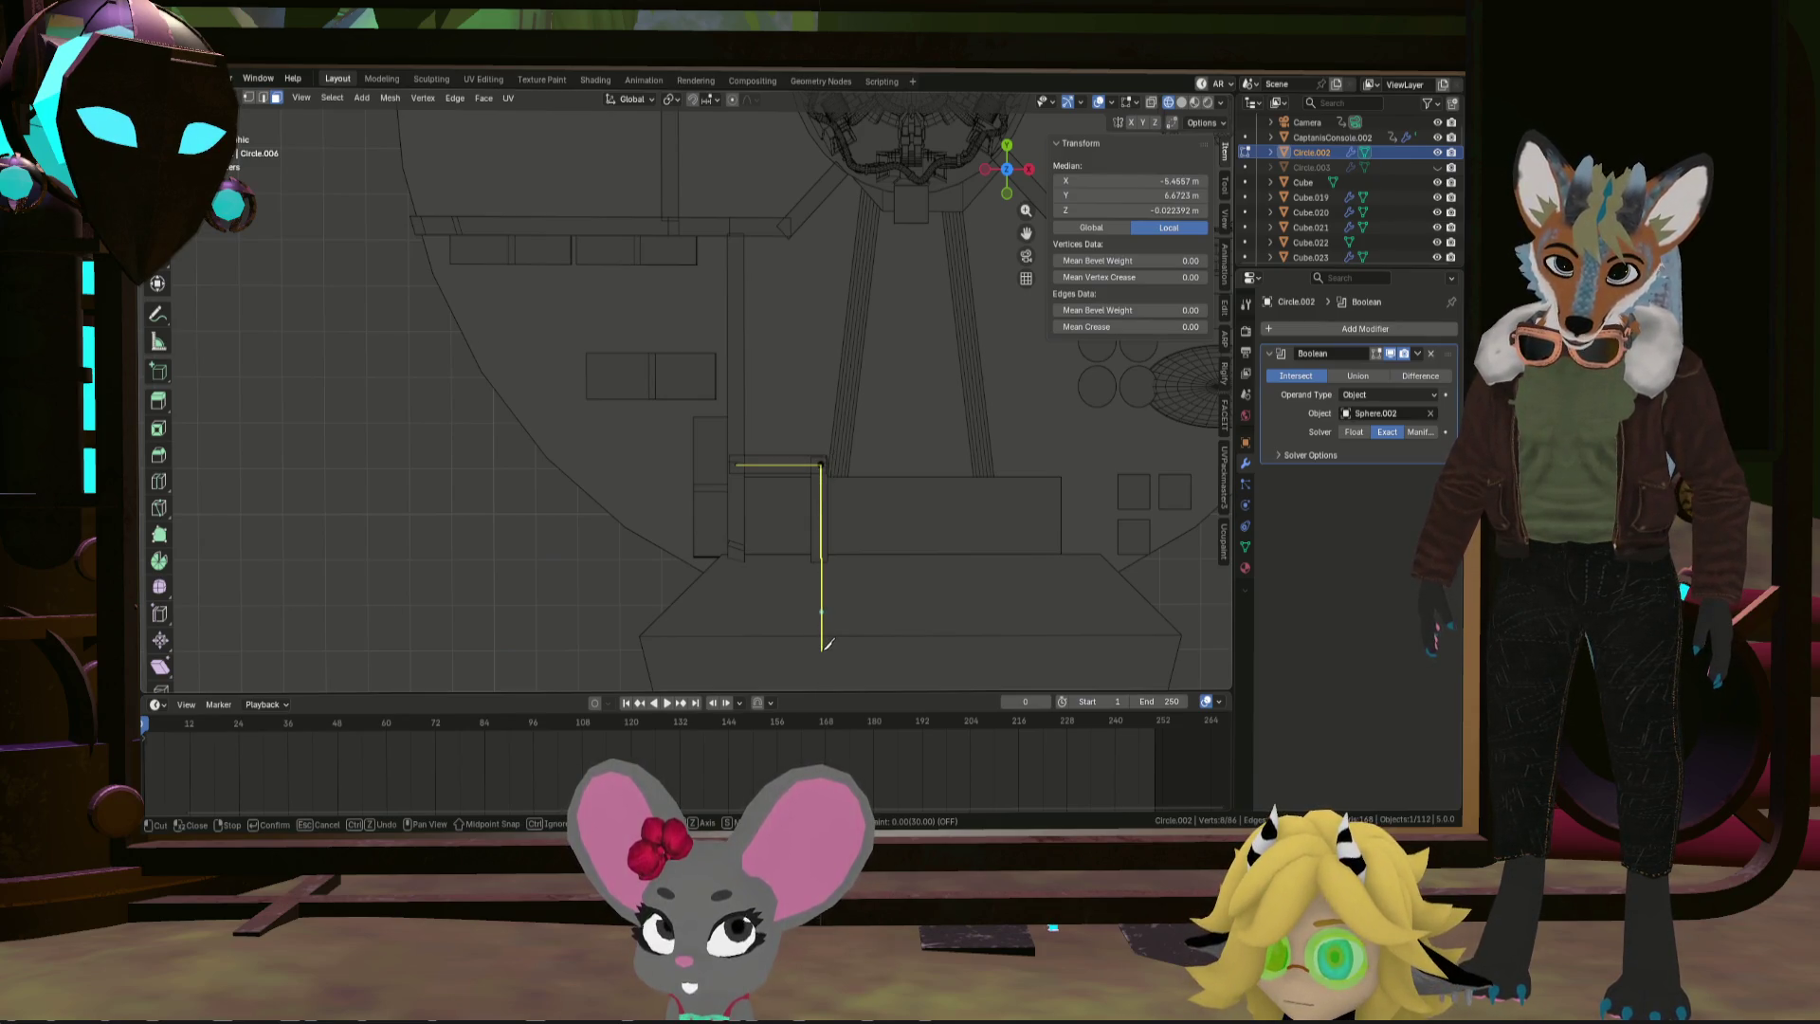
pyautogui.press('Escape')
pyautogui.scroll(-5, 836, 584)
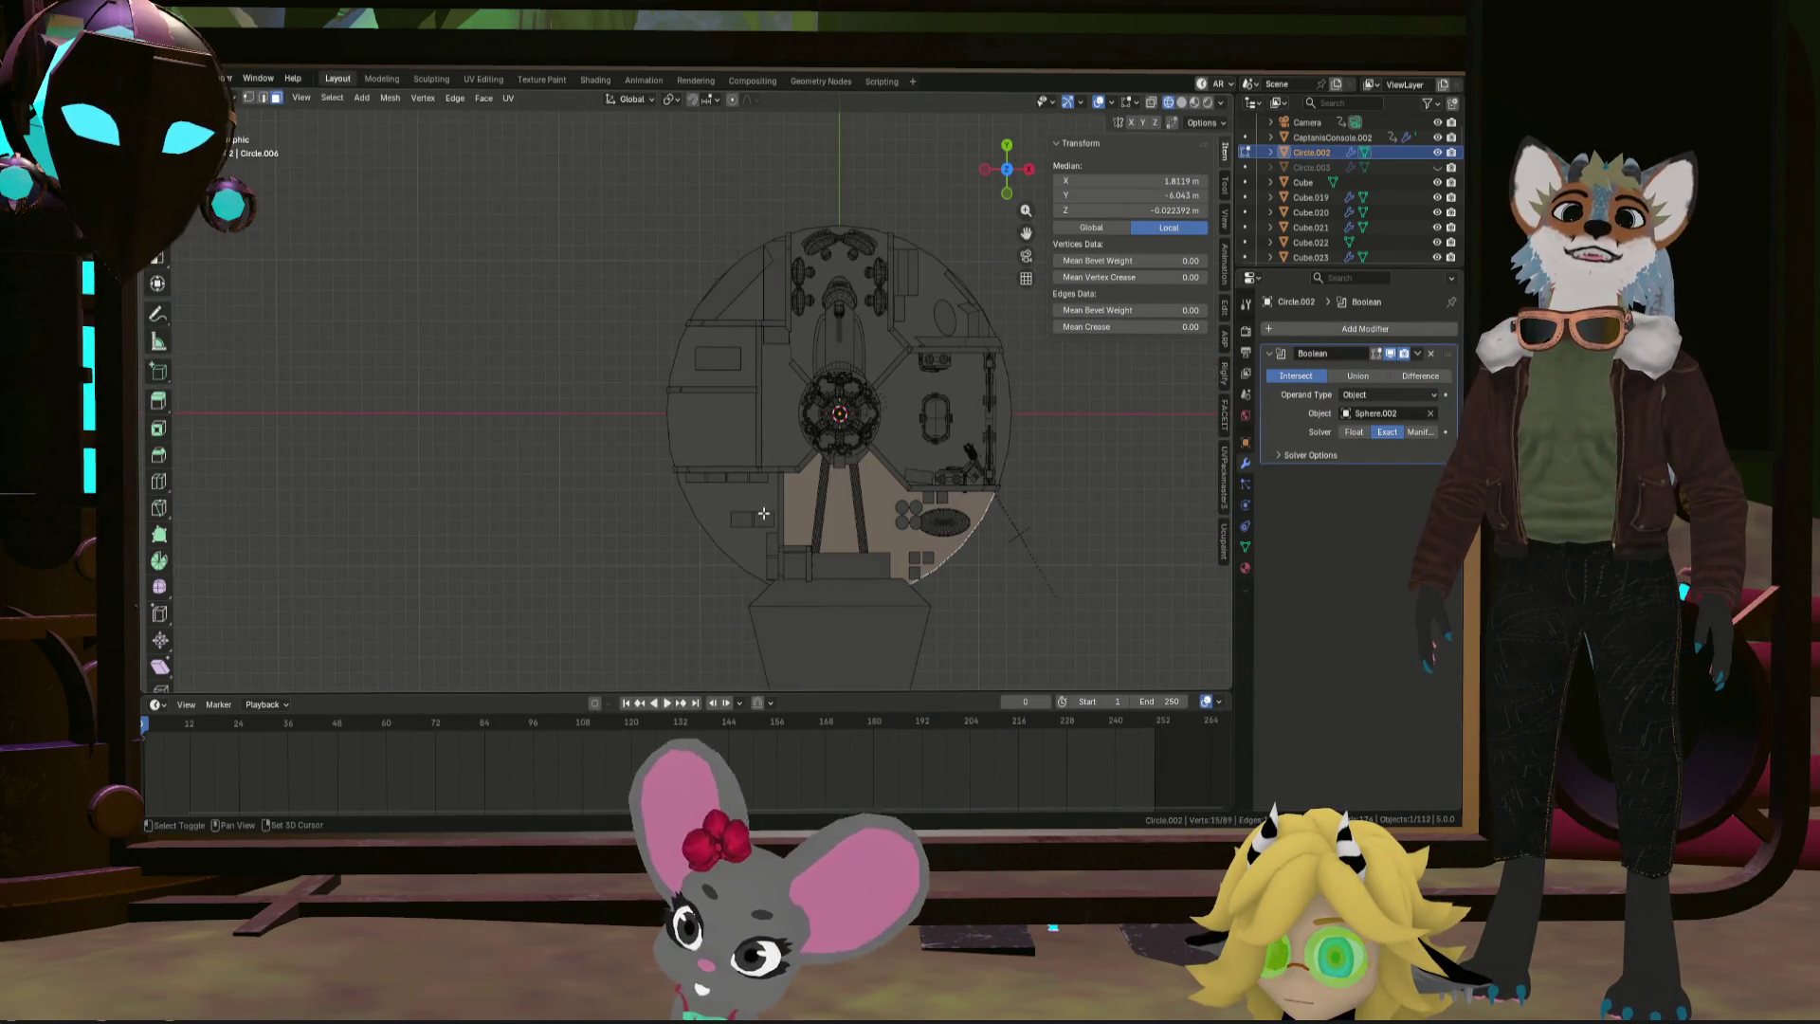
pyautogui.click(1031, 600)
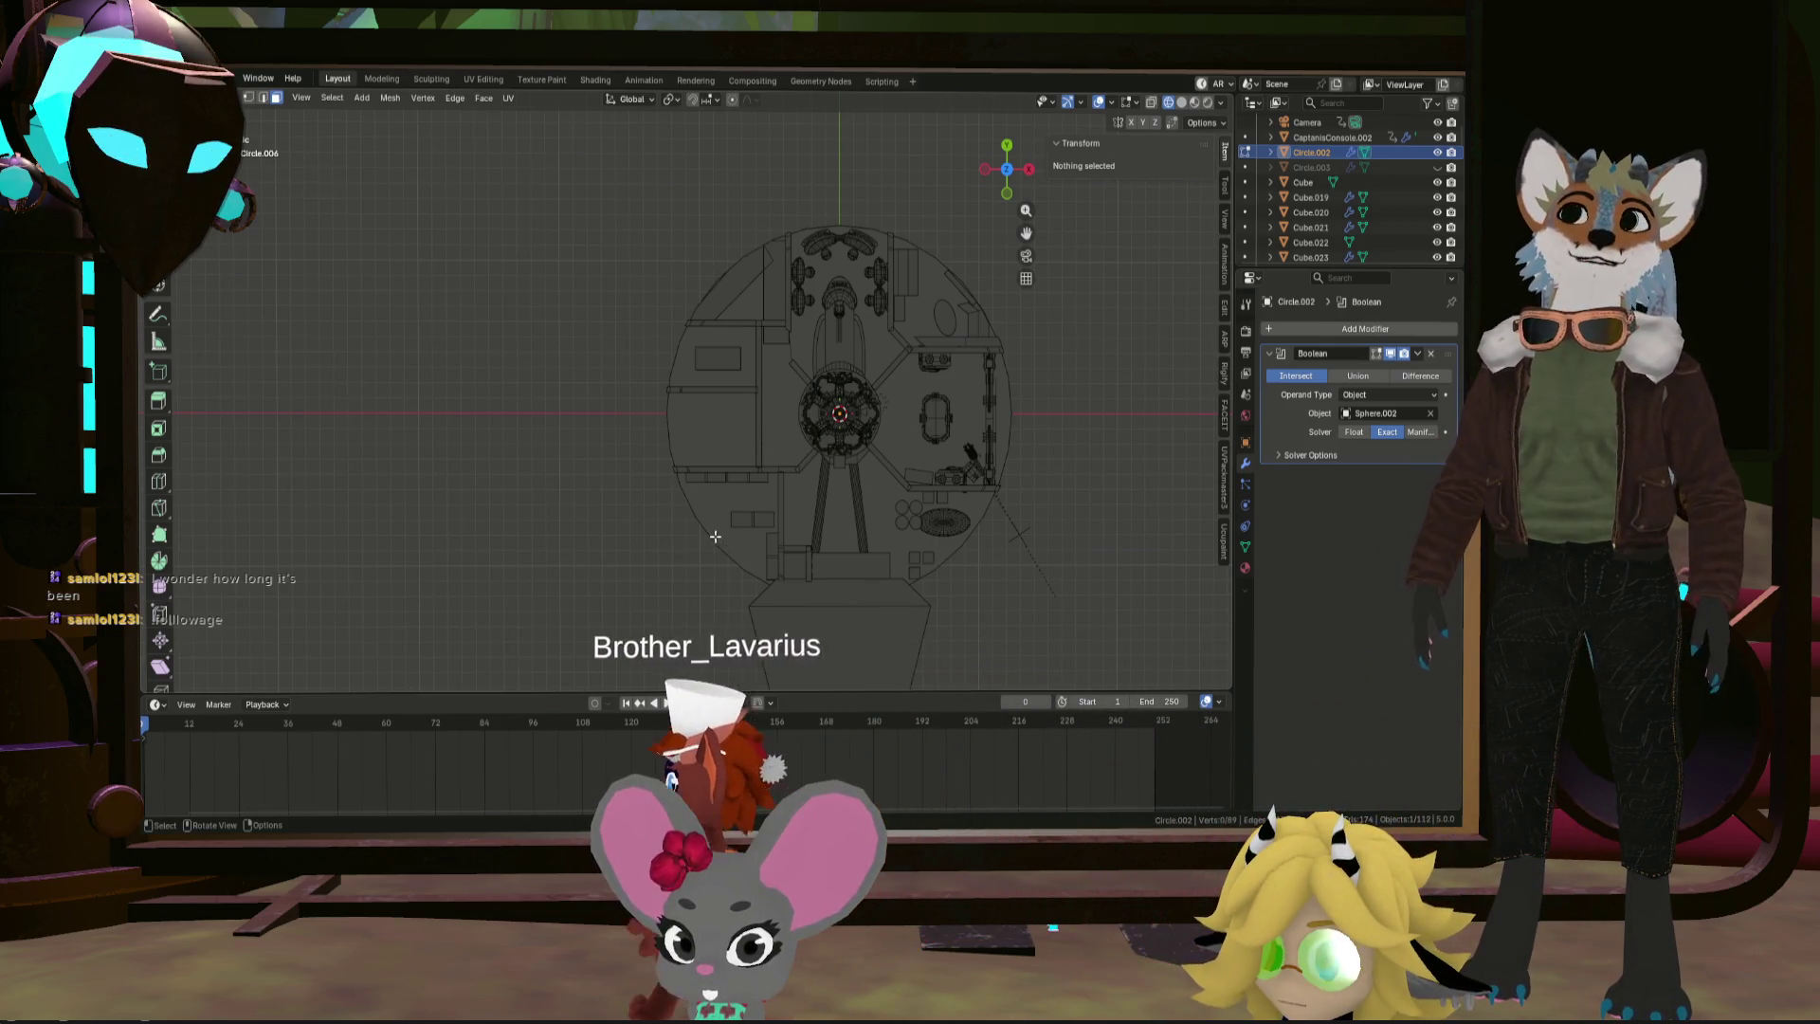
pyautogui.moveTo(757, 510)
pyautogui.mouseDown(button='middle')
pyautogui.moveTo(924, 453)
pyautogui.moveTo(938, 479)
pyautogui.moveTo(719, 490)
pyautogui.mouseUp(button='middle')
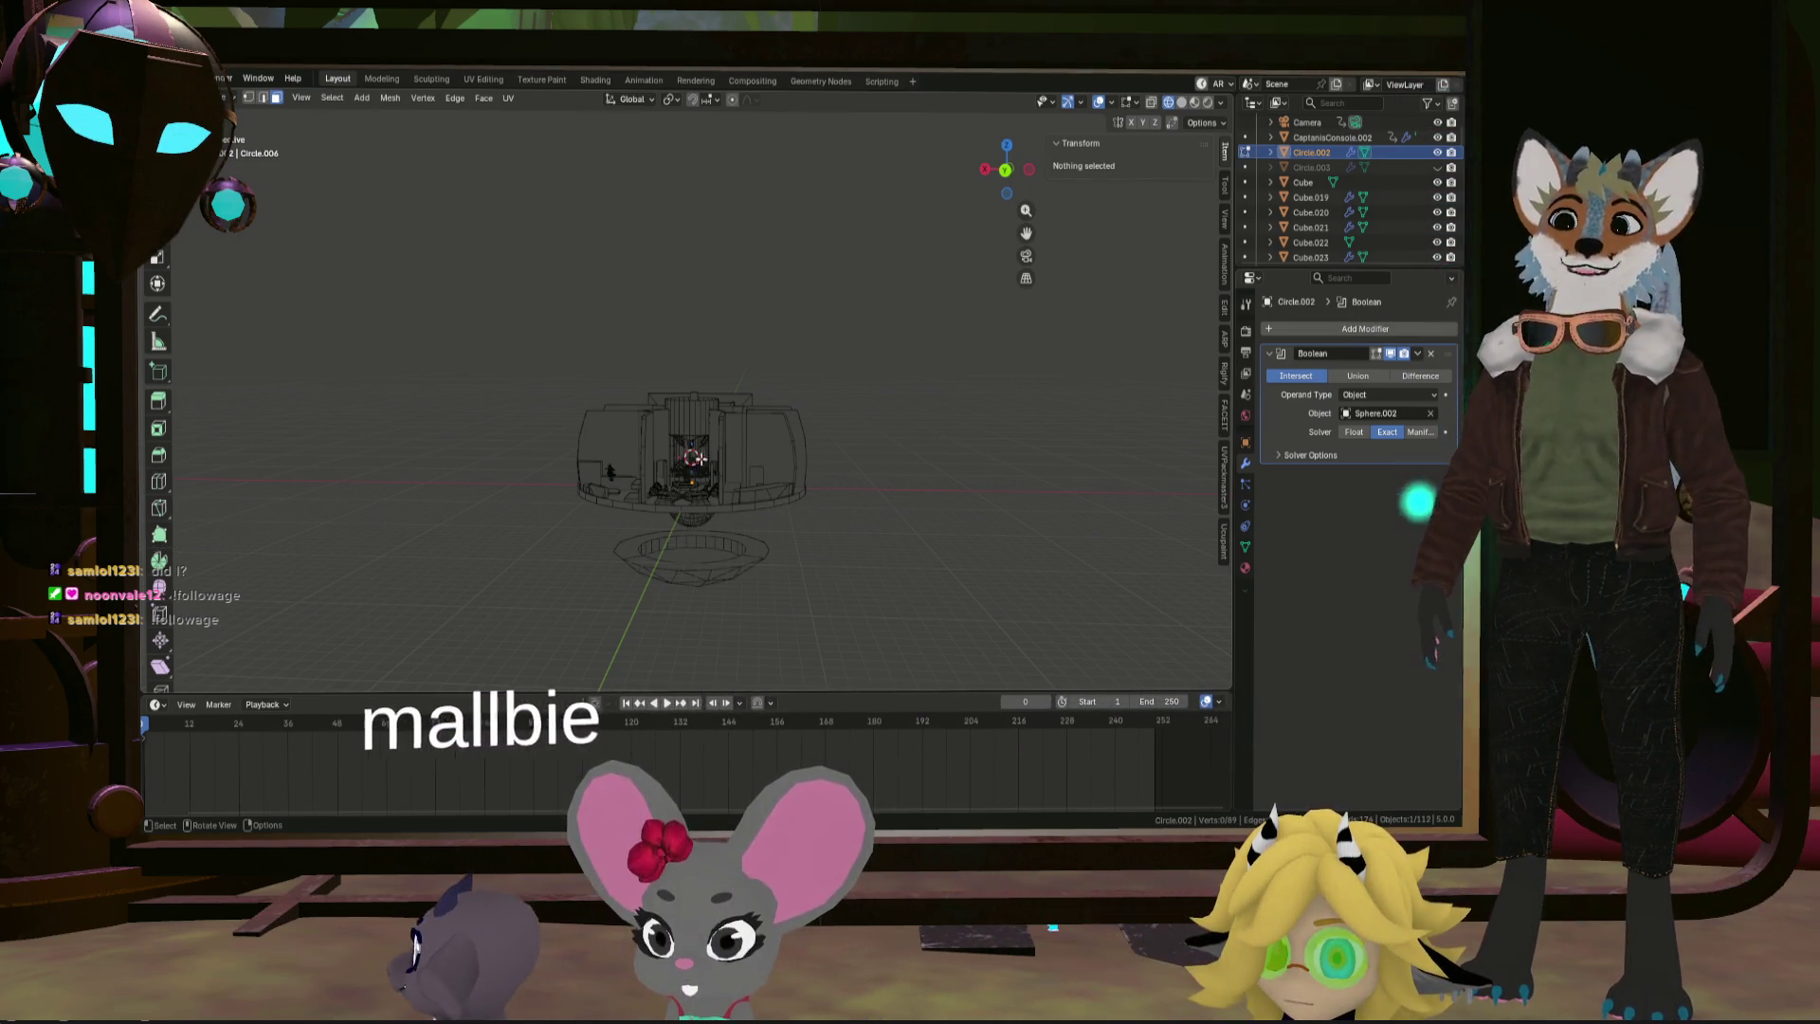
pyautogui.moveTo(664, 587)
pyautogui.mouseDown(button='middle')
pyautogui.moveTo(607, 587)
pyautogui.moveTo(661, 598)
pyautogui.moveTo(774, 352)
pyautogui.moveTo(768, 531)
pyautogui.moveTo(764, 293)
pyautogui.moveTo(784, 395)
pyautogui.moveTo(692, 550)
pyautogui.mouseUp(button='middle')
pyautogui.scroll(2, 607, 587)
pyautogui.scroll(2, 607, 587)
# Select the floor's bottom face and neighbouring strip, plus the edge run along the curved rim
pyautogui.click(739, 464)
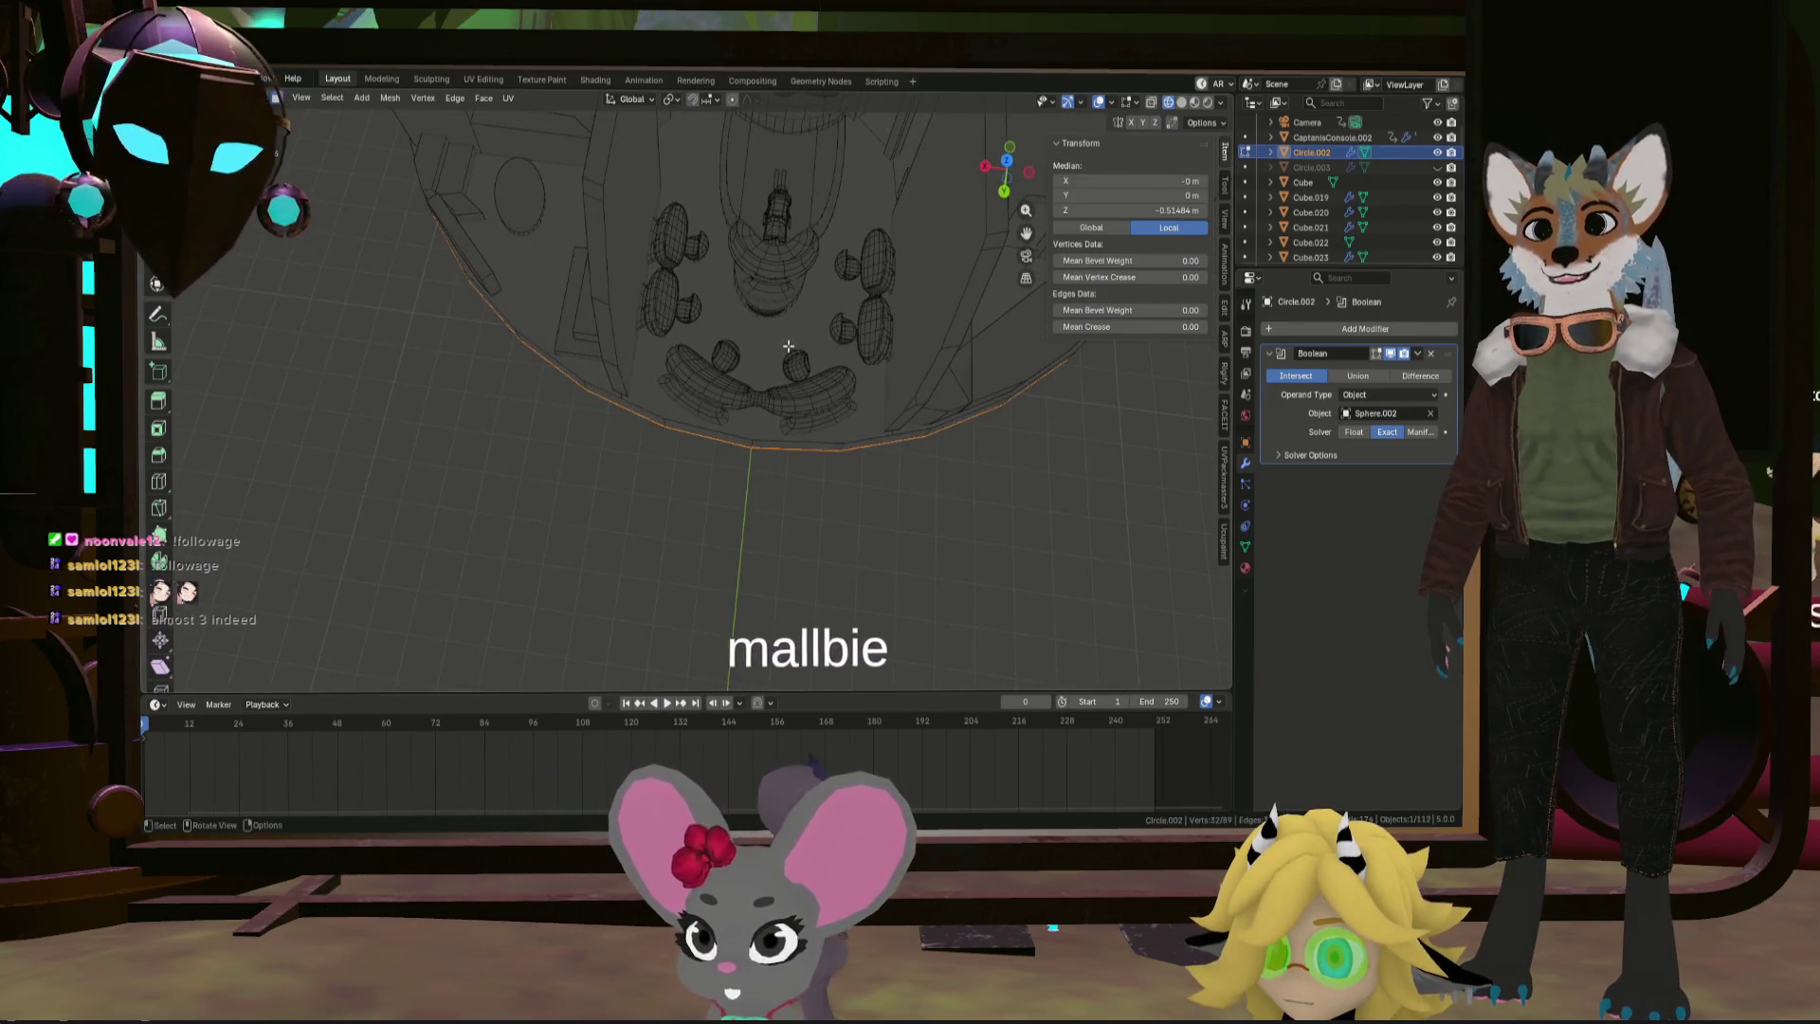
pyautogui.moveTo(581, 298)
pyautogui.mouseDown(button='middle')
pyautogui.moveTo(738, 306)
pyautogui.moveTo(747, 405)
pyautogui.mouseUp(button='middle')
pyautogui.moveTo(768, 474)
pyautogui.mouseDown(button='middle')
pyautogui.moveTo(705, 449)
pyautogui.moveTo(788, 482)
pyautogui.mouseUp(button='middle')
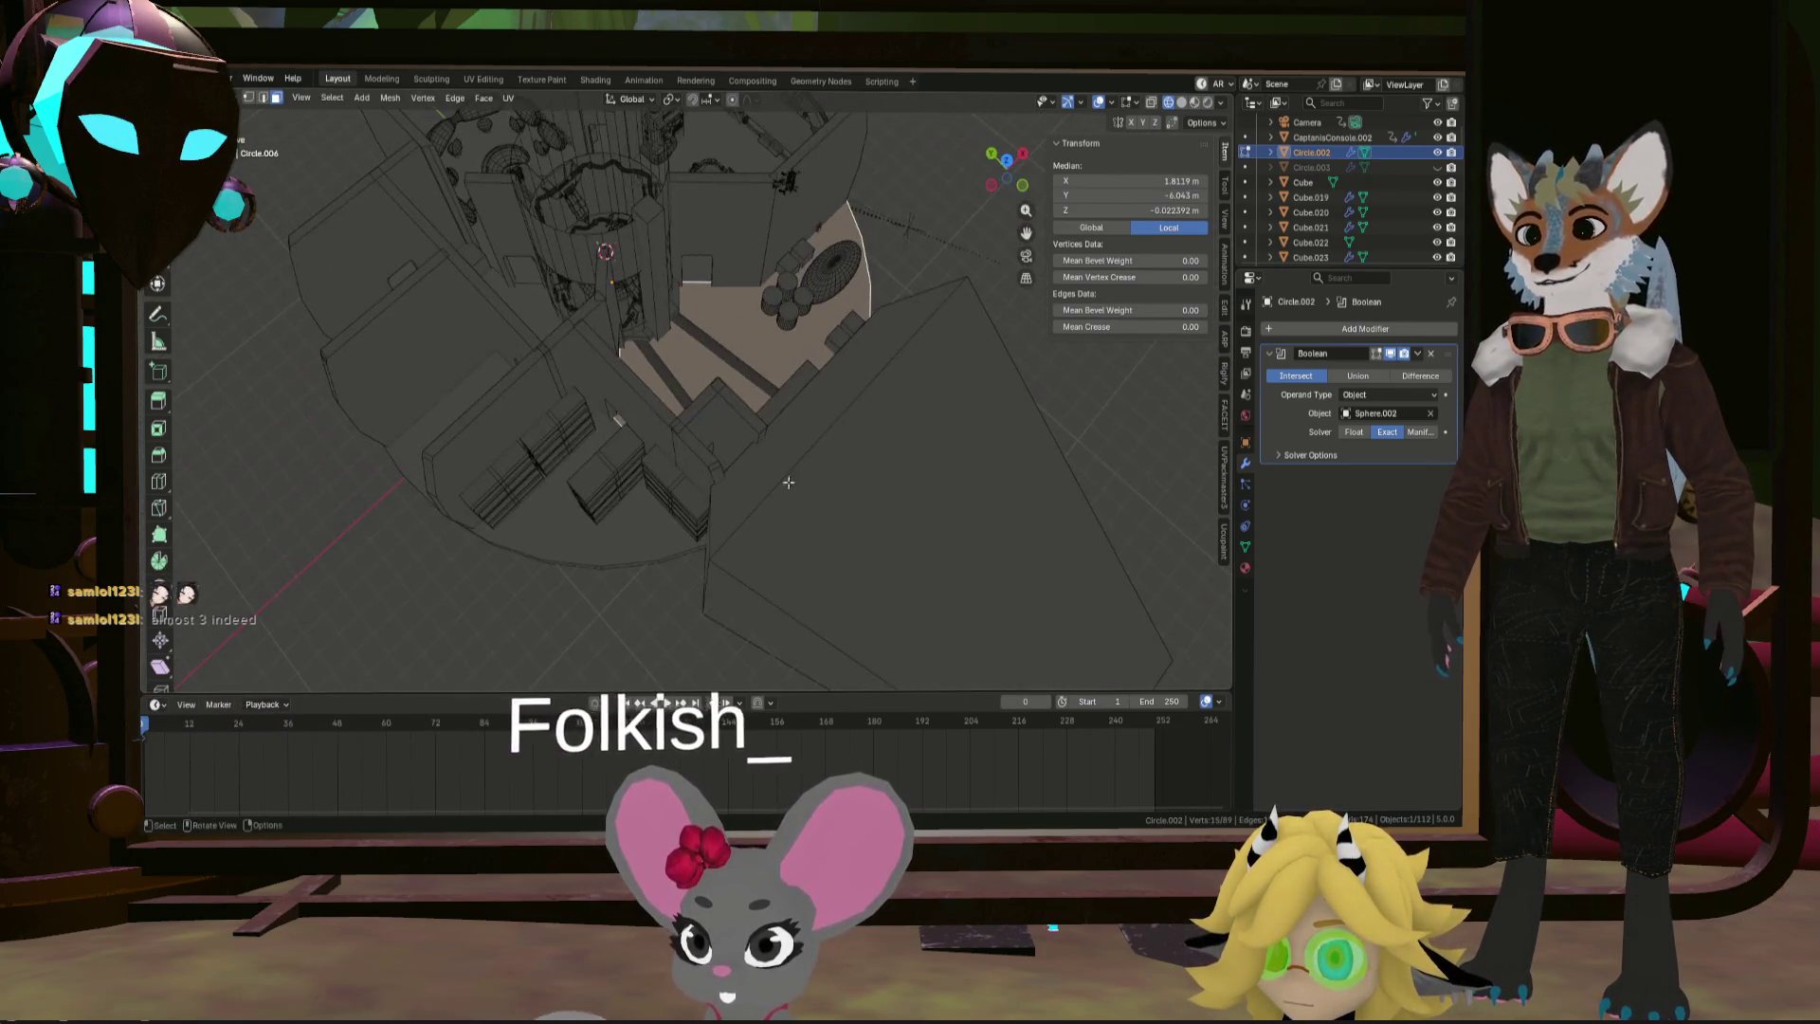
pyautogui.moveTo(598, 523); pyautogui.dragTo(586, 409, button='middle')
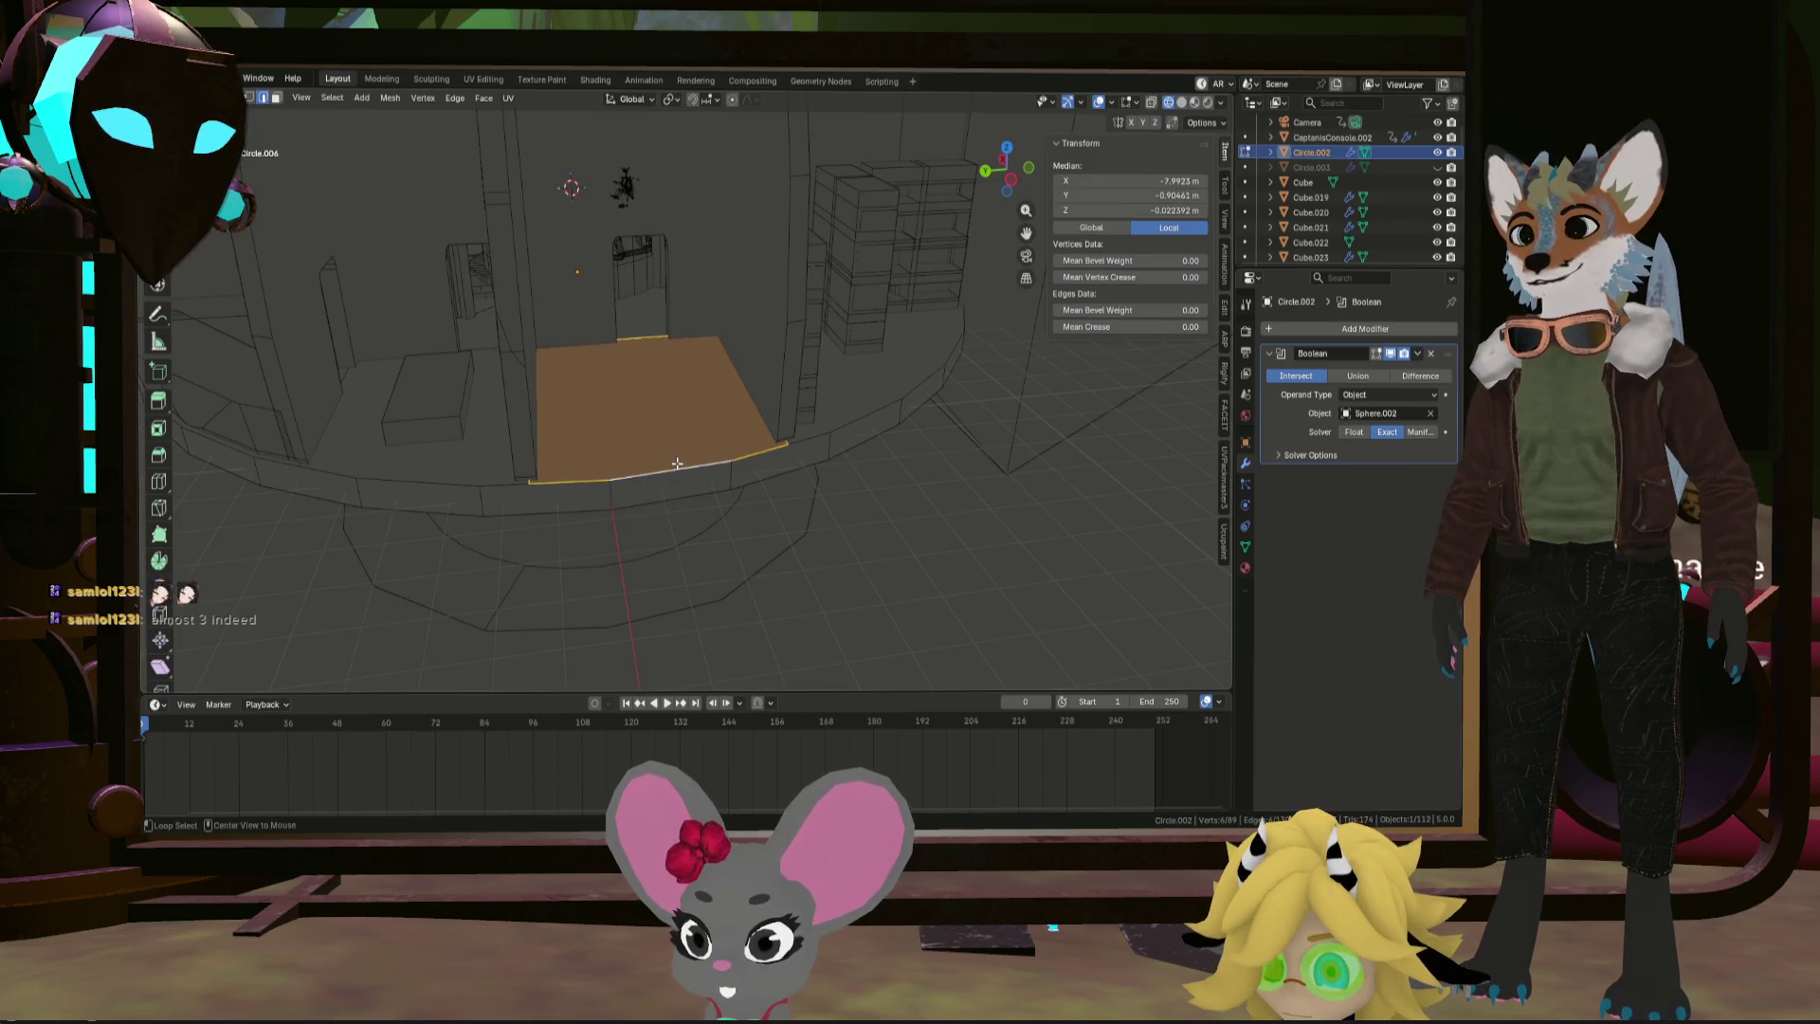
pyautogui.keyDown('alt'); pyautogui.keyDown('shift'); pyautogui.click(831, 434); pyautogui.keyUp('shift'); pyautogui.keyUp('alt')
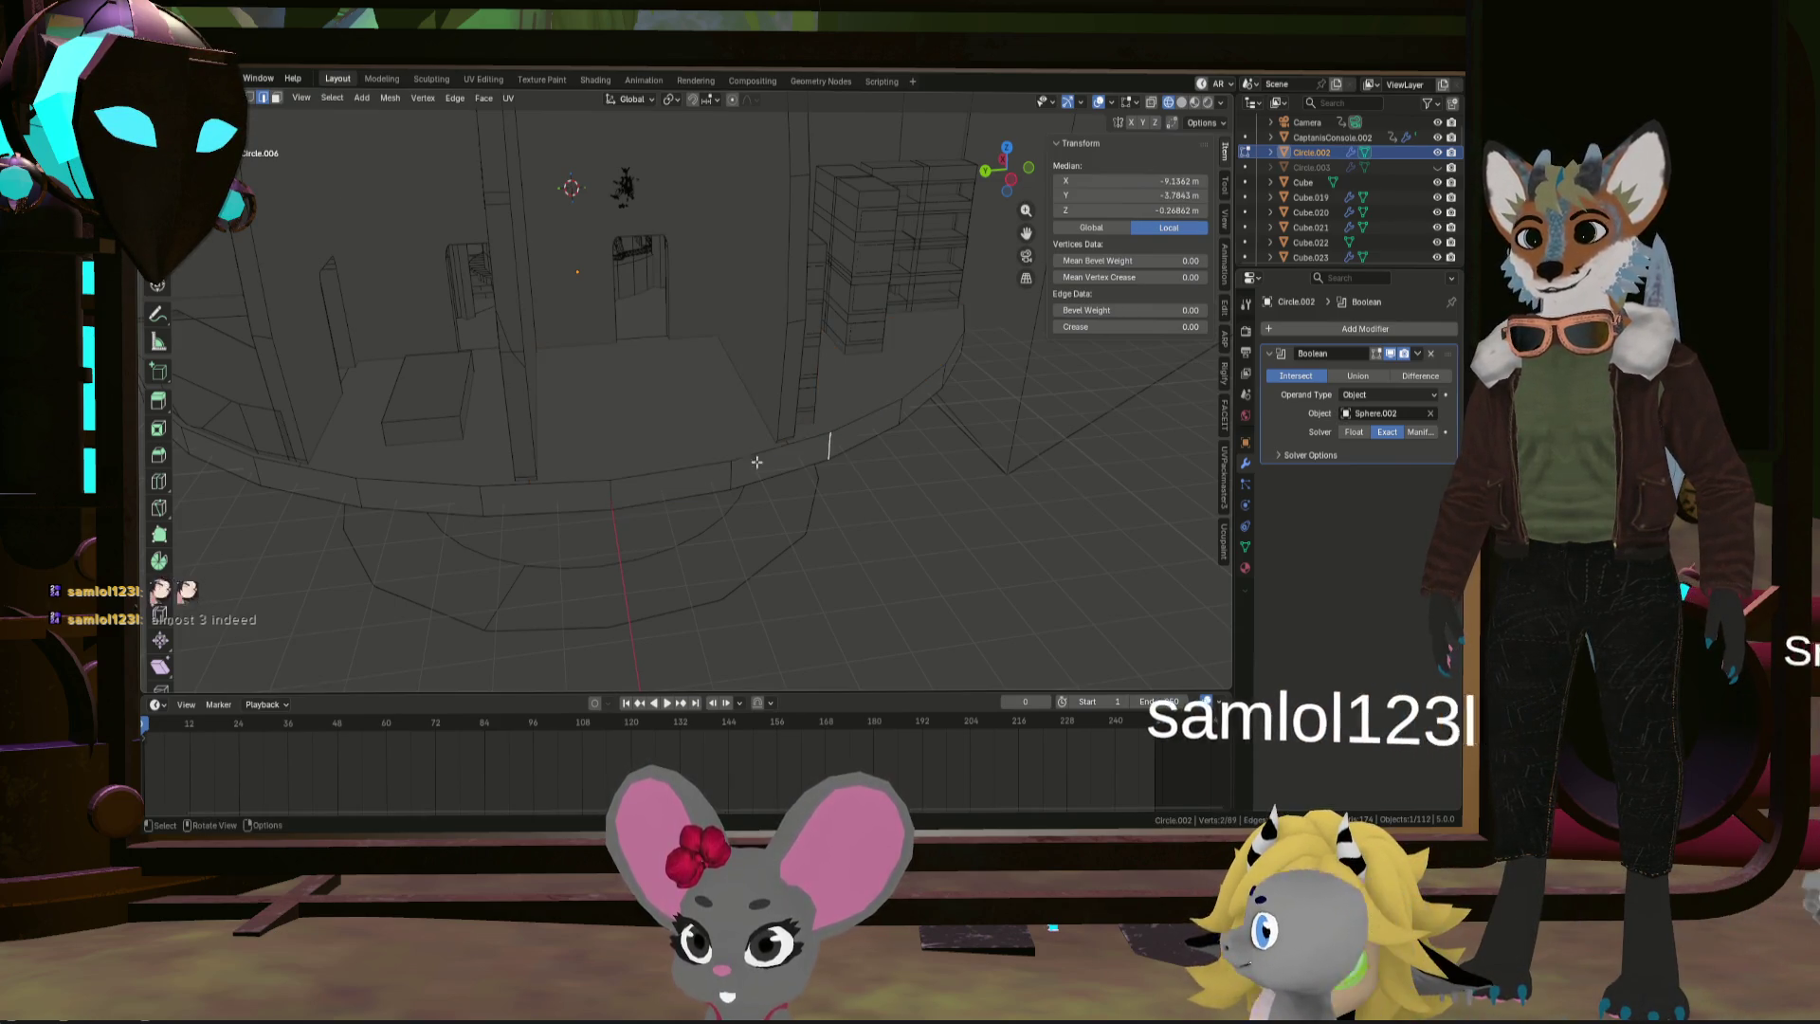
pyautogui.keyDown('ctrl'); pyautogui.click(986, 372); pyautogui.keyUp('ctrl')
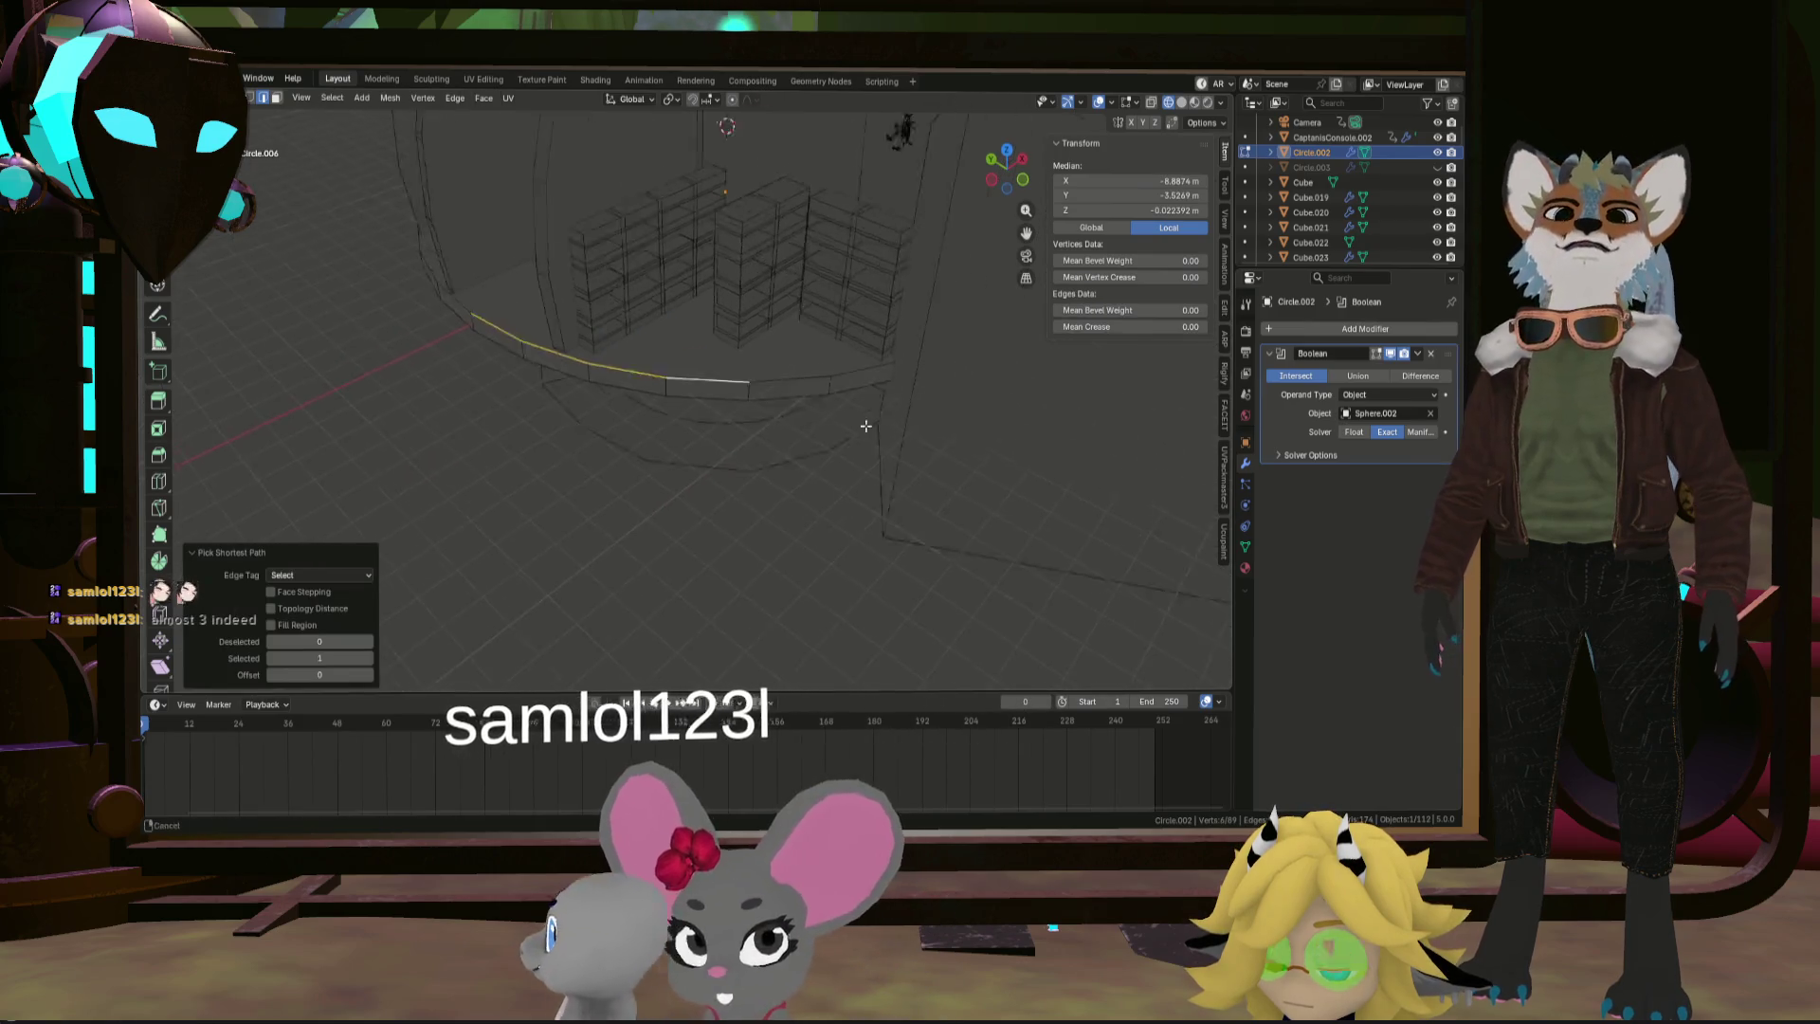
pyautogui.moveTo(866, 426)
pyautogui.mouseDown(button='middle')
pyautogui.moveTo(739, 455)
pyautogui.moveTo(638, 455)
pyautogui.moveTo(603, 431)
pyautogui.moveTo(439, 508)
pyautogui.moveTo(748, 418)
pyautogui.moveTo(1010, 499)
pyautogui.moveTo(715, 430)
pyautogui.moveTo(813, 389)
pyautogui.moveTo(813, 304)
pyautogui.moveTo(621, 581)
pyautogui.moveTo(731, 318)
pyautogui.mouseUp(button='middle')
# Hide the Clean walls collection and extend the rim edge selection around the ring
pyautogui.scroll(5, 528, 471)
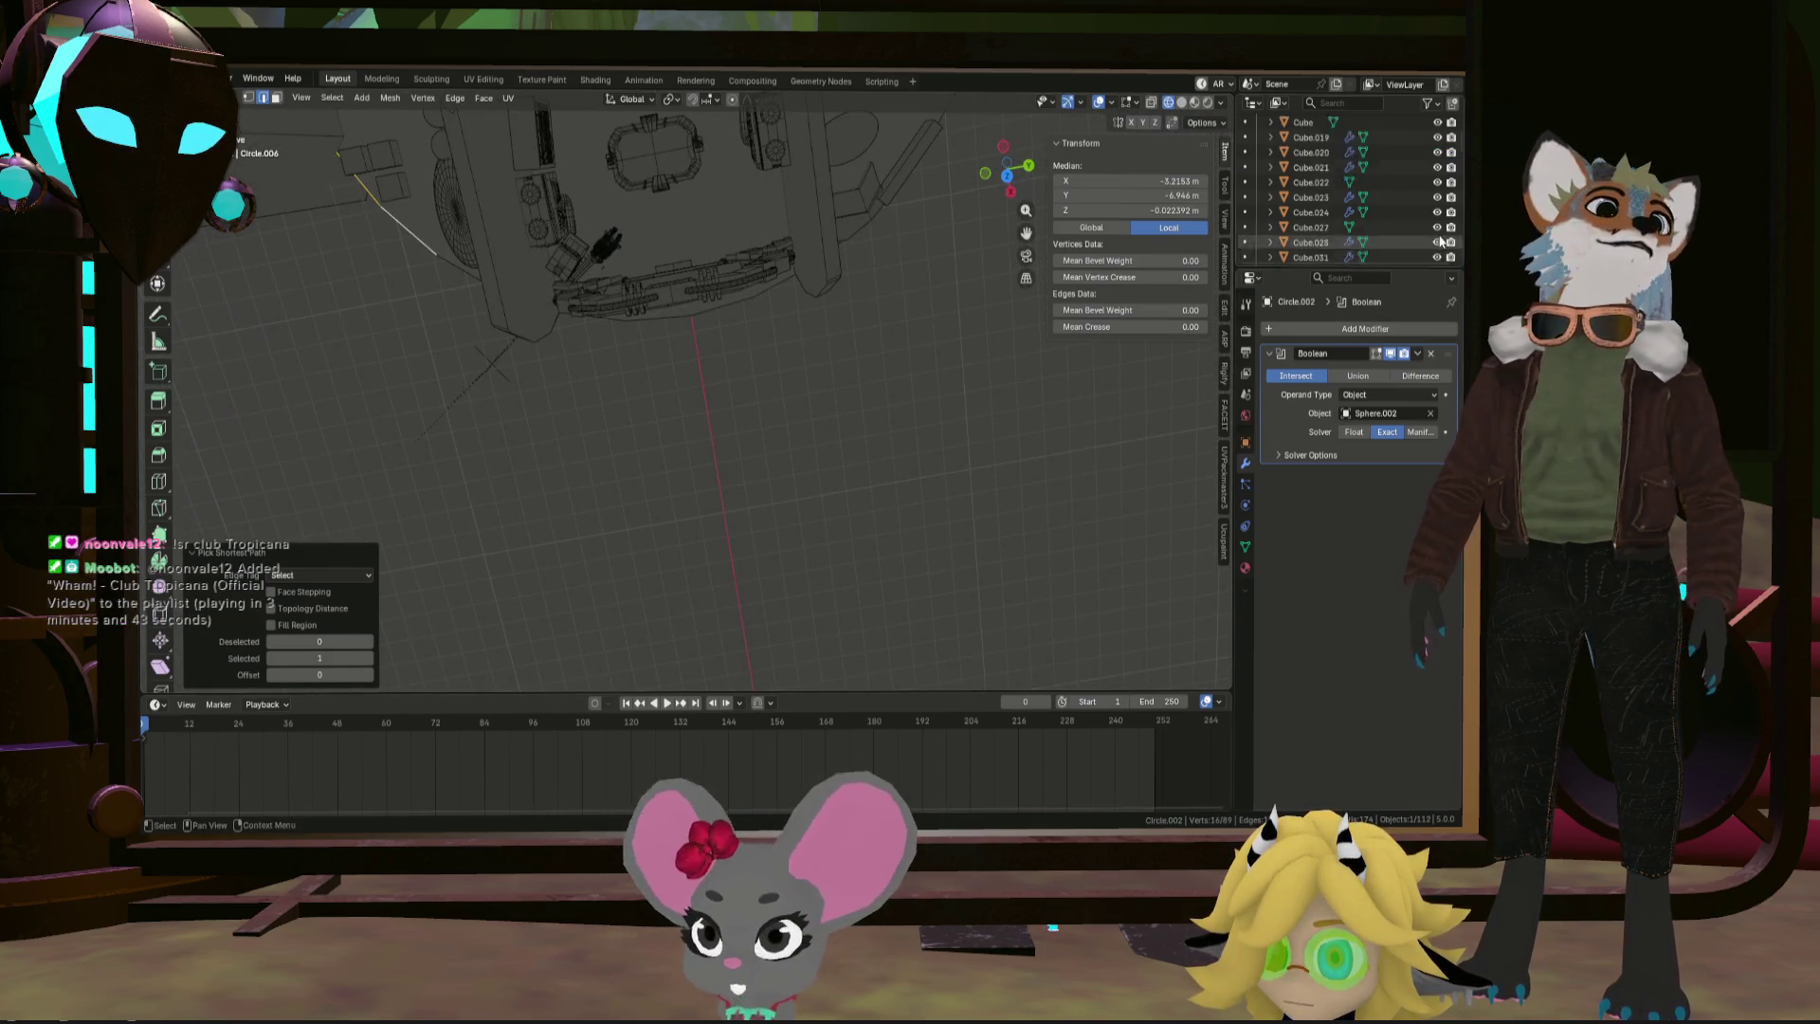
pyautogui.scroll(-10, 1403, 213)
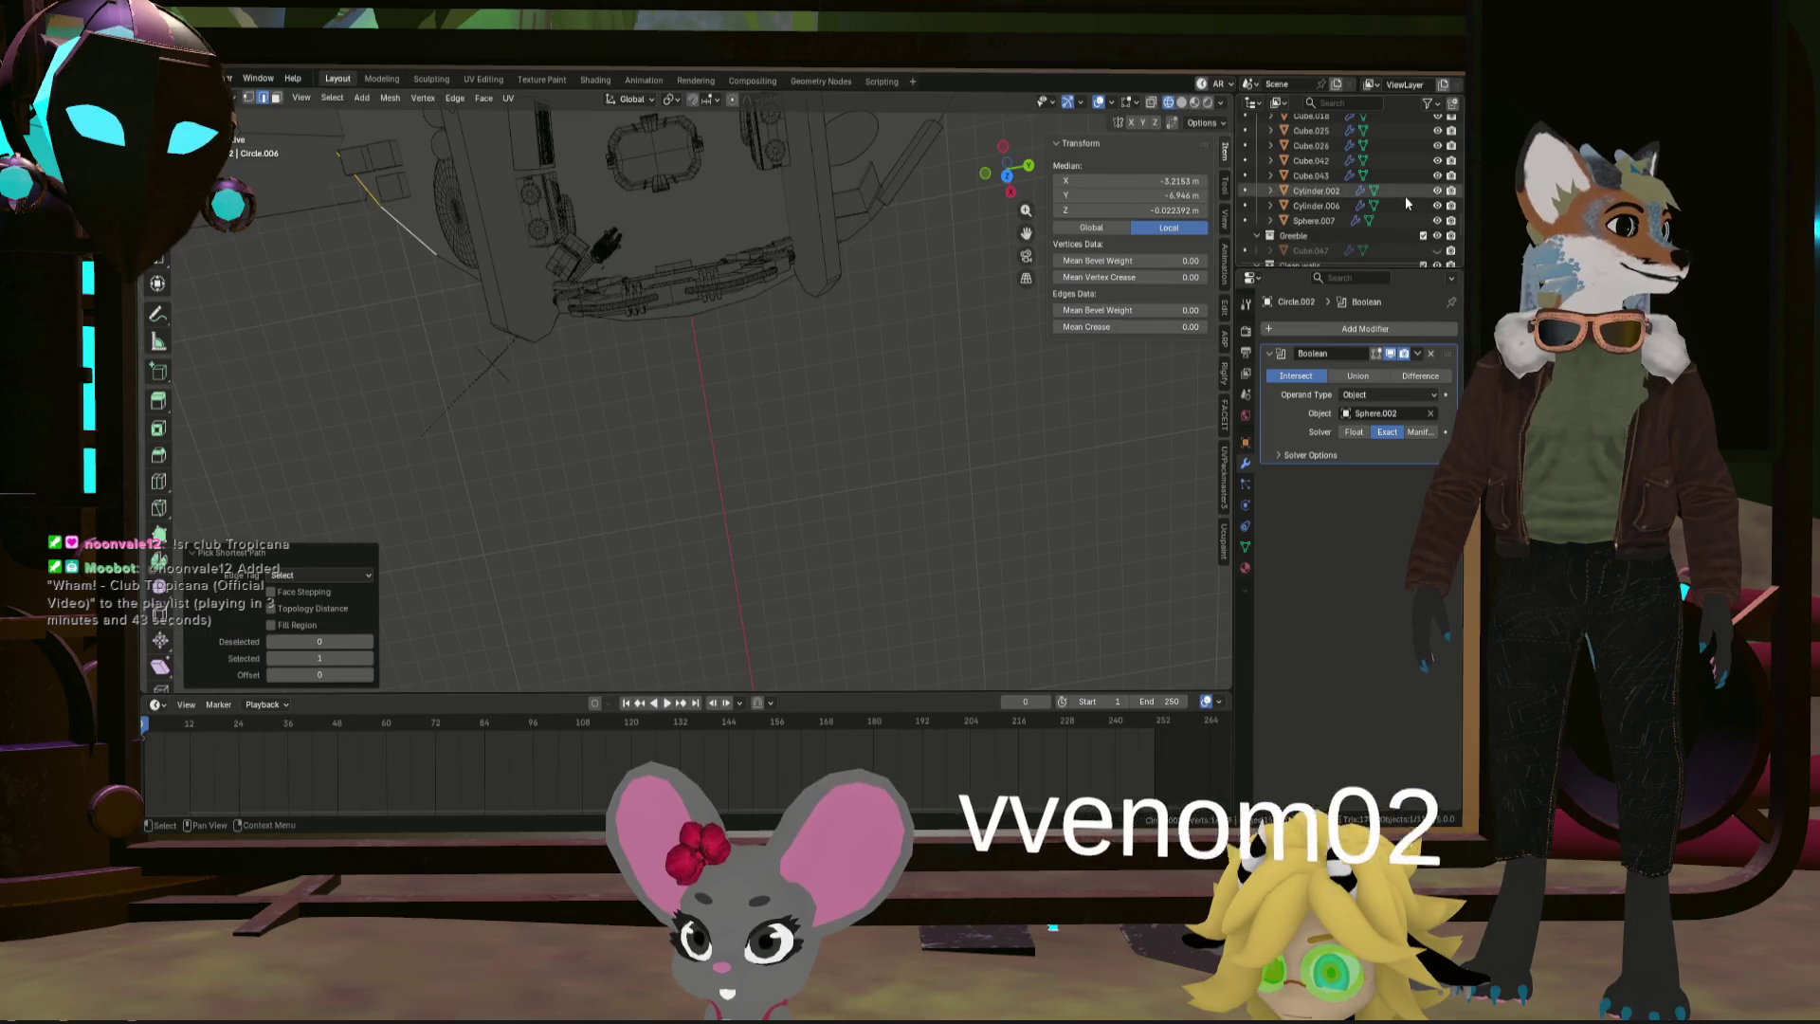
pyautogui.scroll(-2, 1405, 196)
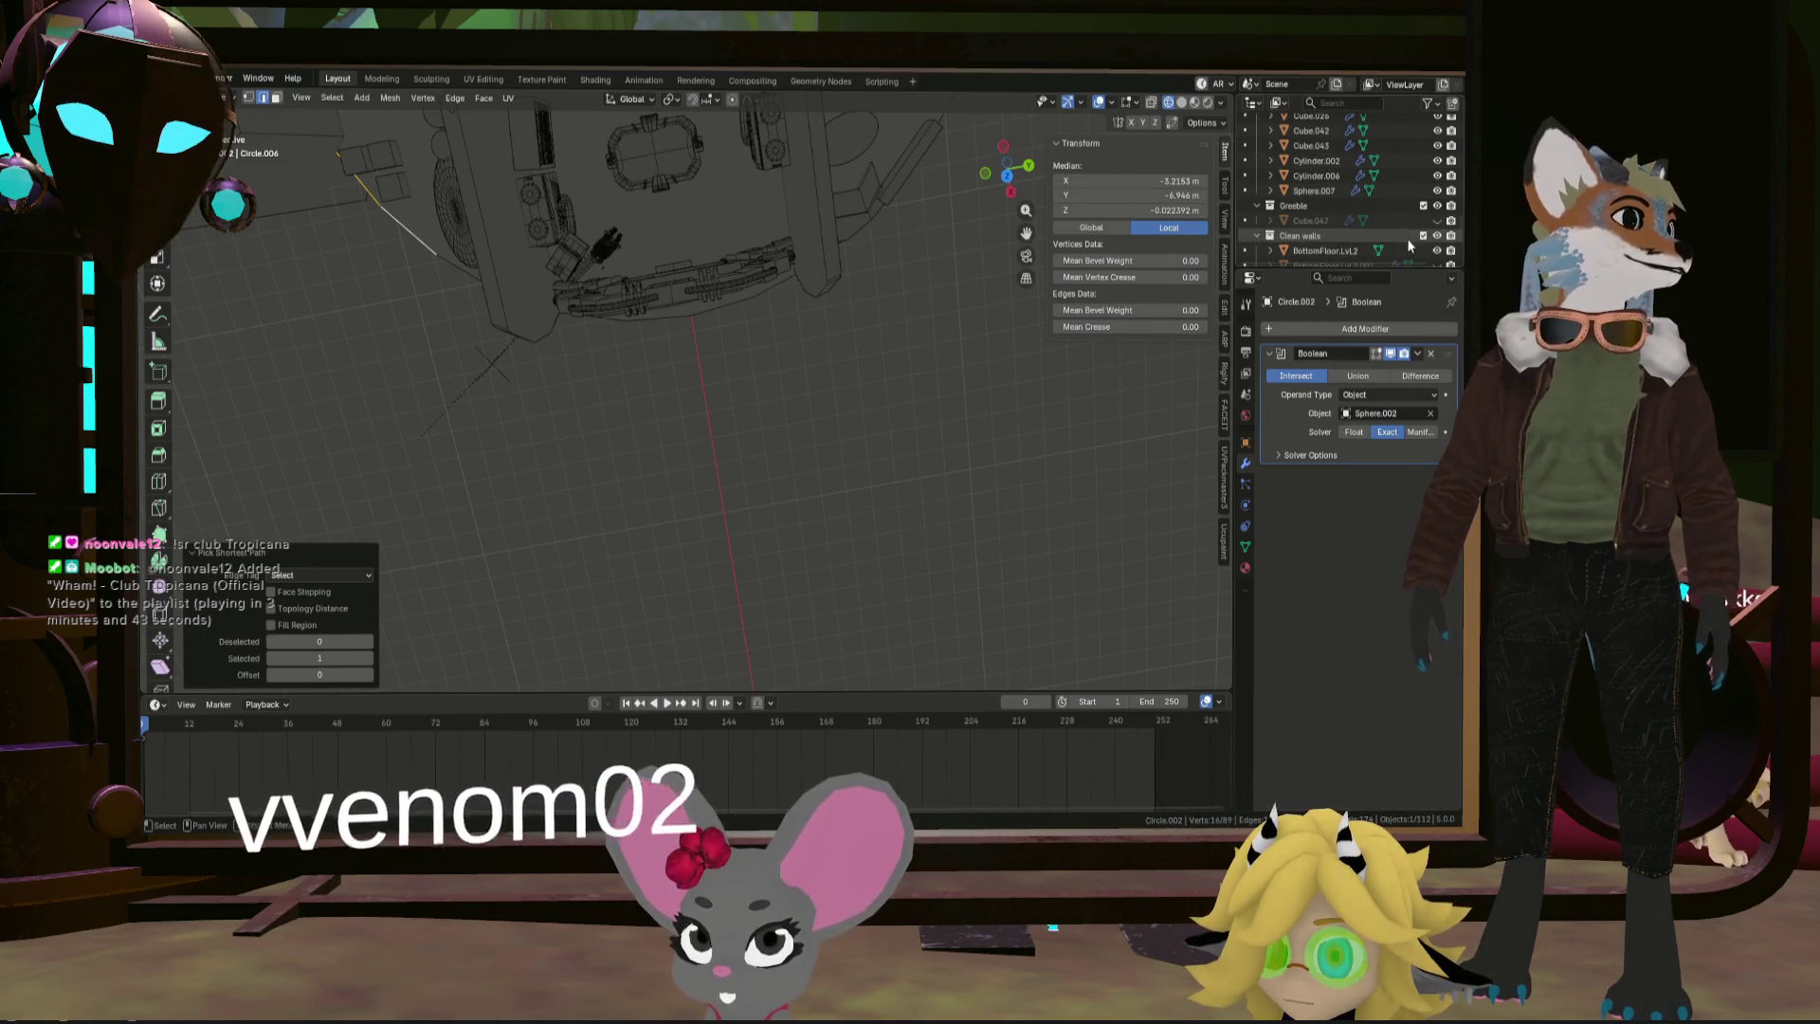
pyautogui.click(1437, 235)
pyautogui.scroll(-4, 806, 535)
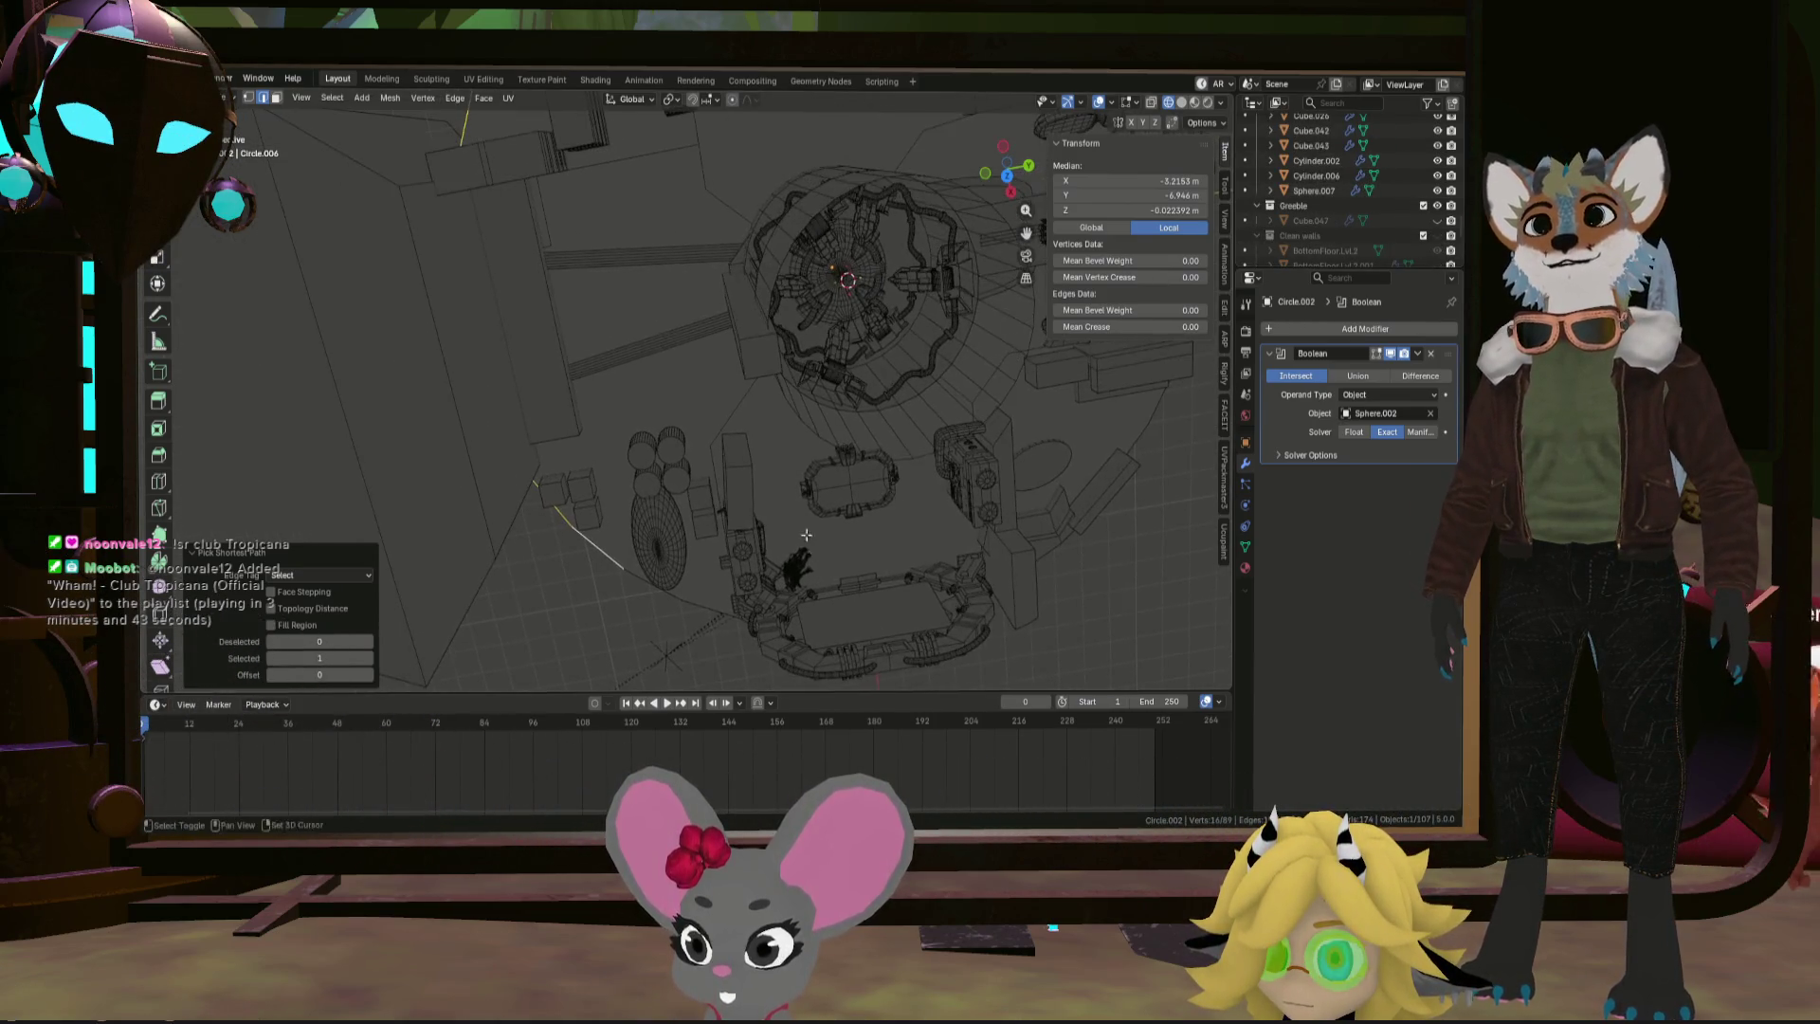
pyautogui.moveTo(806, 535)
pyautogui.mouseDown(button='middle')
pyautogui.moveTo(702, 394)
pyautogui.moveTo(538, 672)
pyautogui.mouseUp(button='middle')
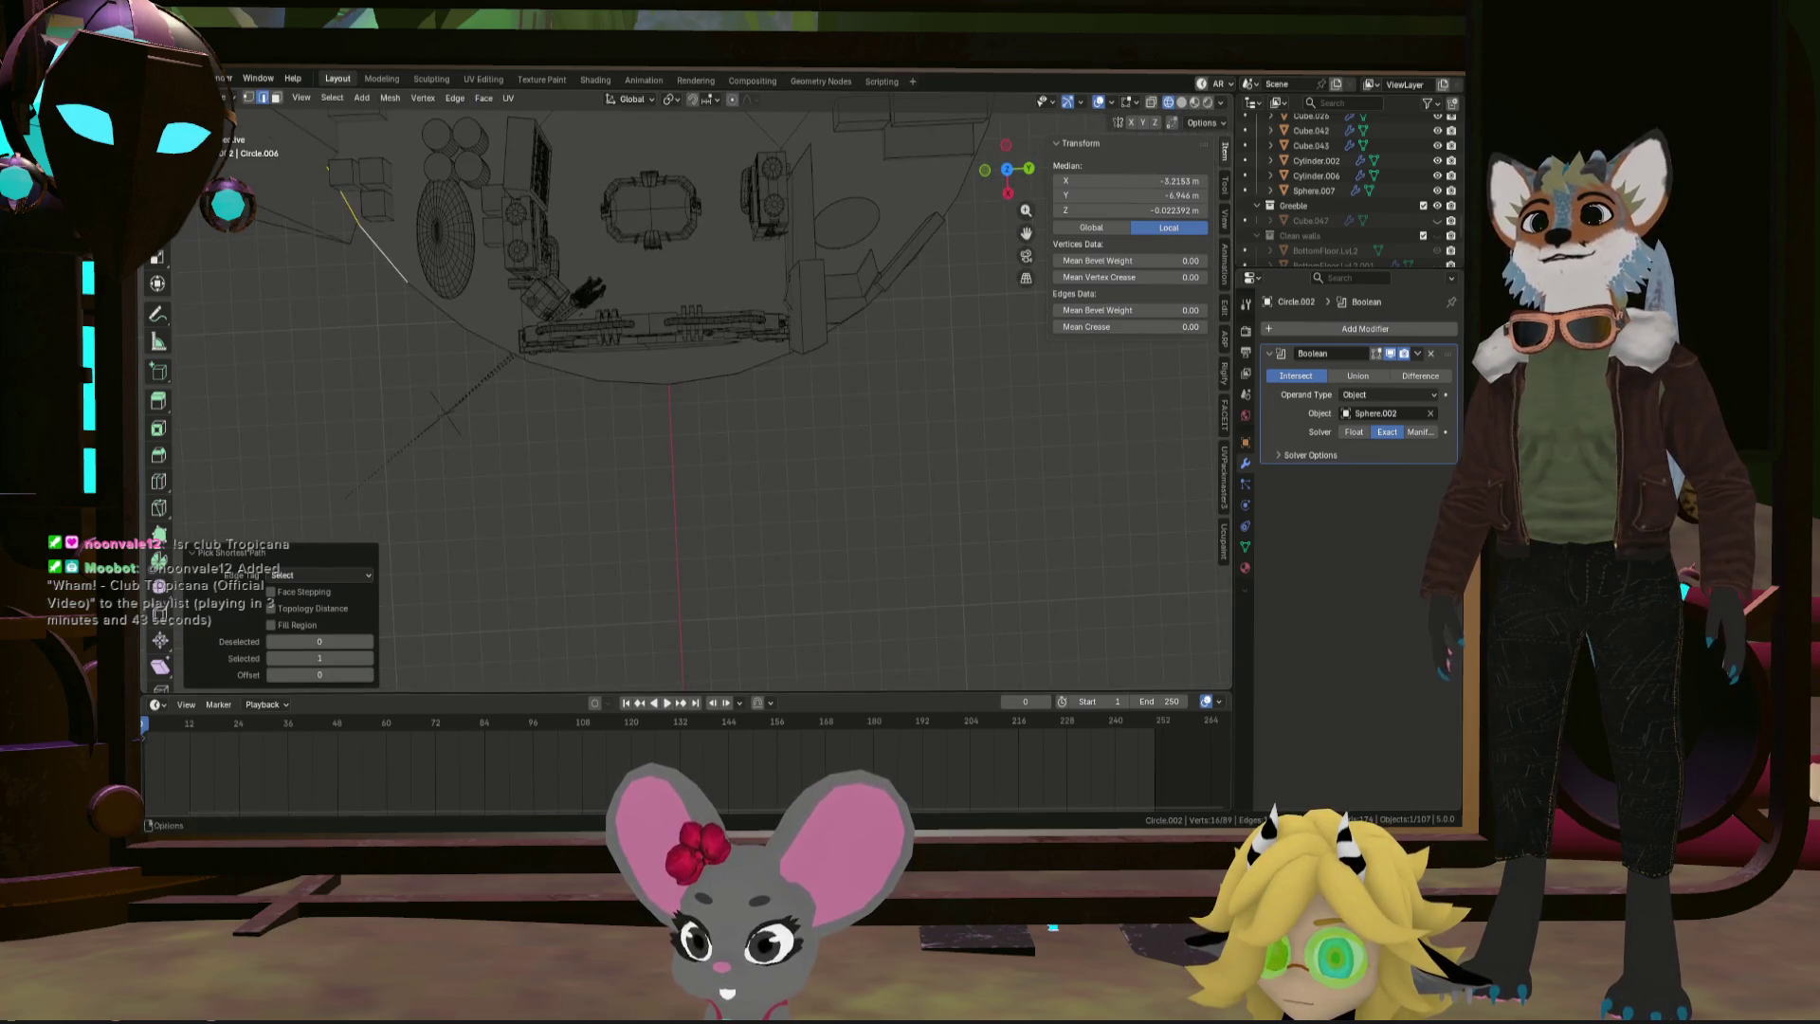
pyautogui.moveTo(776, 354)
pyautogui.mouseDown(button='middle')
pyautogui.moveTo(873, 313)
pyautogui.moveTo(642, 512)
pyautogui.mouseUp(button='middle')
pyautogui.scroll(2, 874, 467)
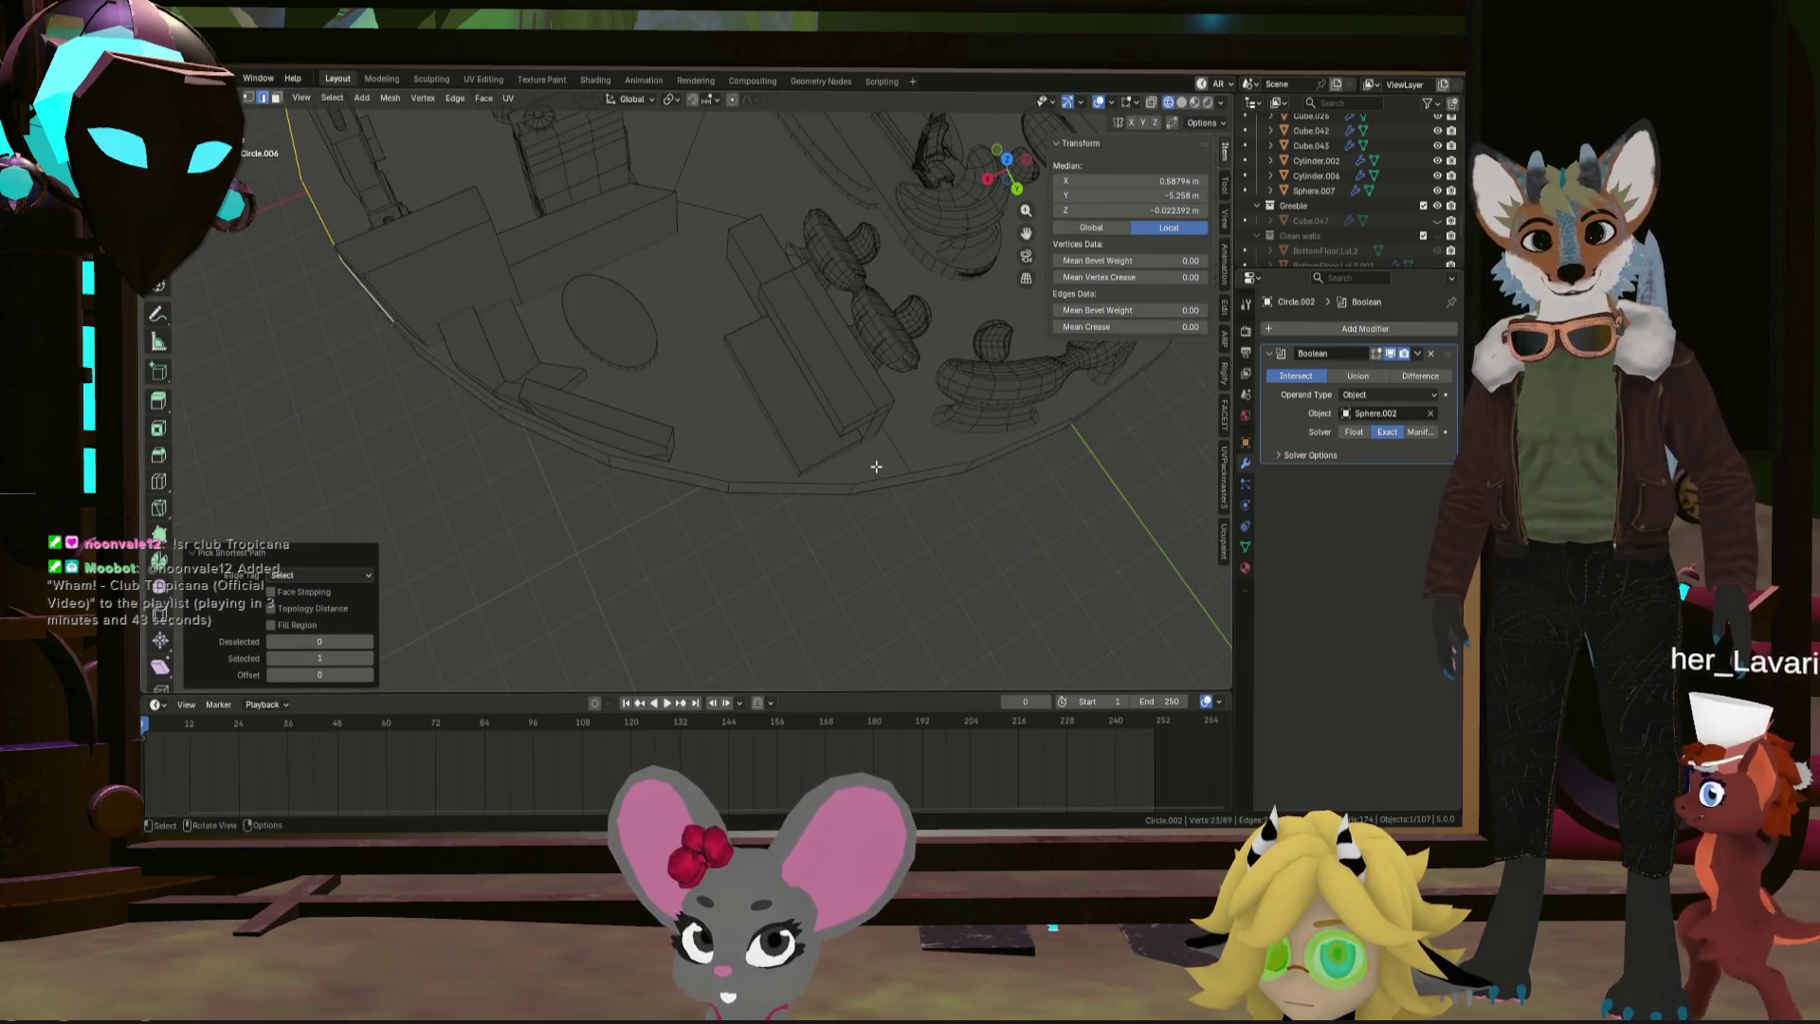
pyautogui.keyDown('ctrl'); pyautogui.click(873, 468); pyautogui.keyUp('ctrl')
pyautogui.moveTo(873, 467)
pyautogui.mouseDown(button='middle')
pyautogui.moveTo(815, 417)
pyautogui.moveTo(863, 437)
pyautogui.moveTo(787, 450)
pyautogui.moveTo(682, 512)
pyautogui.mouseUp(button='middle')
pyautogui.scroll(-3, 836, 430)
# Select the ring's outer edge loop and mark it as a seam
pyautogui.rightClick(715, 464)
pyautogui.click(726, 473)
pyautogui.scroll(5, 661, 541)
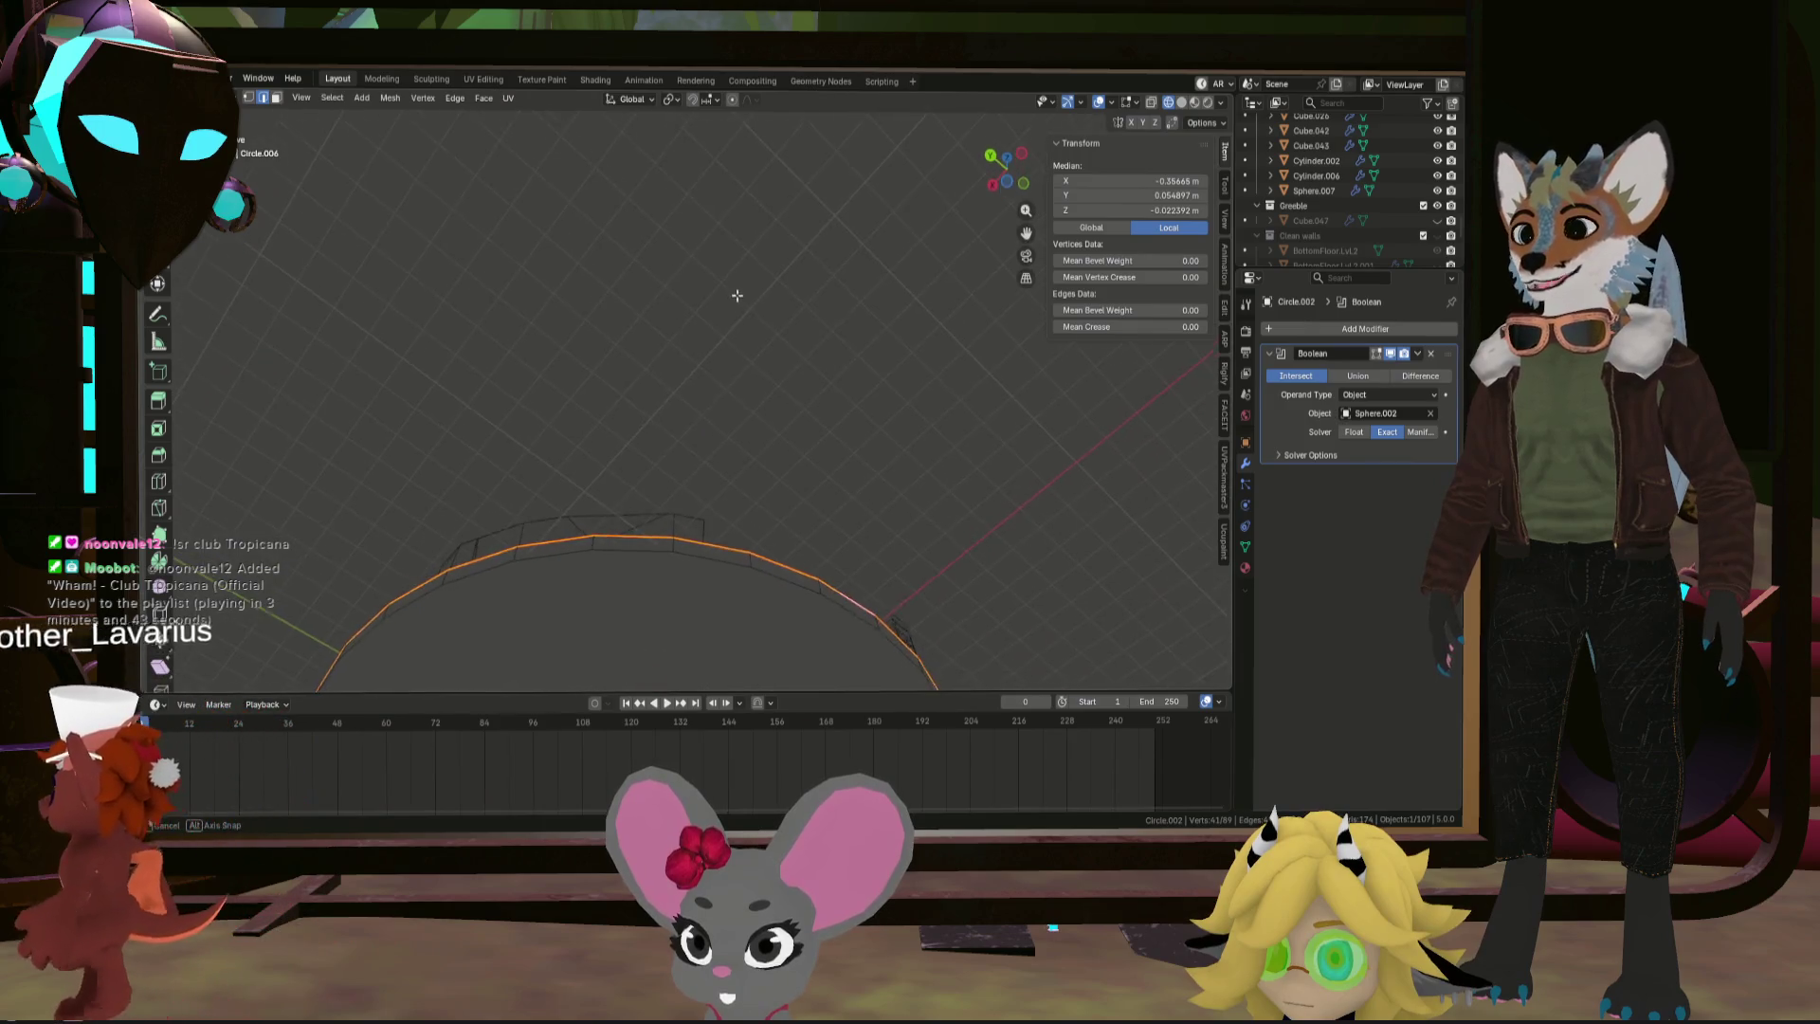
pyautogui.keyDown('alt'); pyautogui.click(651, 548); pyautogui.keyUp('alt')
pyautogui.scroll(-3, 664, 569)
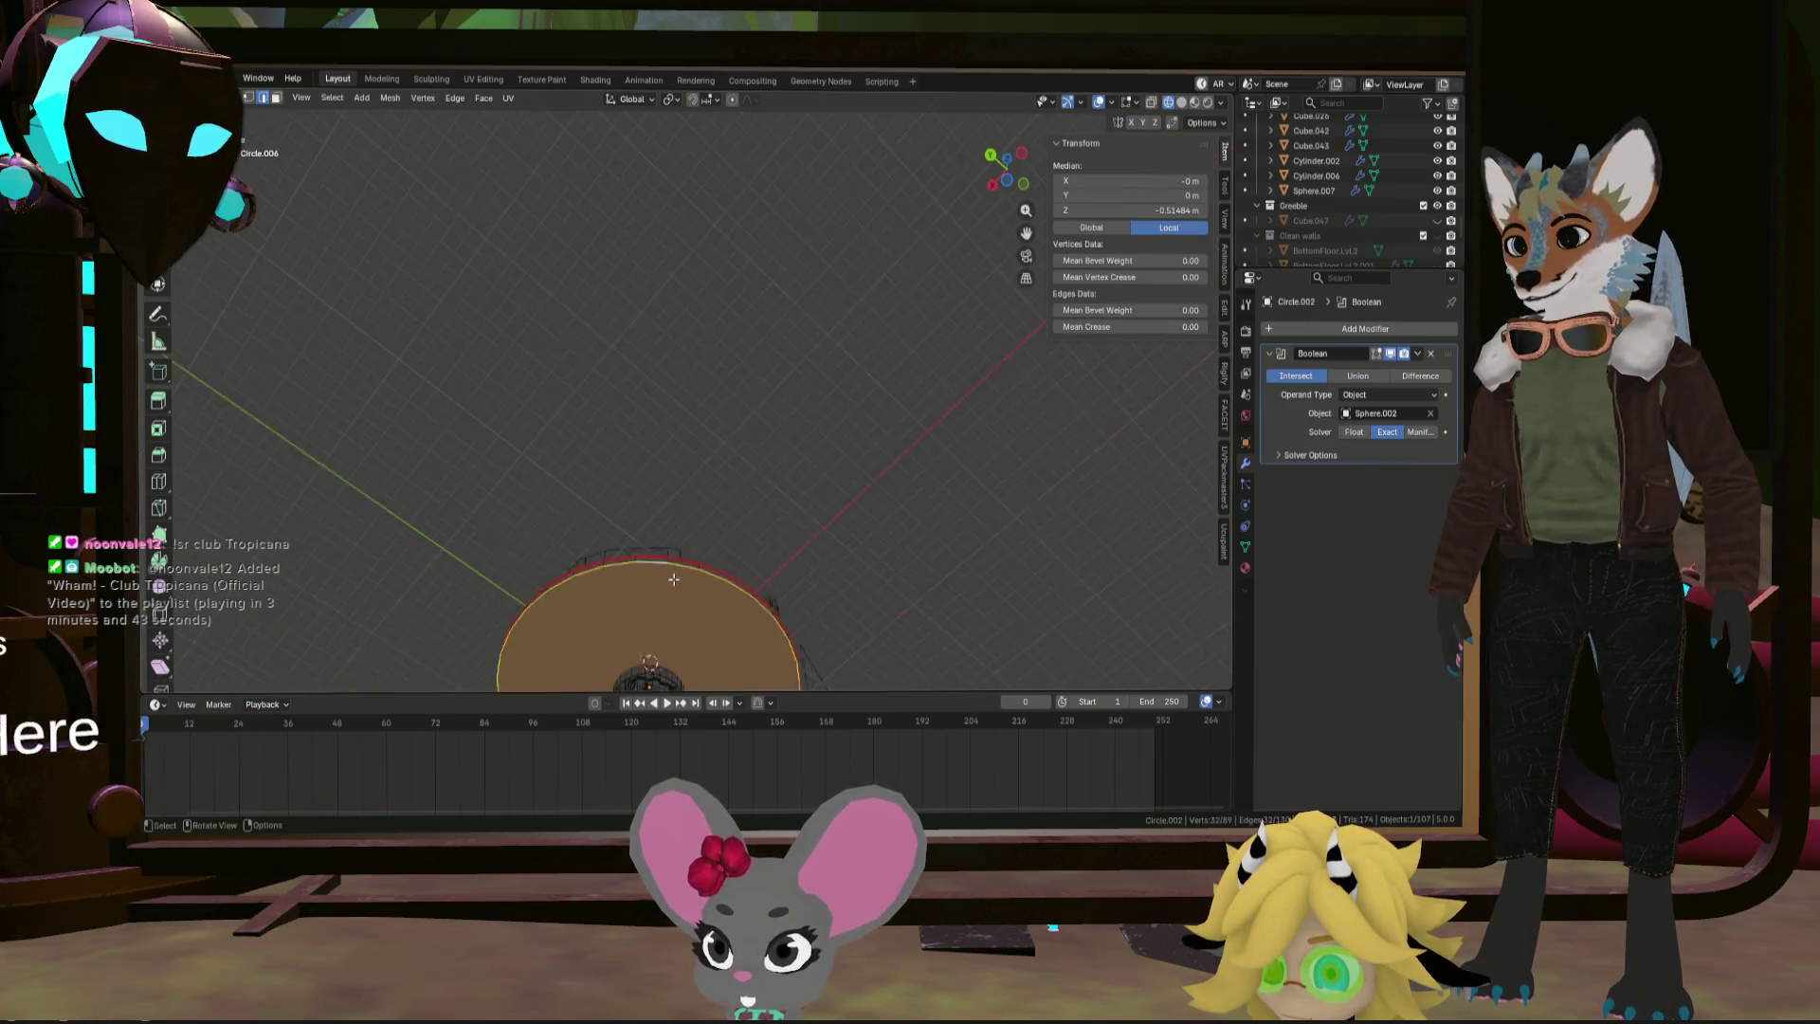
pyautogui.rightClick(697, 546)
pyautogui.click(696, 546)
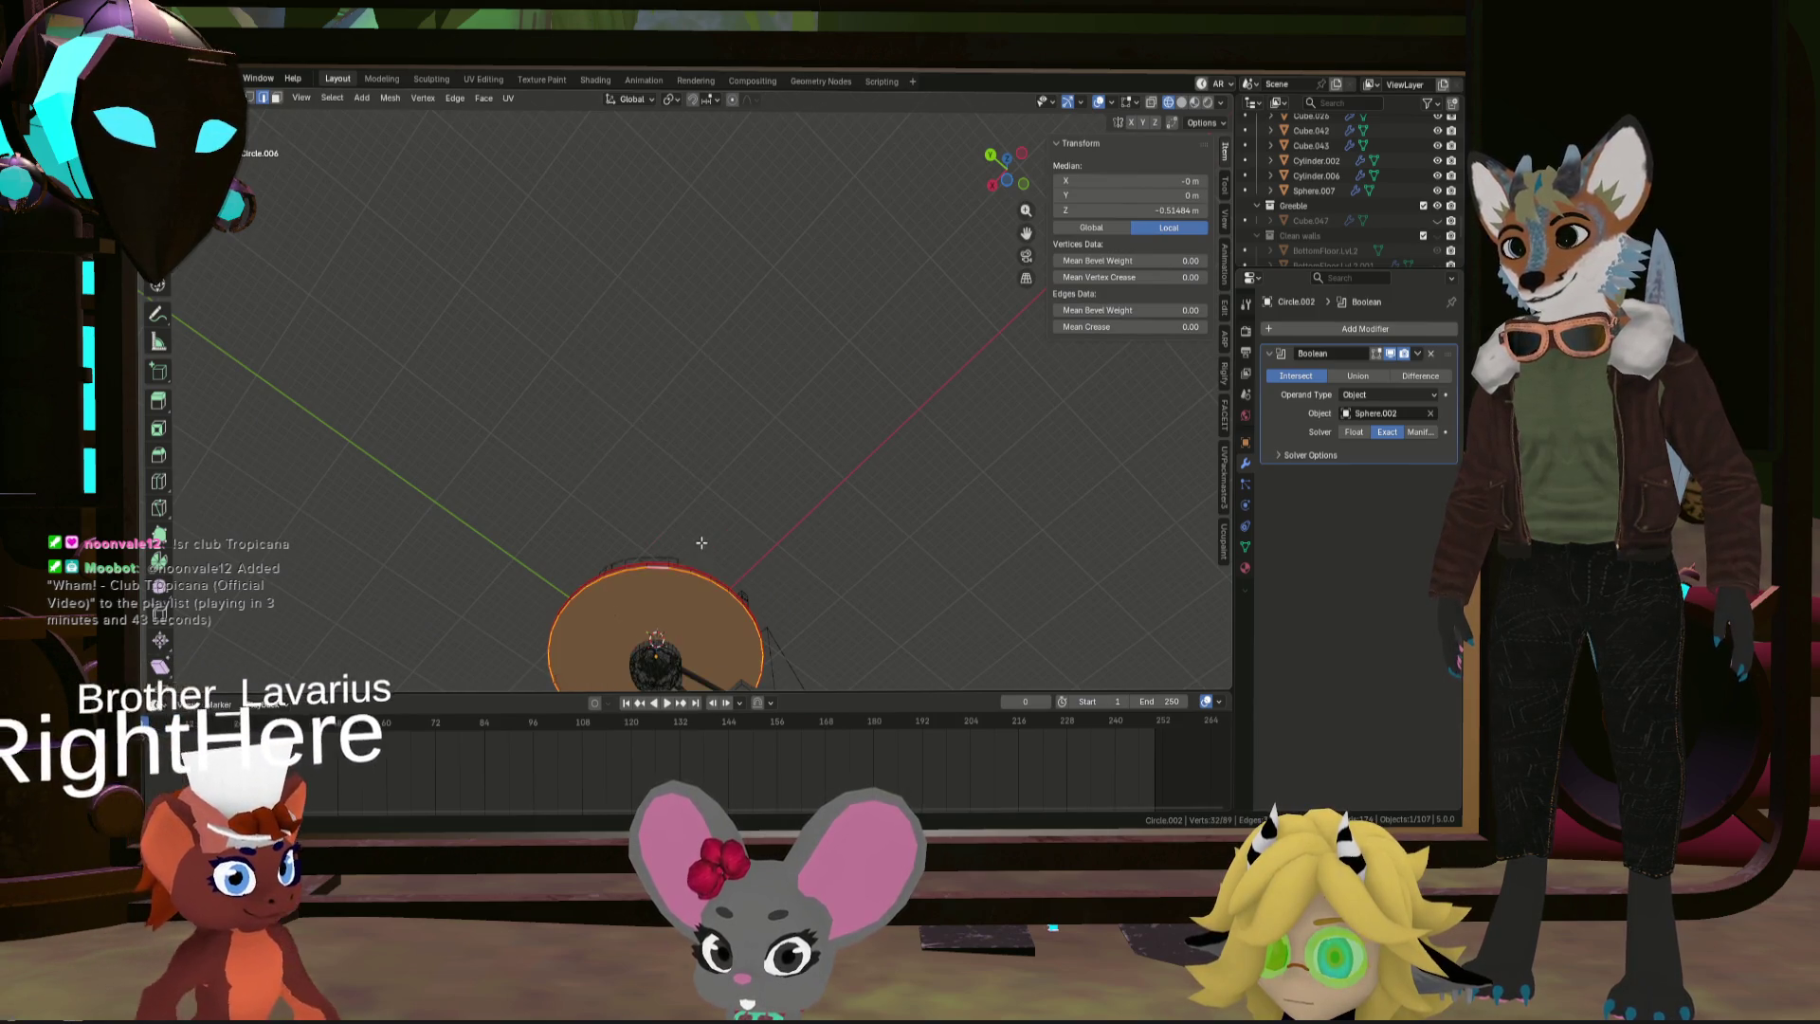
pyautogui.scroll(-3, 801, 545)
pyautogui.moveTo(697, 546)
pyautogui.mouseDown(button='middle')
pyautogui.moveTo(801, 545)
pyautogui.moveTo(720, 493)
pyautogui.moveTo(680, 413)
pyautogui.mouseUp(button='middle')
# Deselect the ring edges and orbit around the ship to check the red seam
pyautogui.click(801, 545)
pyautogui.scroll(3, 701, 455)
pyautogui.scroll(2, 689, 444)
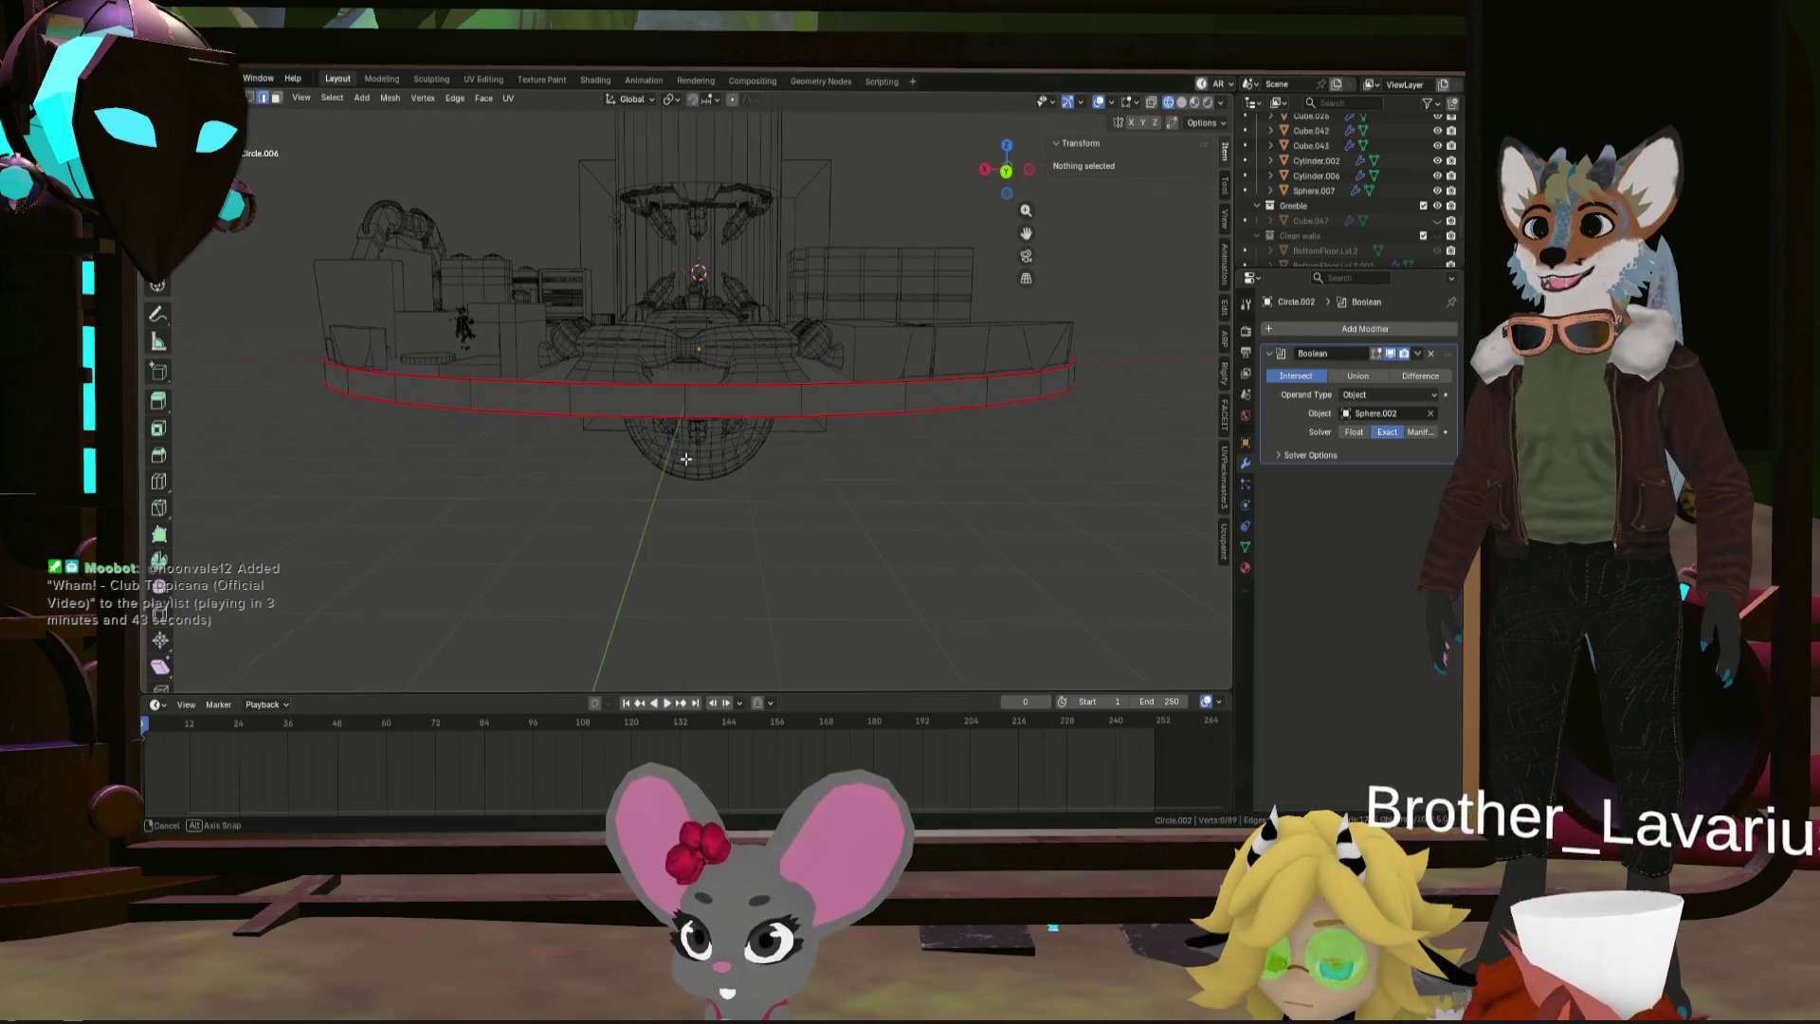
pyautogui.rightClick(682, 402)
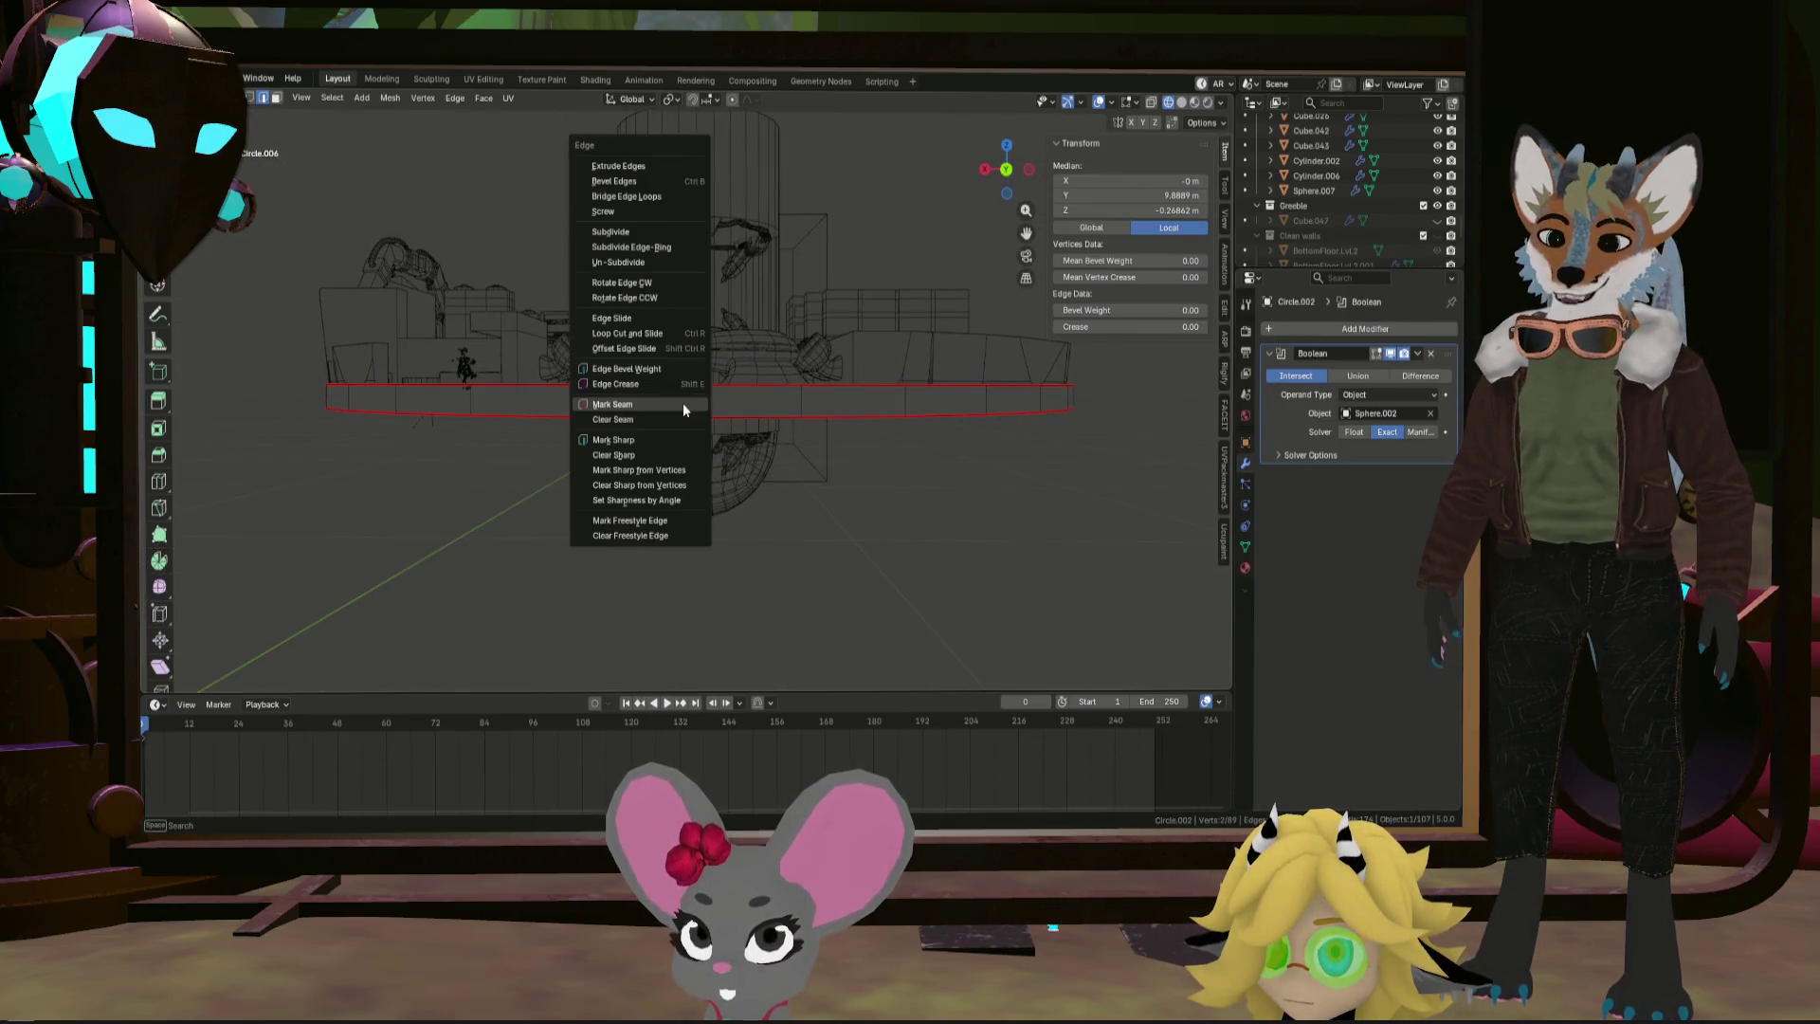
pyautogui.click(682, 402)
pyautogui.scroll(-3, 682, 402)
pyautogui.moveTo(759, 493)
pyautogui.mouseDown(button='middle')
pyautogui.moveTo(820, 558)
pyautogui.moveTo(817, 640)
pyautogui.moveTo(797, 579)
pyautogui.moveTo(743, 545)
pyautogui.moveTo(784, 532)
pyautogui.moveTo(753, 548)
pyautogui.moveTo(674, 513)
pyautogui.moveTo(731, 569)
pyautogui.moveTo(800, 581)
pyautogui.moveTo(838, 628)
pyautogui.moveTo(846, 454)
pyautogui.moveTo(723, 472)
pyautogui.moveTo(776, 454)
pyautogui.mouseUp(button='middle')
pyautogui.scroll(5, 780, 540)
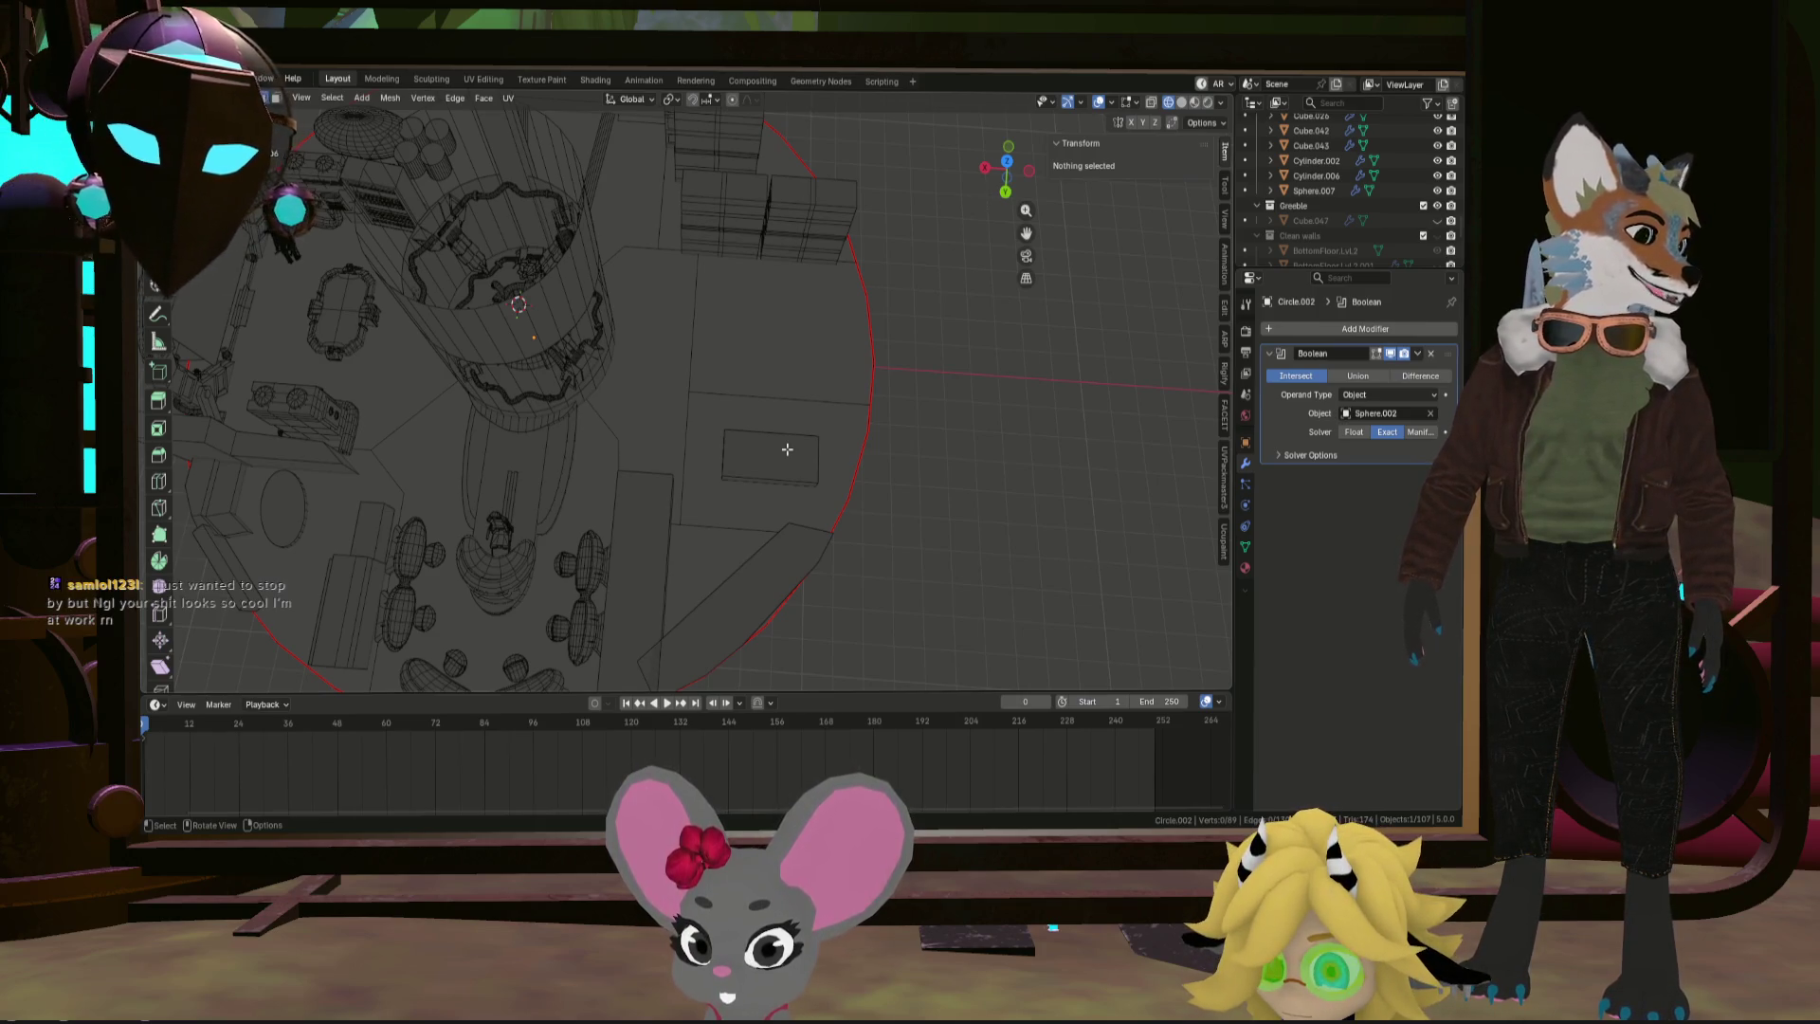
# Leave Edit Mode and orbit around the circular ship scene
pyautogui.moveTo(812, 472)
pyautogui.mouseDown(button='middle')
pyautogui.moveTo(736, 438)
pyautogui.moveTo(749, 455)
pyautogui.moveTo(738, 418)
pyautogui.moveTo(683, 455)
pyautogui.moveTo(833, 407)
pyautogui.moveTo(711, 418)
pyautogui.moveTo(711, 486)
pyautogui.moveTo(746, 474)
pyautogui.mouseUp(button='middle')
pyautogui.press('Tab')
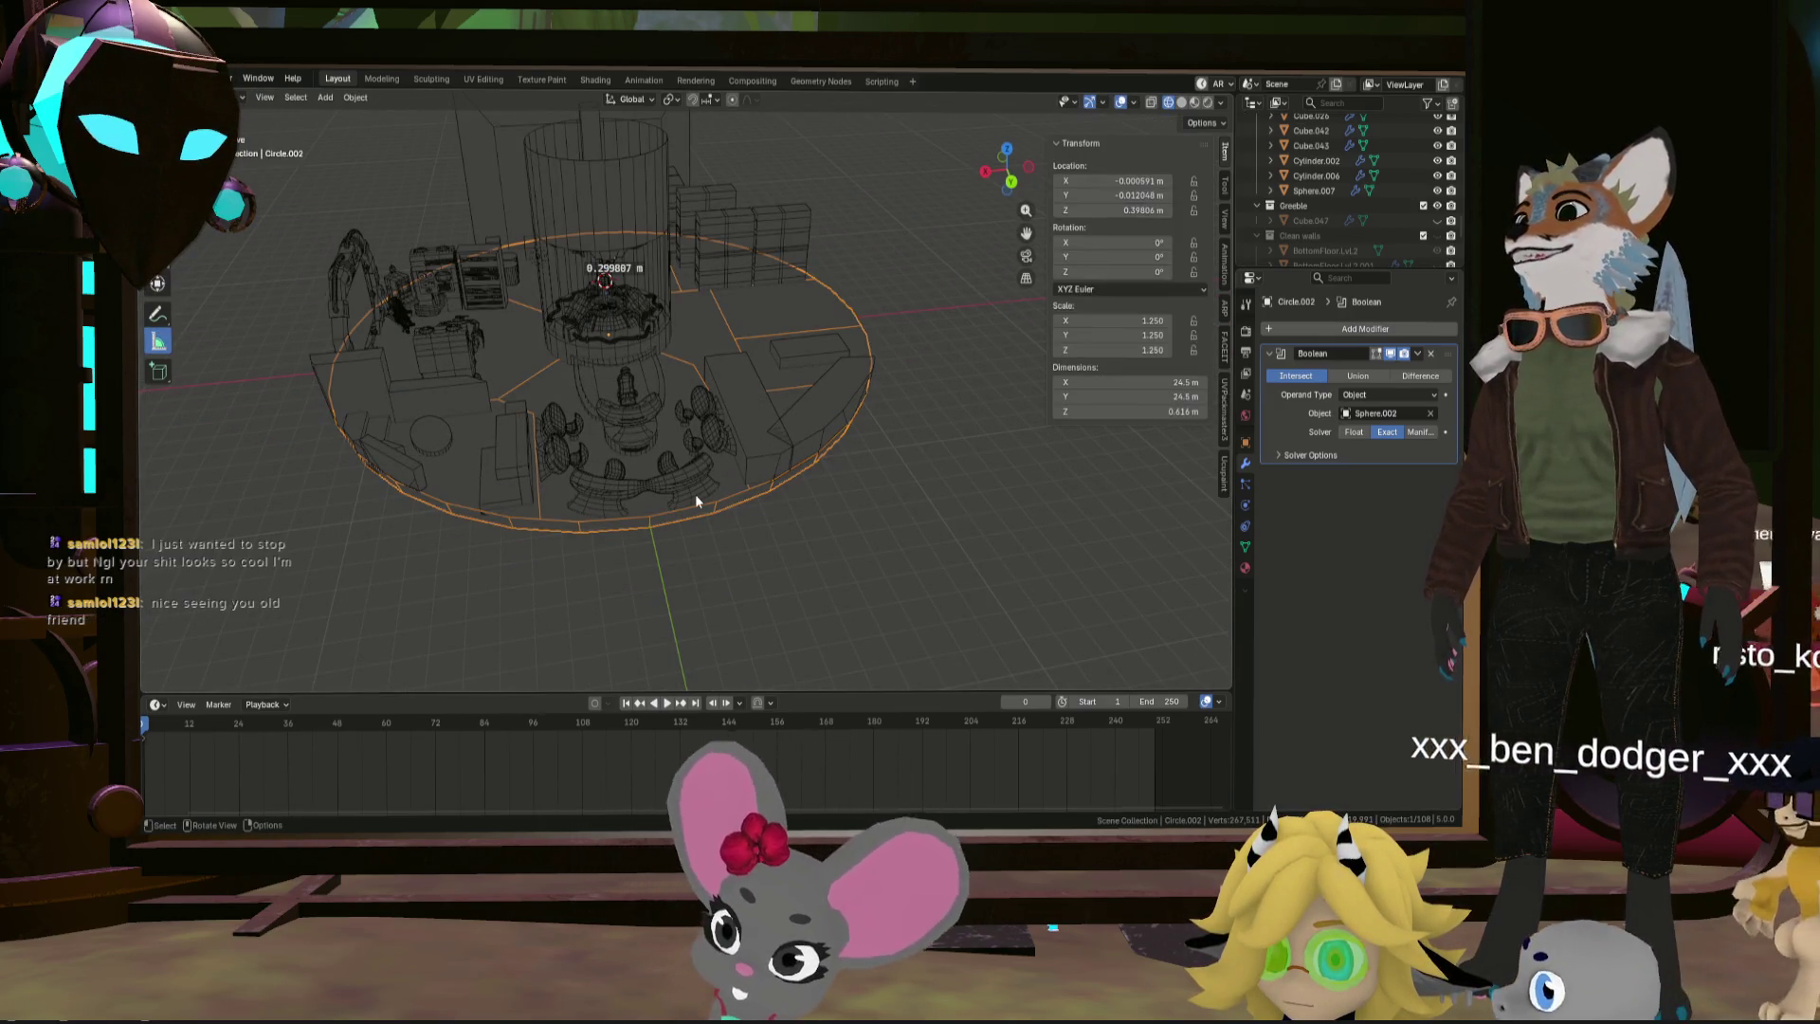
pyautogui.scroll(3, 878, 440)
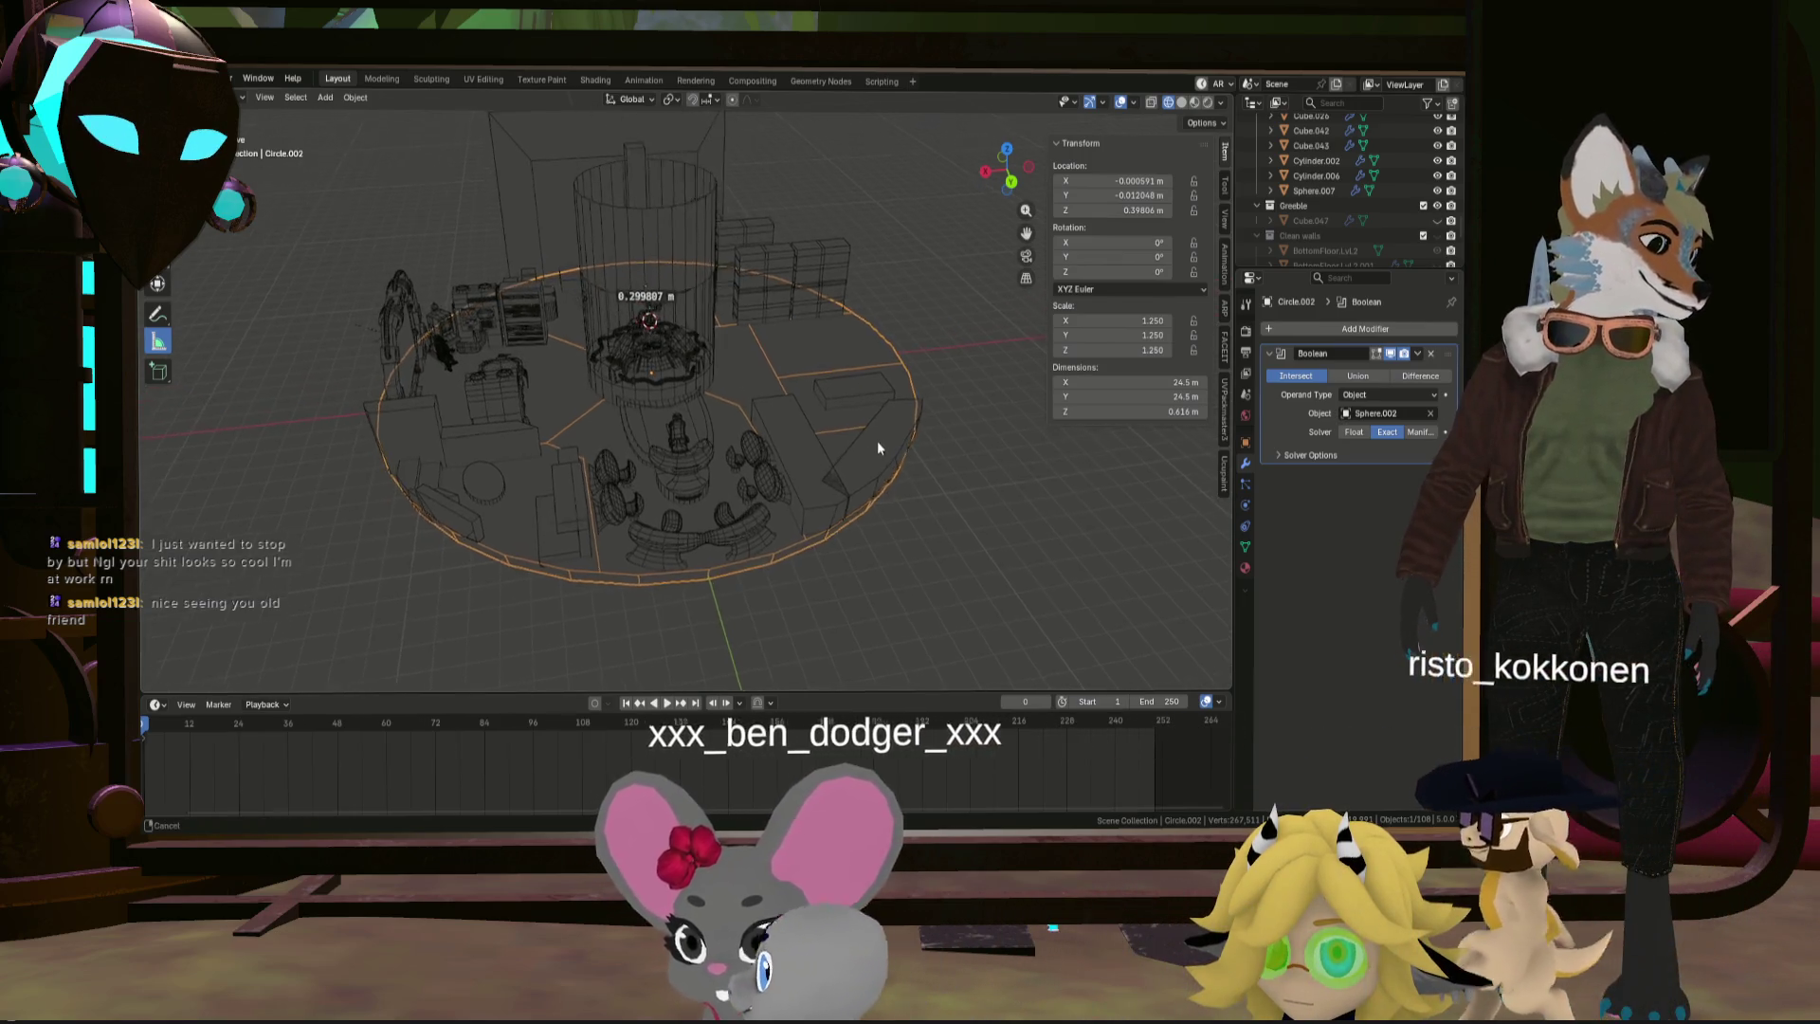
pyautogui.scroll(3, 817, 453)
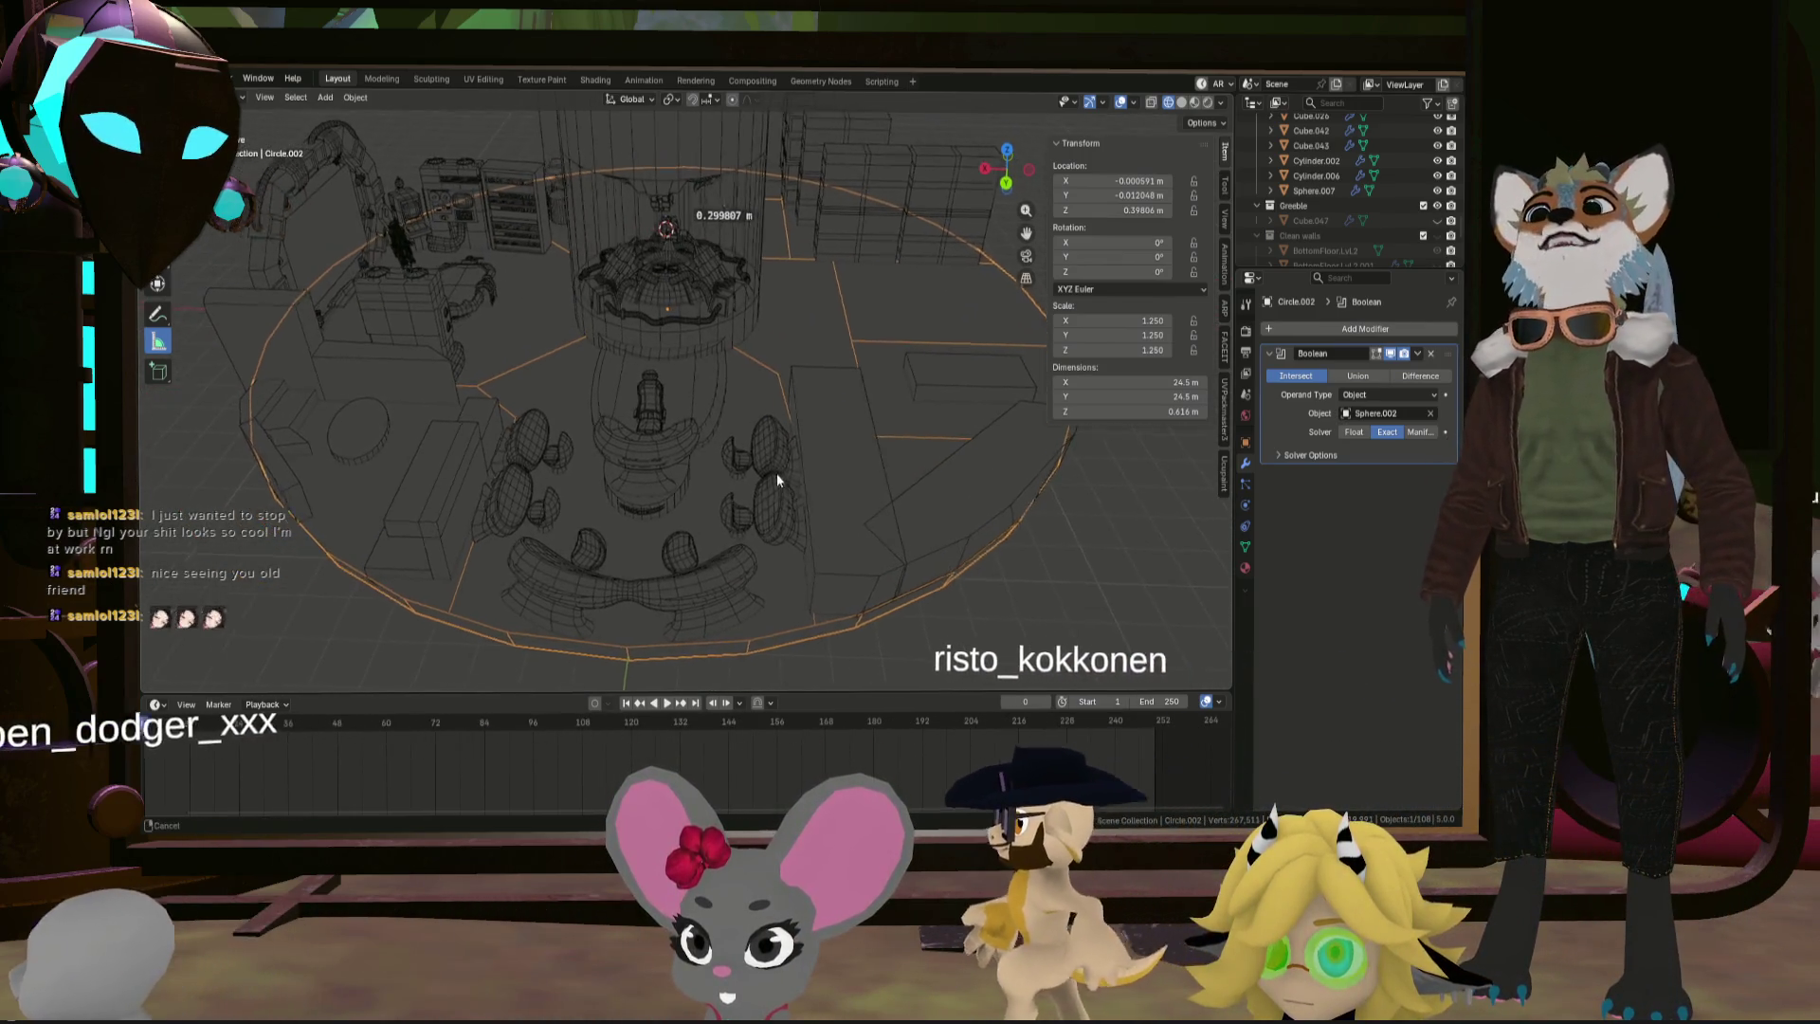
pyautogui.moveTo(770, 479)
pyautogui.mouseDown(button='middle')
pyautogui.moveTo(796, 517)
pyautogui.moveTo(861, 528)
pyautogui.moveTo(779, 513)
pyautogui.moveTo(713, 425)
pyautogui.moveTo(840, 459)
pyautogui.moveTo(775, 465)
pyautogui.moveTo(809, 445)
pyautogui.mouseUp(button='middle')
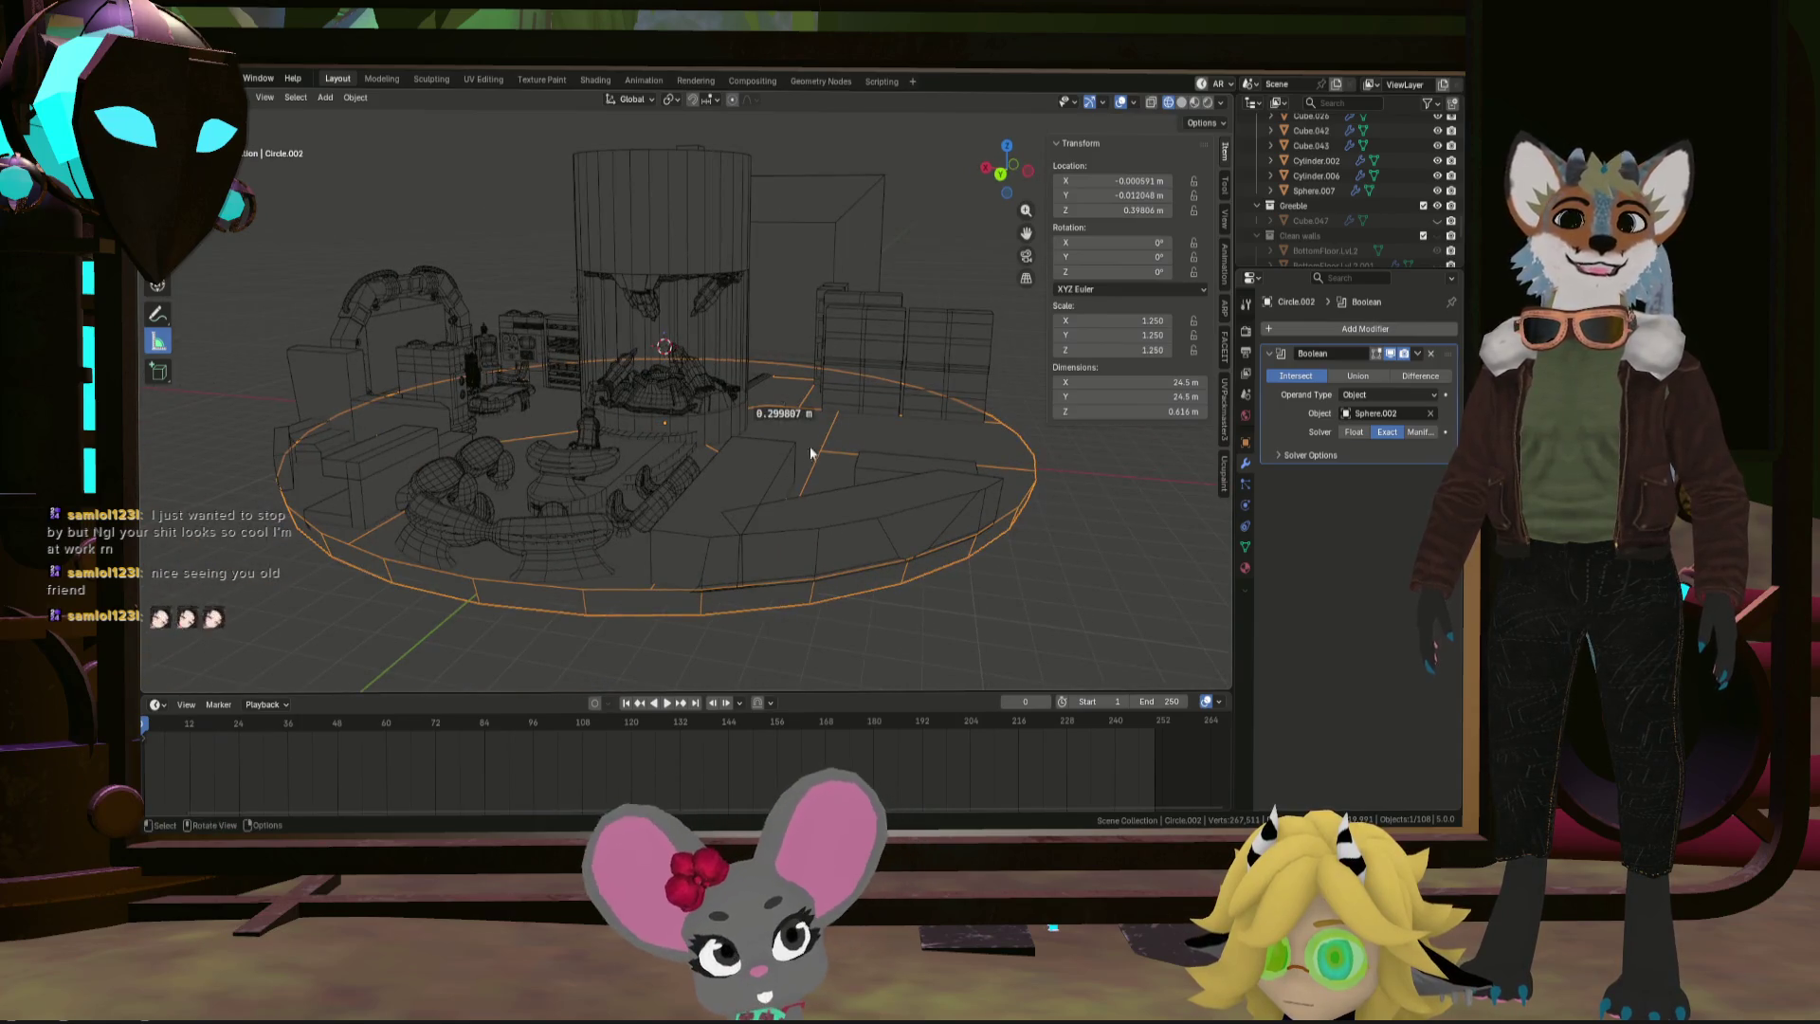
pyautogui.scroll(10, 772, 403)
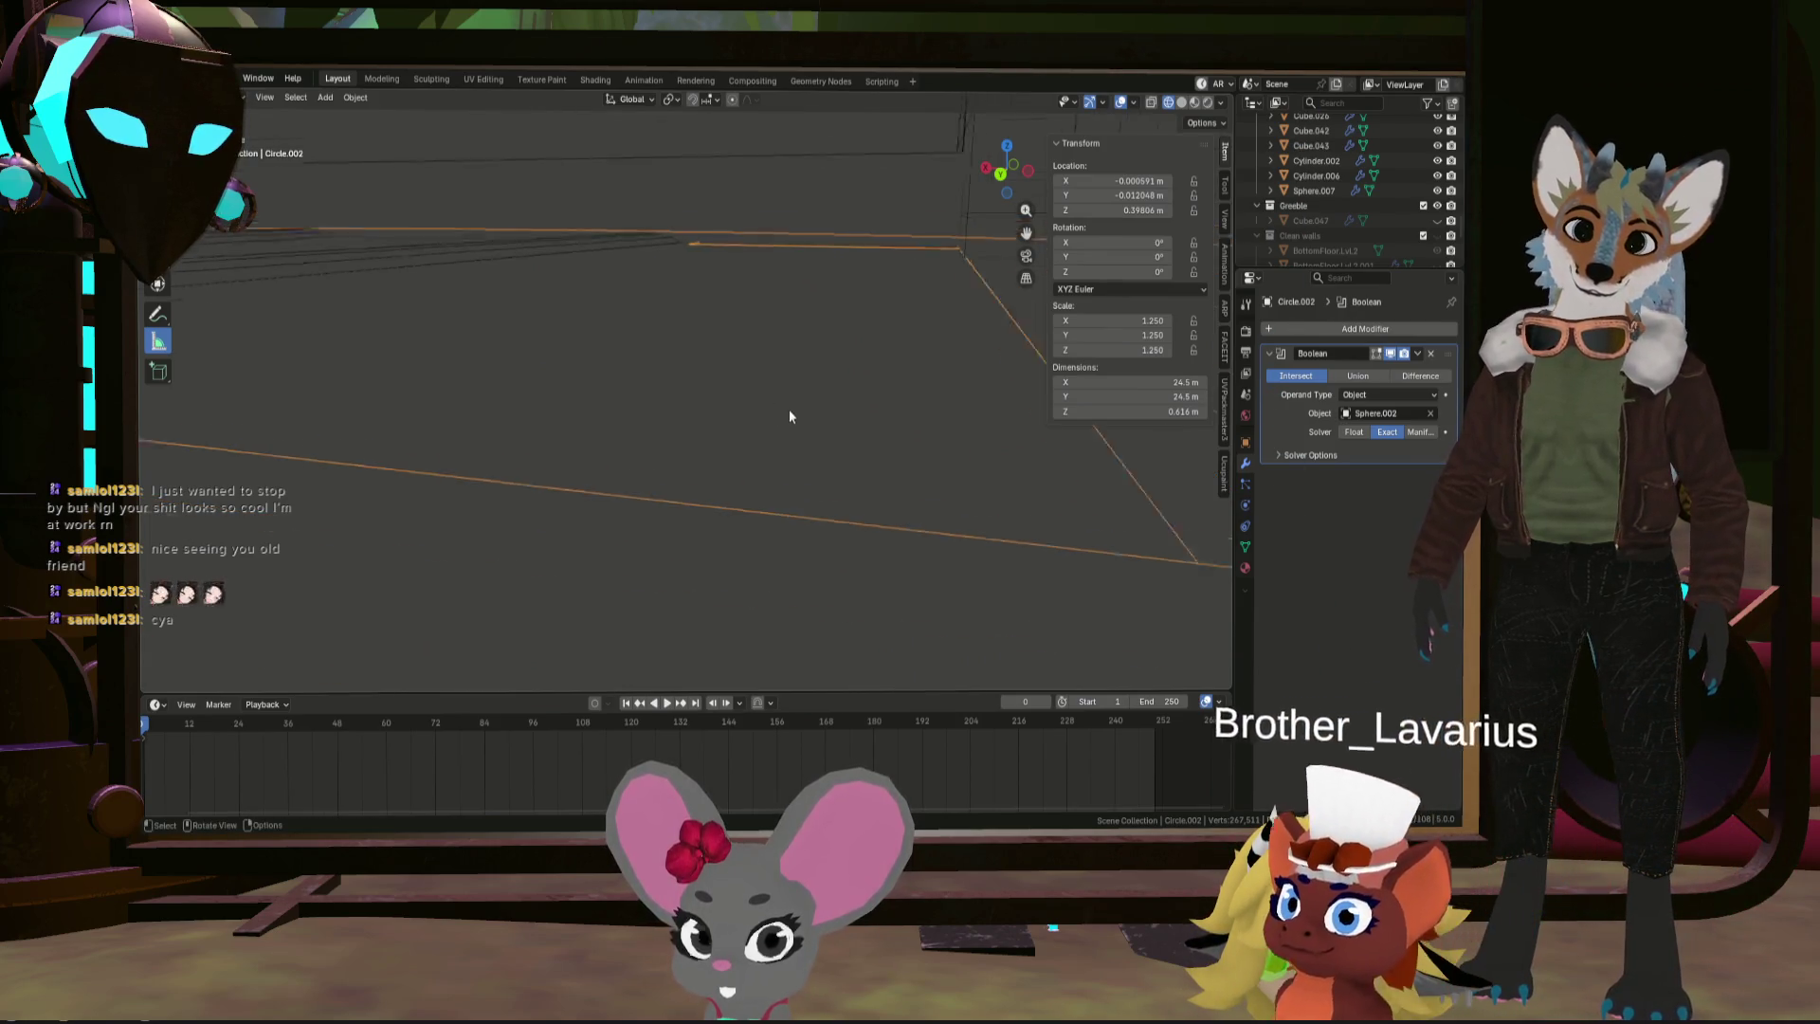
pyautogui.scroll(-10, 789, 417)
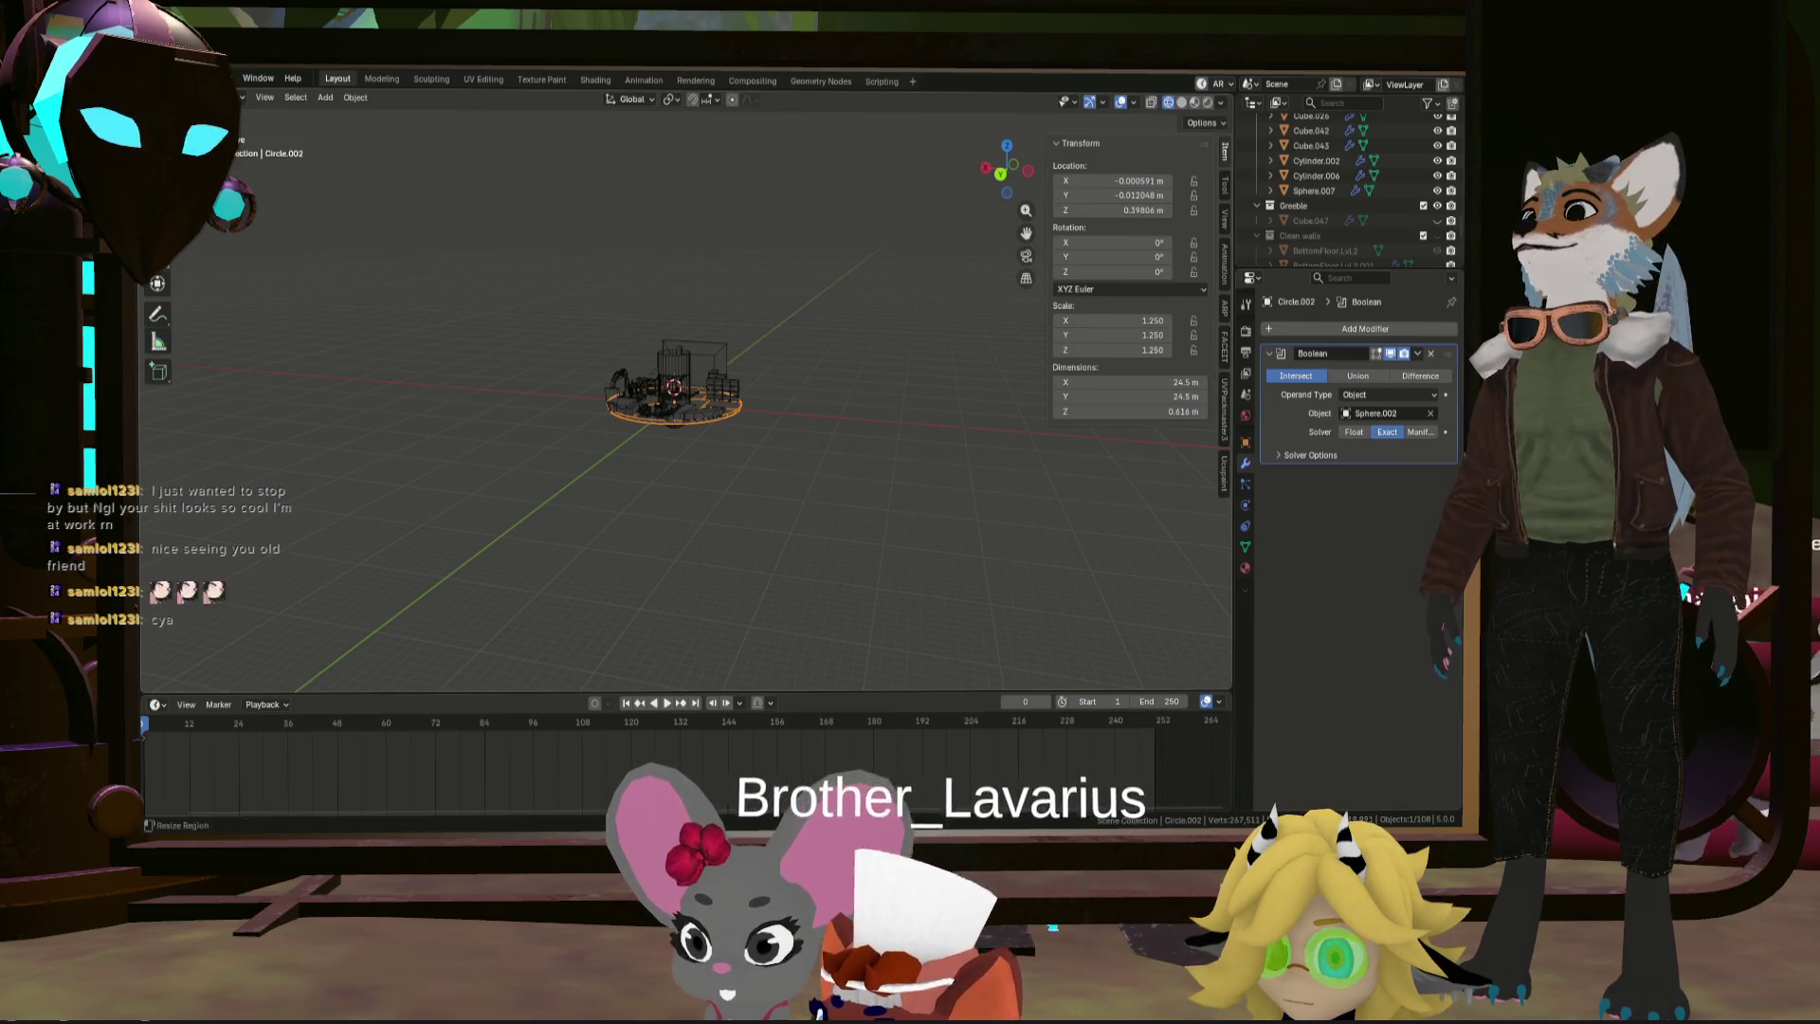
pyautogui.scroll(5, 738, 424)
pyautogui.moveTo(738, 424)
pyautogui.mouseDown(button='middle')
pyautogui.moveTo(748, 436)
pyautogui.moveTo(478, 121)
pyautogui.mouseUp(button='middle')
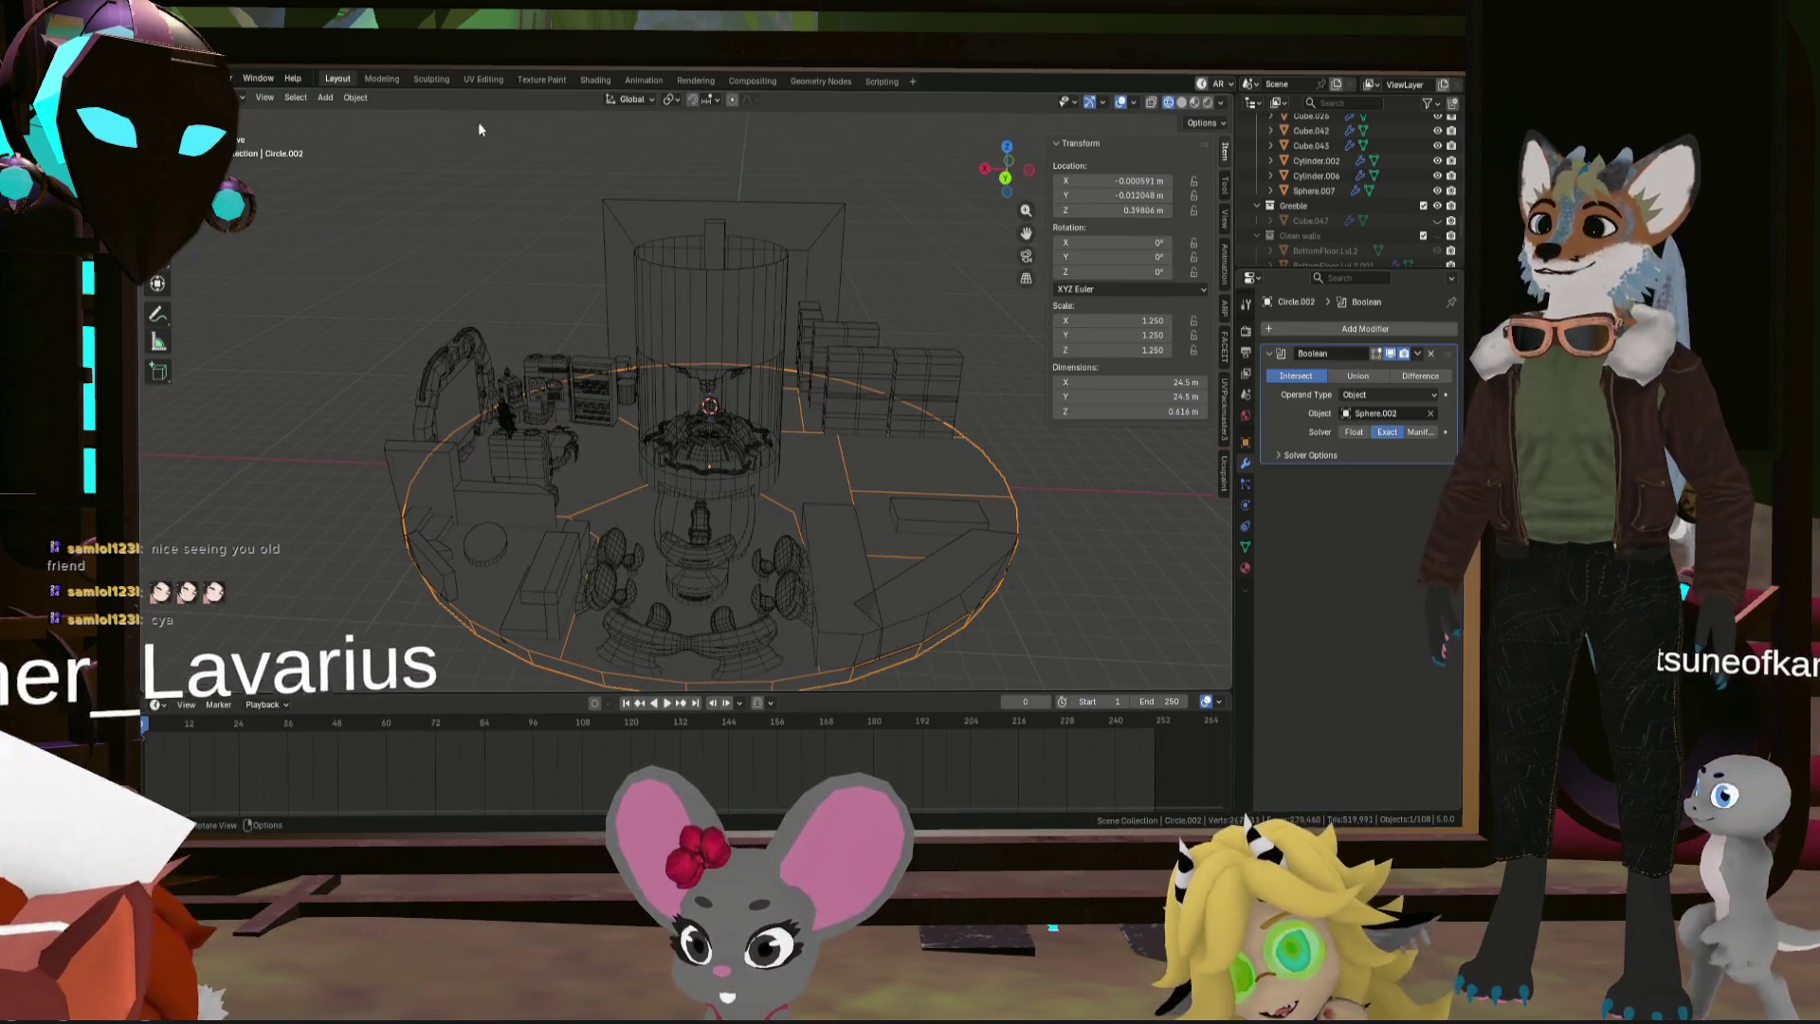
# Frame all objects, select only Circle.002, and switch to the UV Editing workspace
pyautogui.click(168, 78)
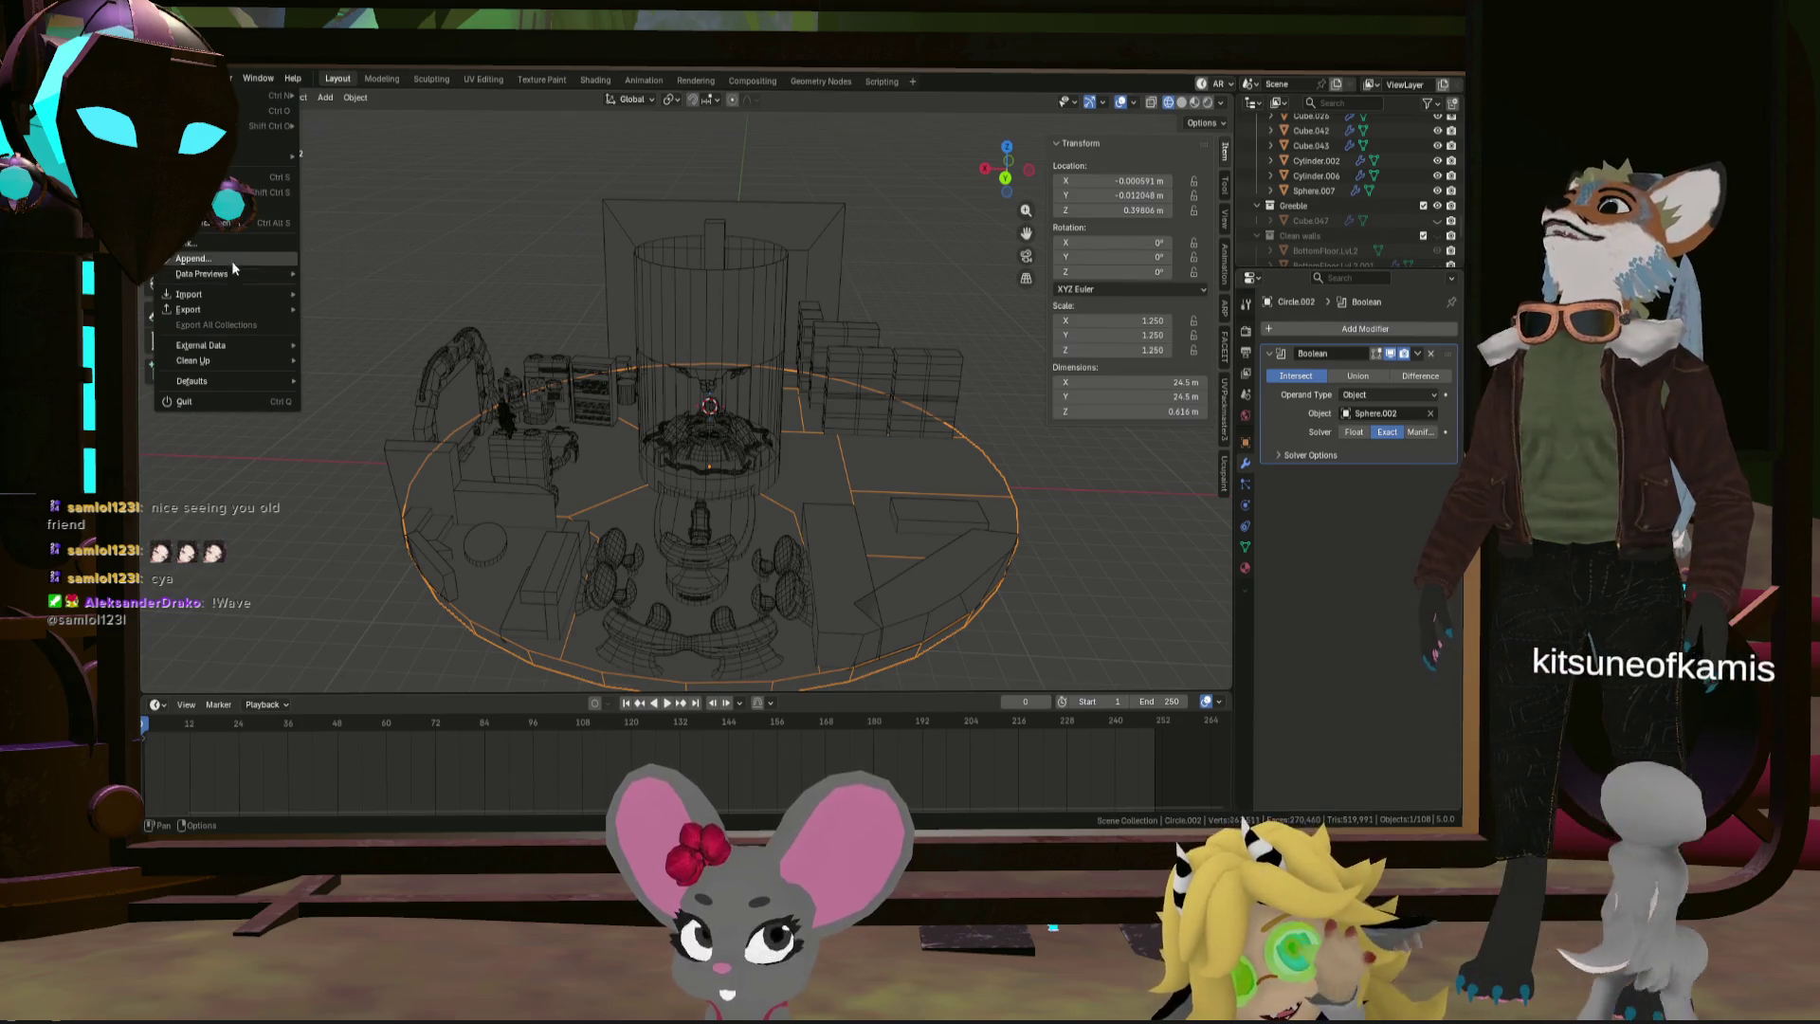
pyautogui.click(862, 331)
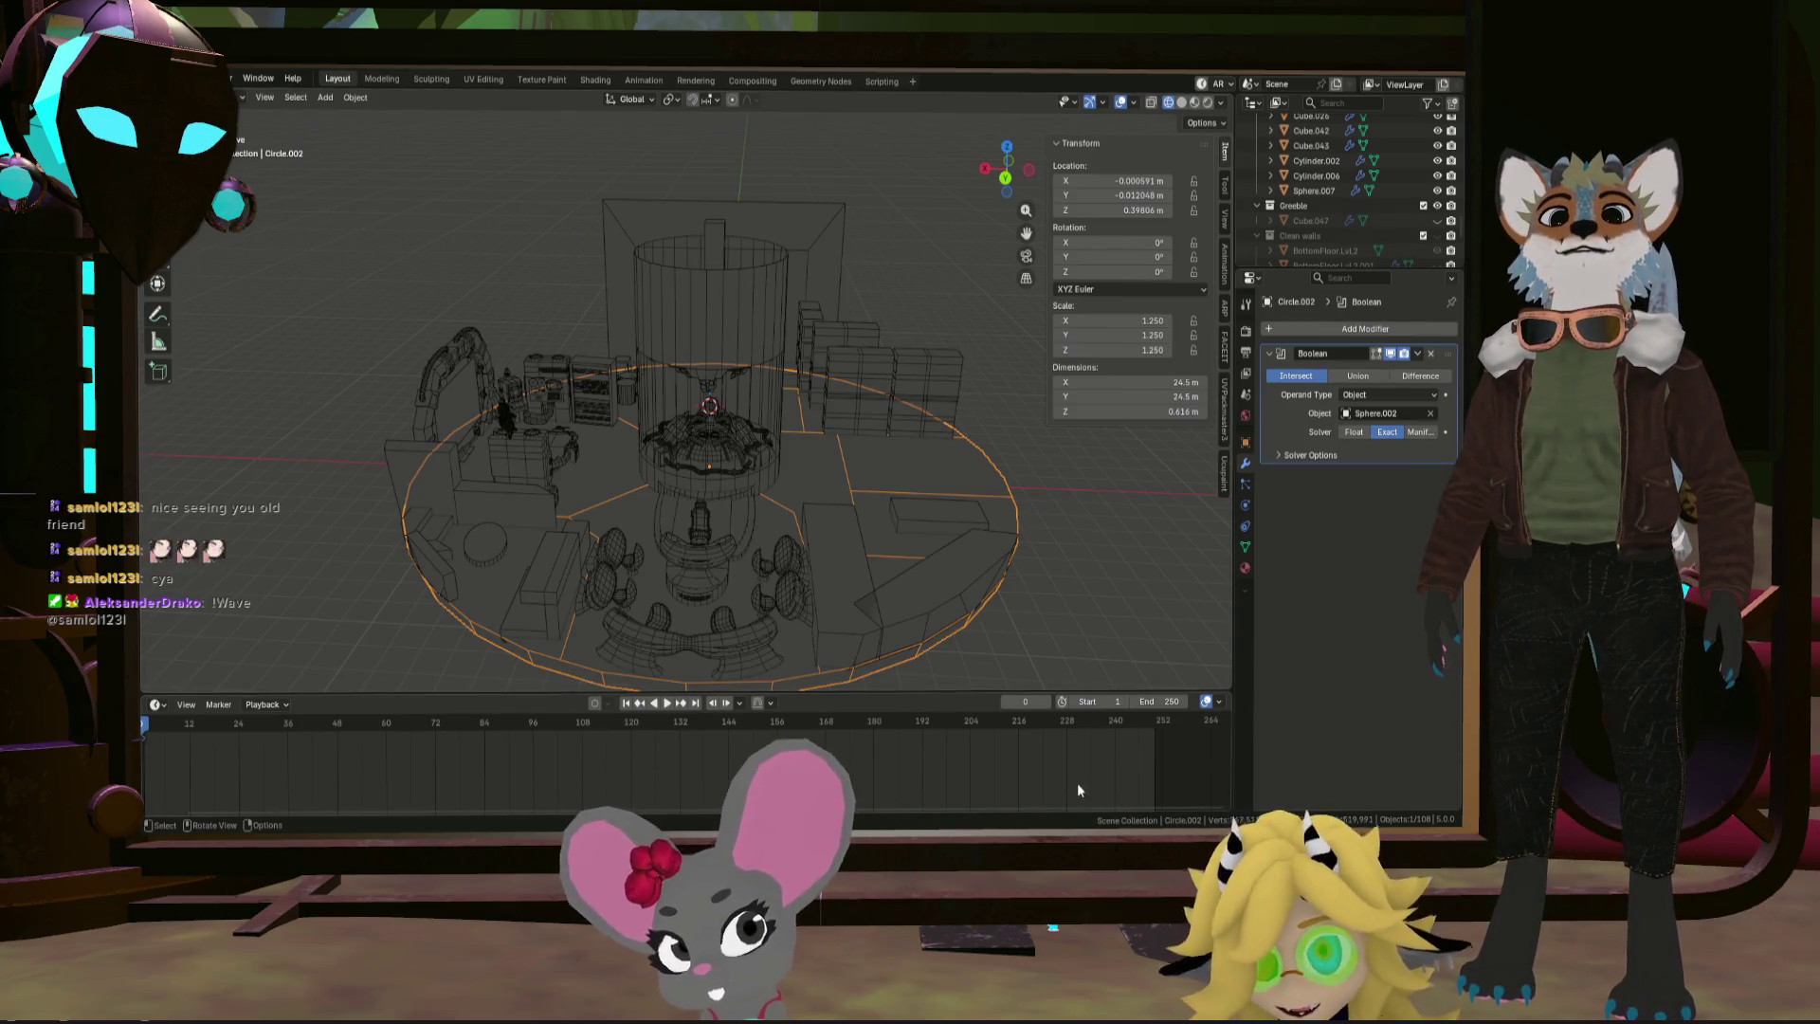
pyautogui.press('a')
pyautogui.press('KP_Decimal')
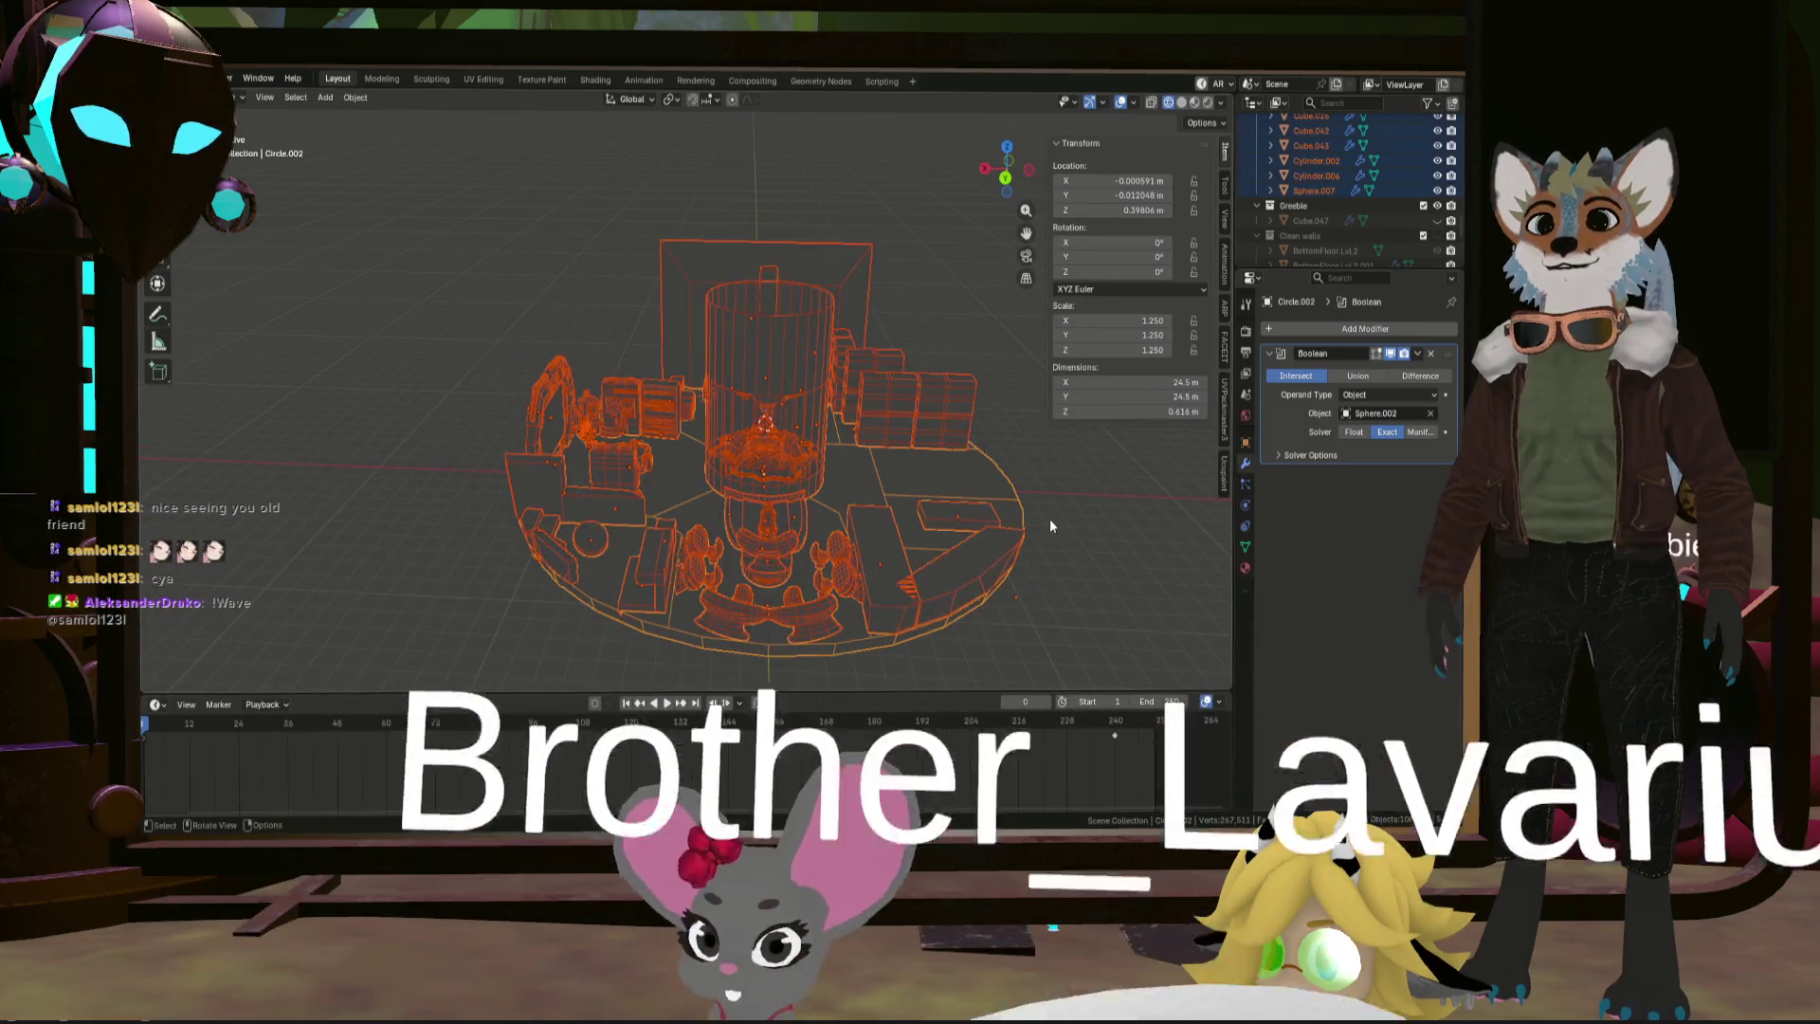
pyautogui.click(1016, 503)
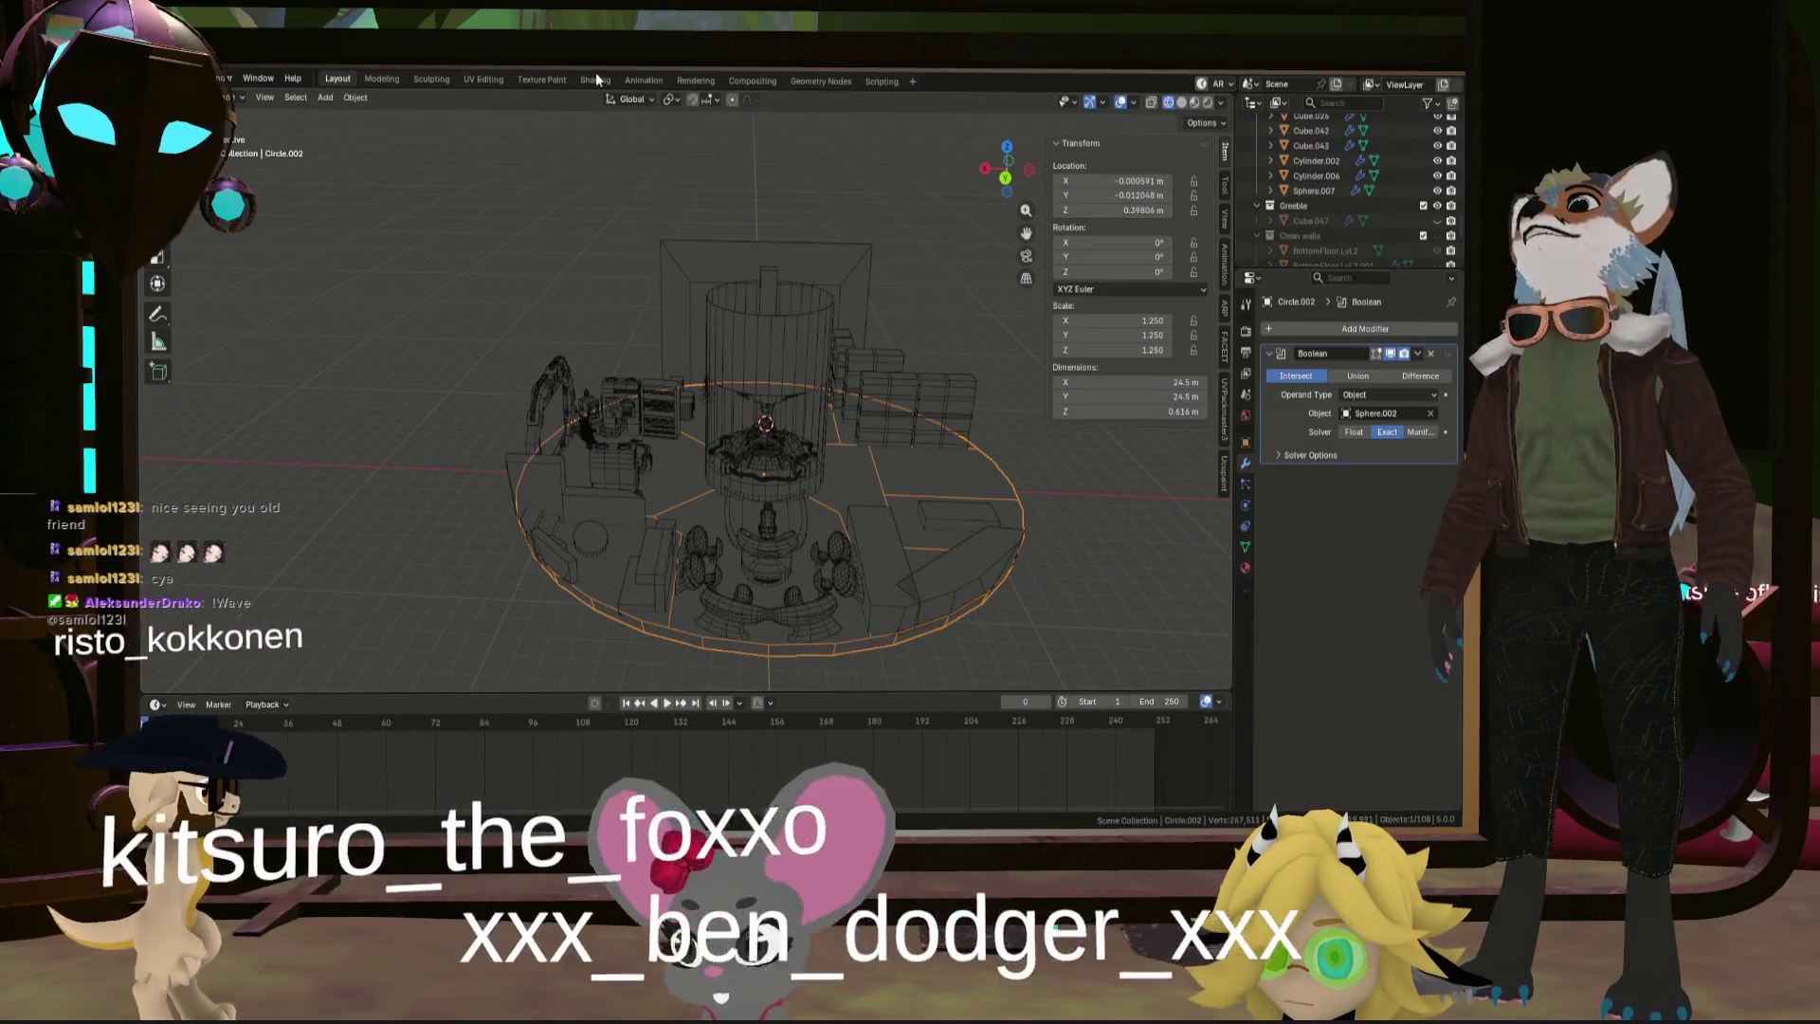
pyautogui.click(482, 78)
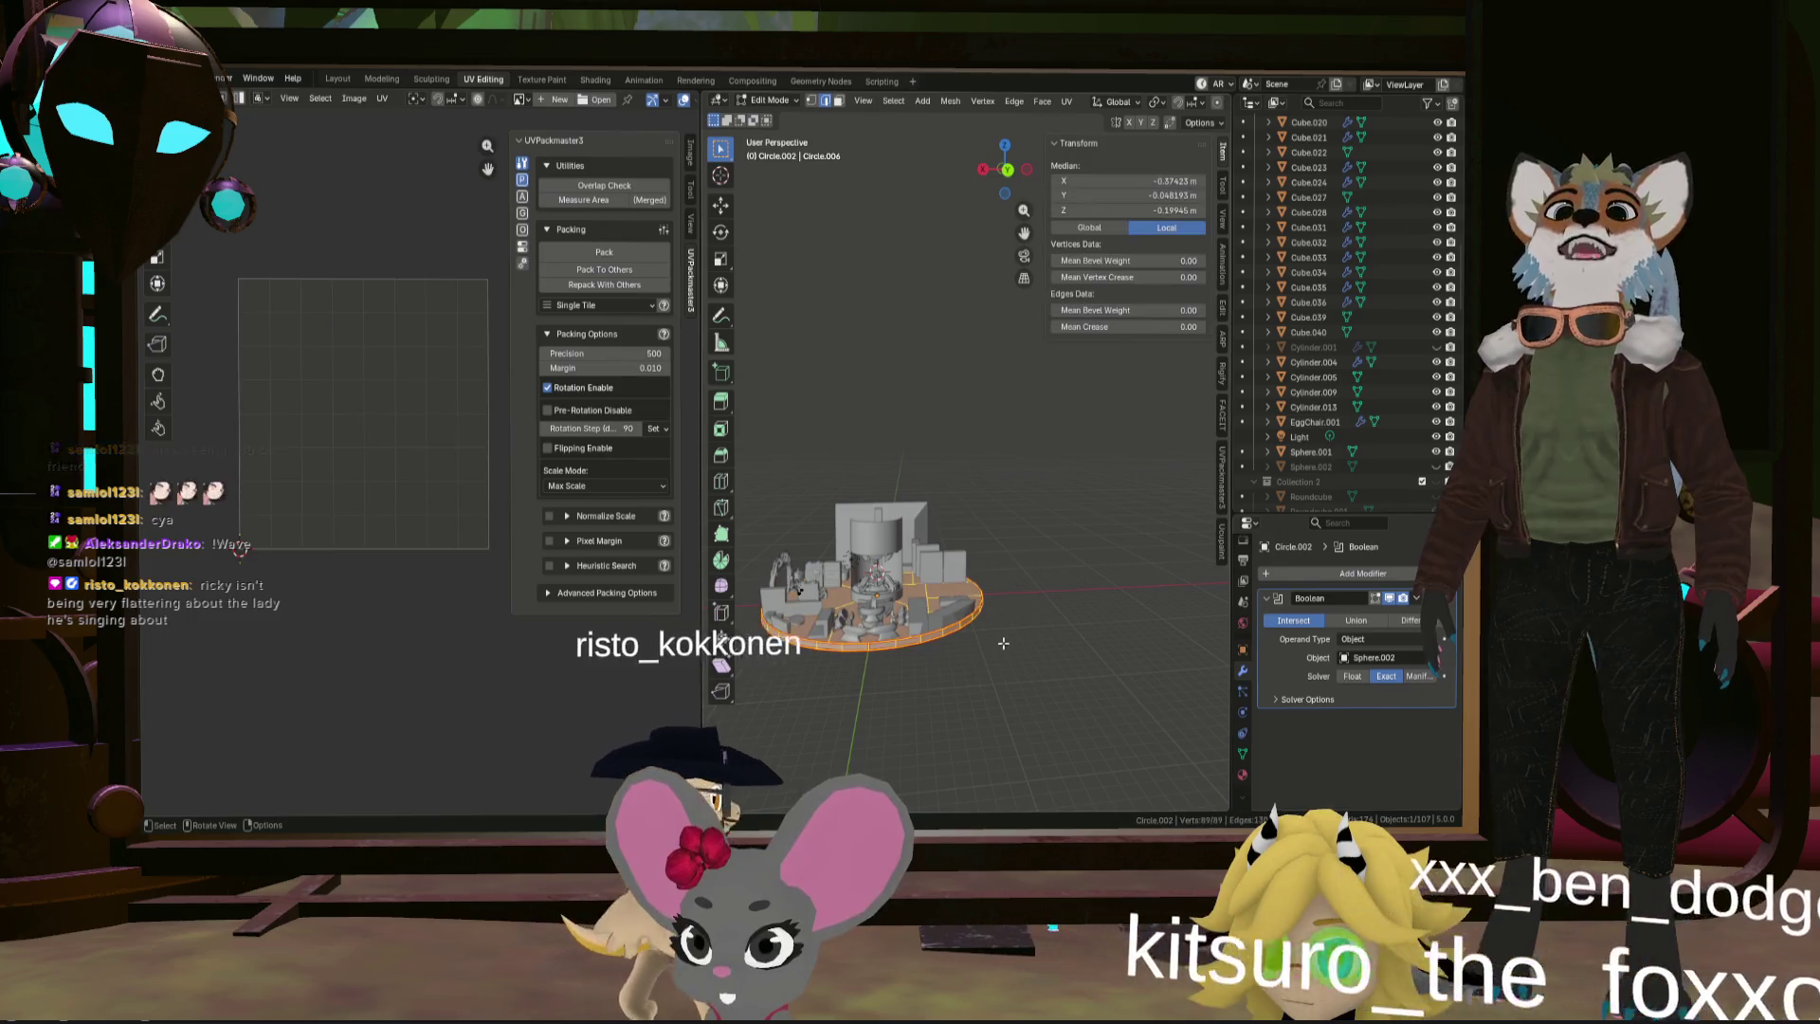
# Unwrap the ceiling mesh from the UV menu and view it from the side
pyautogui.click(1068, 101)
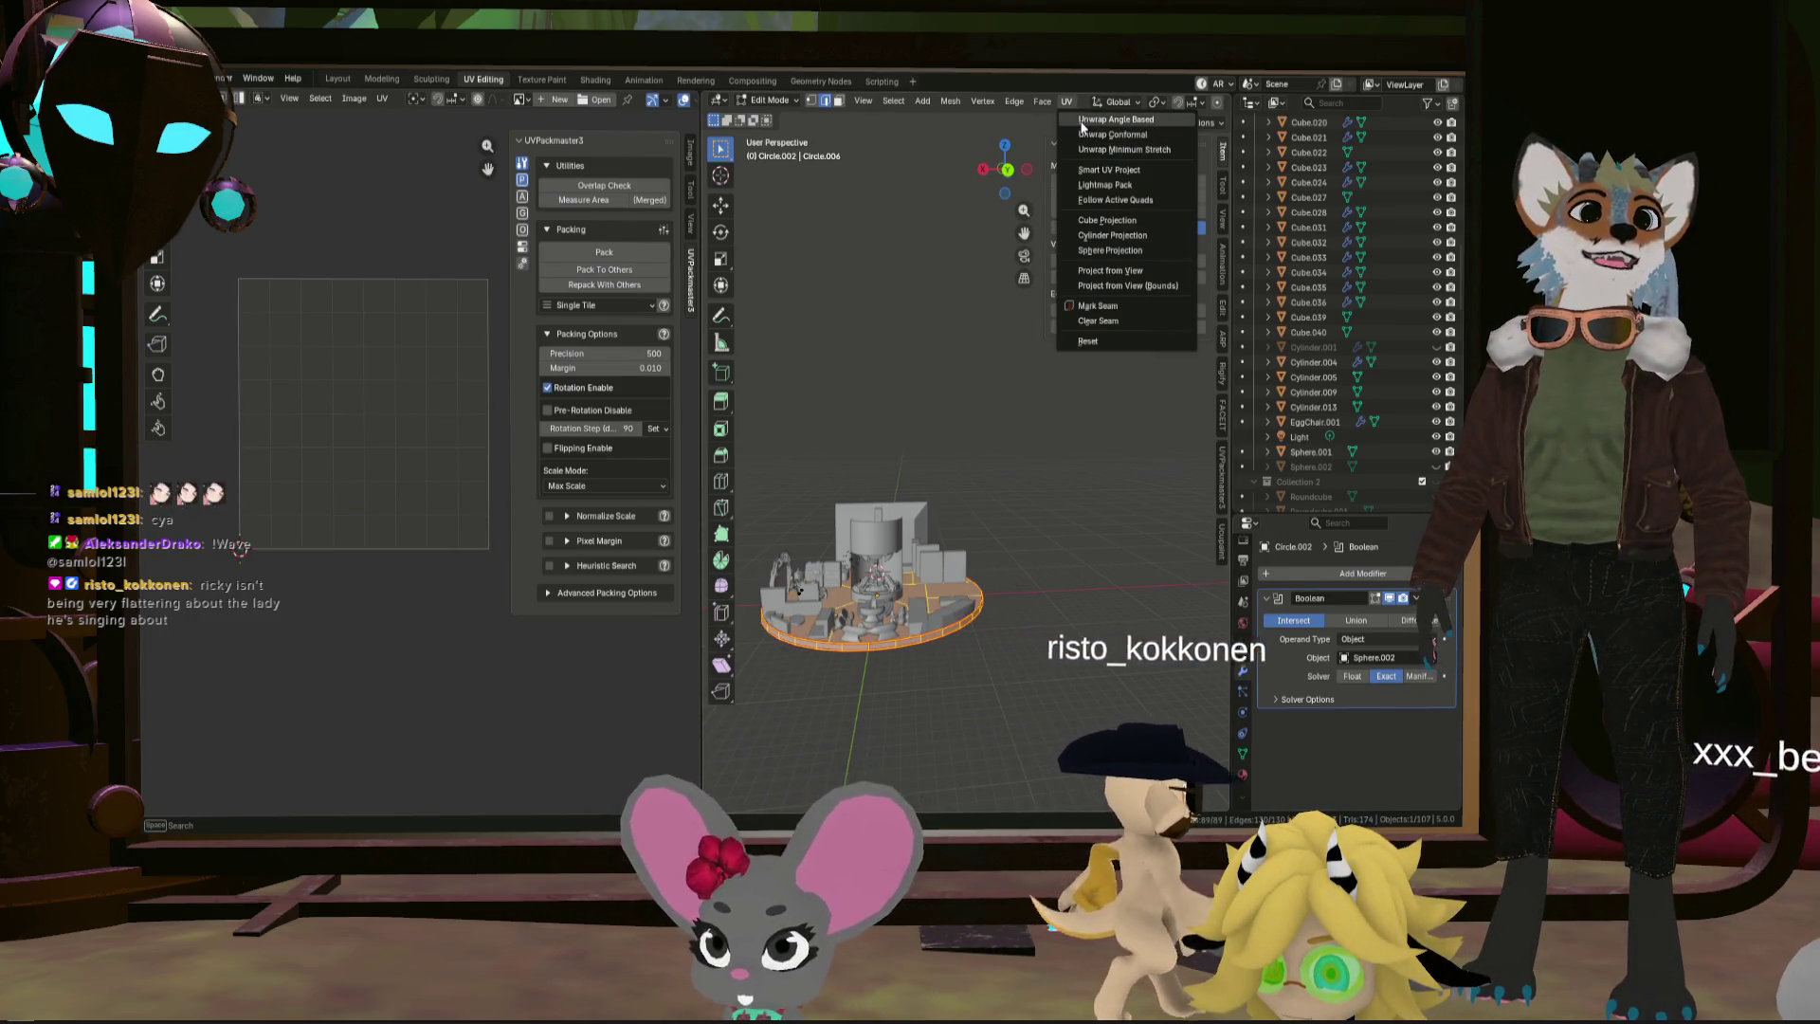
pyautogui.click(1083, 153)
pyautogui.scroll(5, 284, 474)
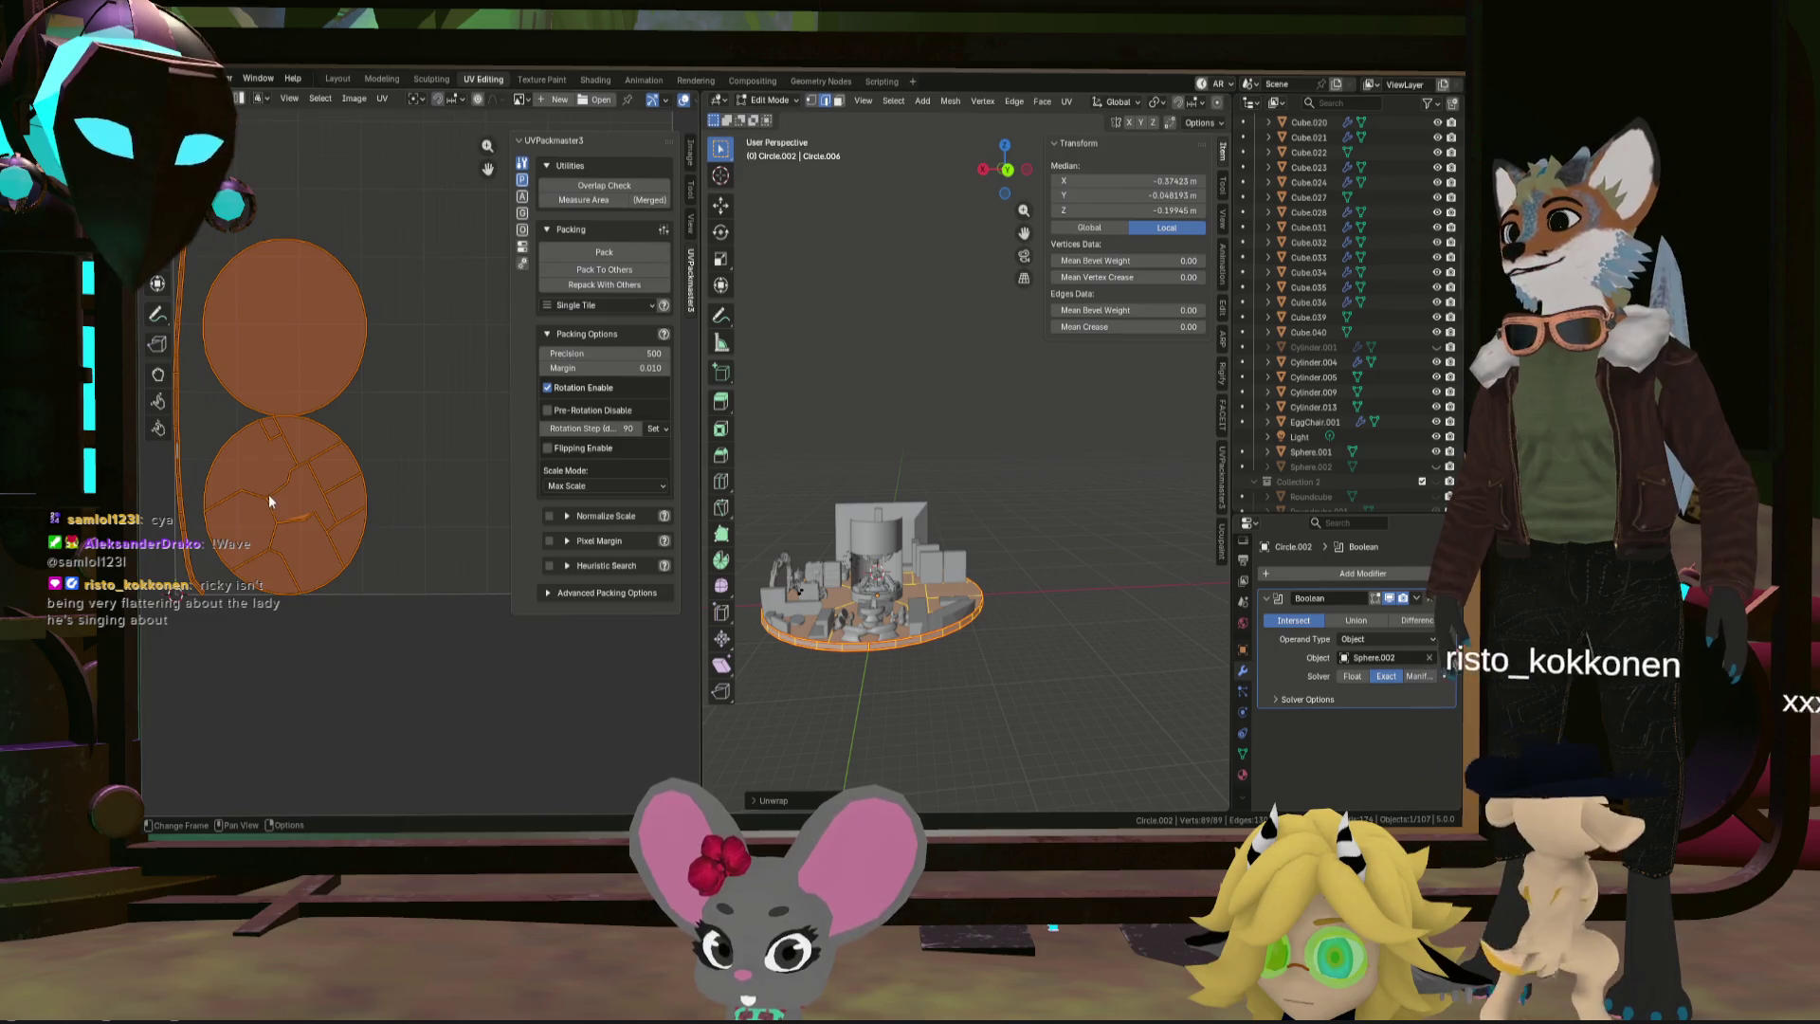
pyautogui.scroll(-5, 276, 500)
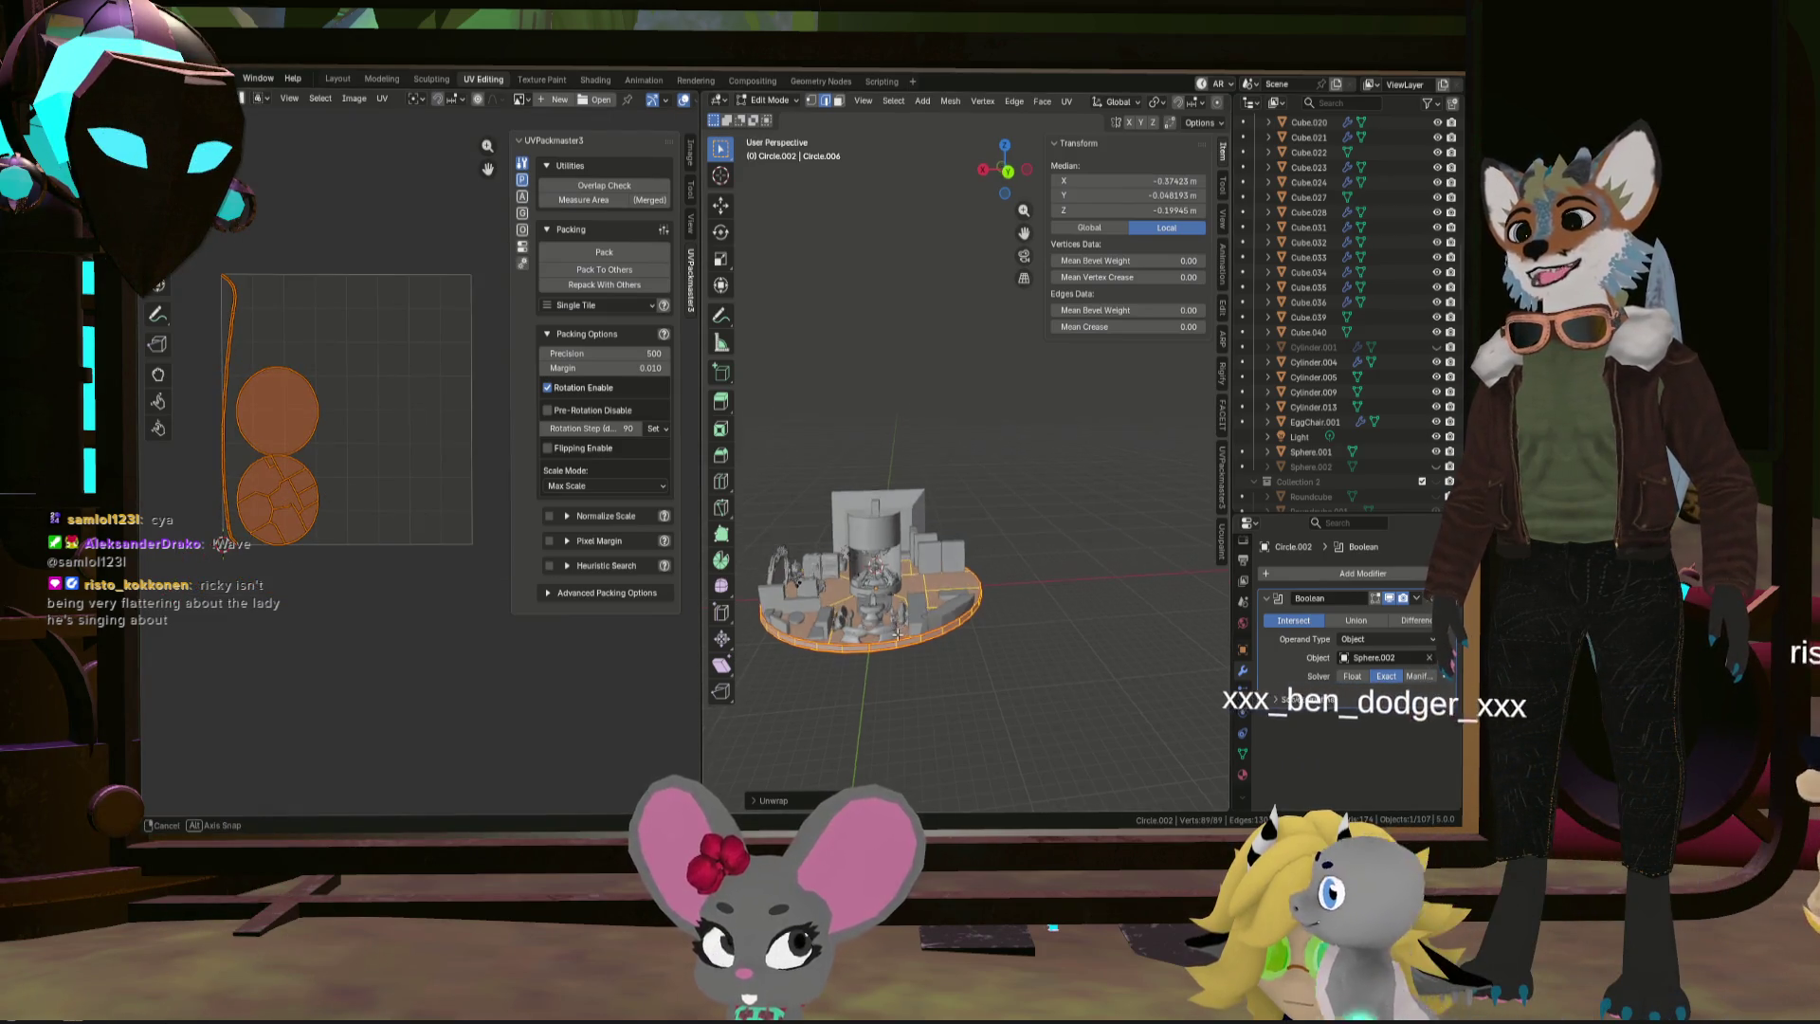
pyautogui.moveTo(897, 633)
pyautogui.mouseDown(button='middle')
pyautogui.moveTo(1090, 607)
pyautogui.moveTo(1005, 591)
pyautogui.moveTo(991, 497)
pyautogui.moveTo(1091, 573)
pyautogui.mouseUp(button='middle')
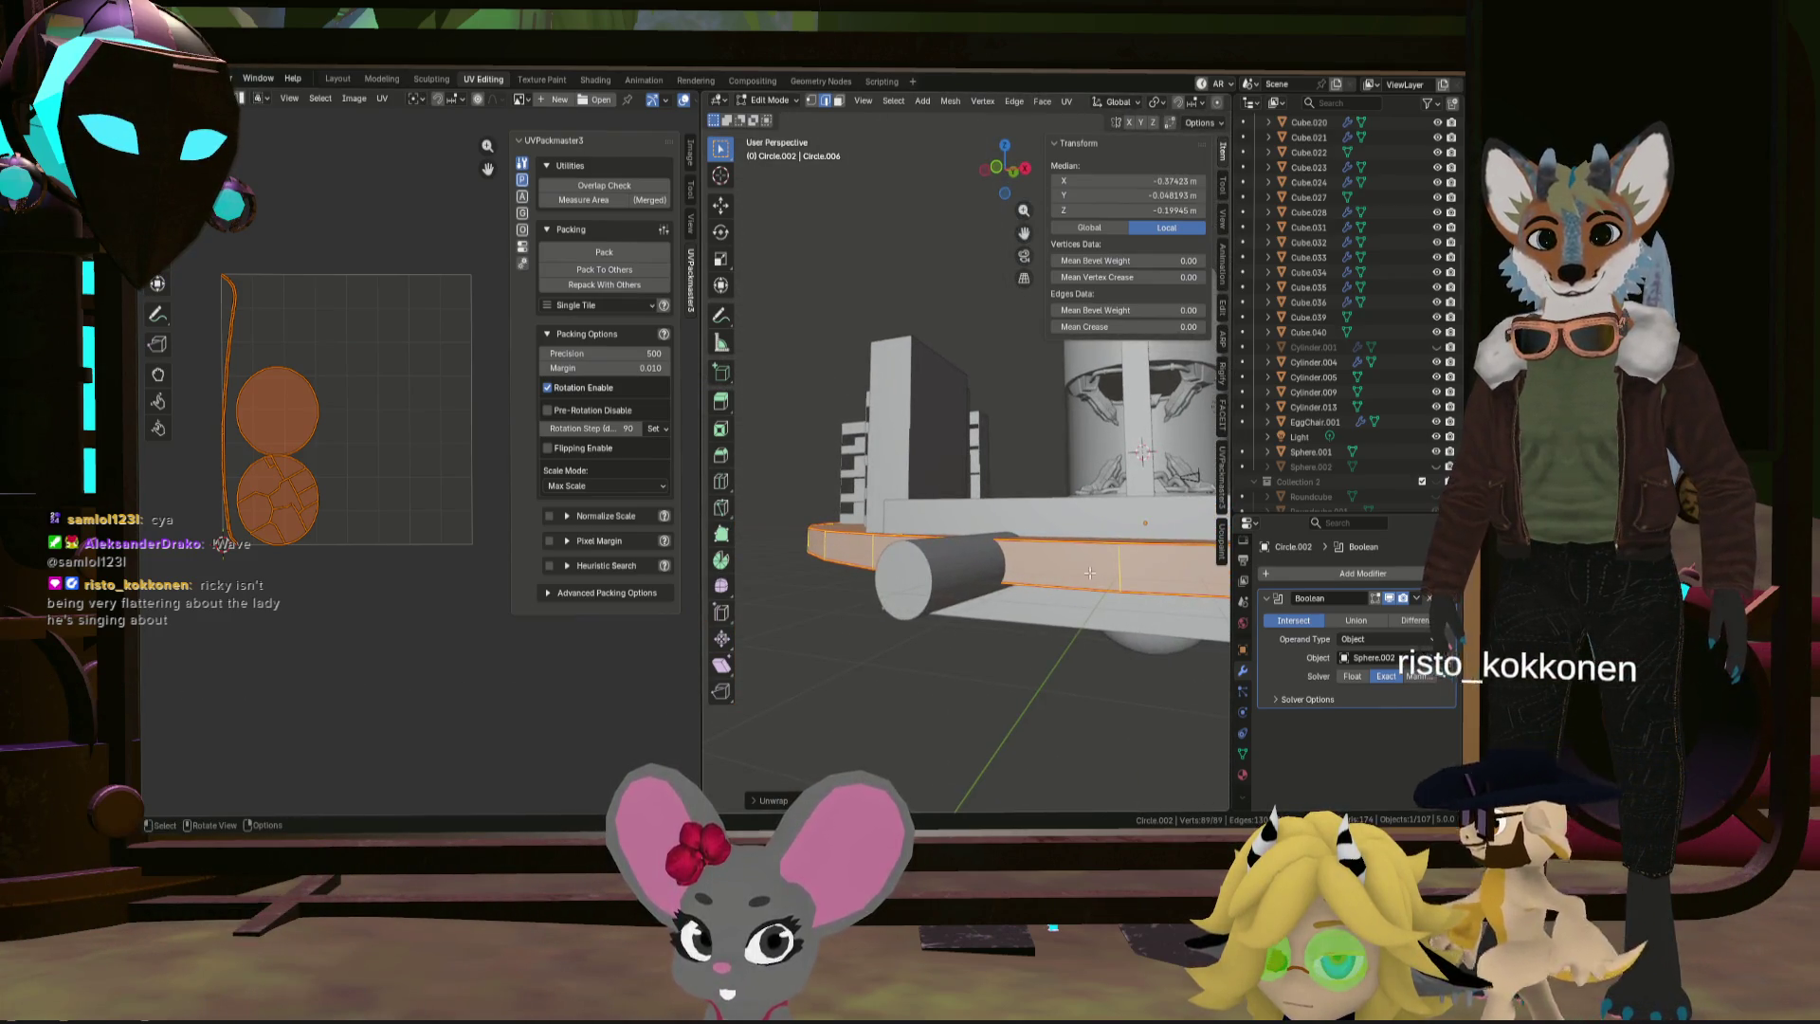
# Select the entire ceiling mesh and unwrap it again with U > Unwrap
pyautogui.rightClick(1119, 565)
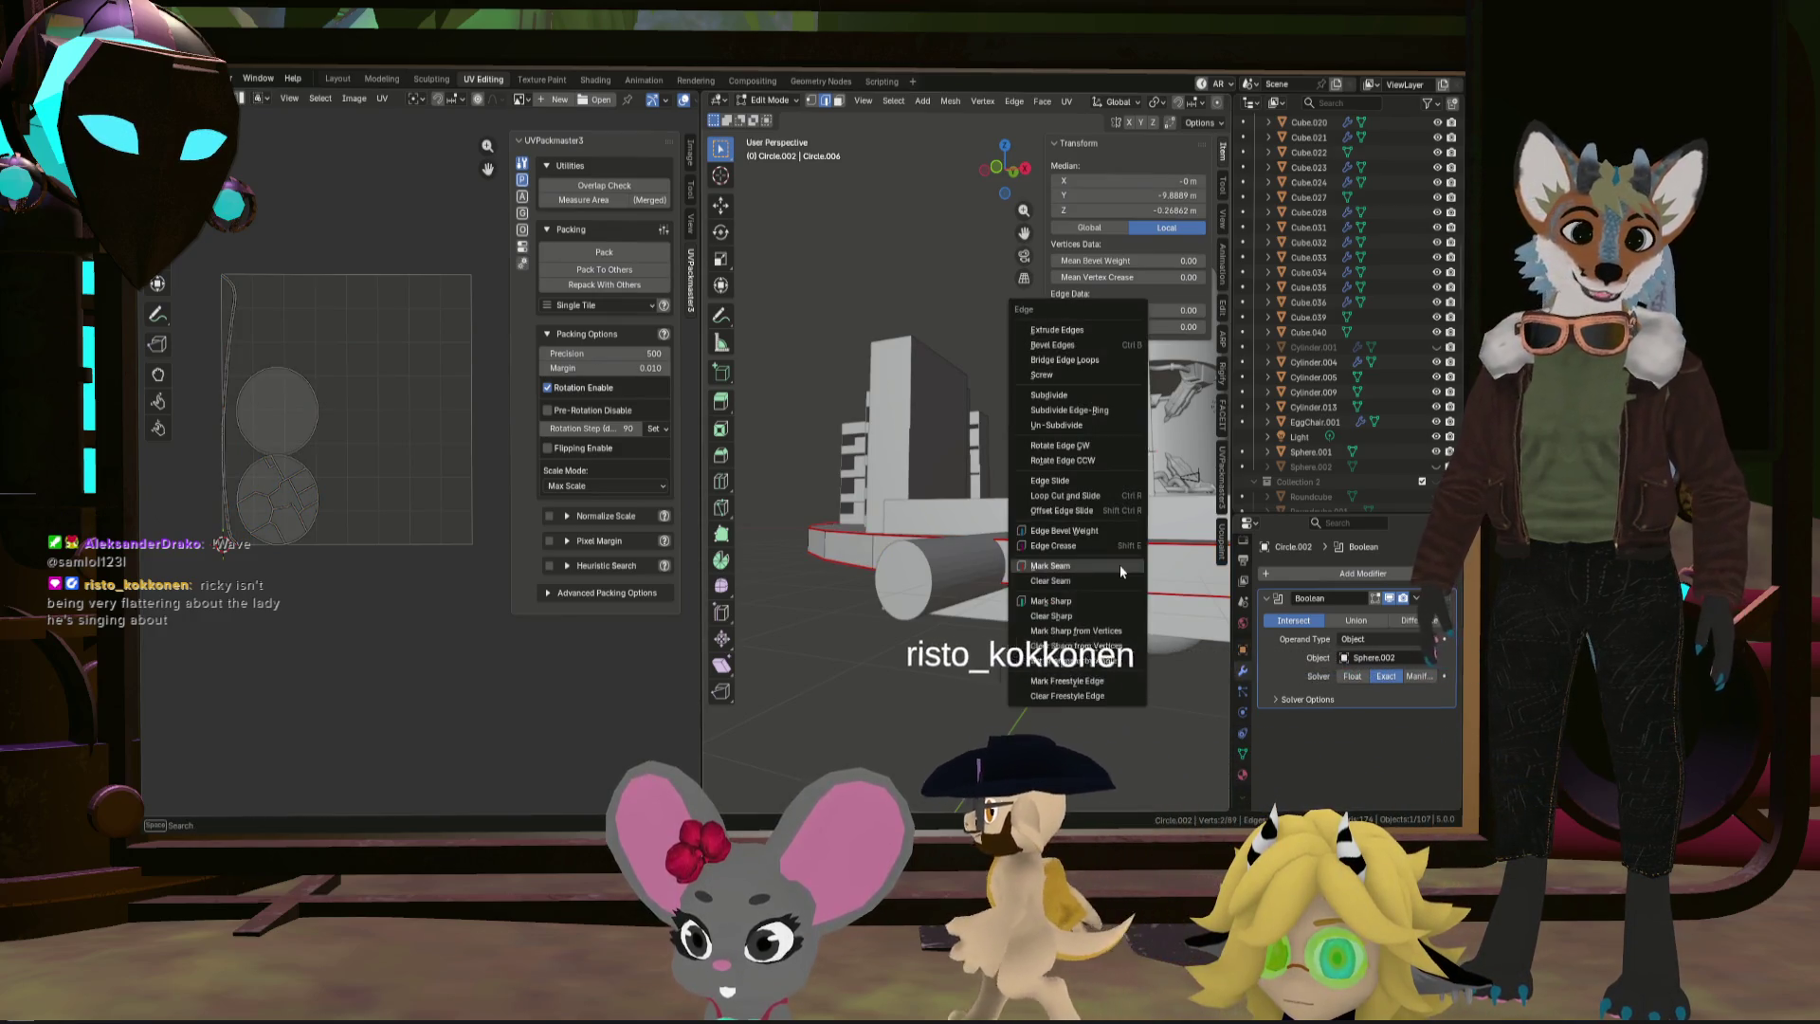
pyautogui.moveTo(1119, 565); pyautogui.dragTo(984, 547, button='middle')
pyautogui.scroll(-5, 984, 547)
pyautogui.press('a')
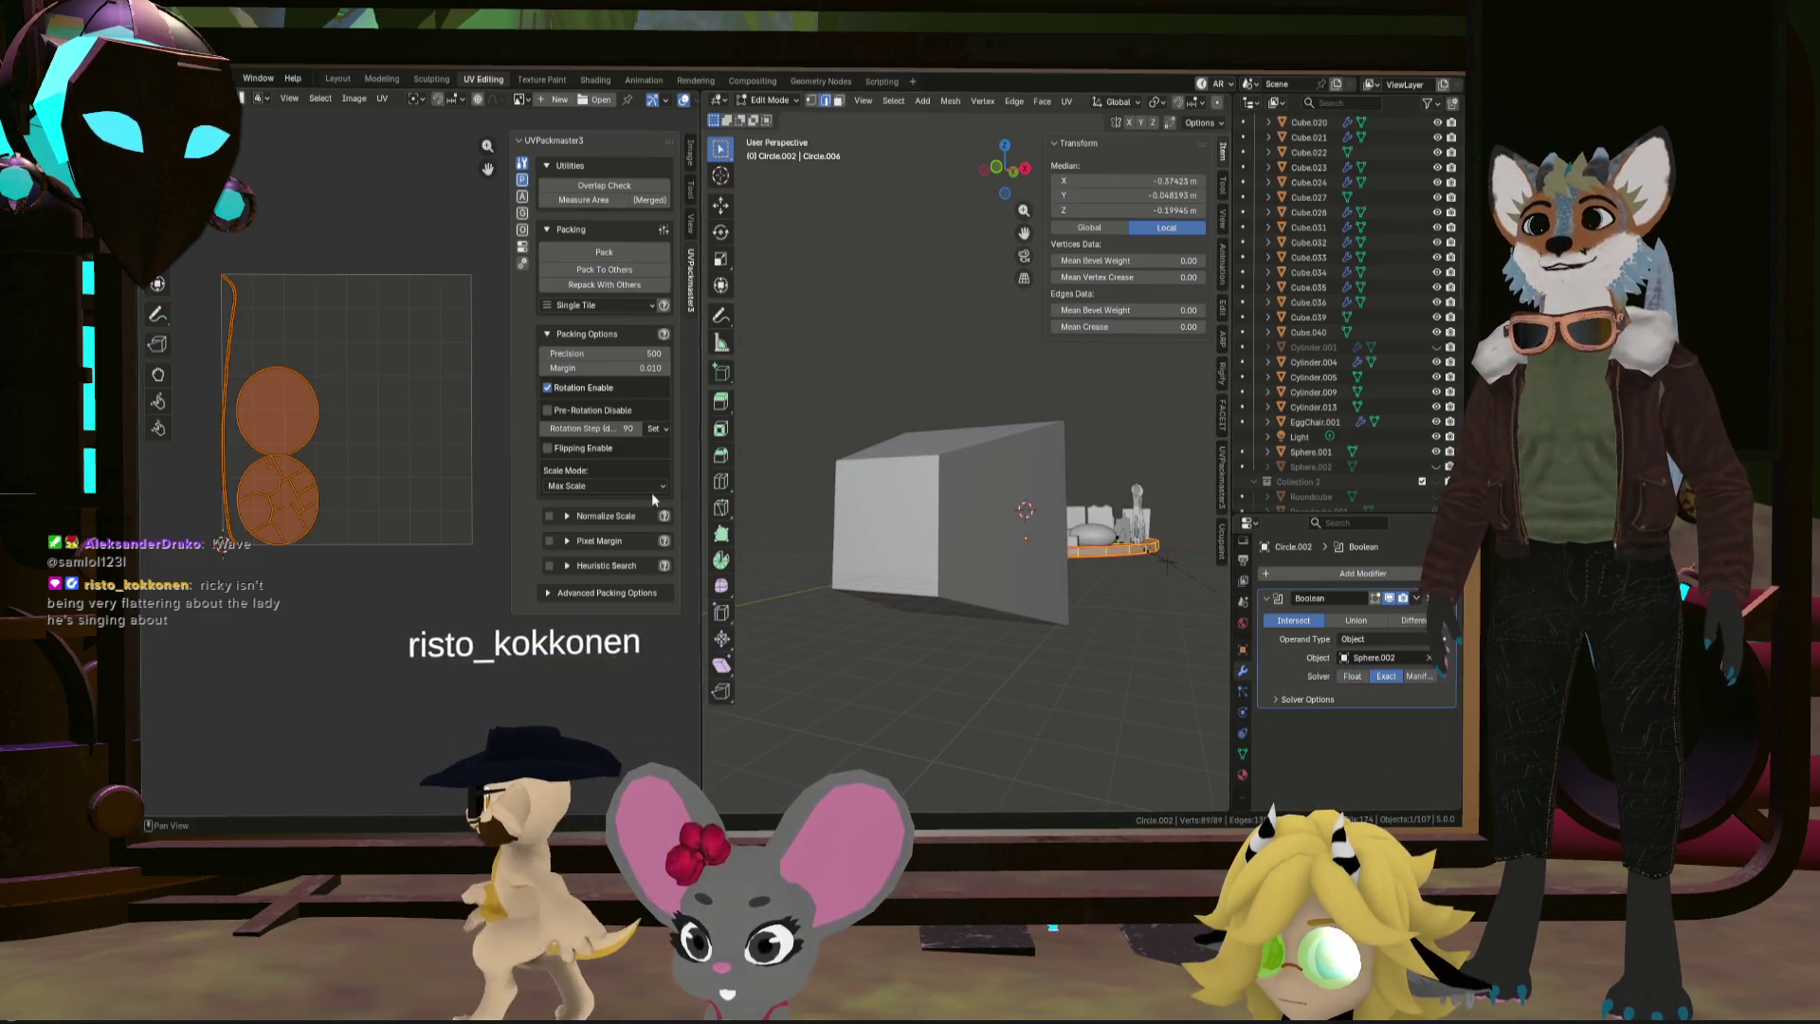
pyautogui.press('u')
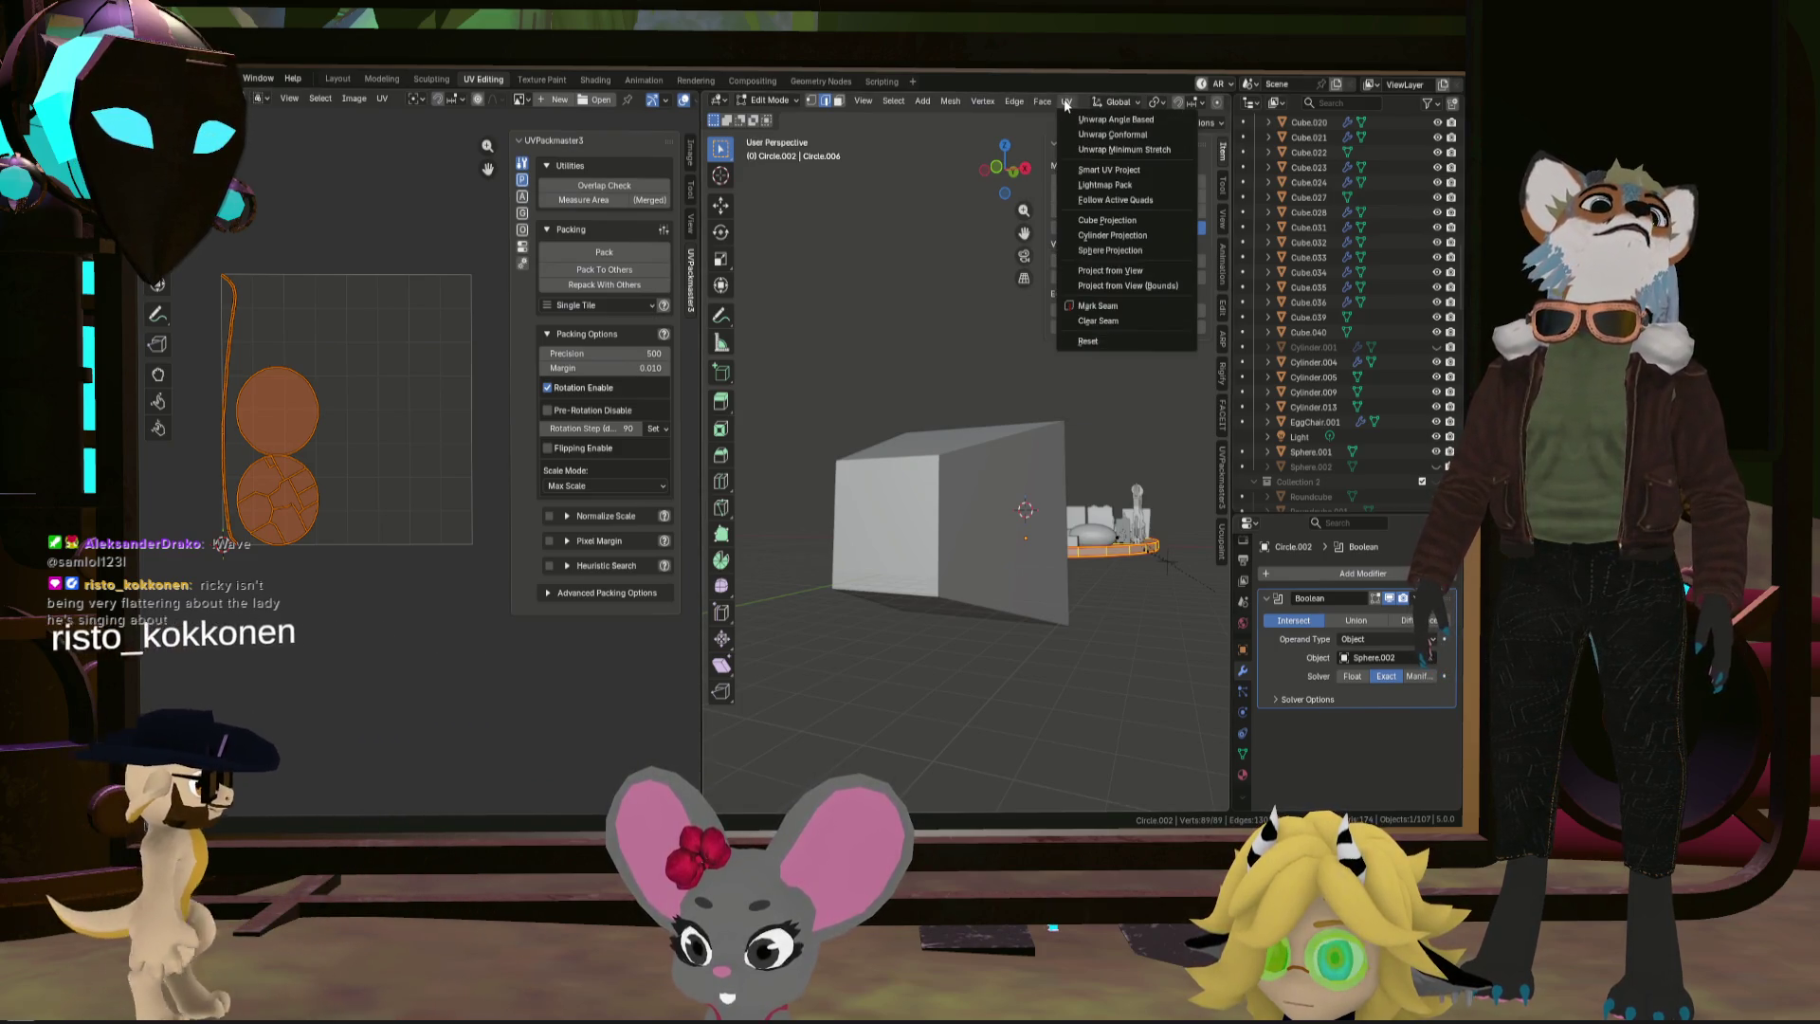
pyautogui.click(1118, 119)
# Zoom the UV editor onto the sliver island and select two of its elements
pyautogui.moveTo(298, 445)
pyautogui.mouseDown(button='middle')
pyautogui.moveTo(400, 464)
pyautogui.moveTo(427, 575)
pyautogui.mouseUp(button='middle')
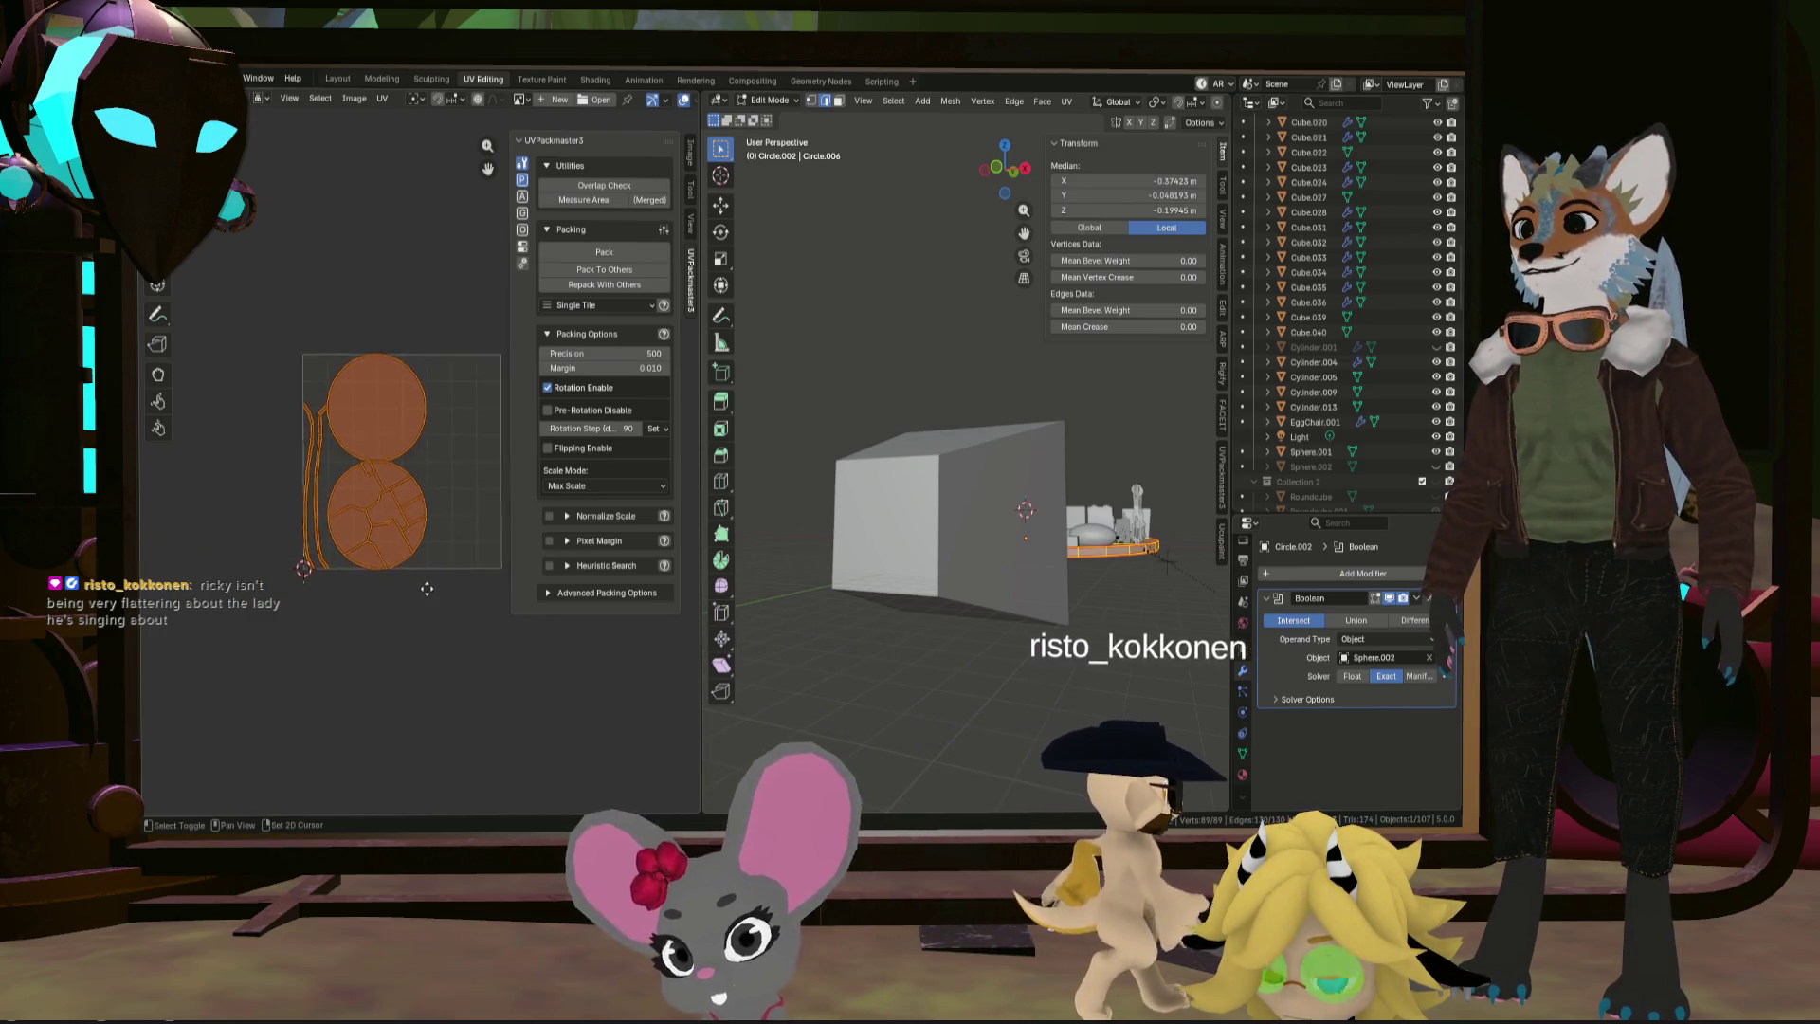
pyautogui.scroll(6, 337, 487)
pyautogui.scroll(6, 398, 530)
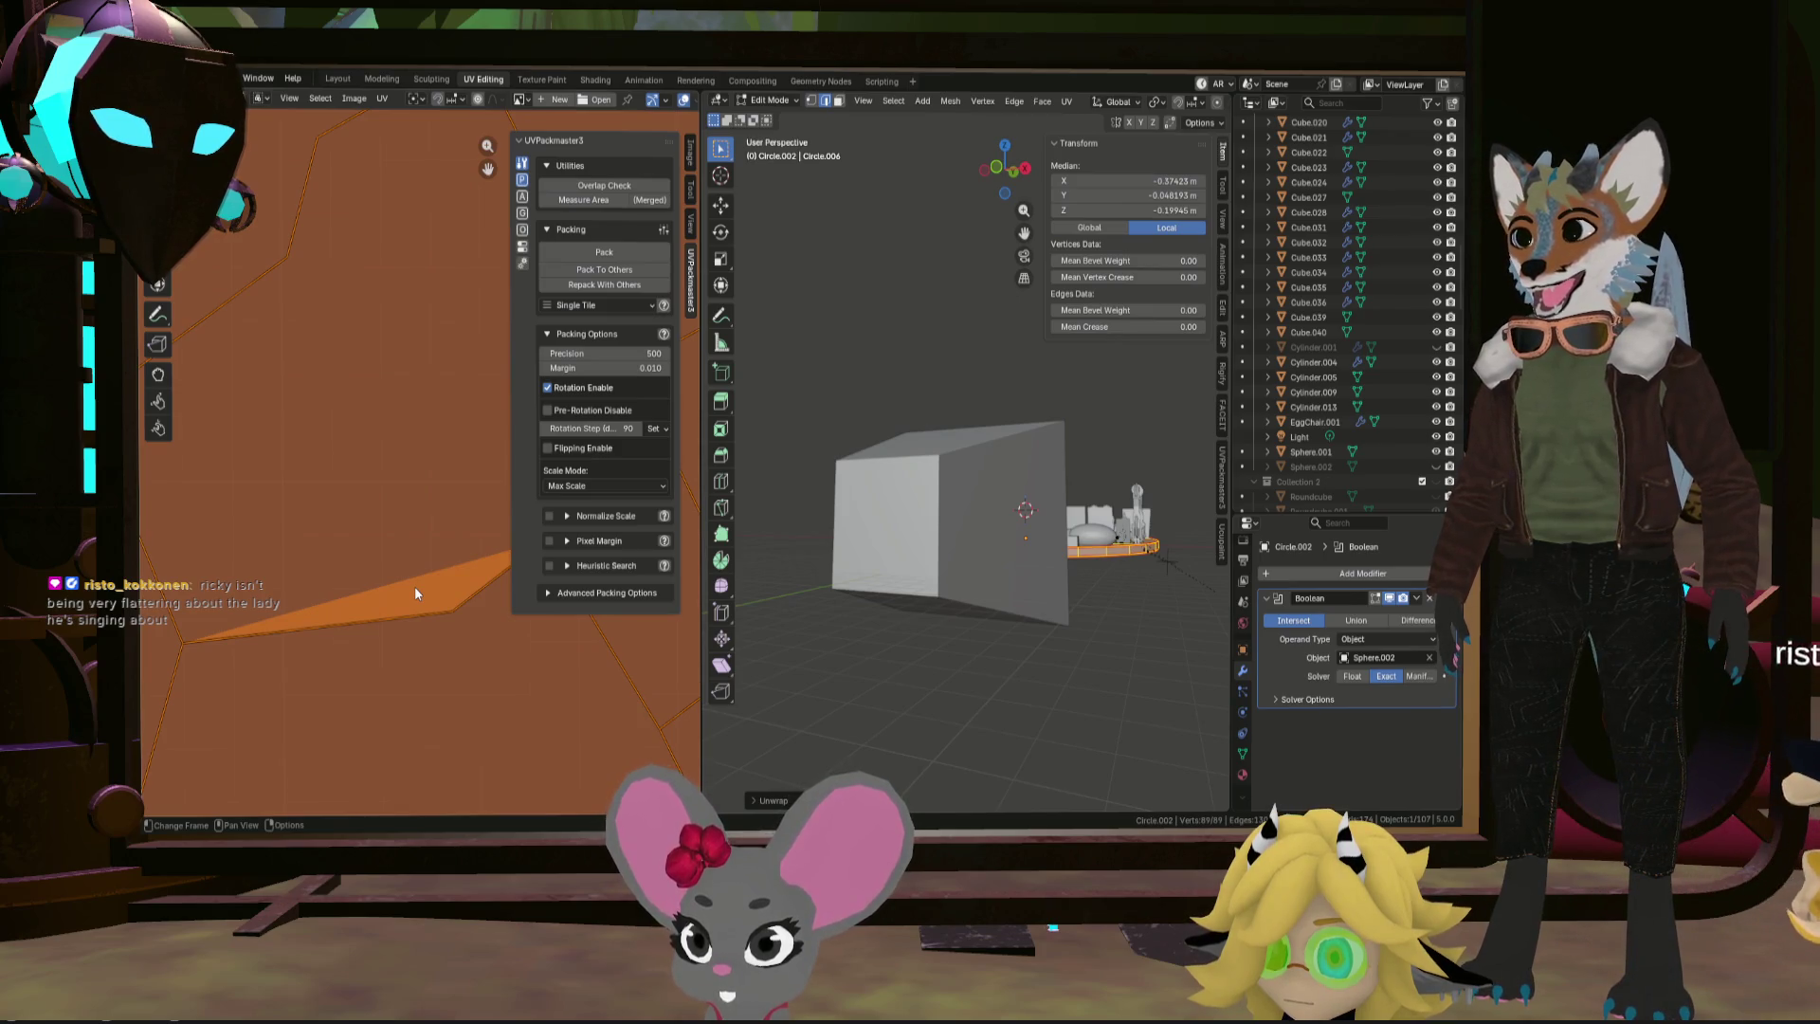
pyautogui.moveTo(414, 585); pyautogui.dragTo(370, 576, button='middle')
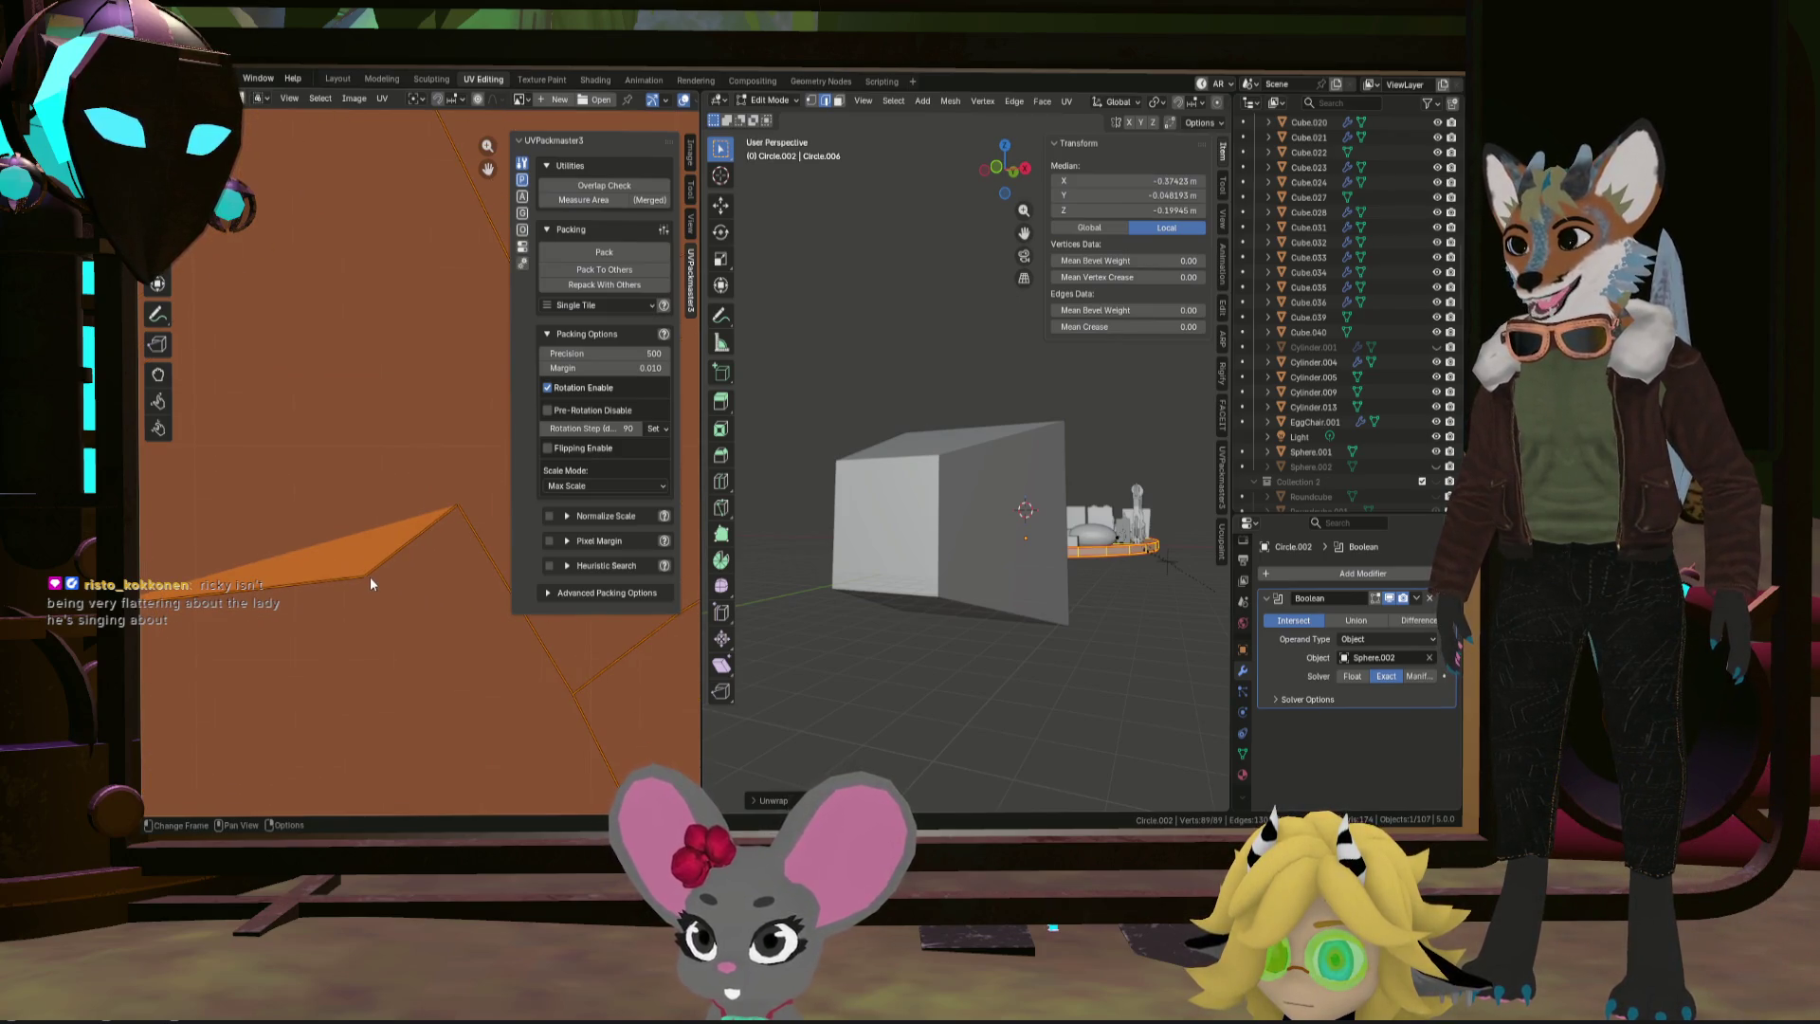
pyautogui.scroll(-4, 349, 553)
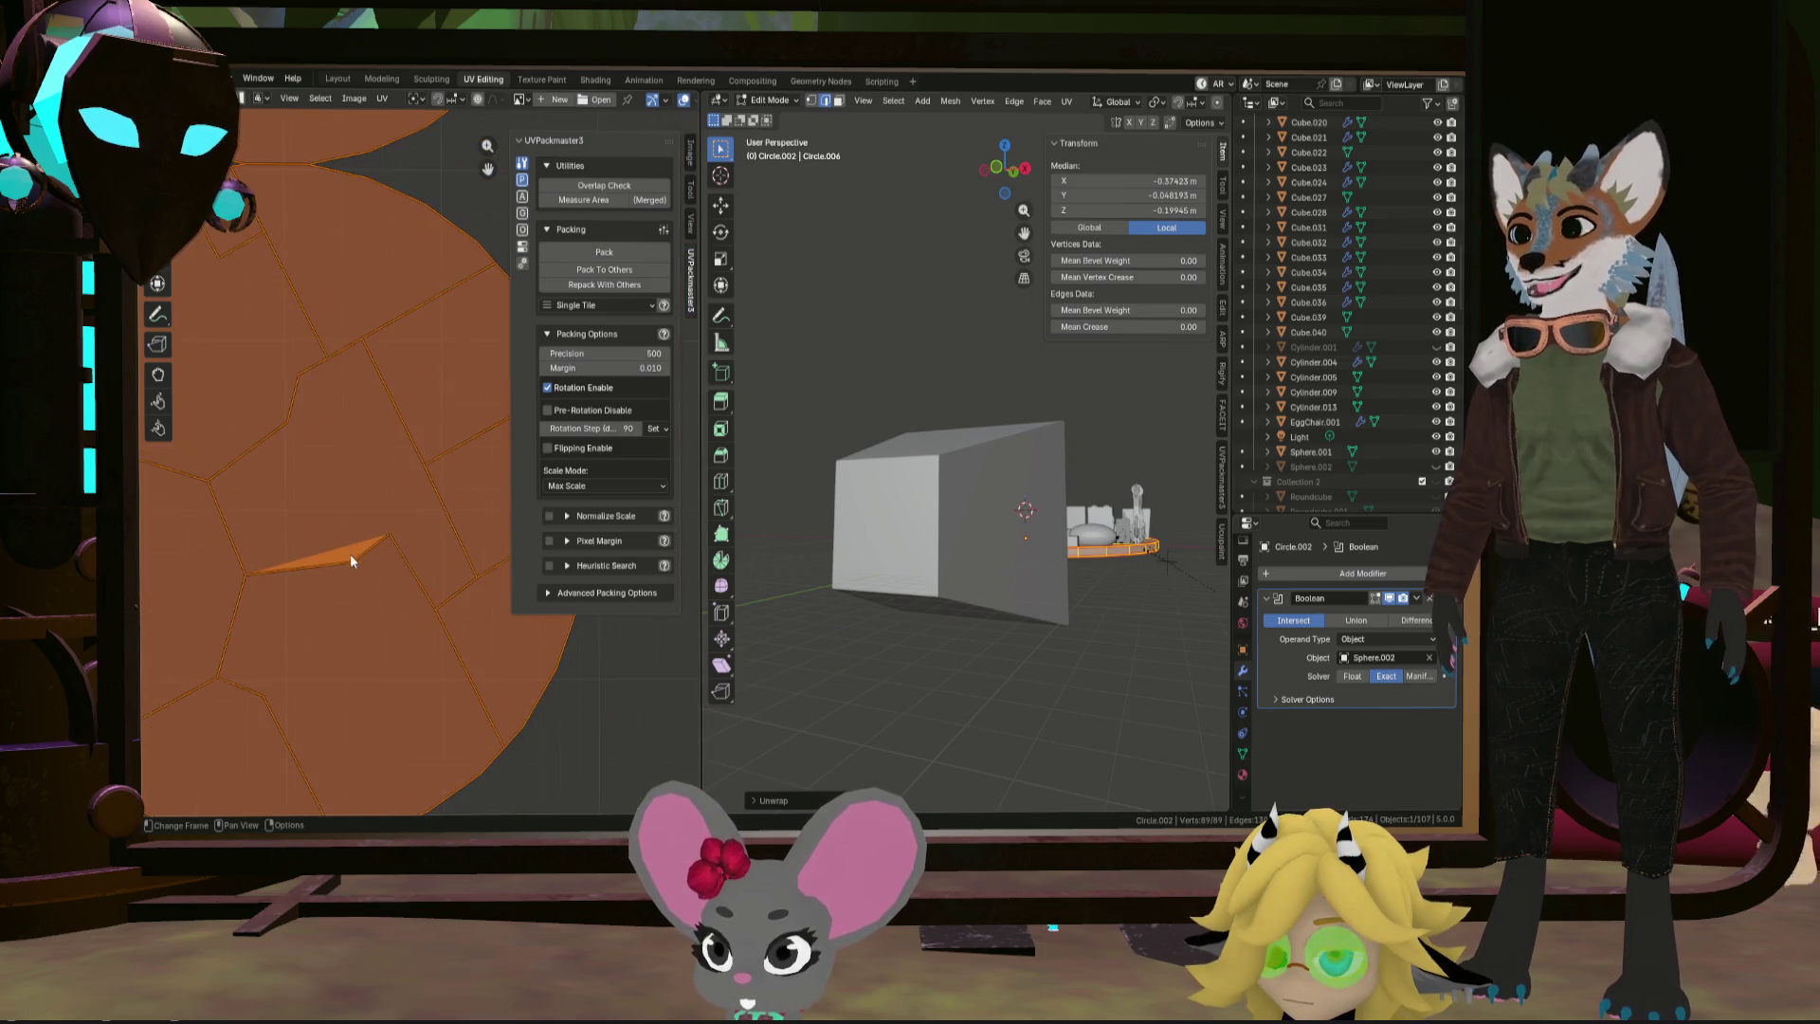
pyautogui.click(351, 565)
pyautogui.scroll(3, 359, 567)
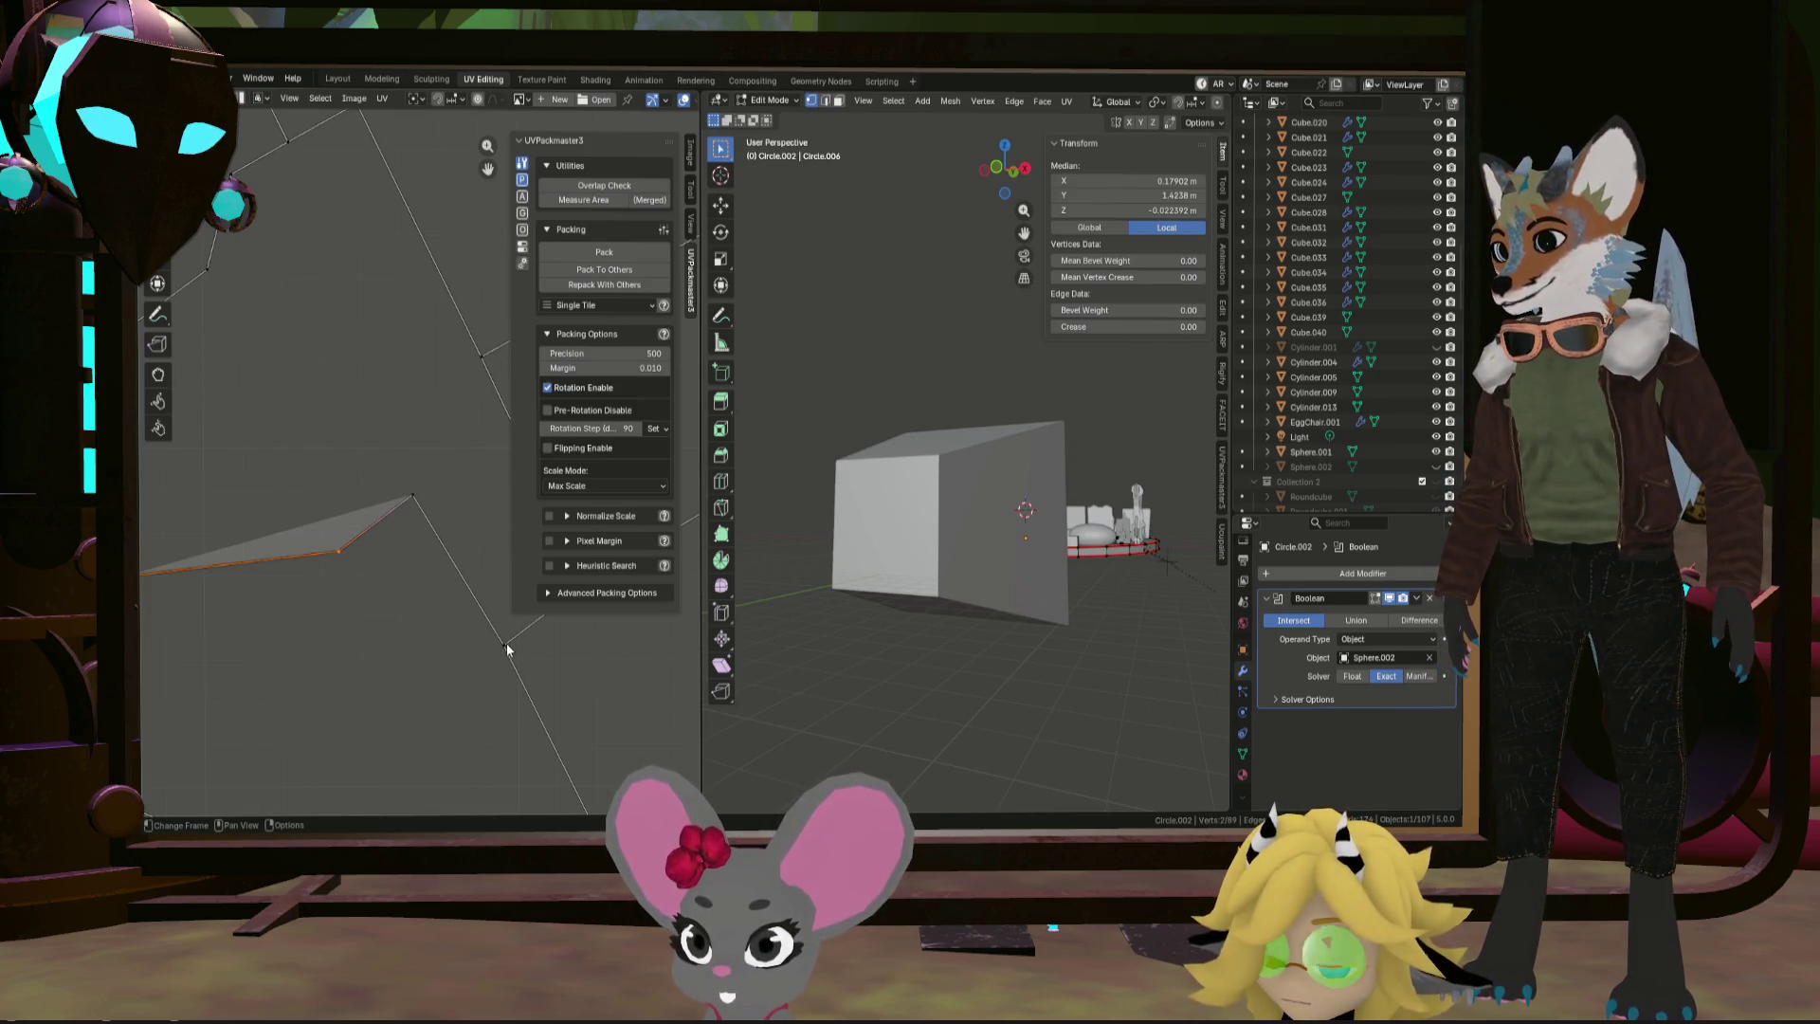
pyautogui.keyDown('shift'); pyautogui.click(336, 553); pyautogui.keyUp('shift')
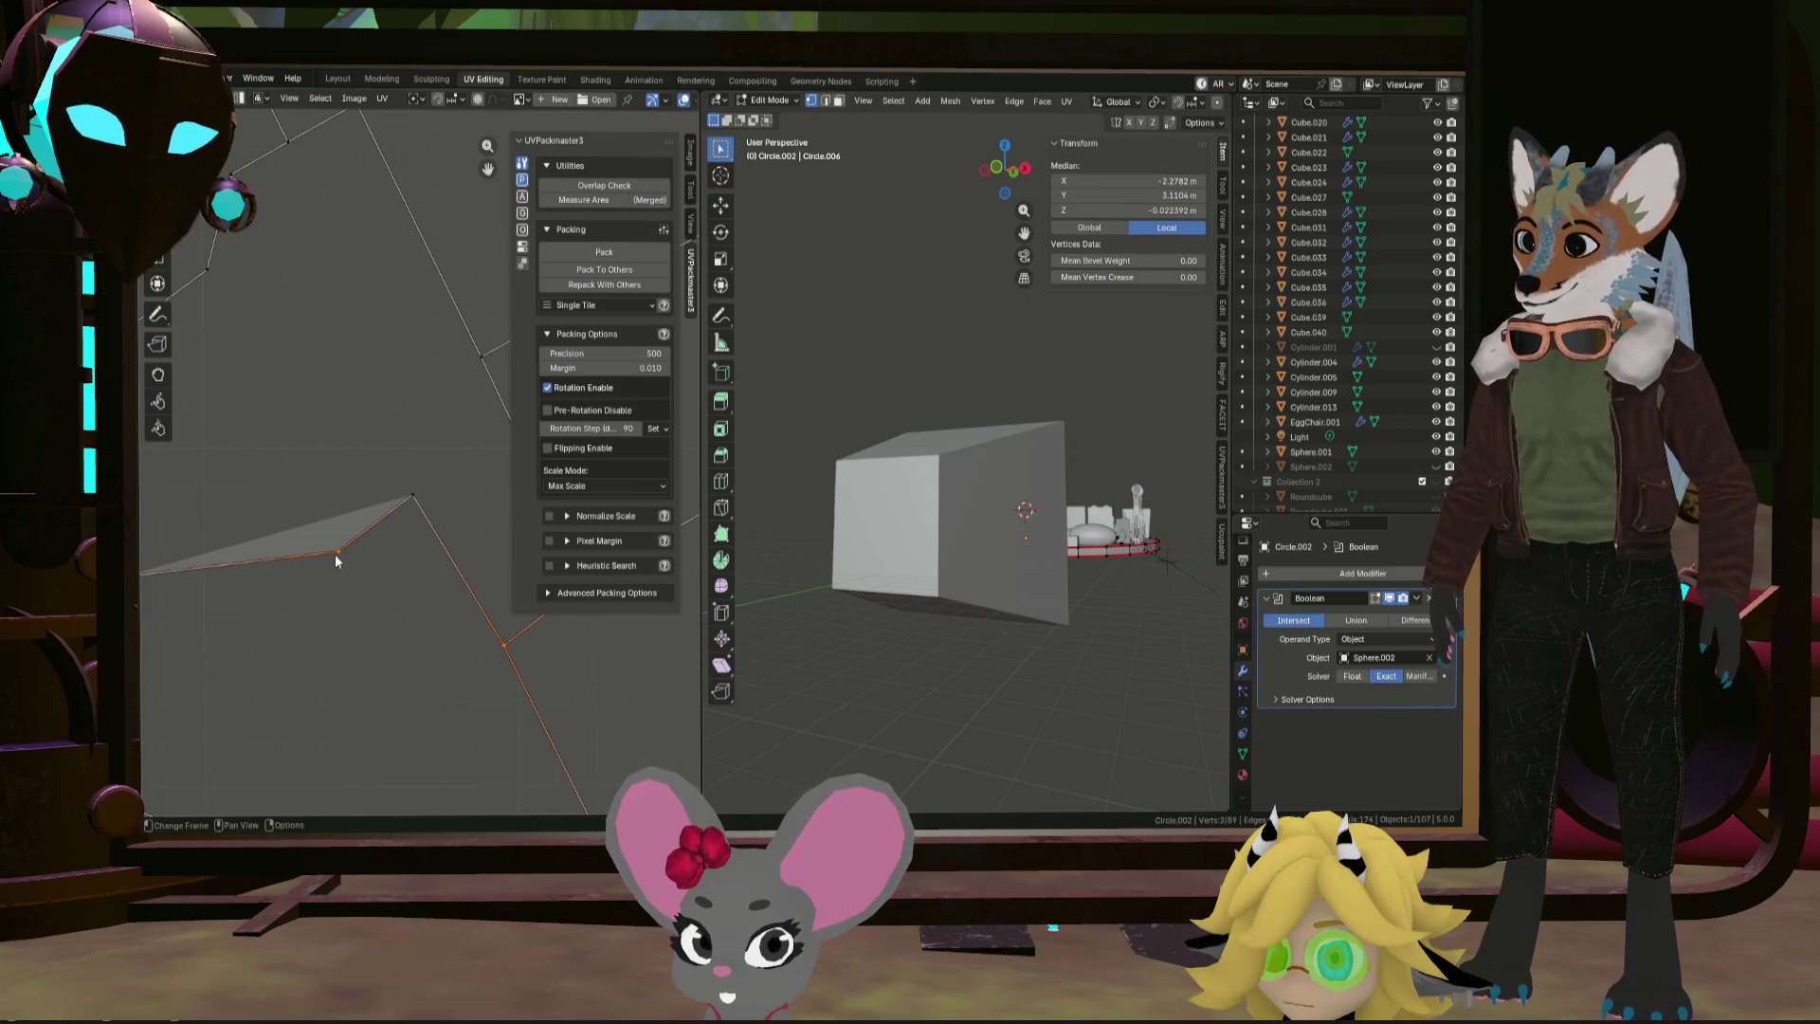
# Look down on the platform, add another edge, then clear the selection with Alt+A
pyautogui.moveTo(1044, 485); pyautogui.dragTo(920, 464, button='middle')
pyautogui.scroll(6, 1003, 485)
pyautogui.scroll(-4, 492, 558)
pyautogui.scroll(3, 454, 533)
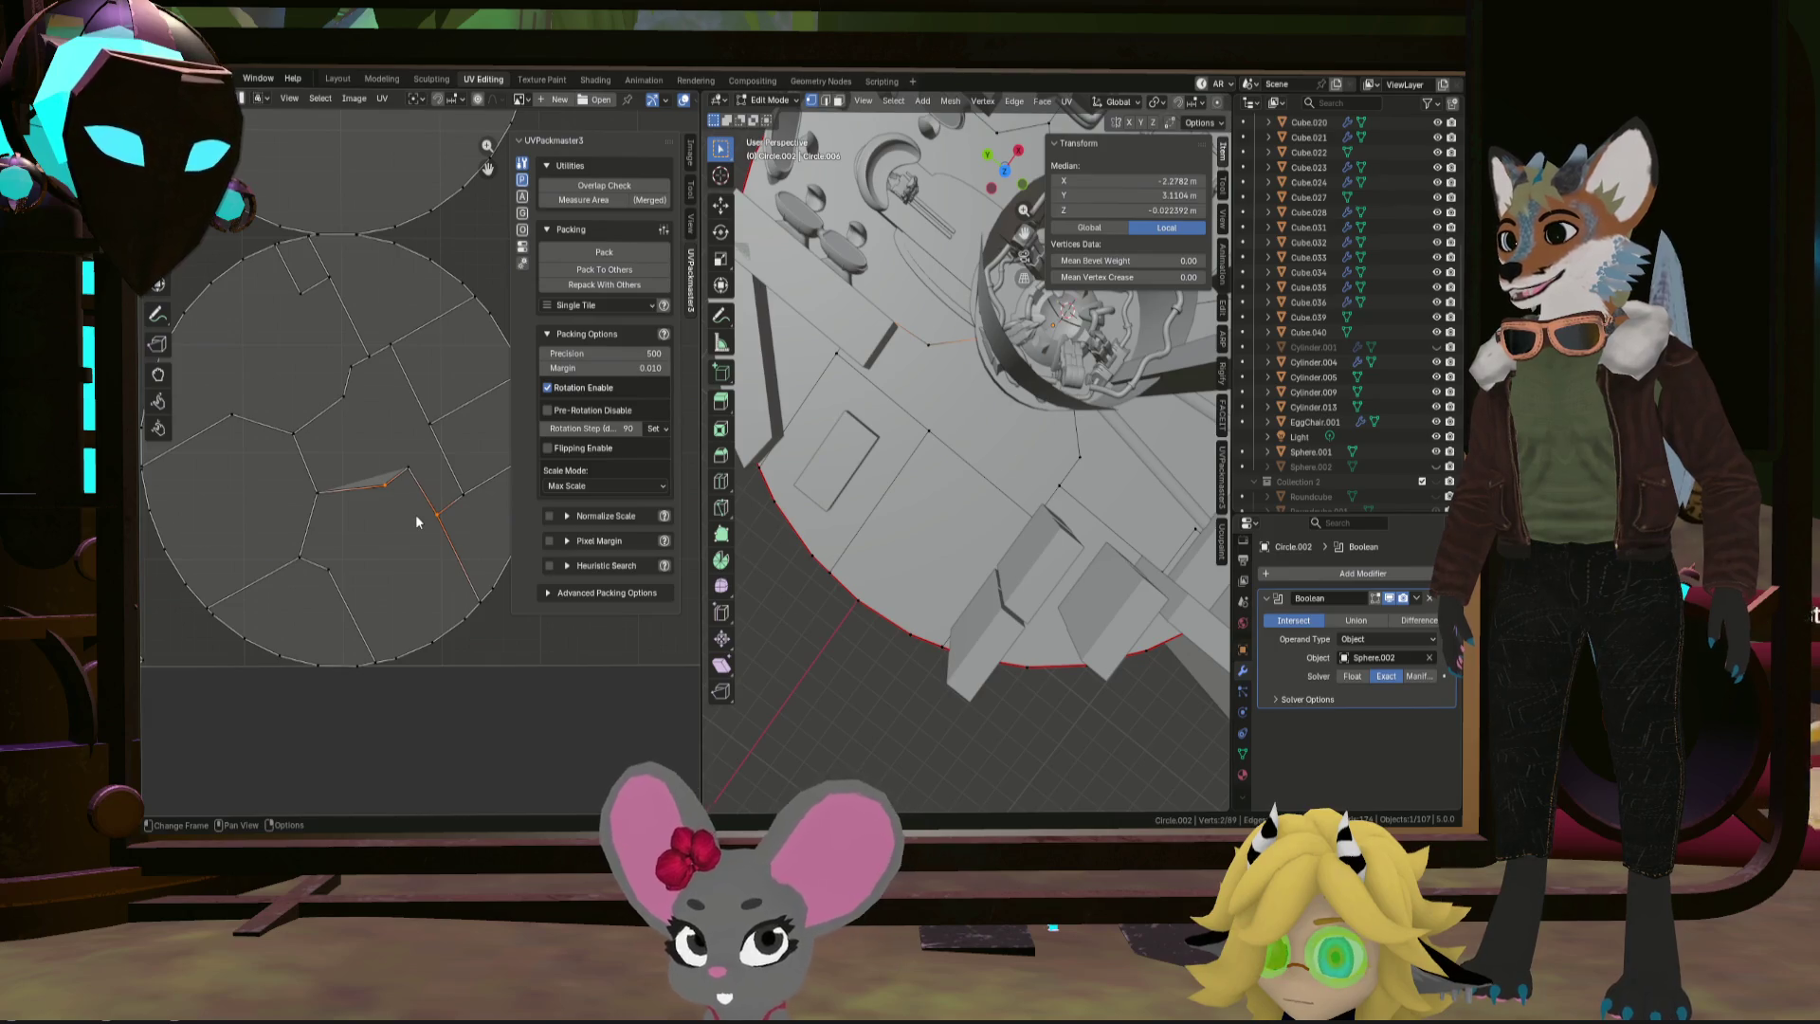
pyautogui.scroll(5, 862, 329)
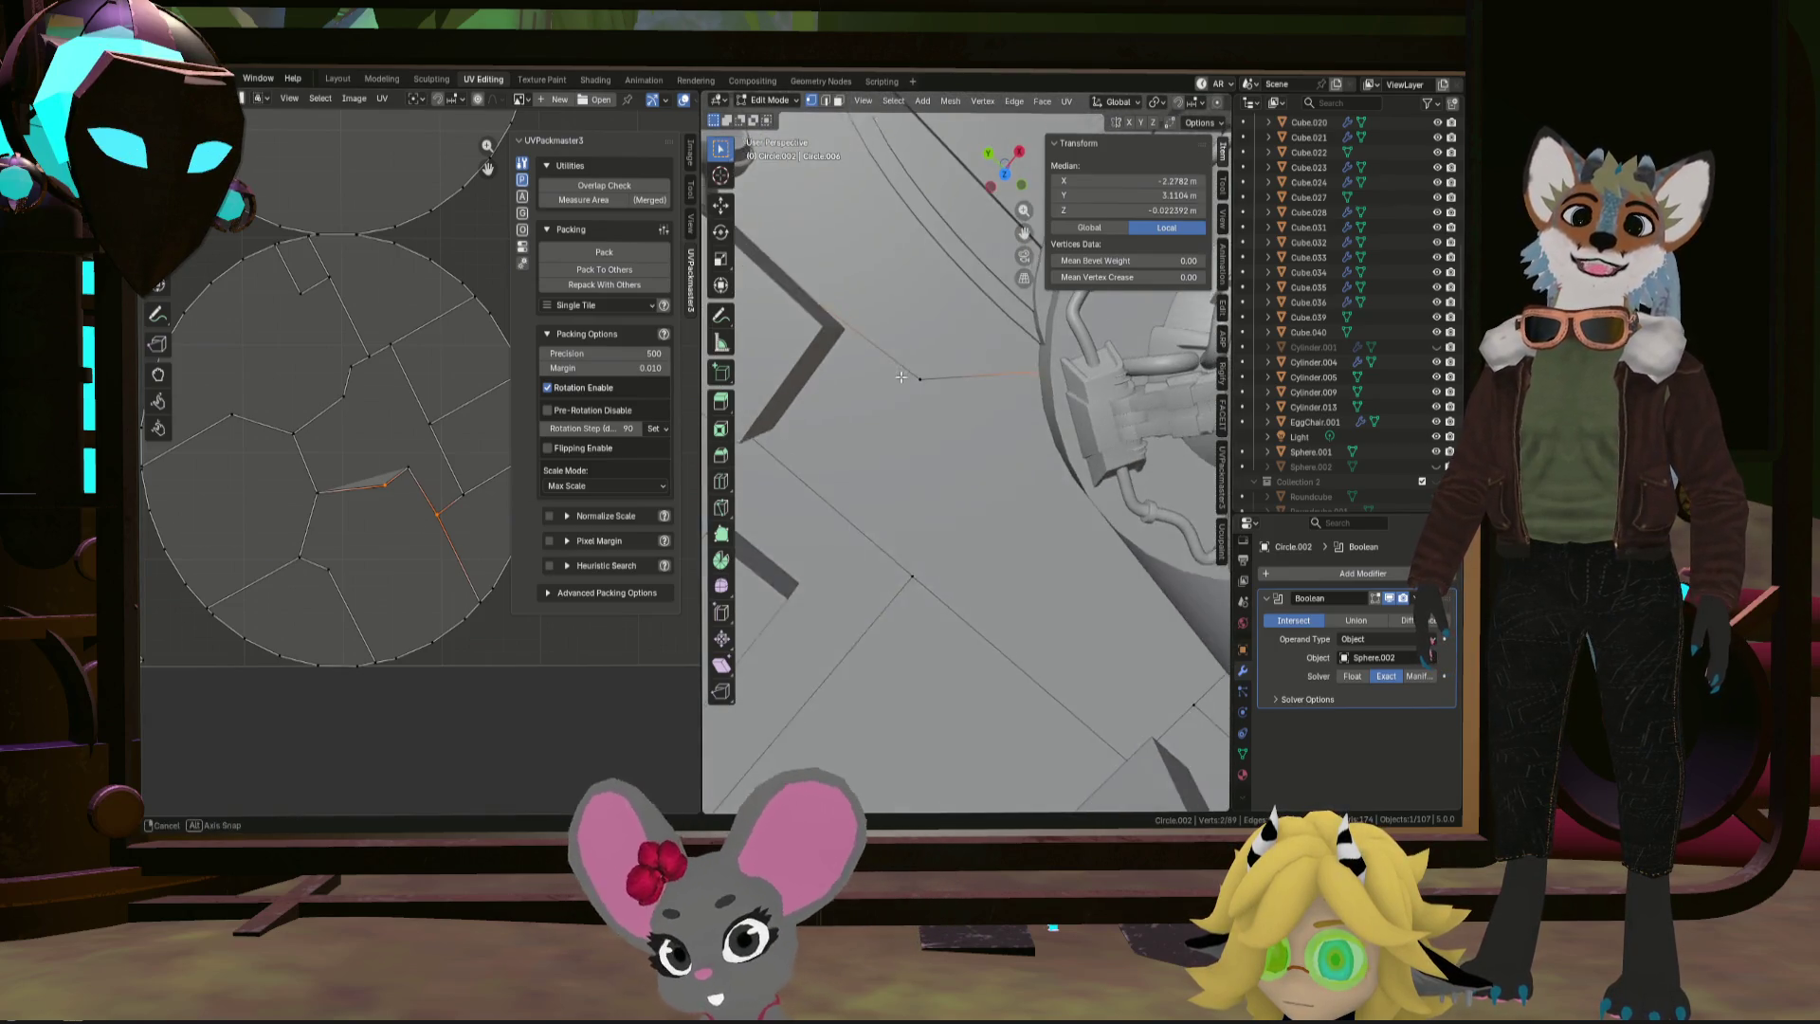
pyautogui.keyDown('shift'); pyautogui.click(930, 325); pyautogui.keyUp('shift')
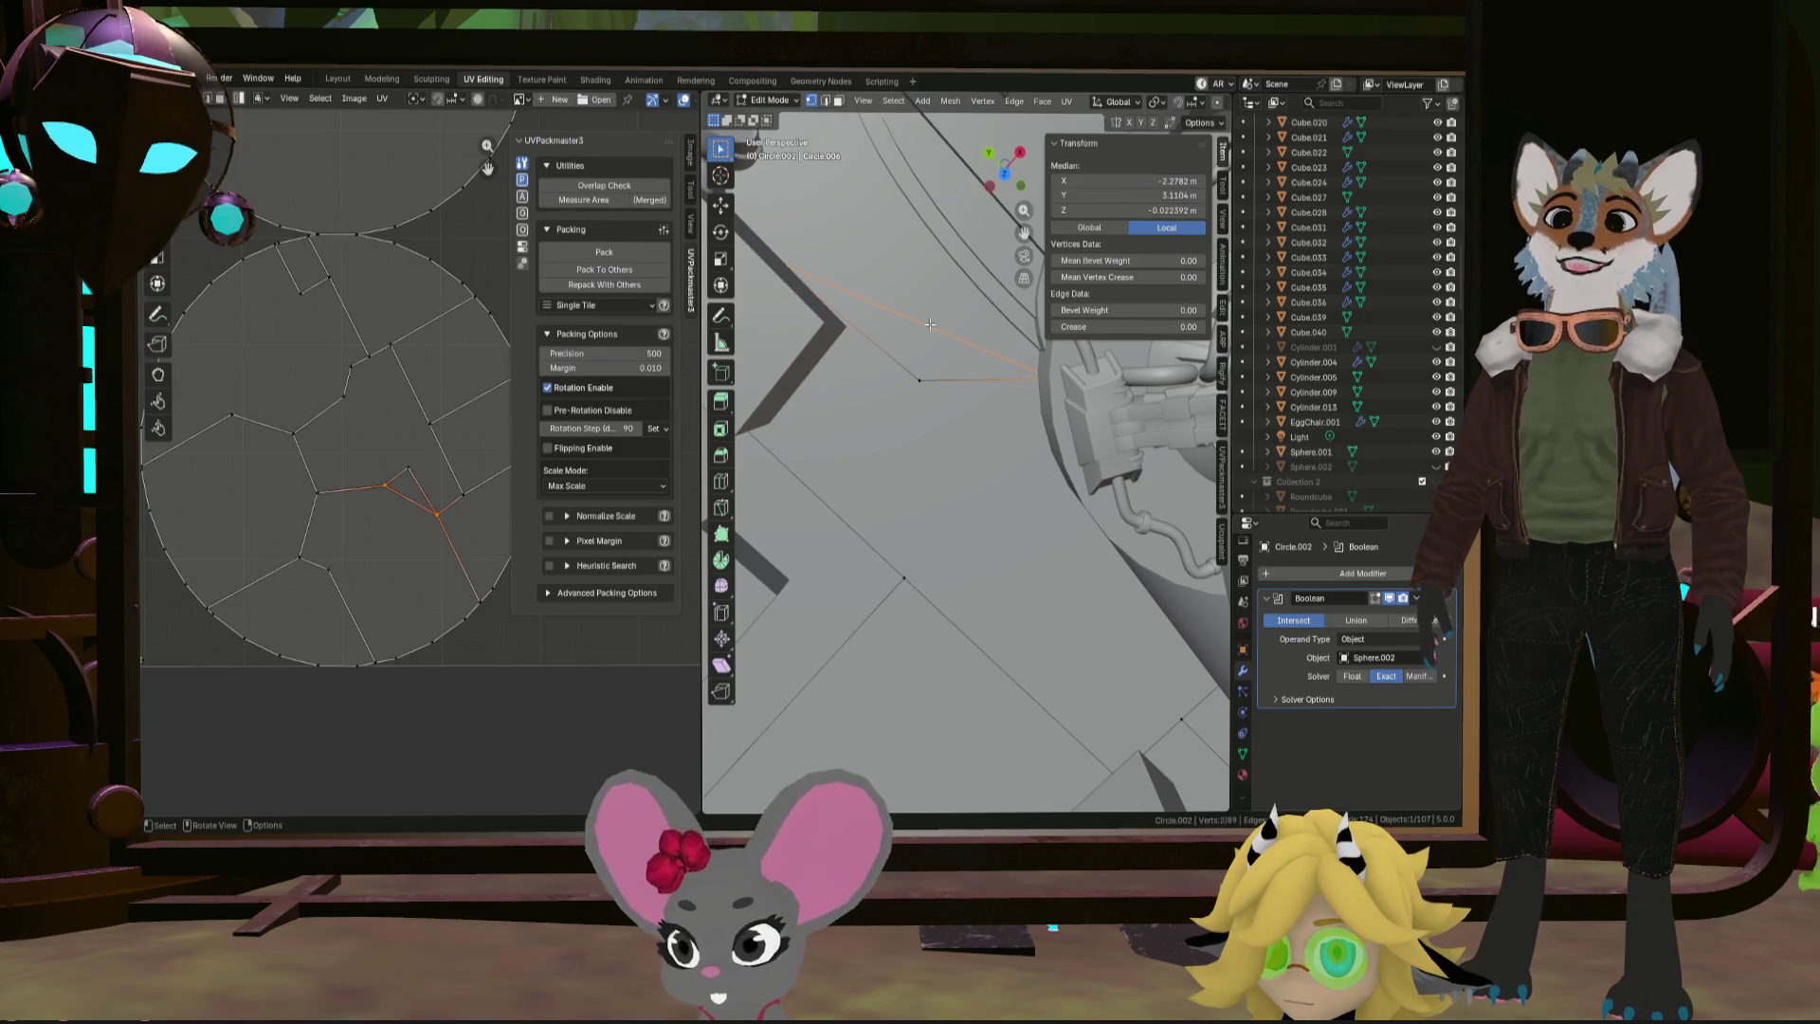
pyautogui.hotkey('alt', 'a')
pyautogui.scroll(-5, 942, 392)
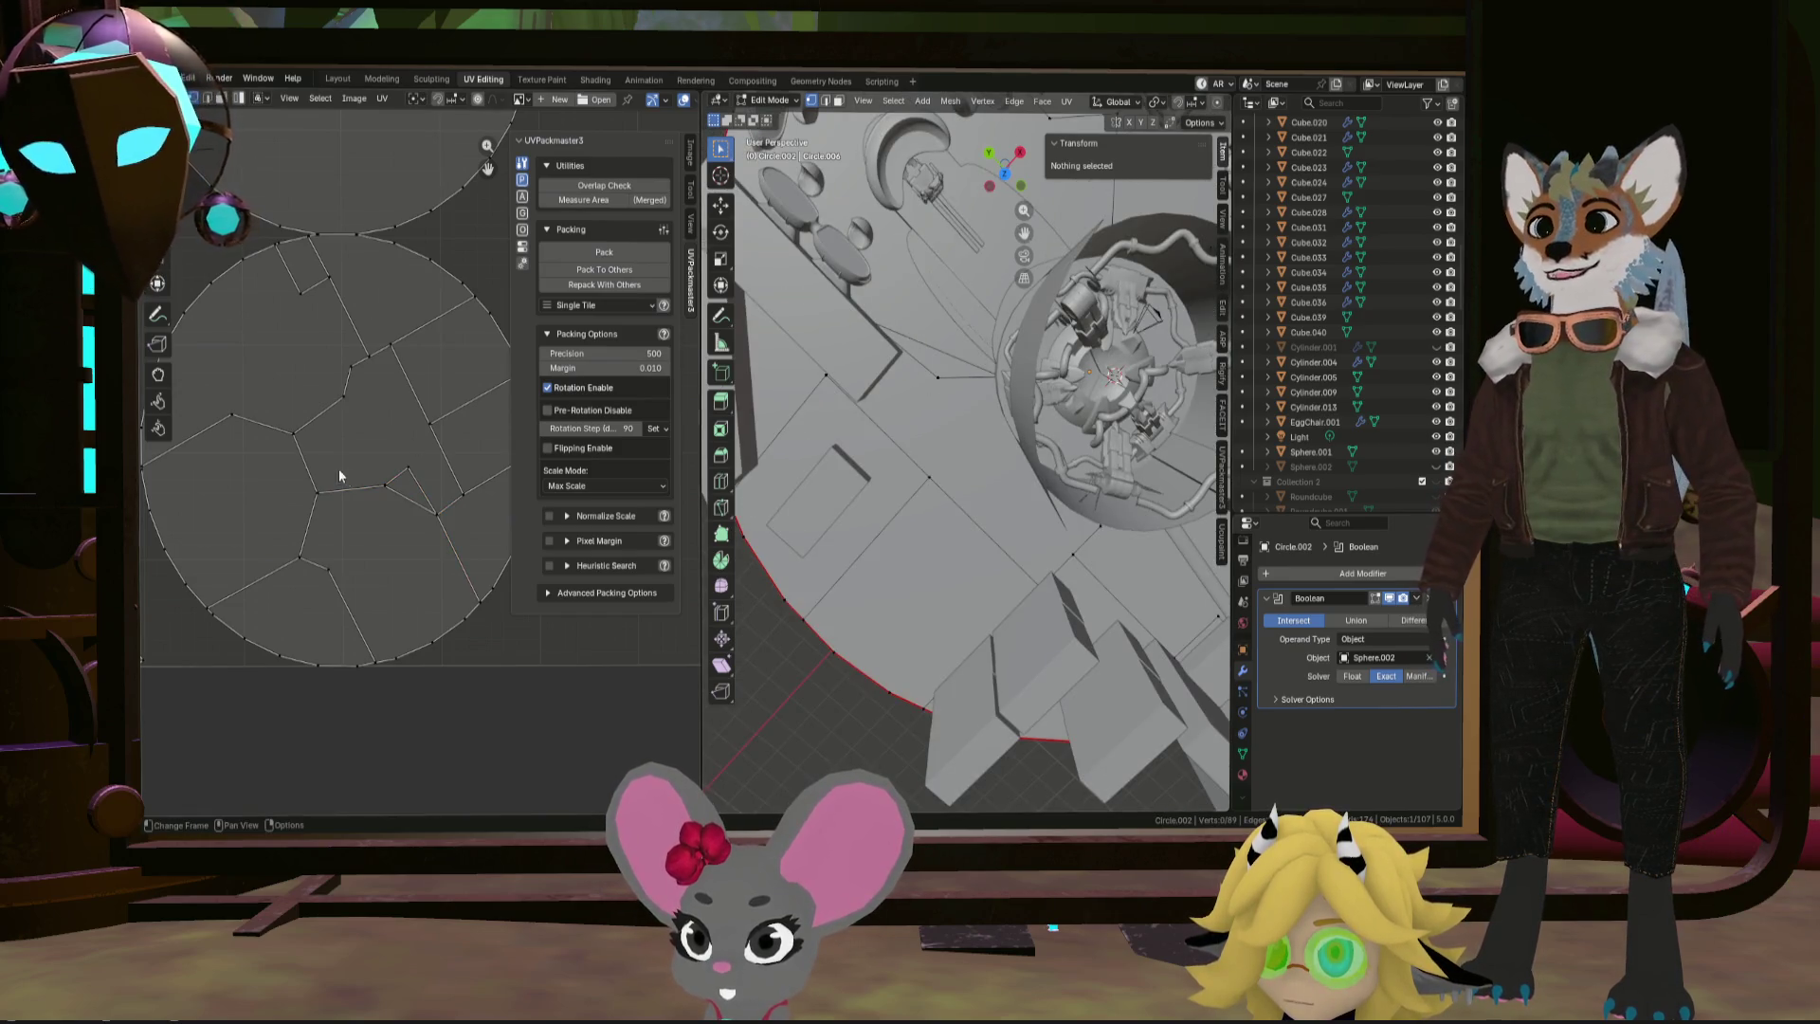
# Switch the viewport to a top orthographic view of the disc
pyautogui.scroll(-3, 457, 497)
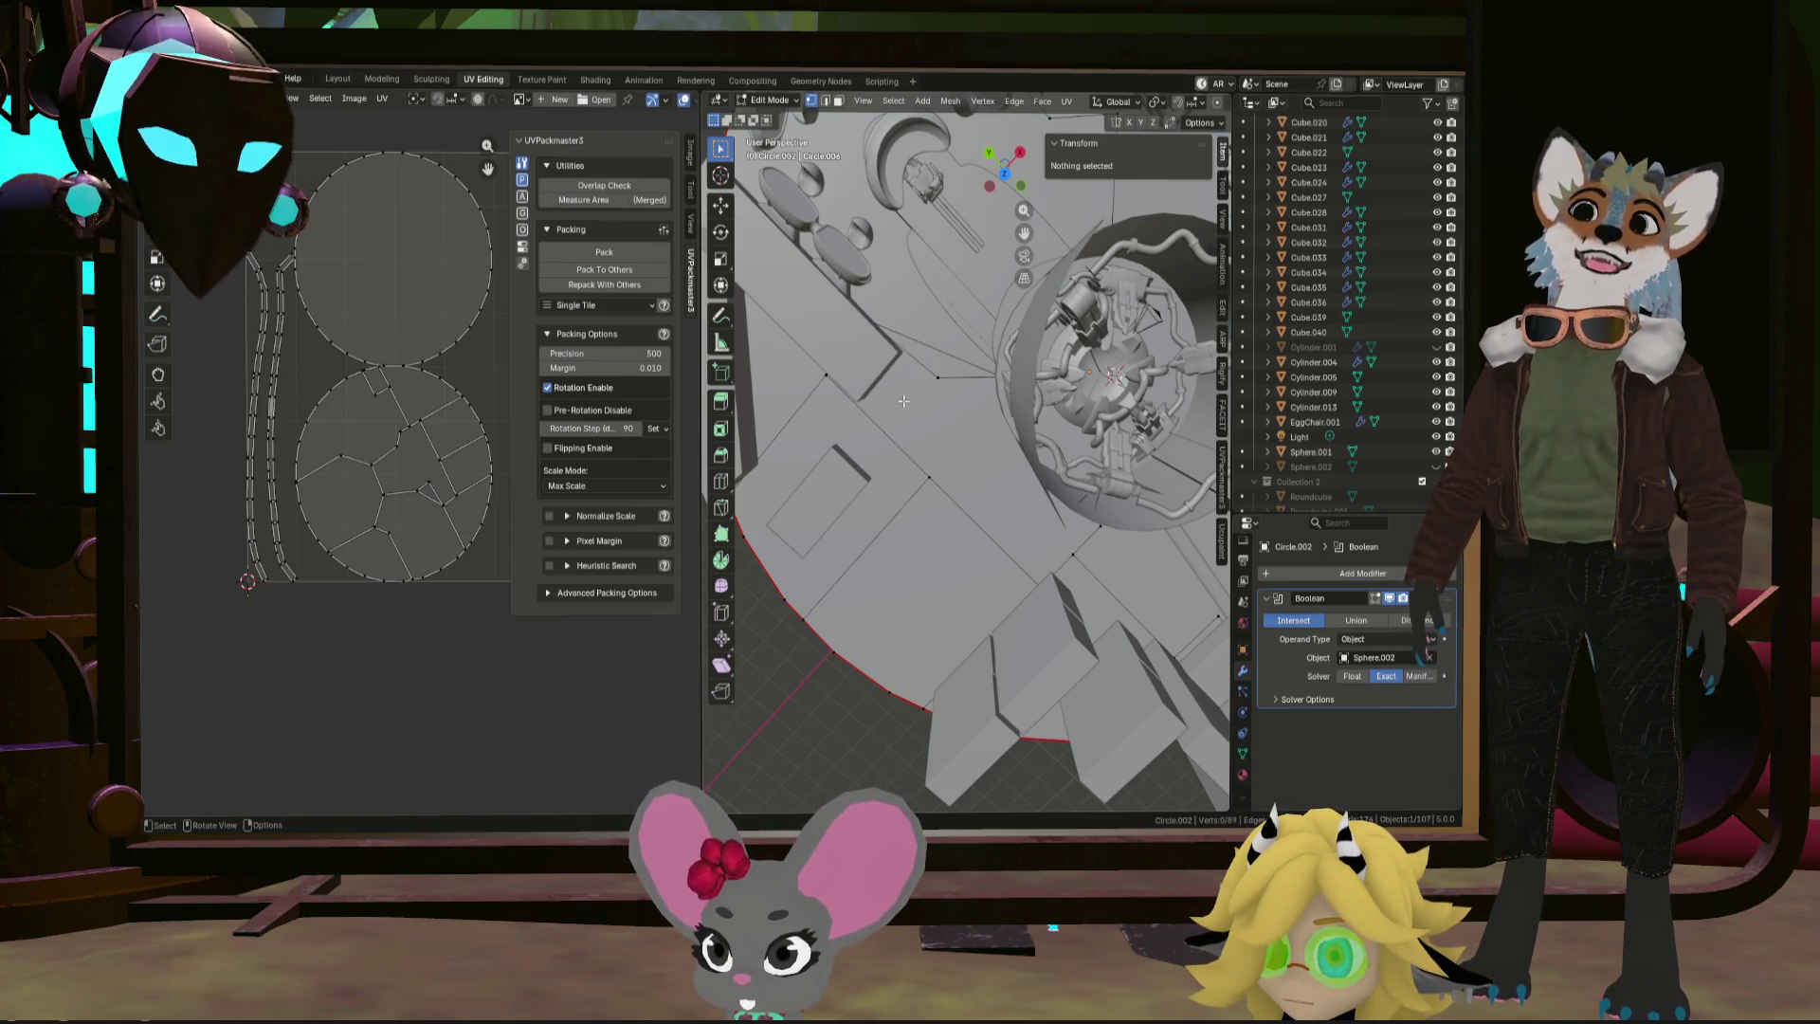
pyautogui.moveTo(918, 386)
pyautogui.mouseDown(button='middle')
pyautogui.moveTo(842, 403)
pyautogui.moveTo(891, 499)
pyautogui.mouseUp(button='middle')
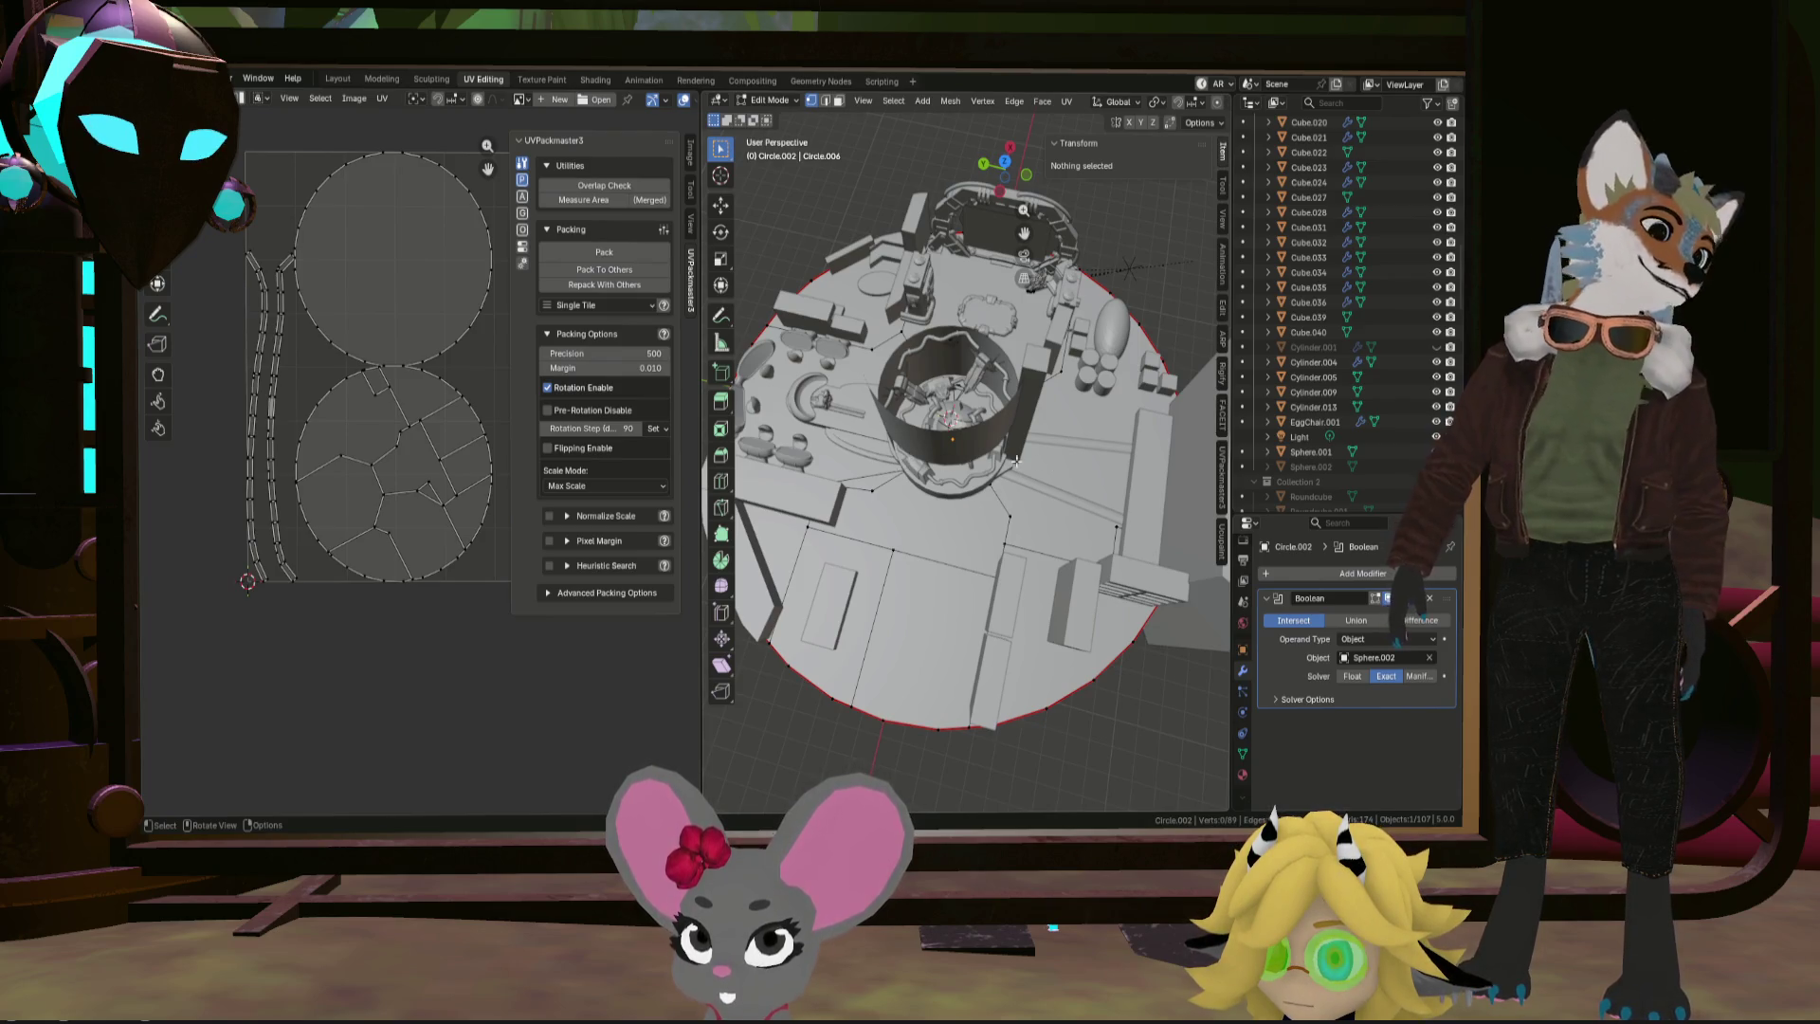
pyautogui.press('KP_7')
pyautogui.click(1011, 174)
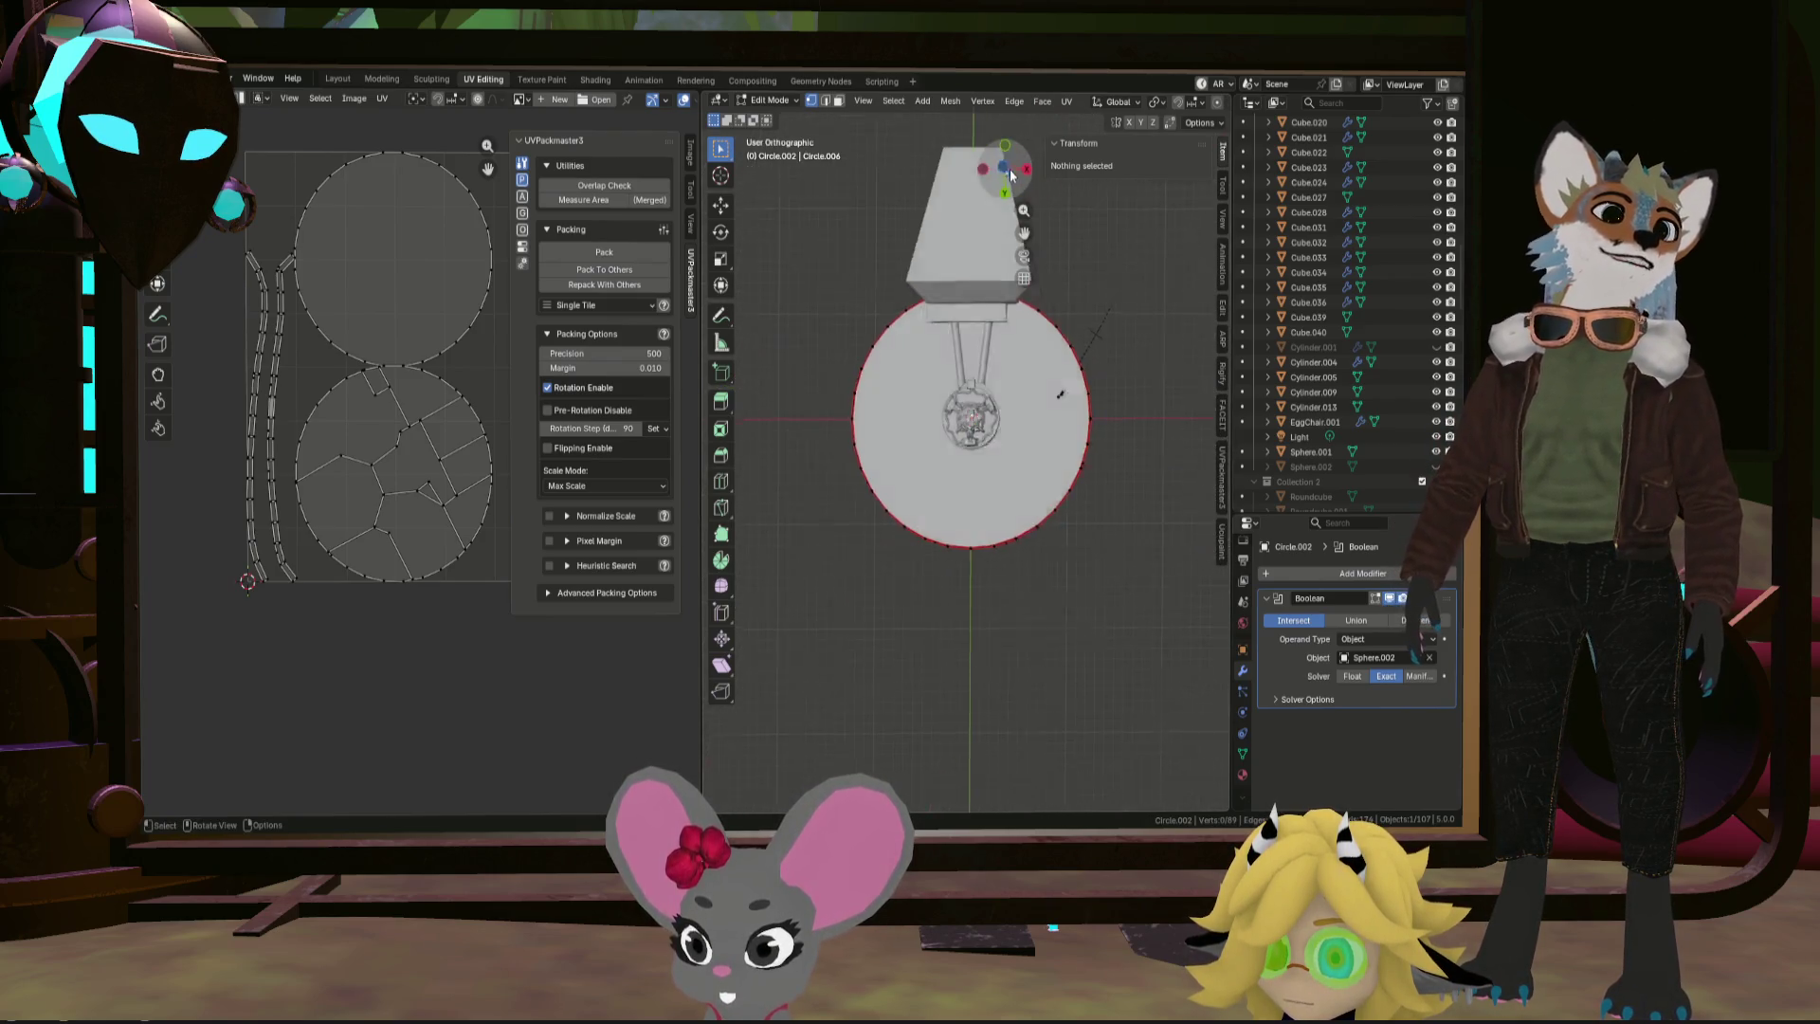
pyautogui.click(1012, 175)
pyautogui.scroll(6, 962, 439)
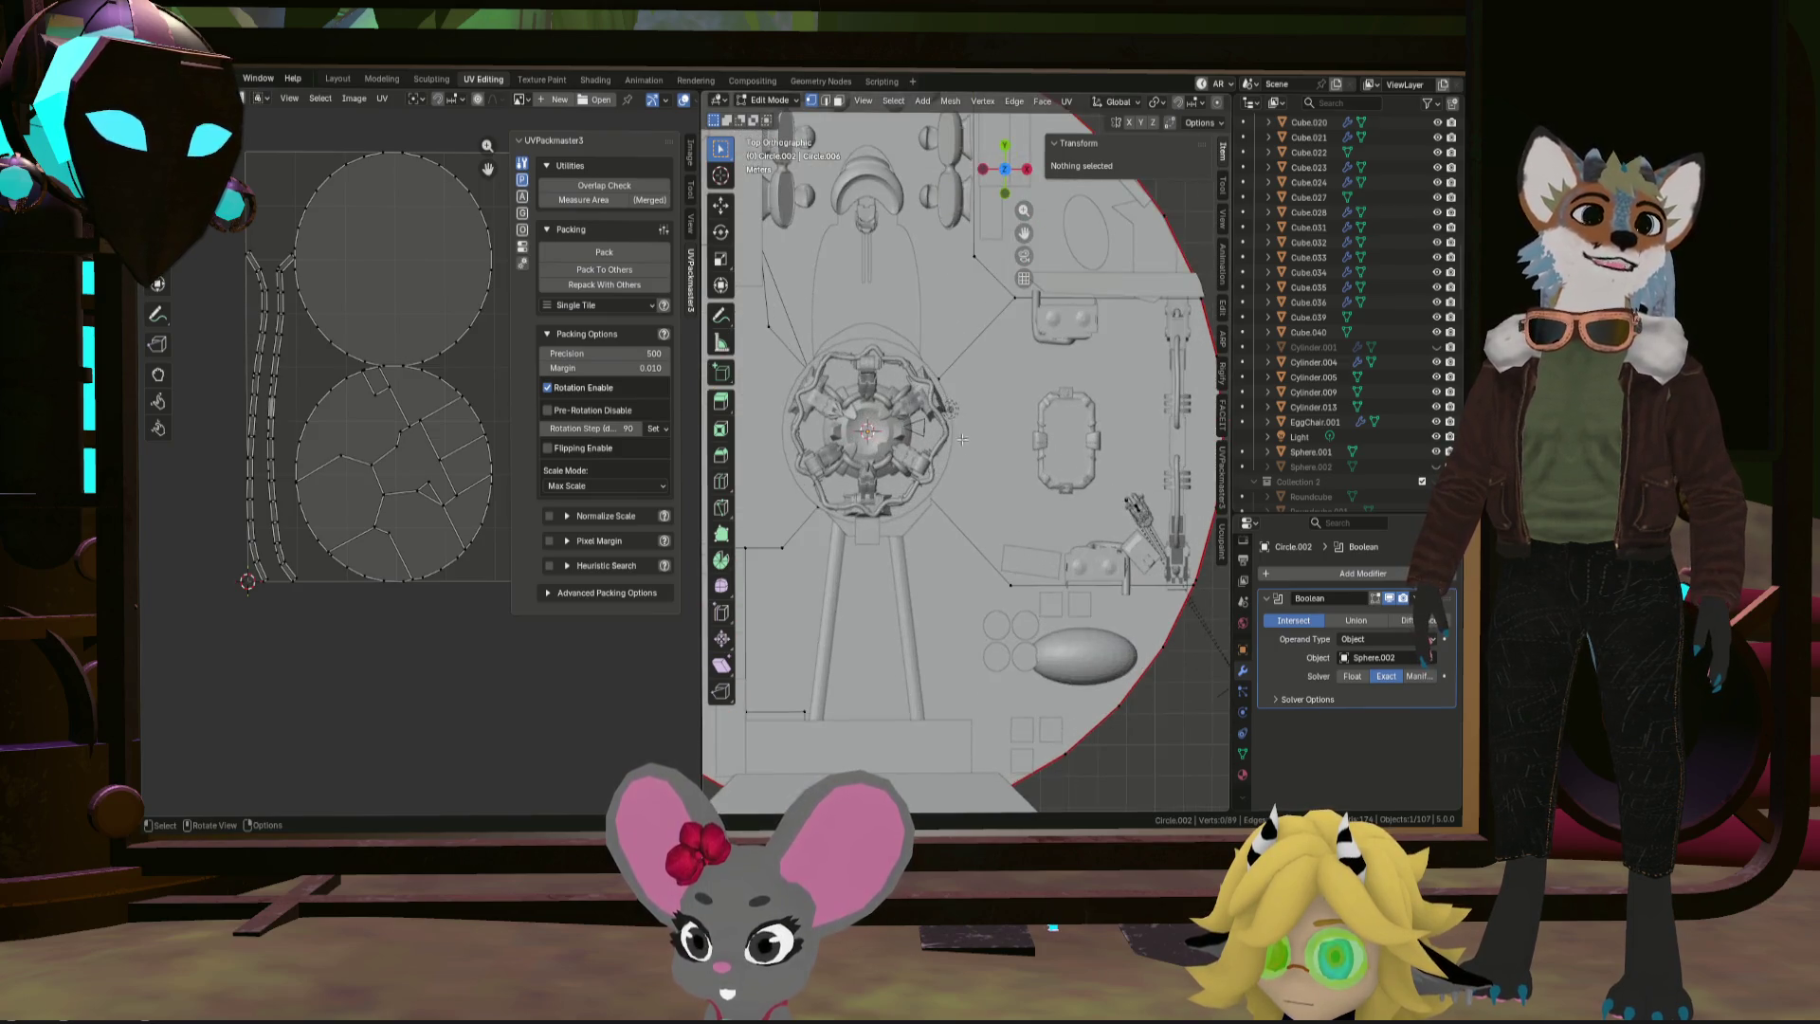
pyautogui.scroll(-3, 962, 439)
pyautogui.scroll(-2, 877, 438)
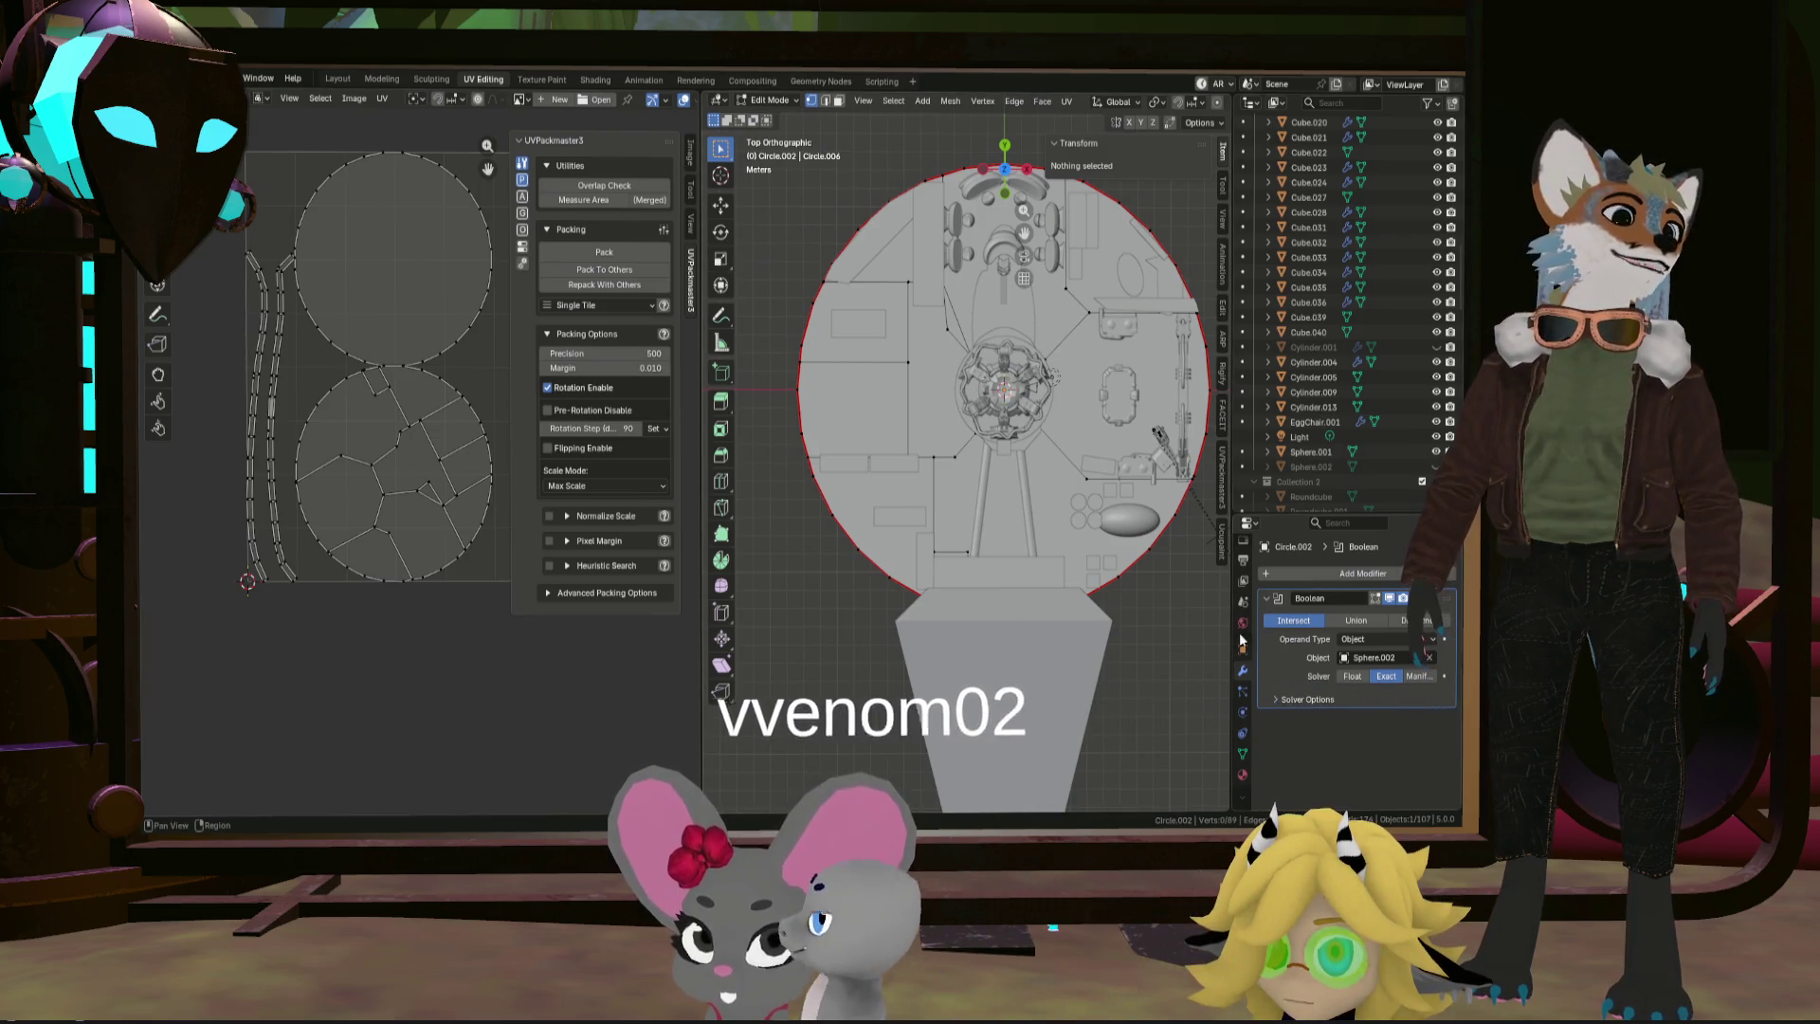
# Show Material Properties and add new material slots to the ceiling
pyautogui.click(1242, 774)
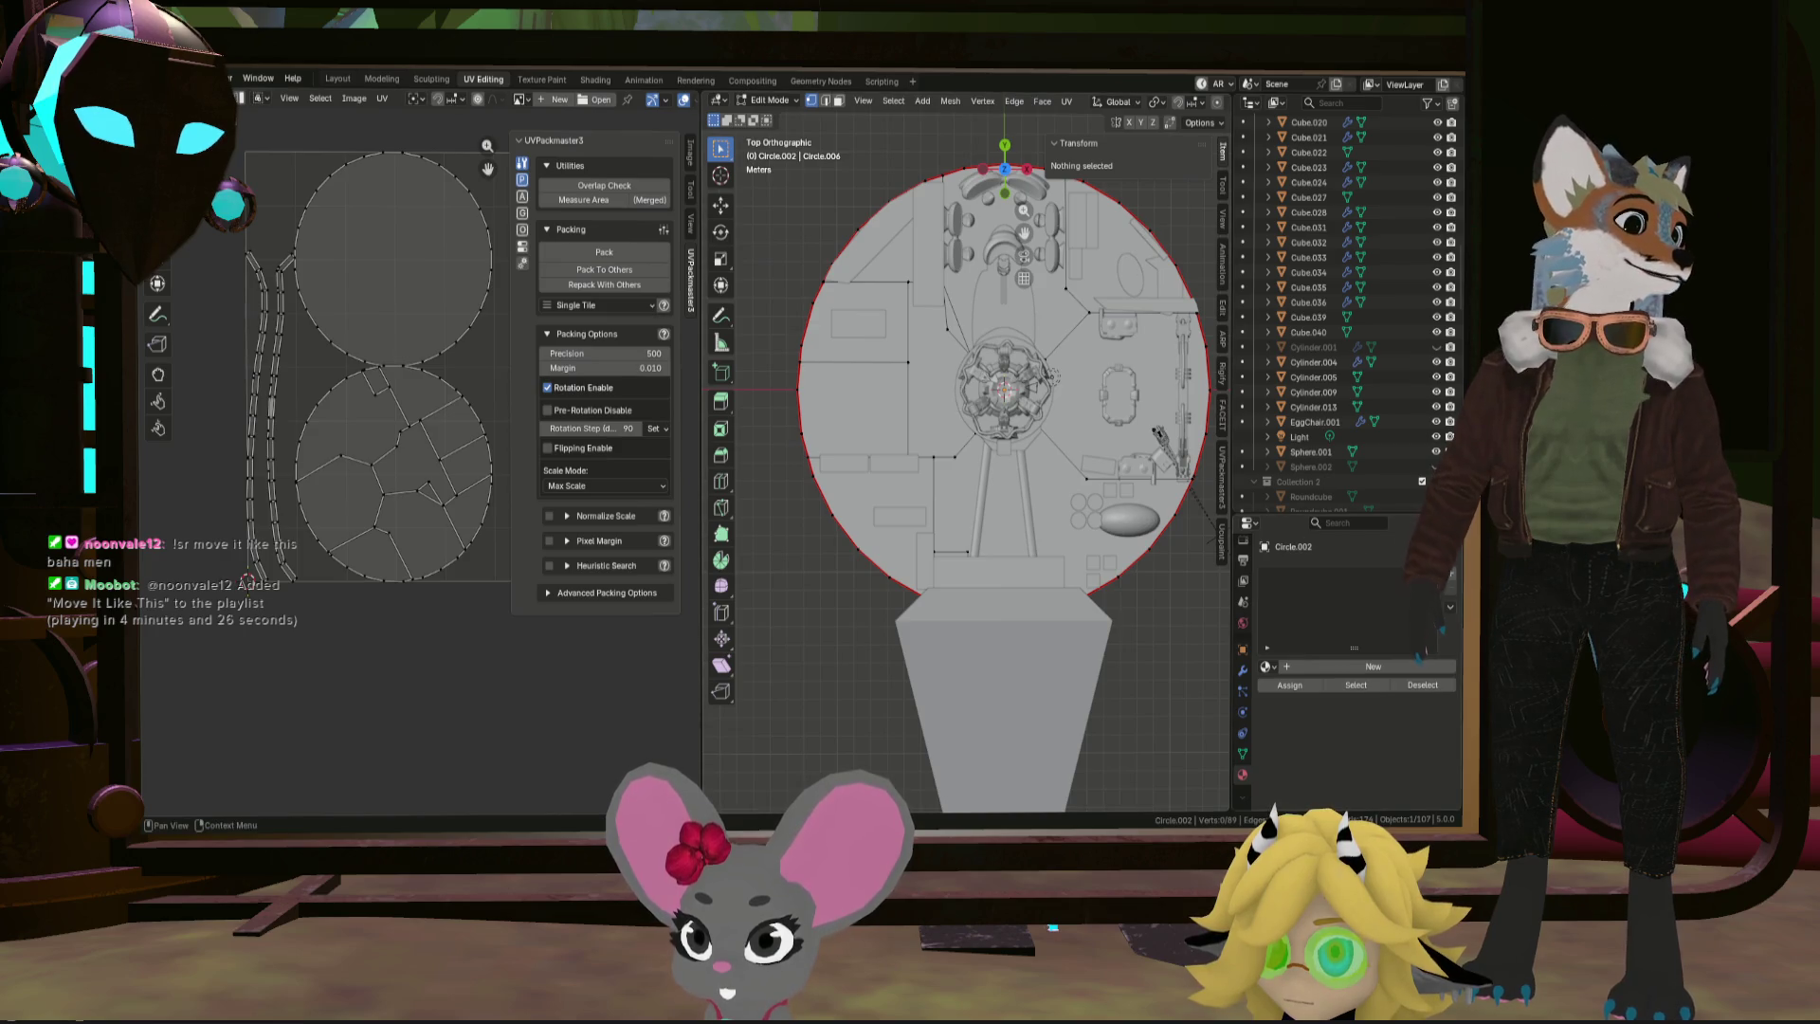
pyautogui.click(1450, 575)
pyautogui.click(1451, 575)
pyautogui.click(1451, 575)
pyautogui.click(1451, 576)
pyautogui.click(1451, 576)
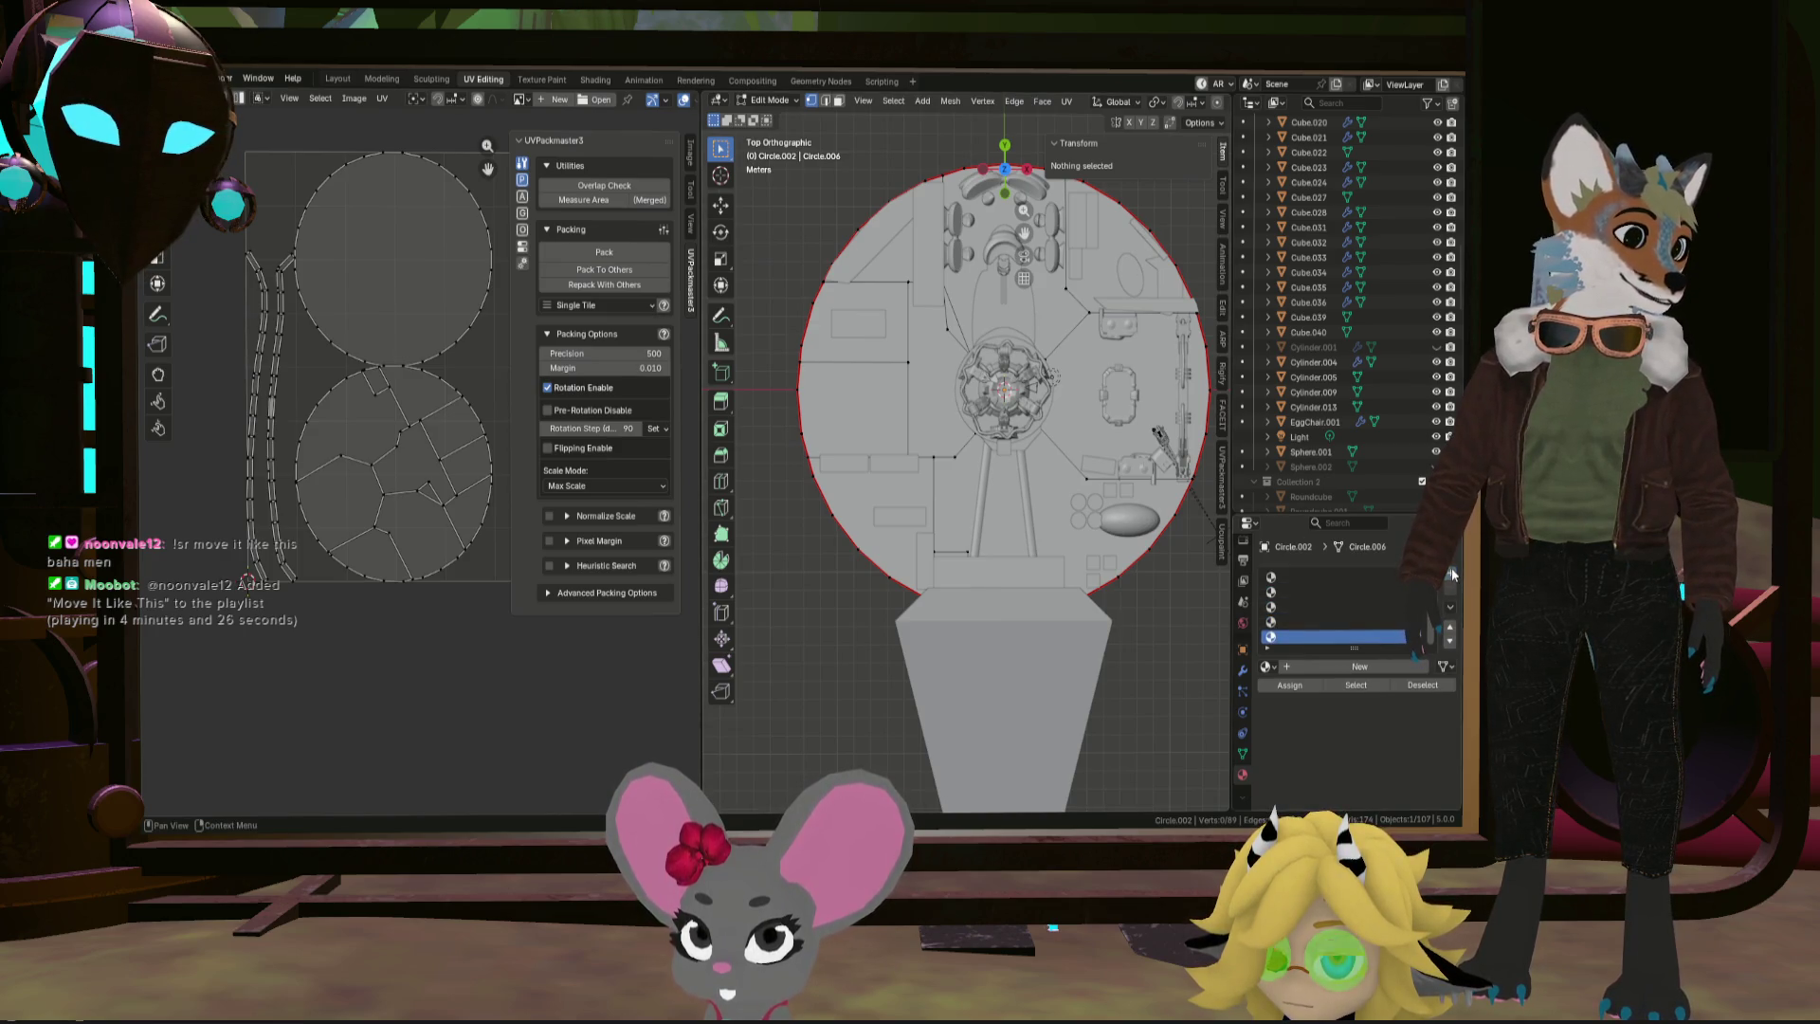
# Create a new material in the first slot and name it FloorNav
pyautogui.click(1308, 577)
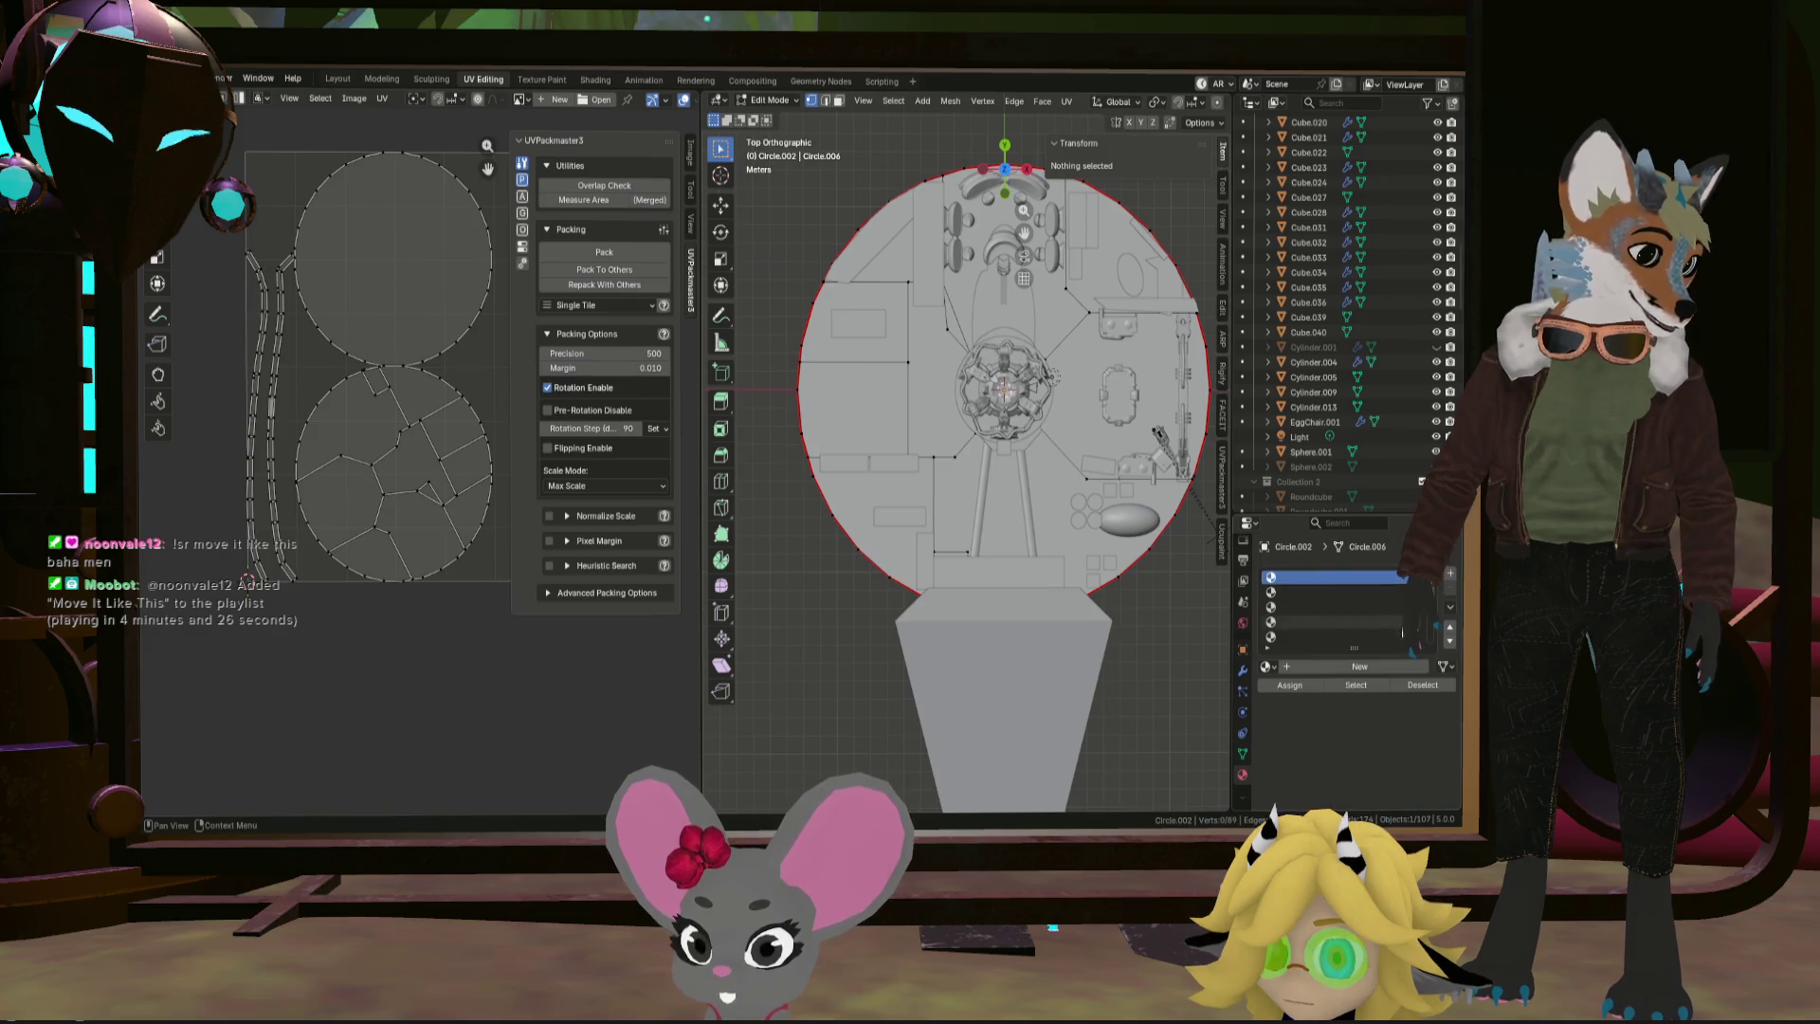
pyautogui.click(1366, 668)
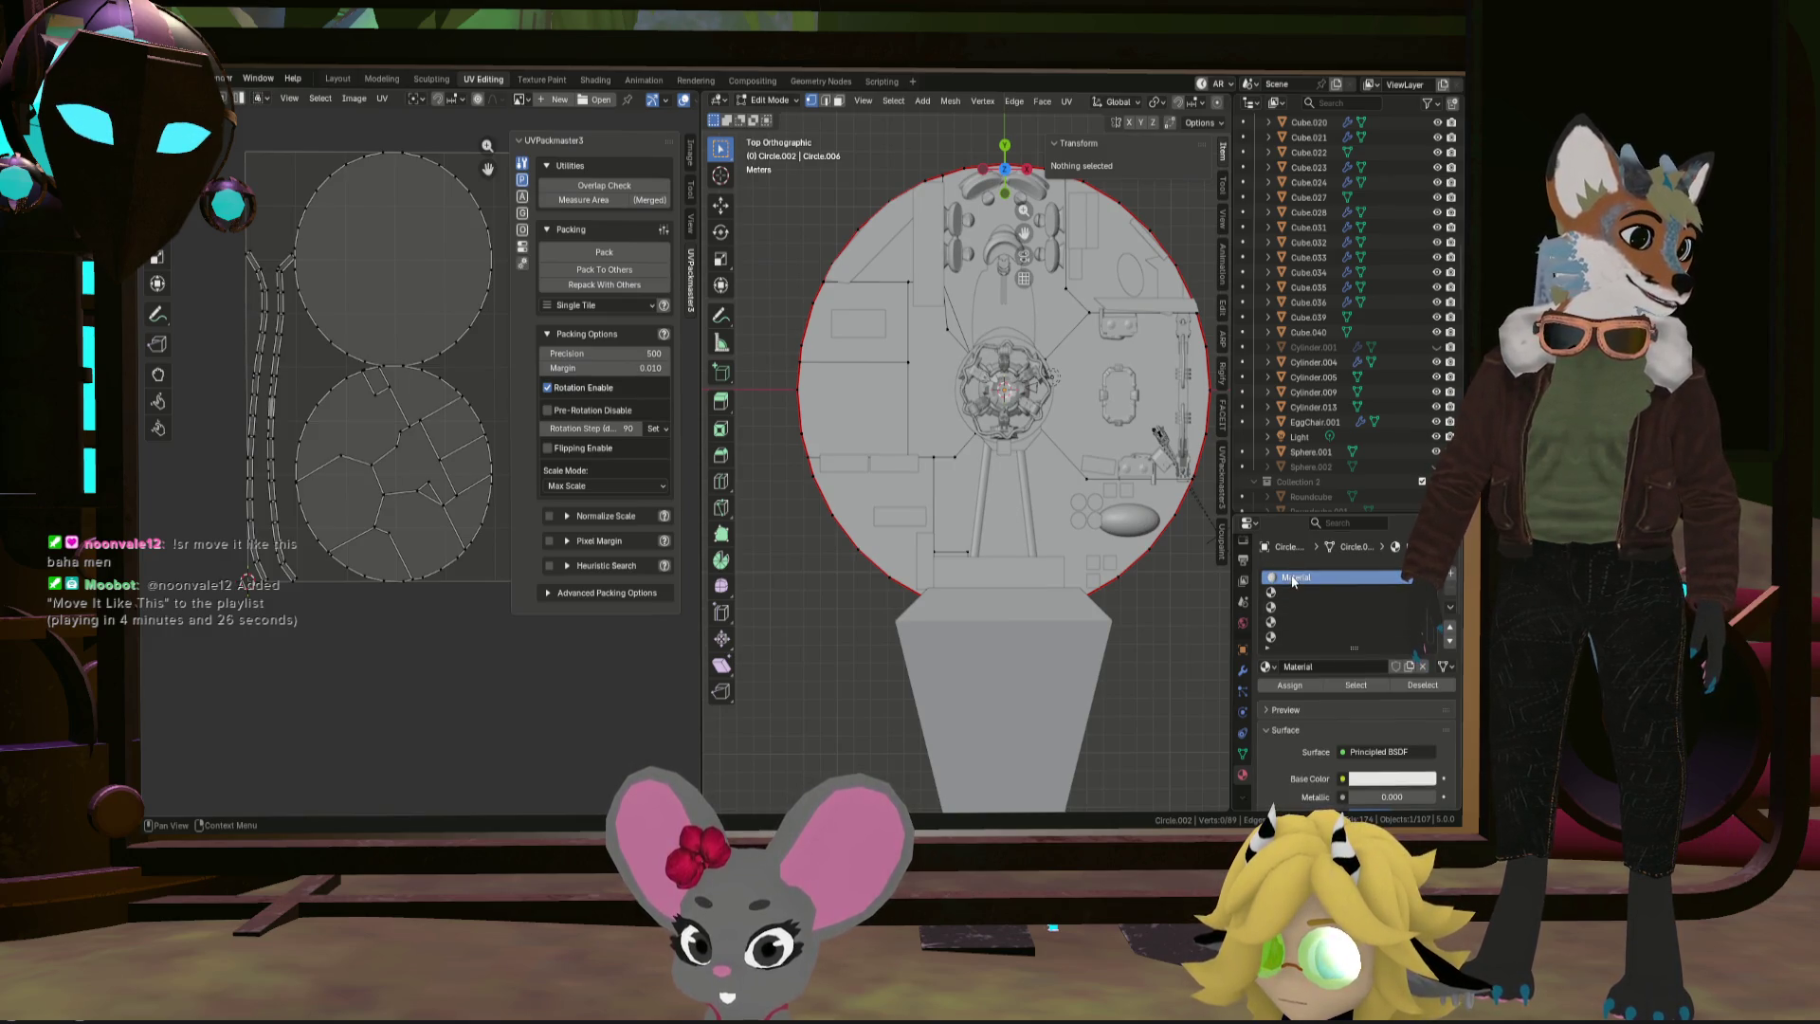
pyautogui.doubleClick(1306, 572)
pyautogui.write('vF')
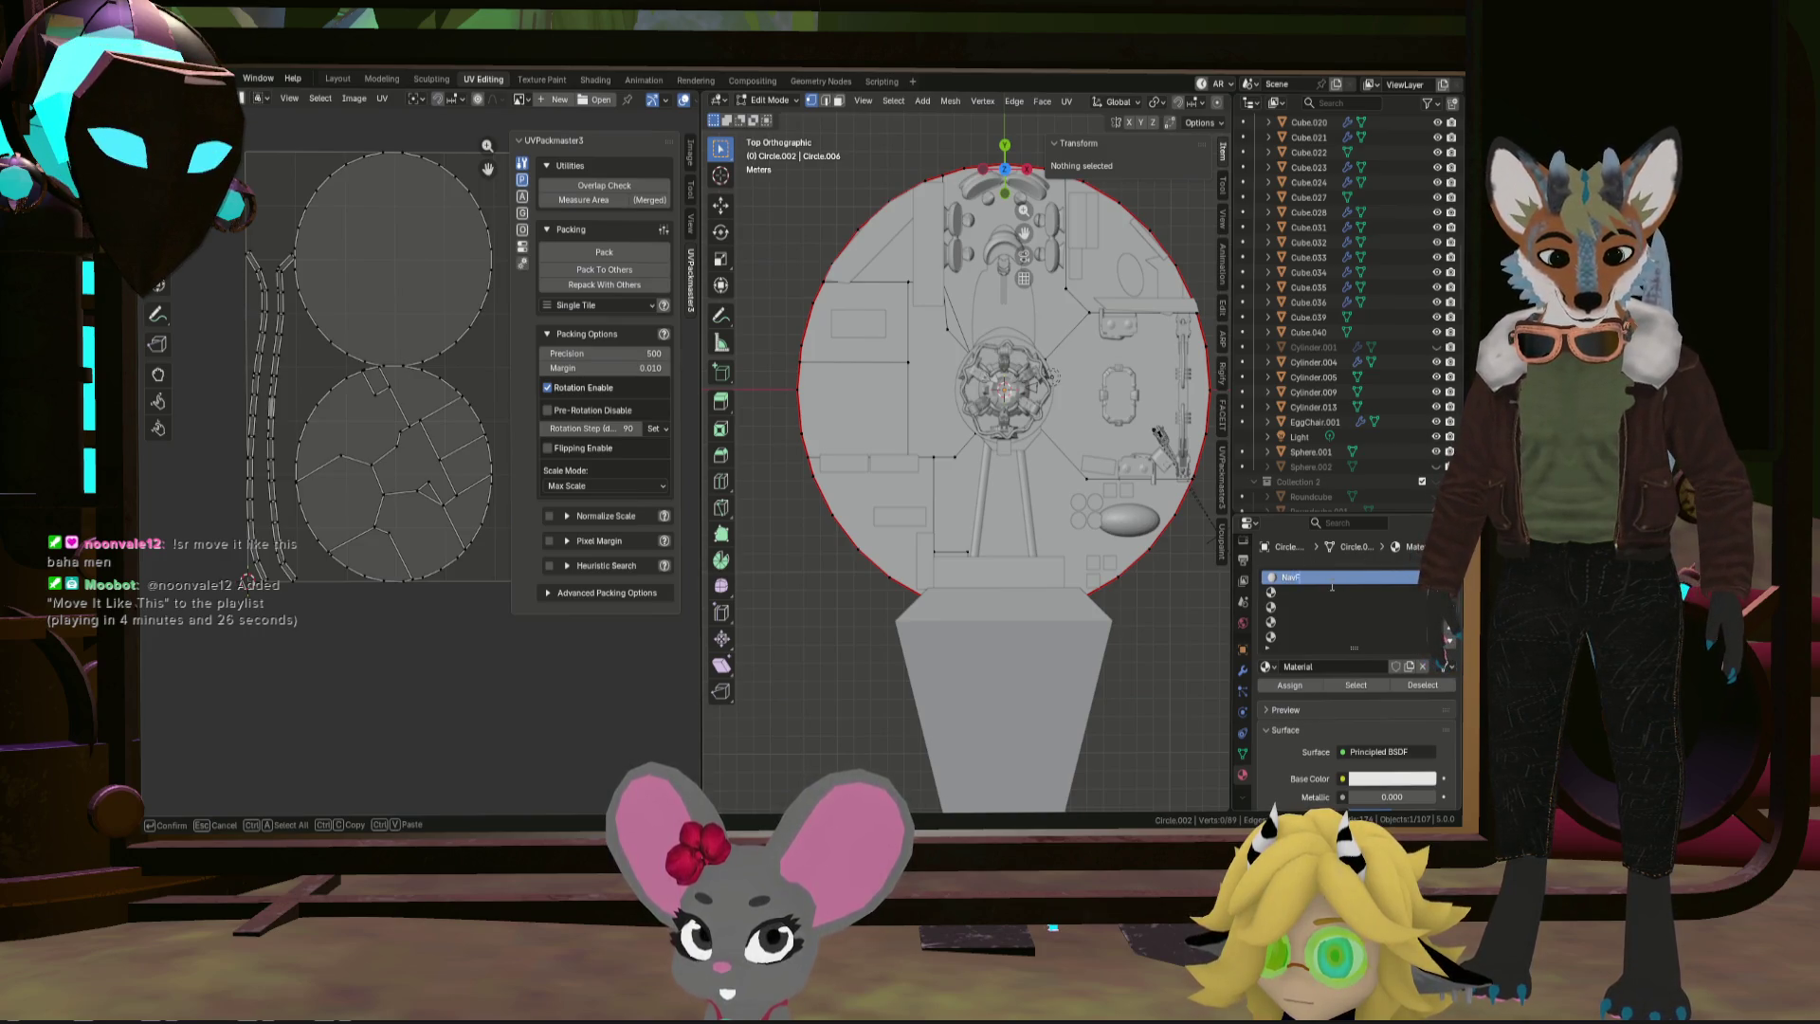
pyautogui.press('BackSpace')
pyautogui.press('BackSpace')
pyautogui.press('BackSpace')
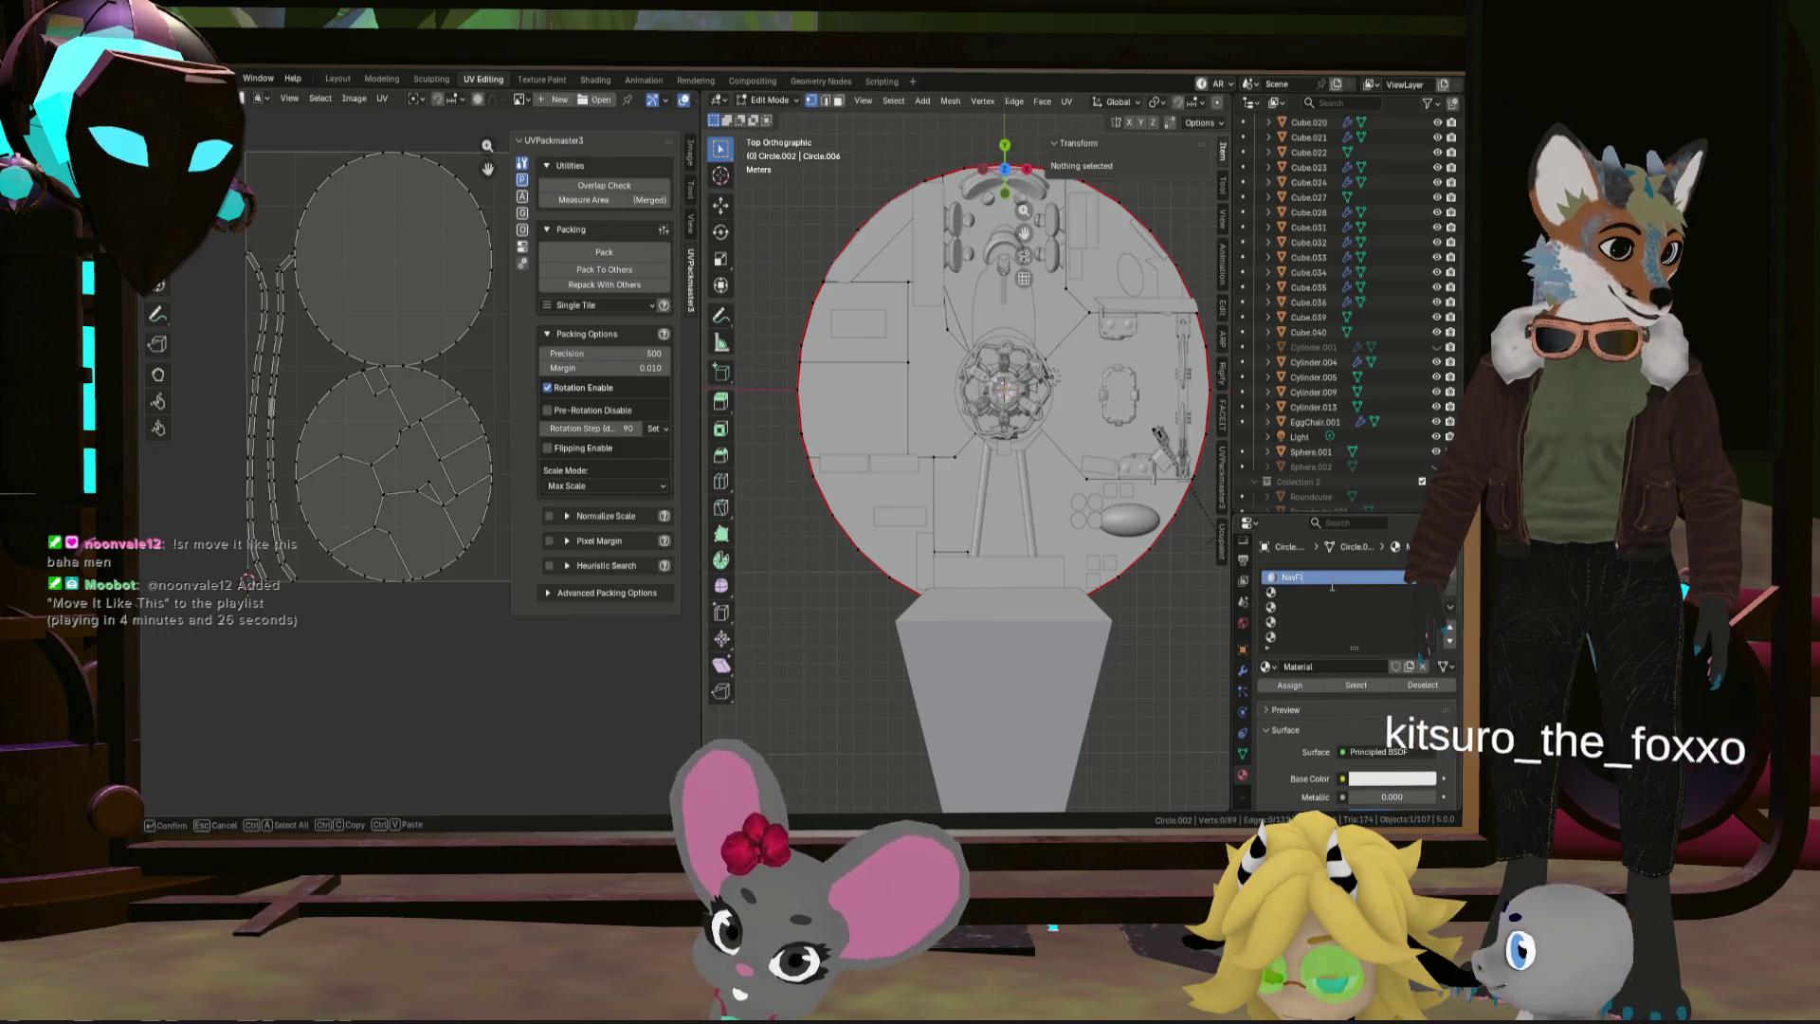
pyautogui.press('BackSpace')
pyautogui.press('BackSpace')
pyautogui.press('BackSpace')
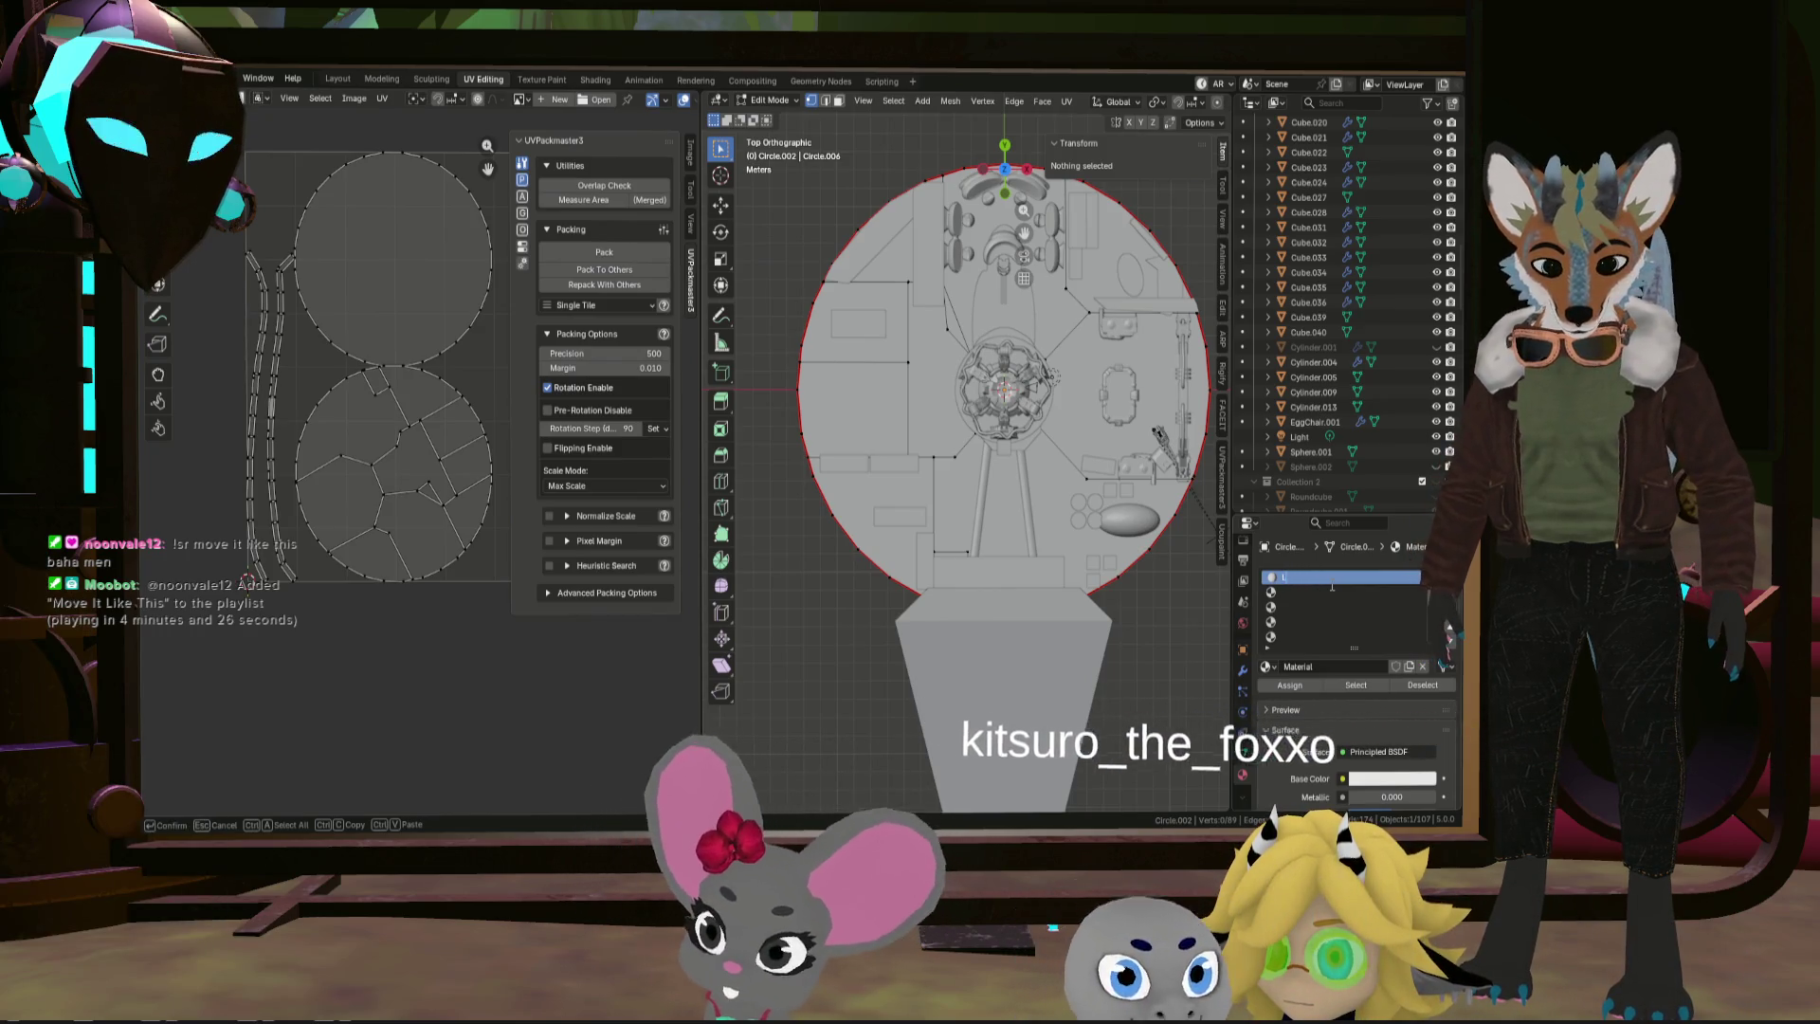
pyautogui.write('FloorNav')
pyautogui.press('Return')
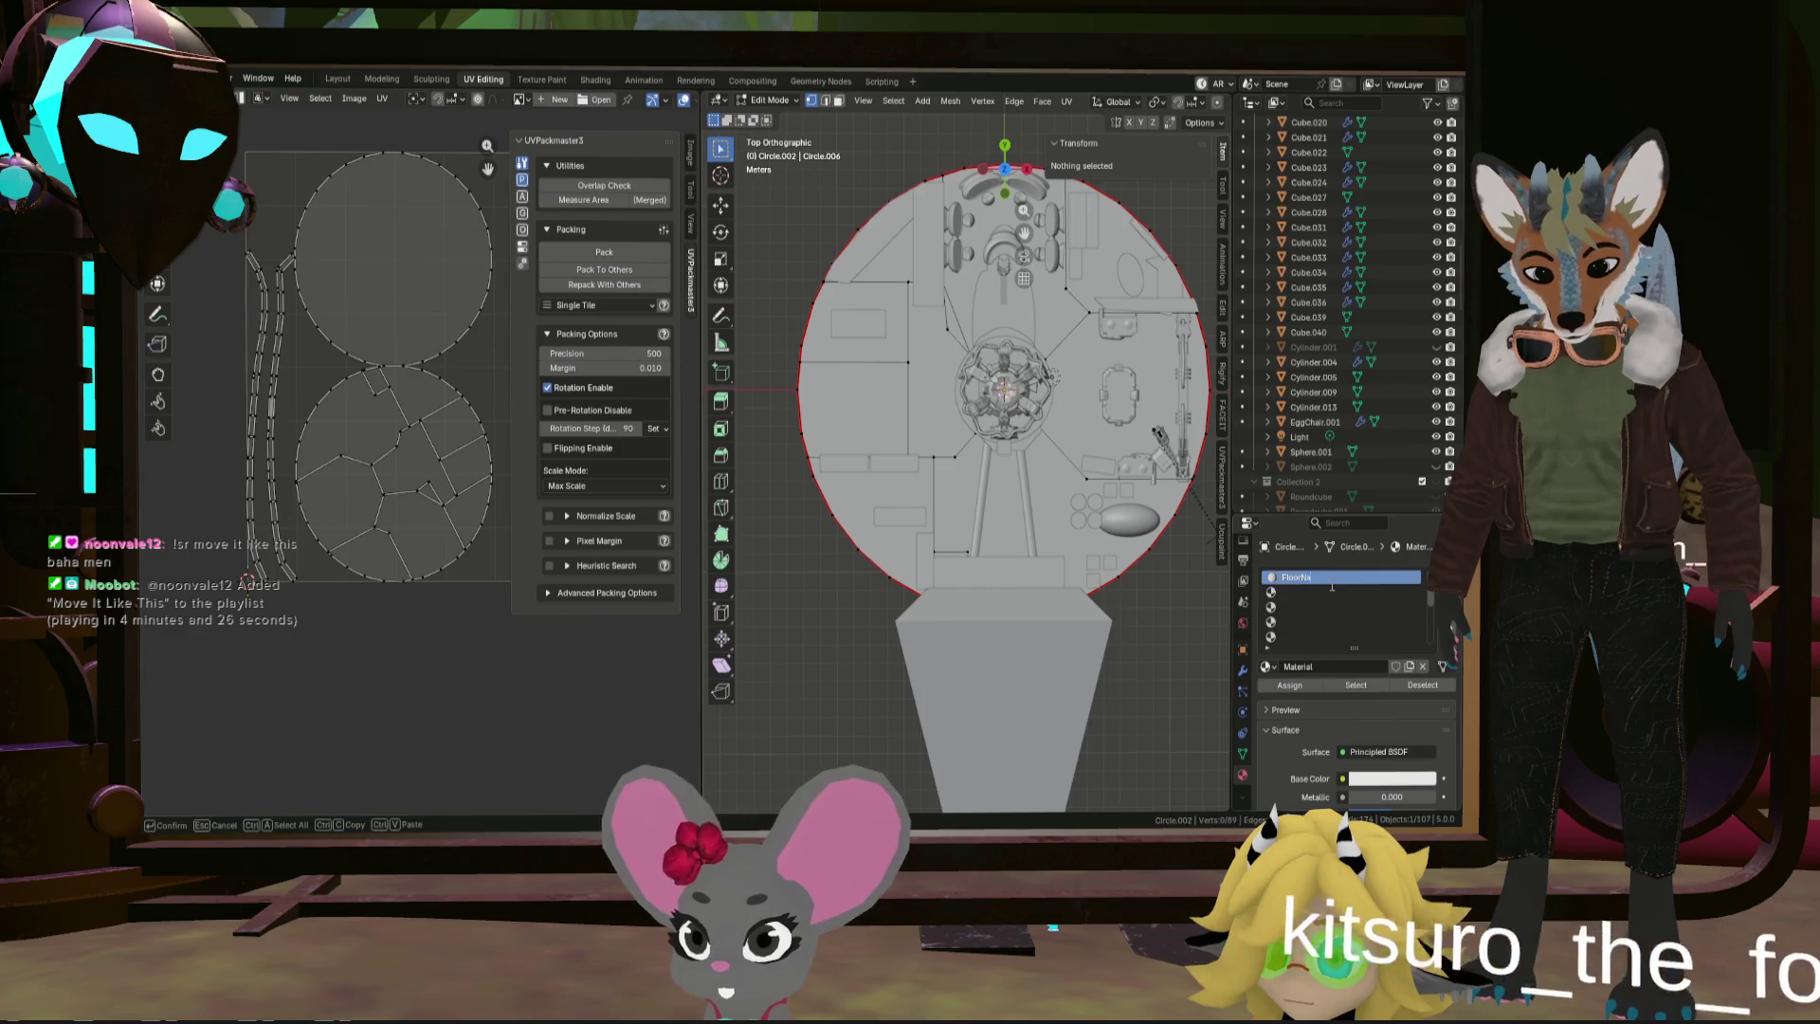
# Create materials FloorCaptains and FloorPortal in the second and third slots
pyautogui.click(1308, 593)
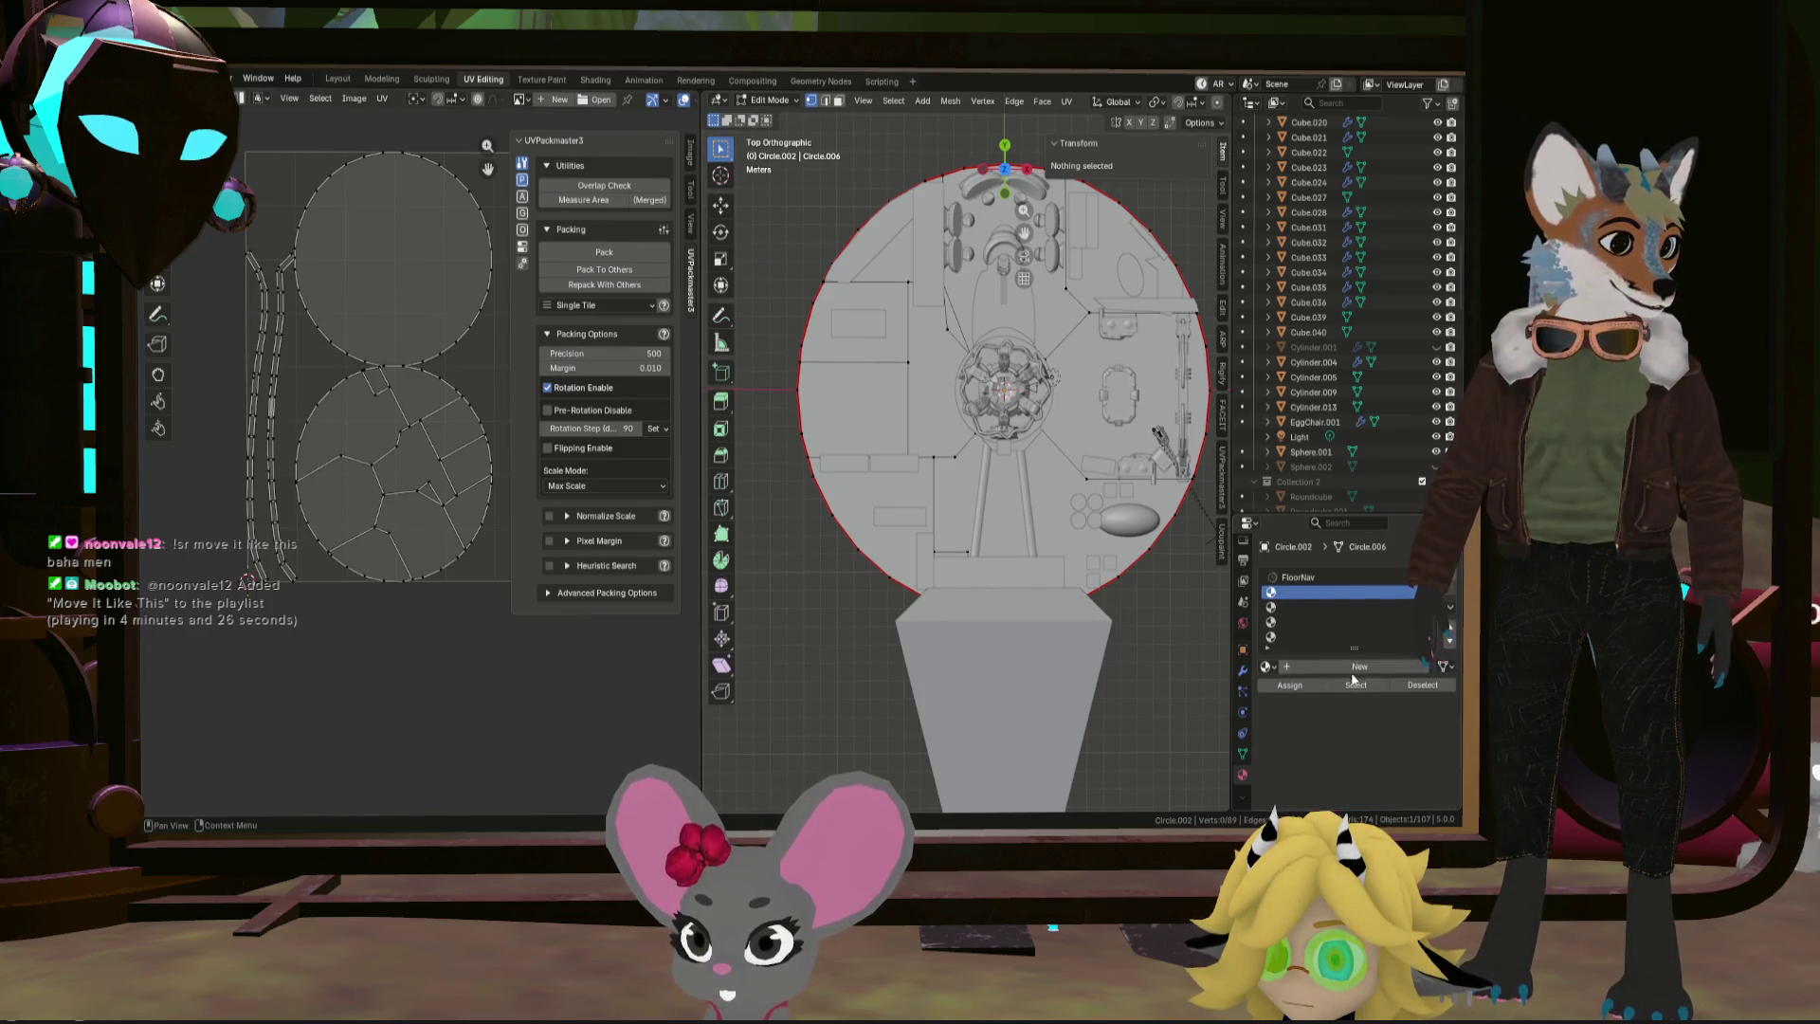
pyautogui.doubleClick(1301, 594)
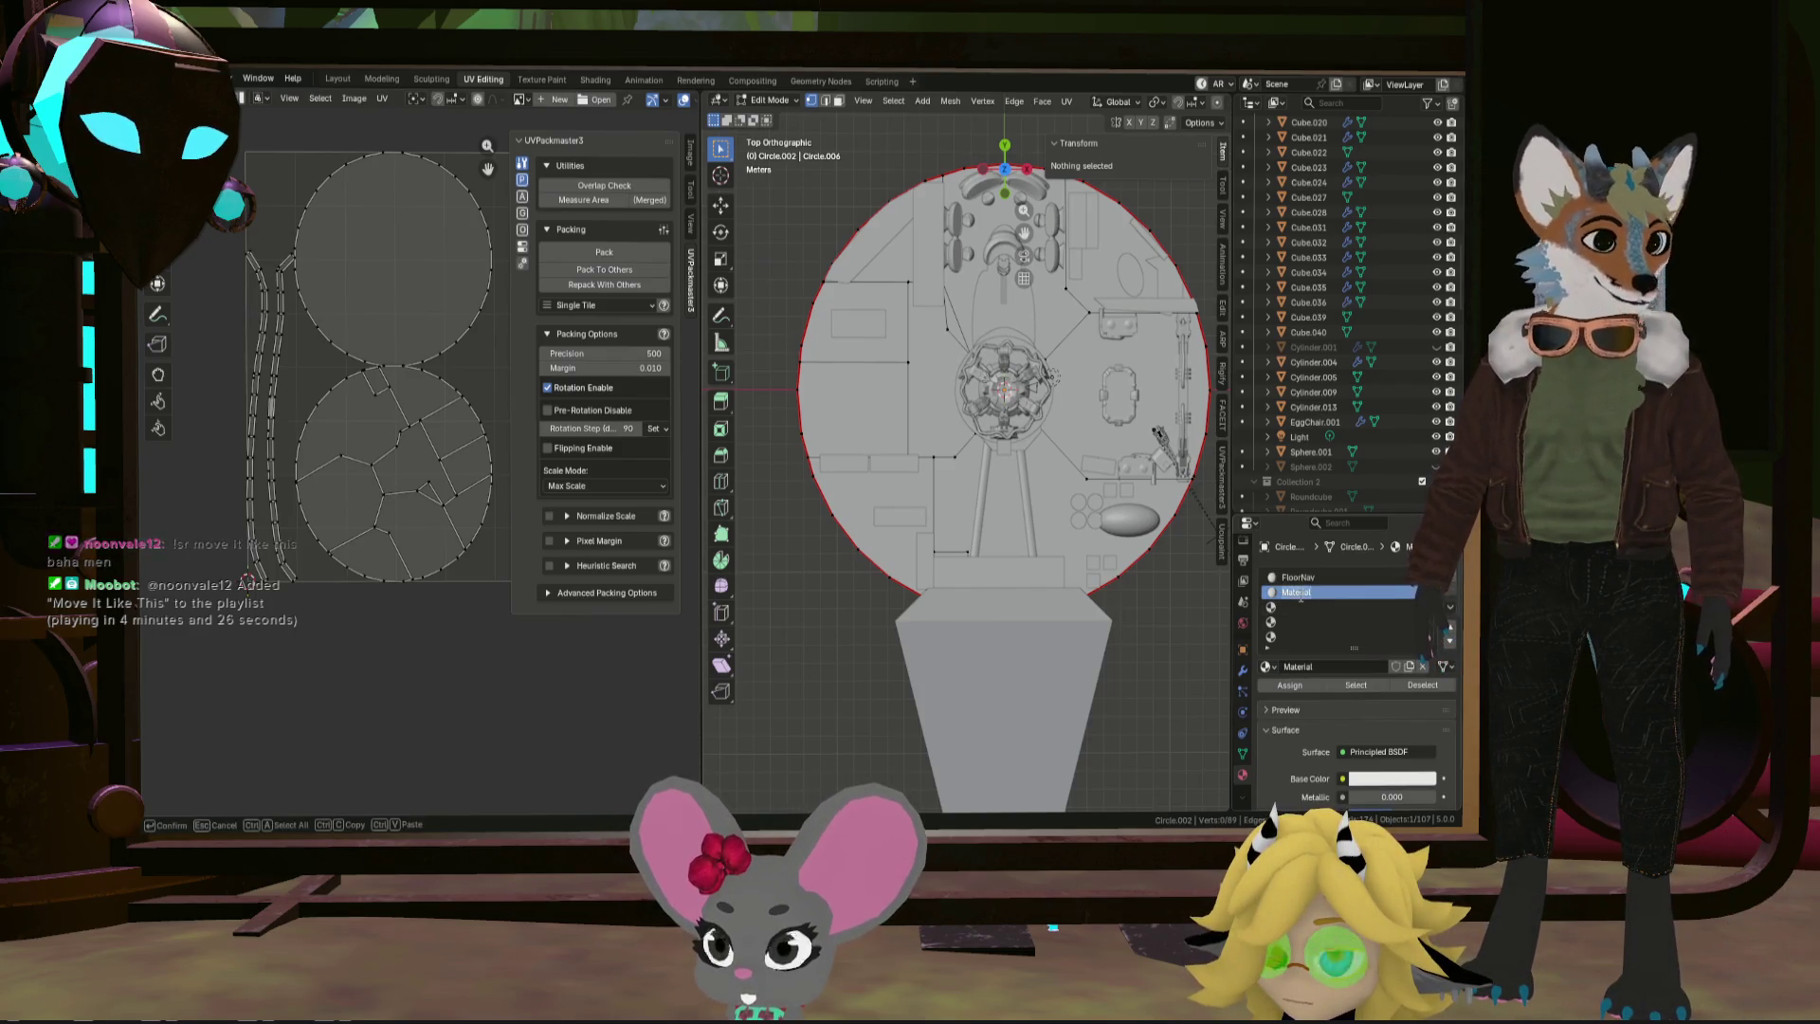
pyautogui.write('FloorCa')
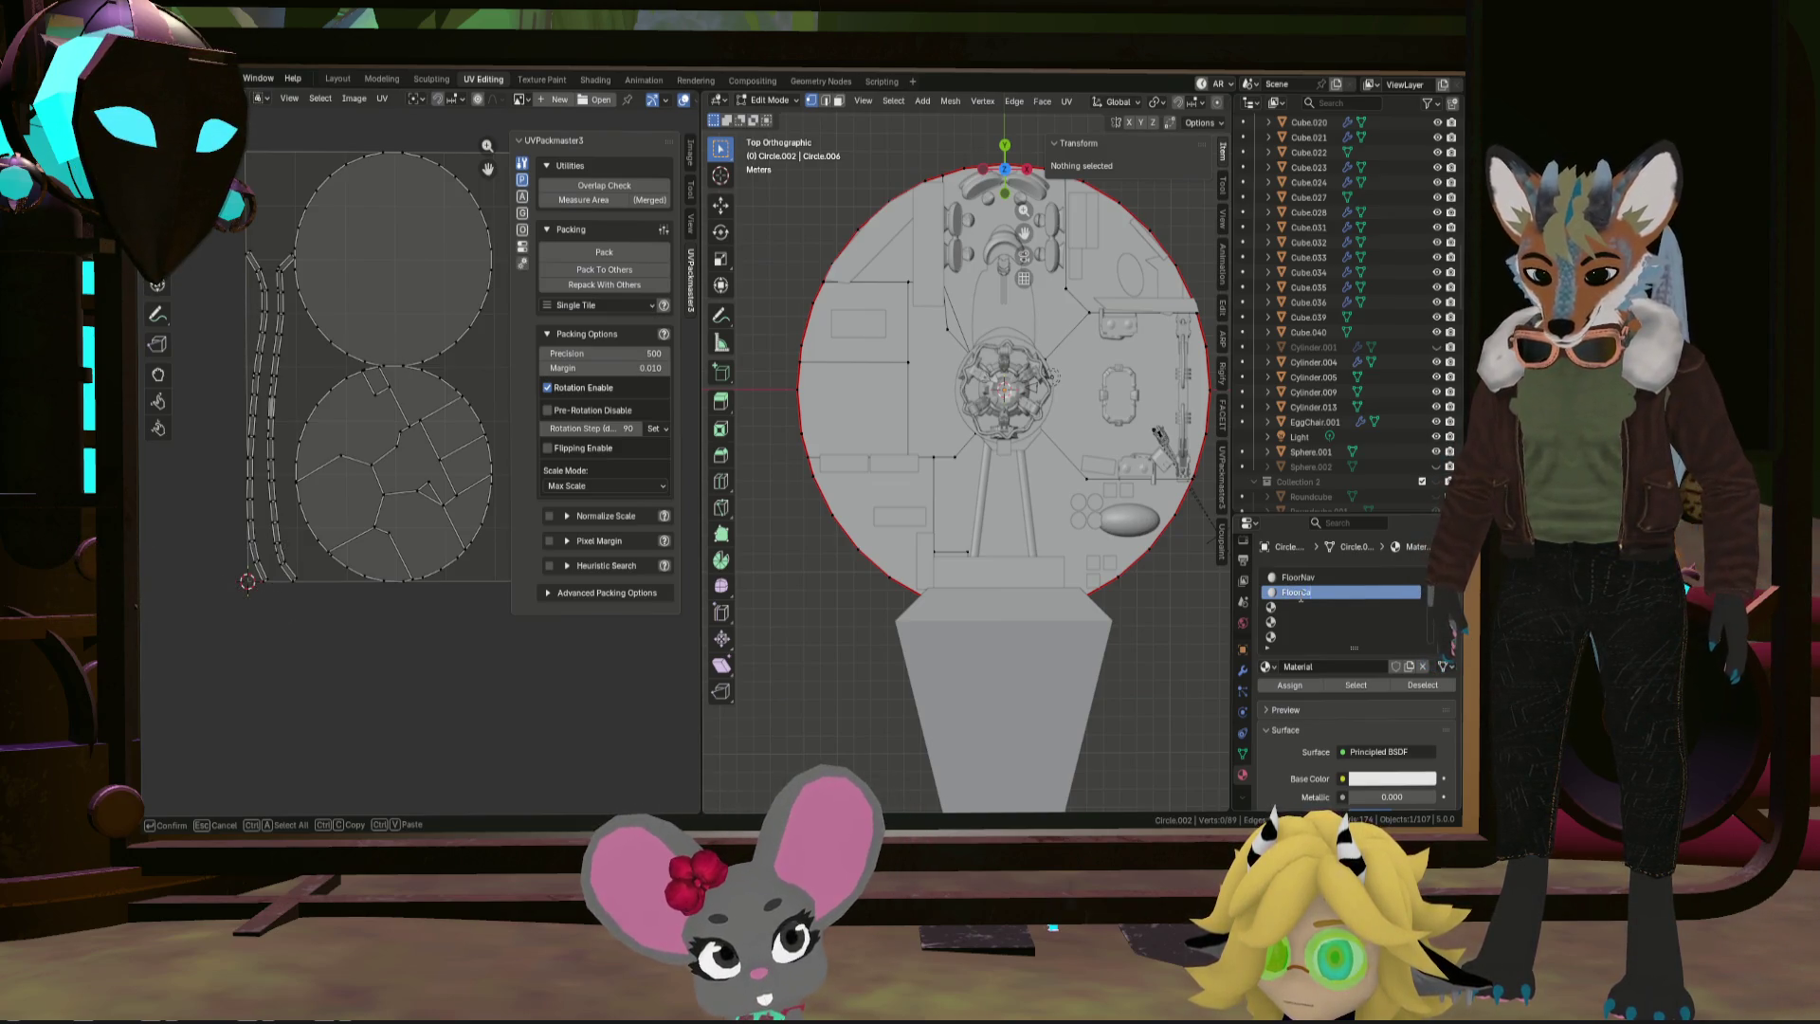
pyautogui.write('ptains')
pyautogui.press('Return')
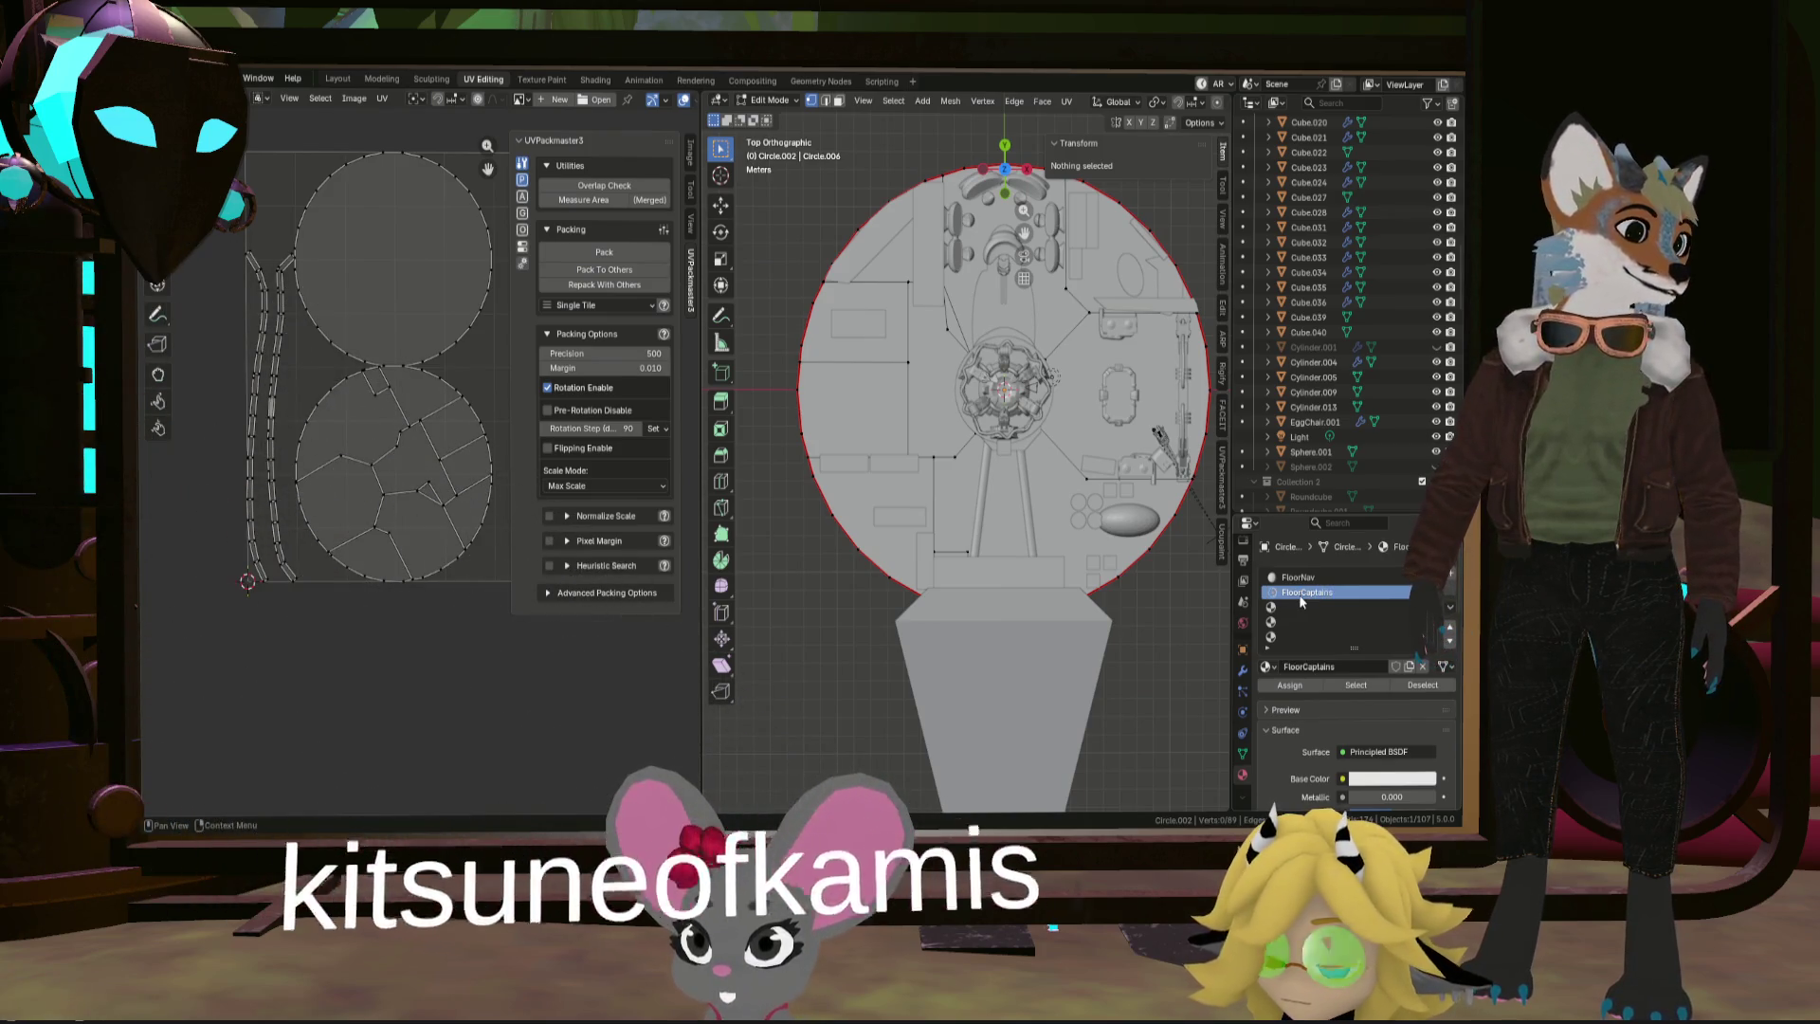
pyautogui.click(1304, 606)
pyautogui.click(1337, 666)
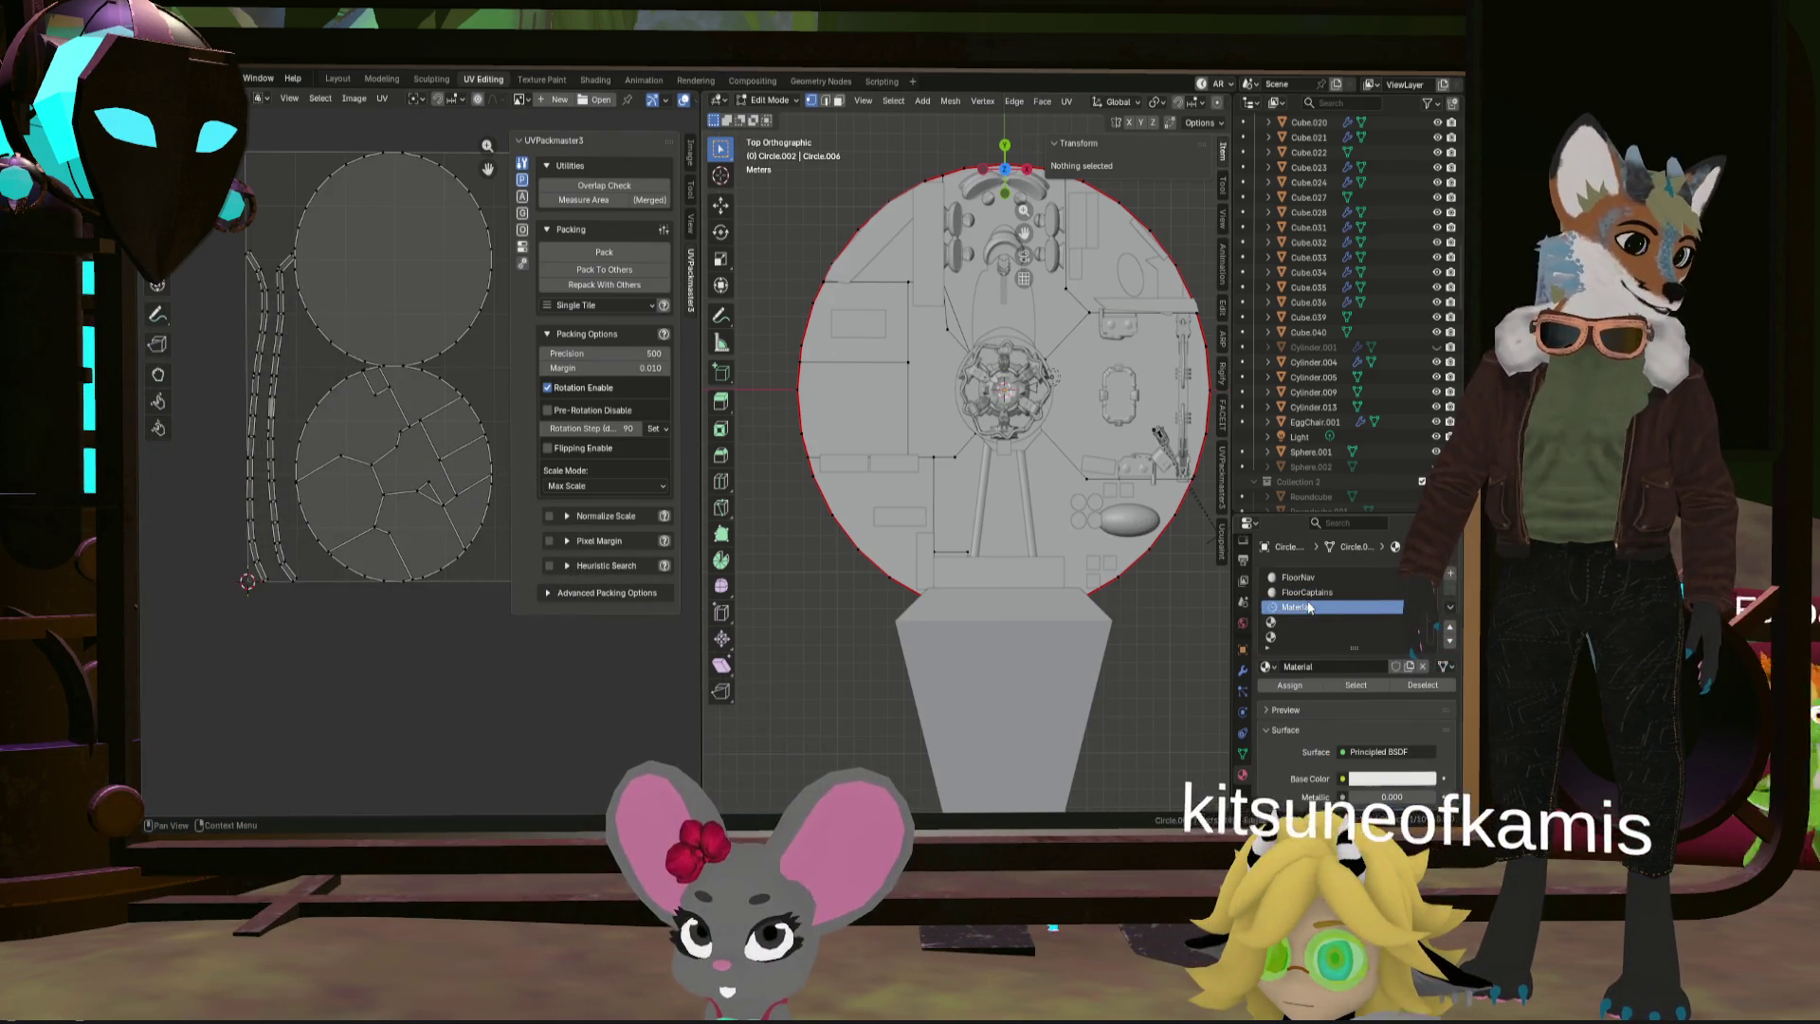
pyautogui.doubleClick(1304, 607)
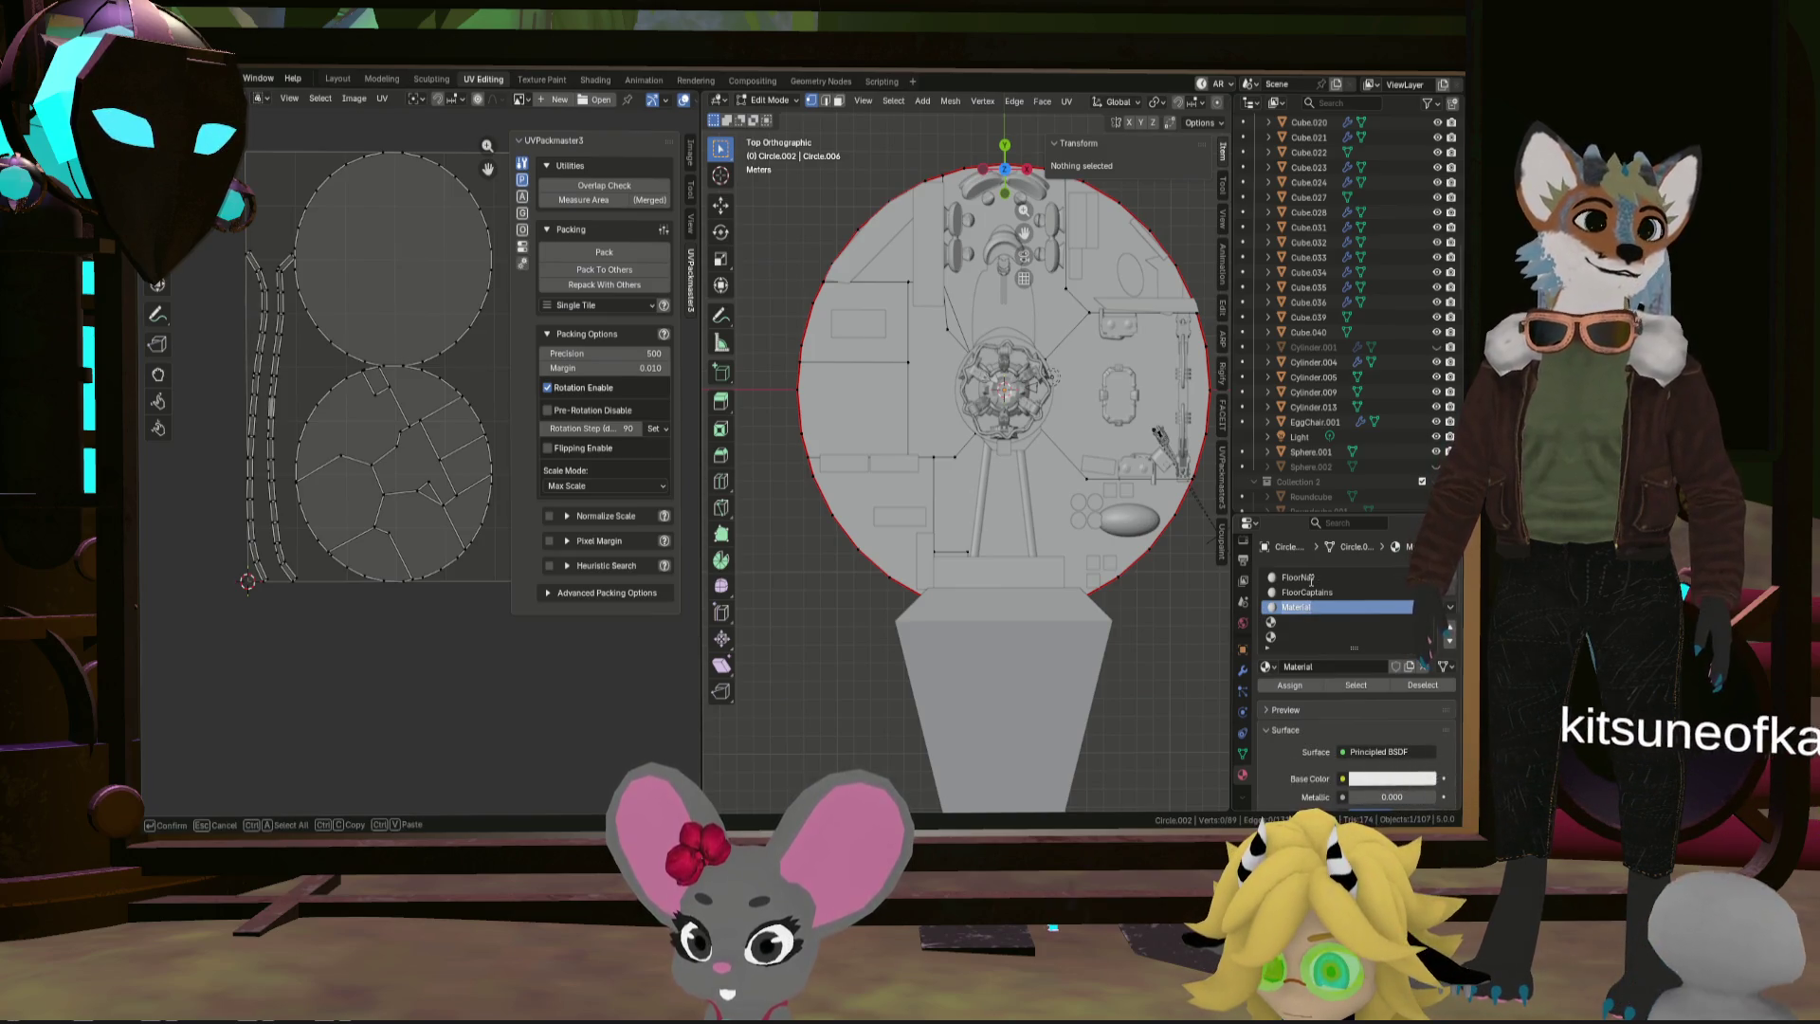
pyautogui.write('Floor')
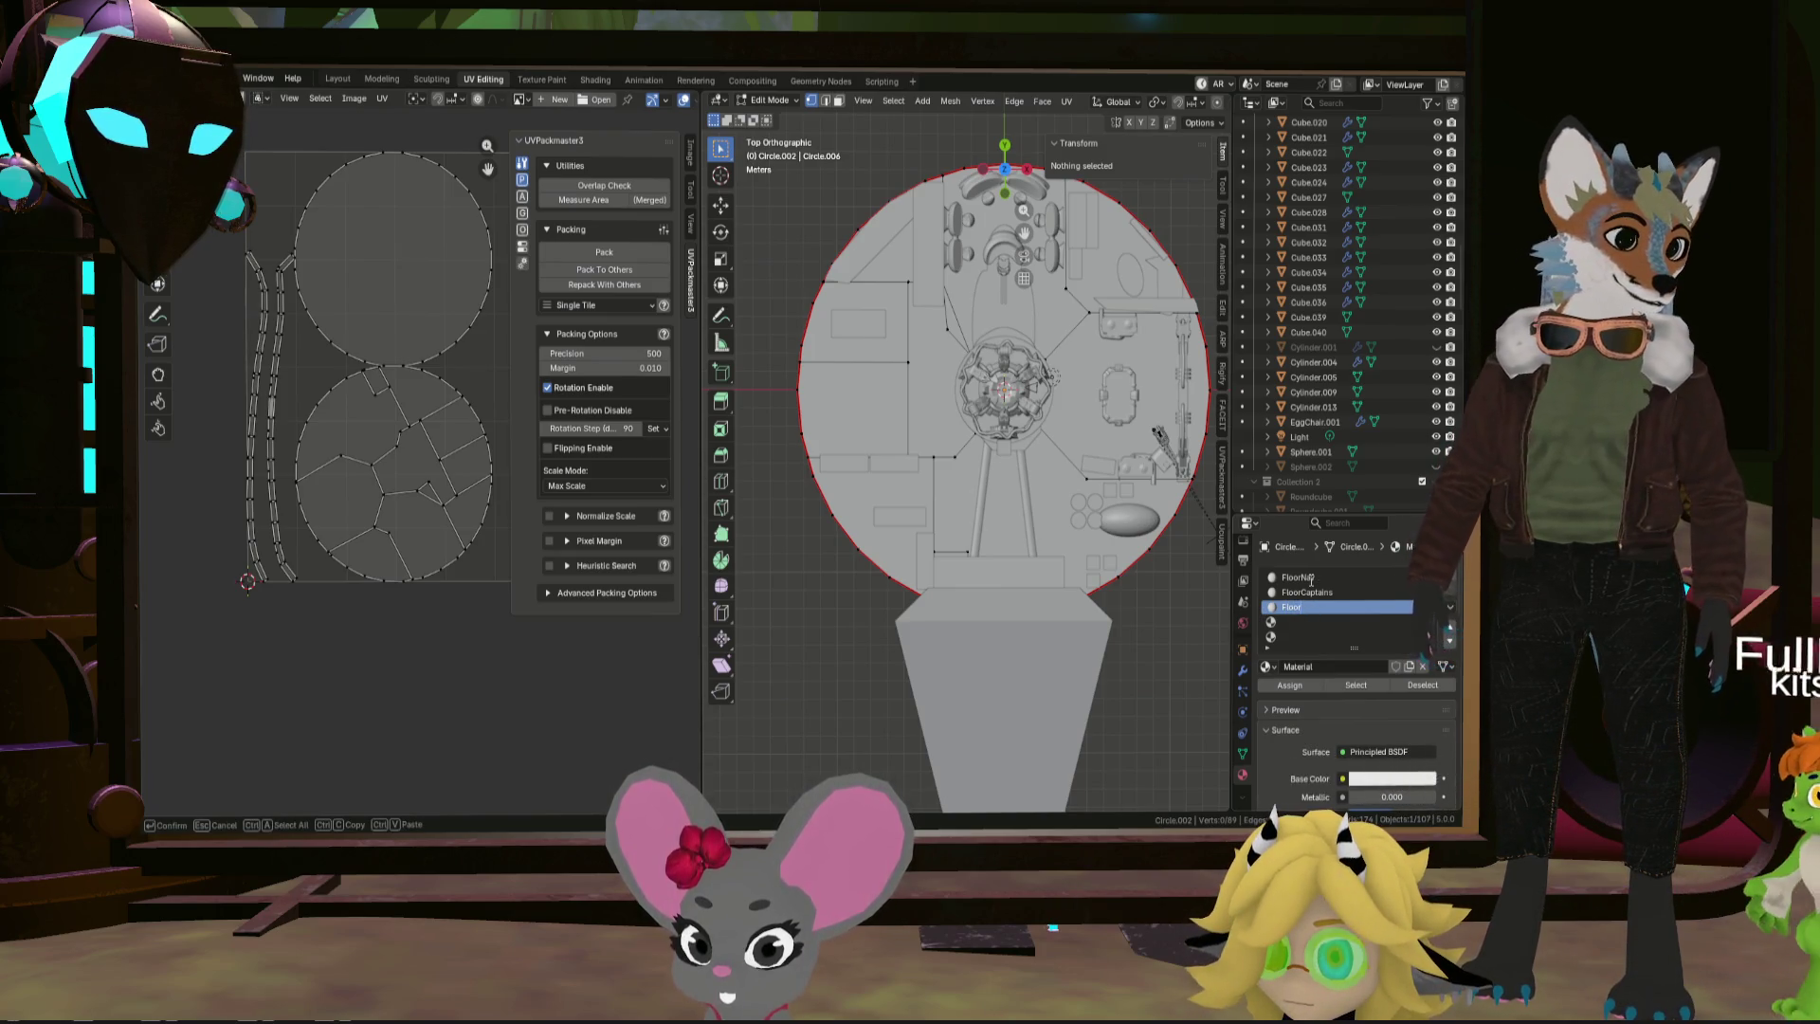
pyautogui.write('Portal')
pyautogui.press('Return')
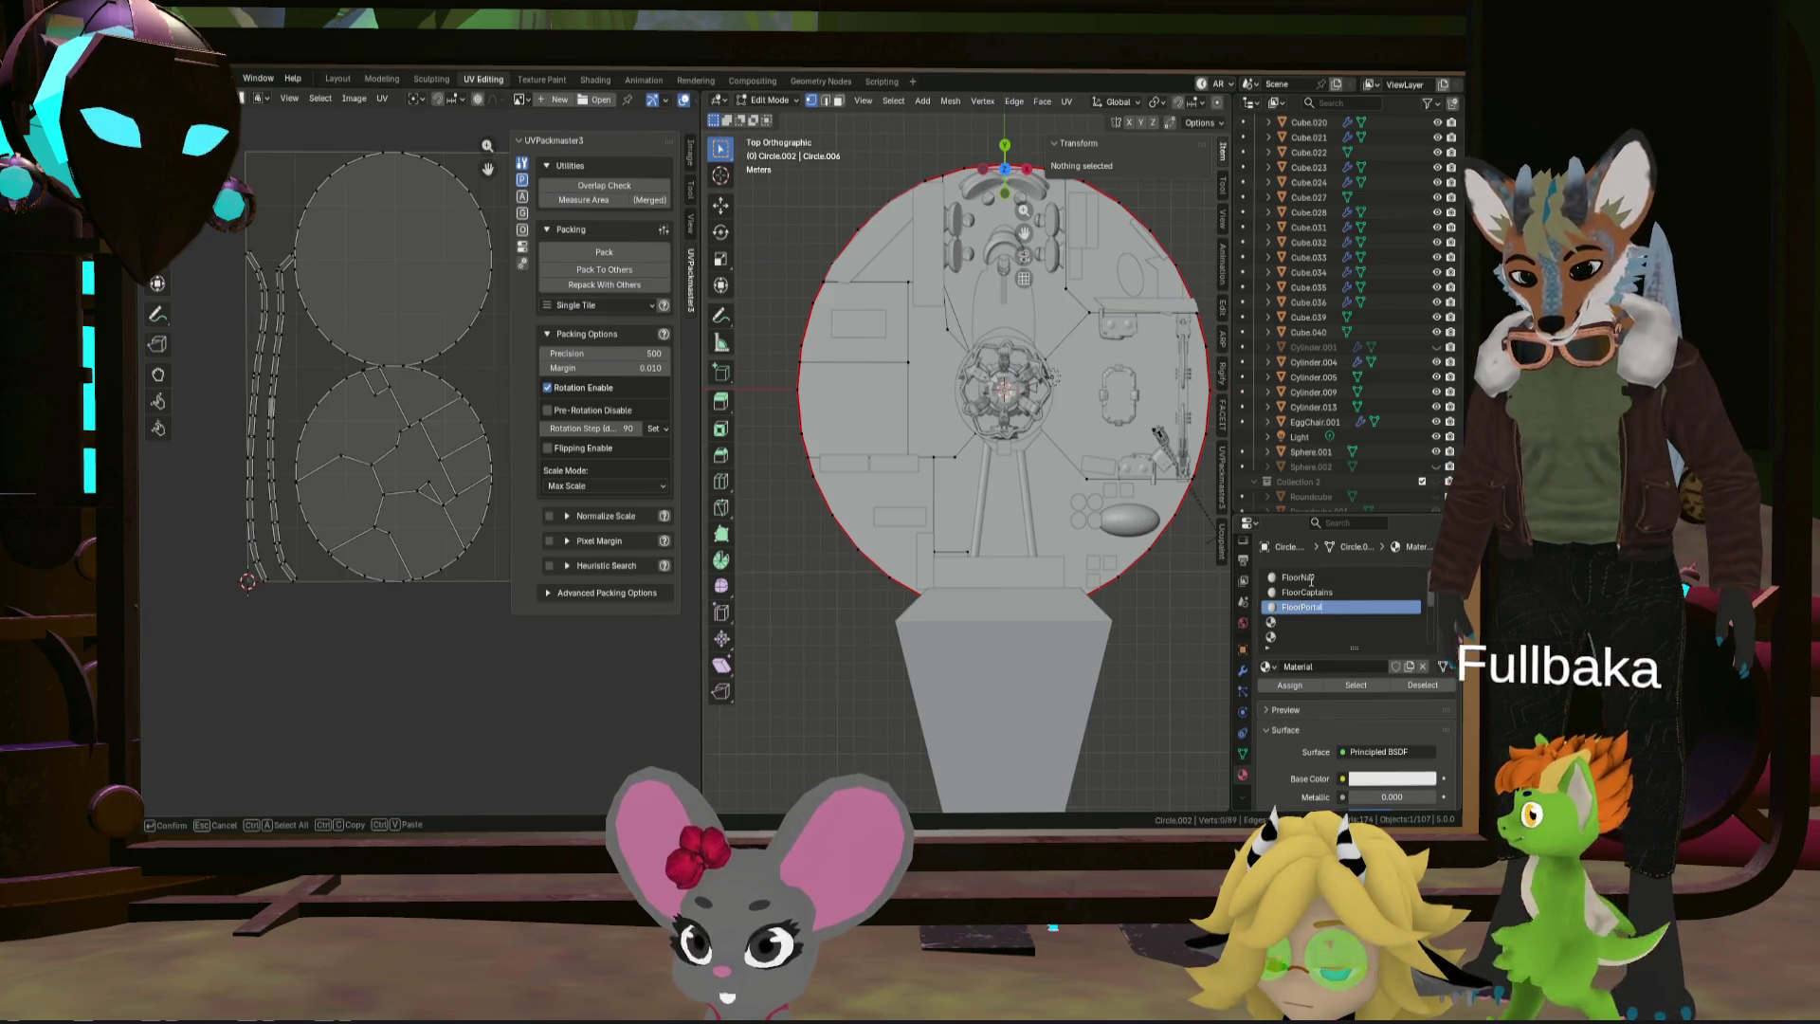
# Create a material named FloorEngineering in the fourth slot
pyautogui.click(1308, 622)
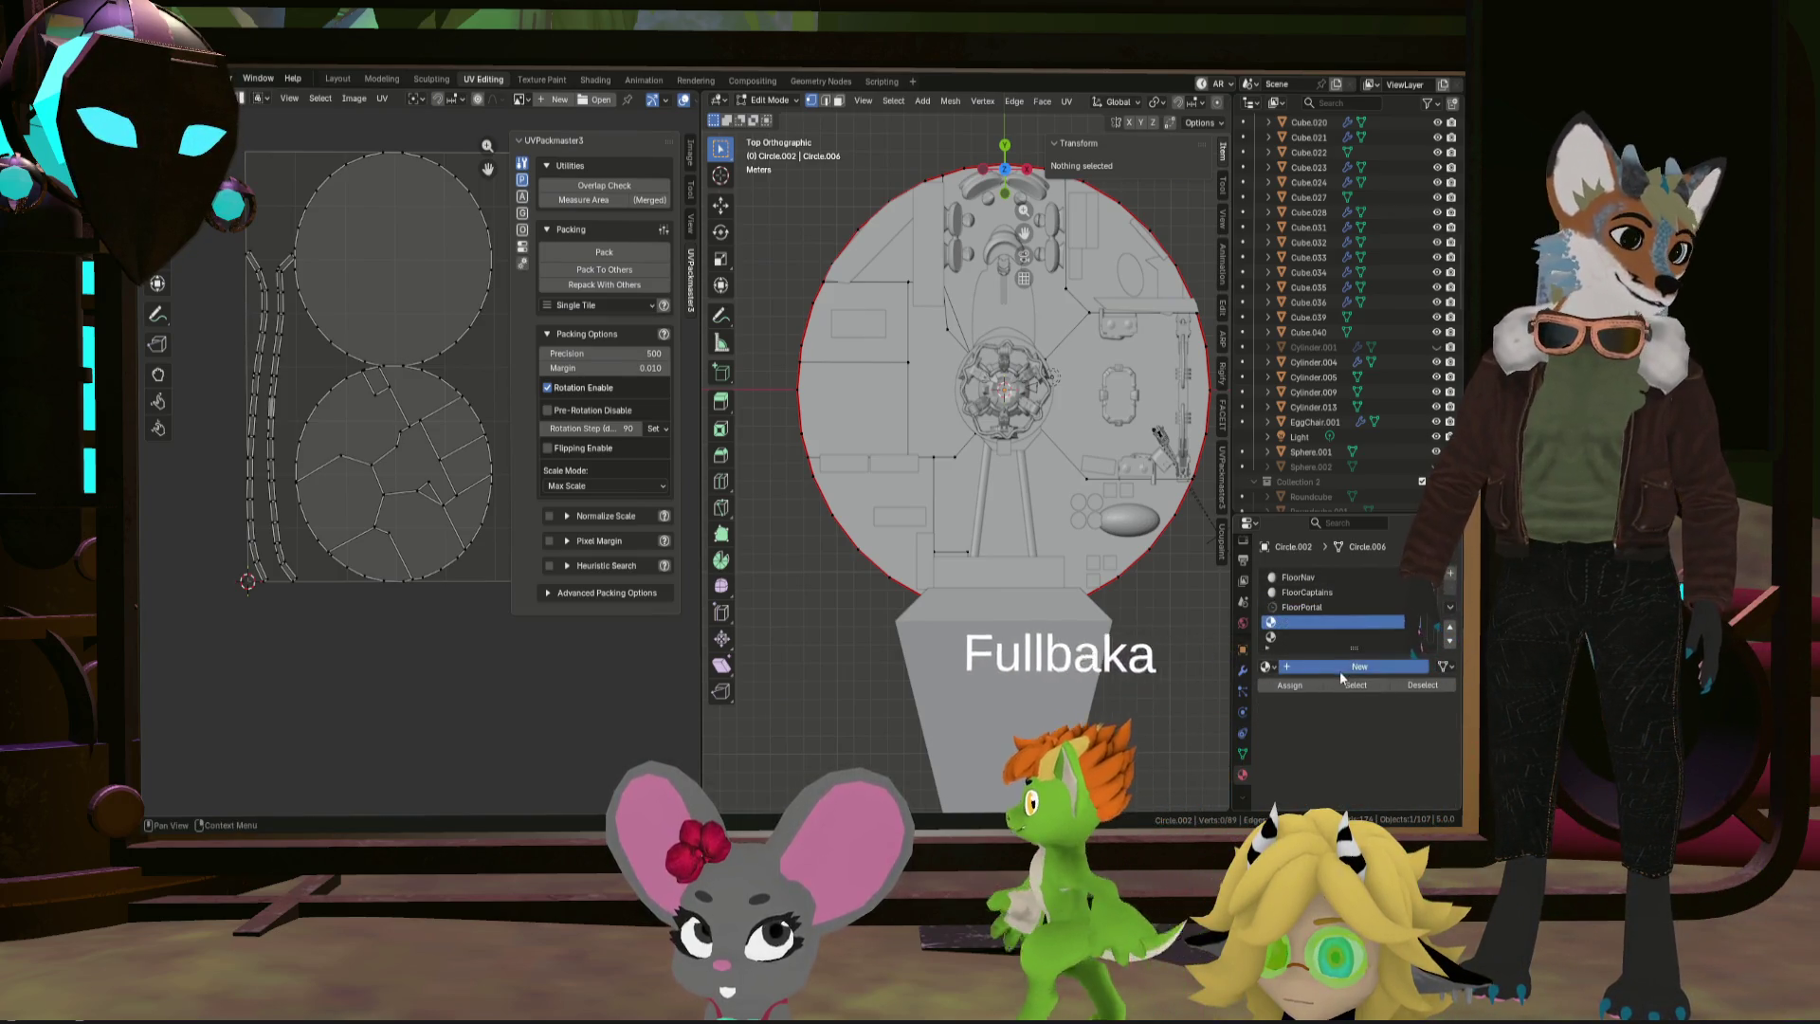
pyautogui.click(1340, 668)
pyautogui.doubleClick(1297, 622)
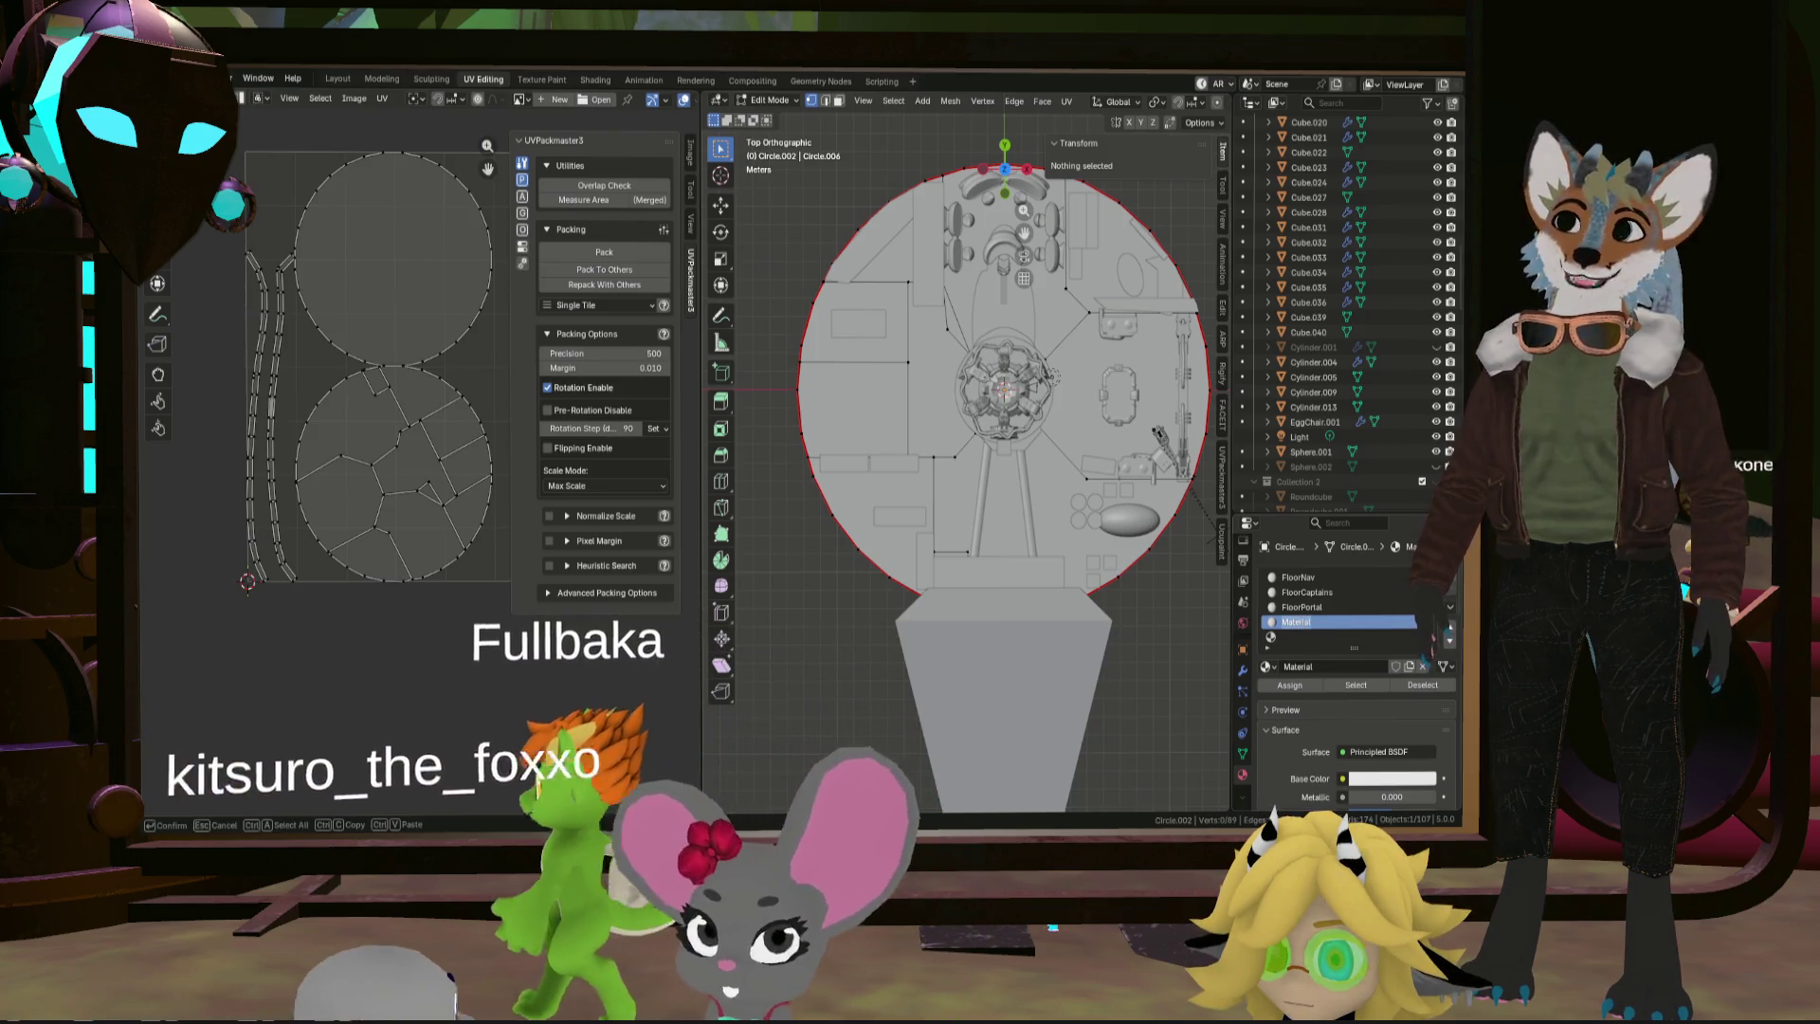
pyautogui.write('Fl')
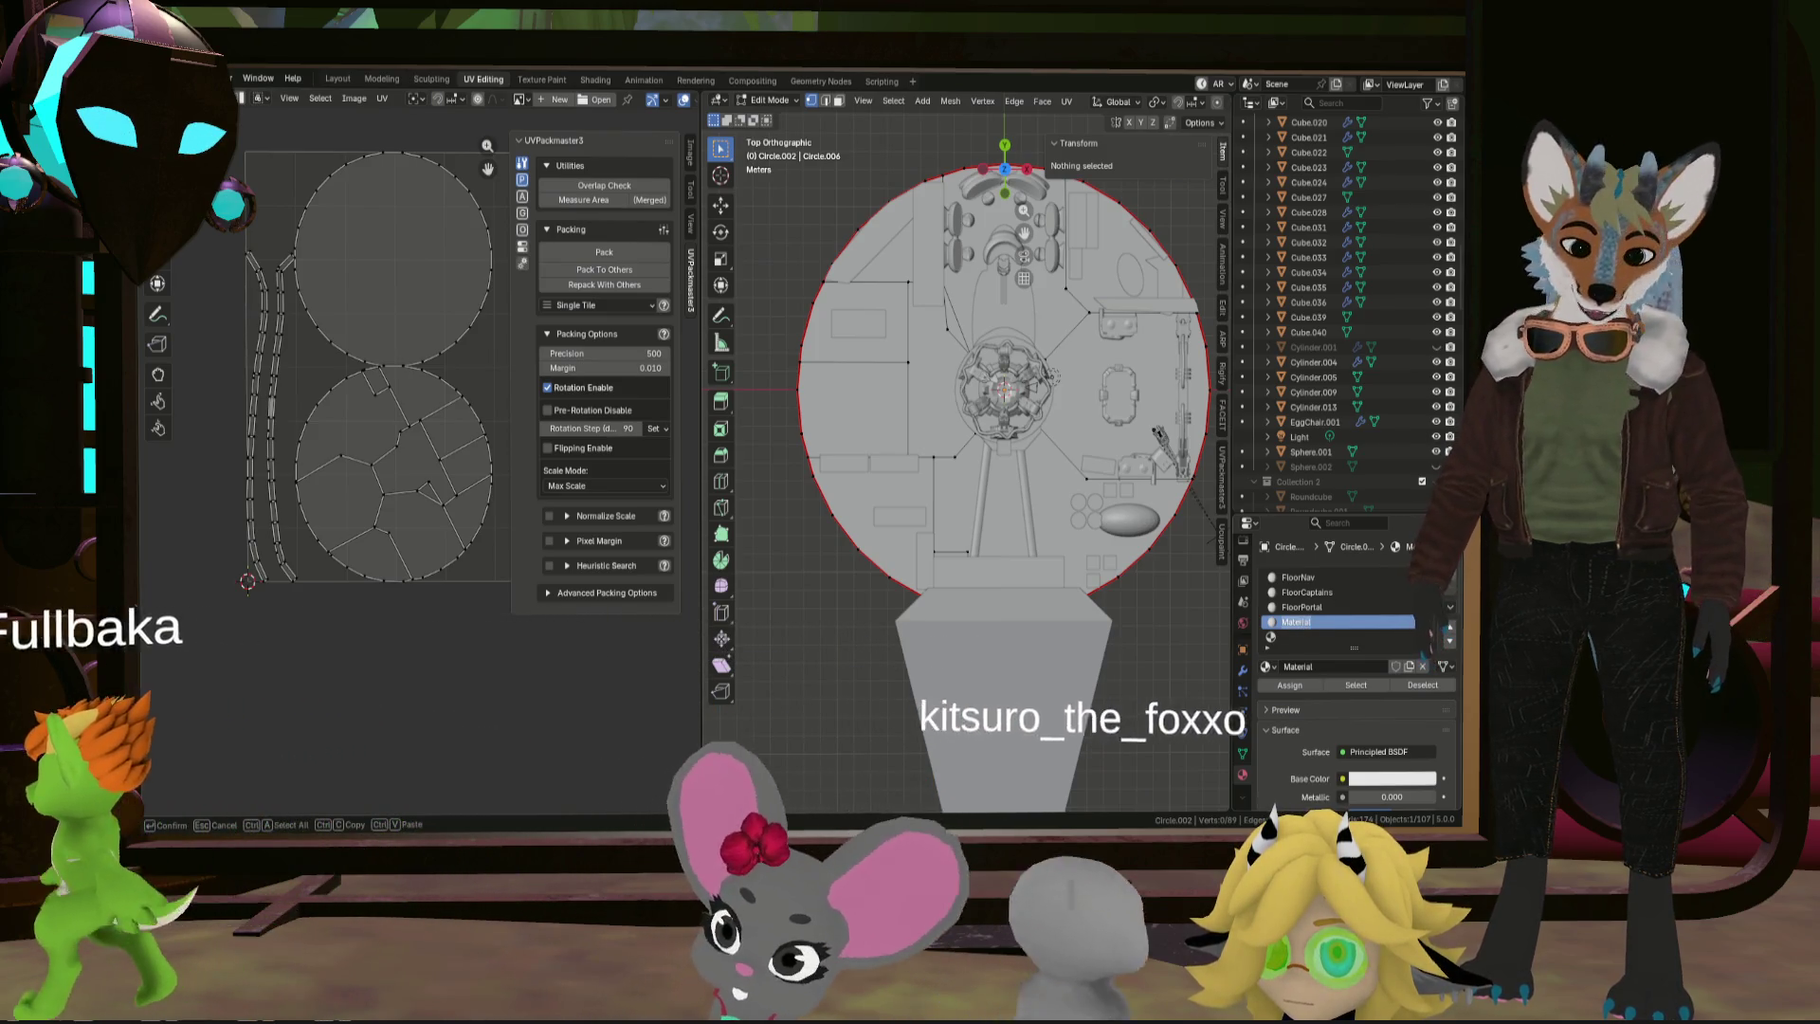
pyautogui.write('oorE')
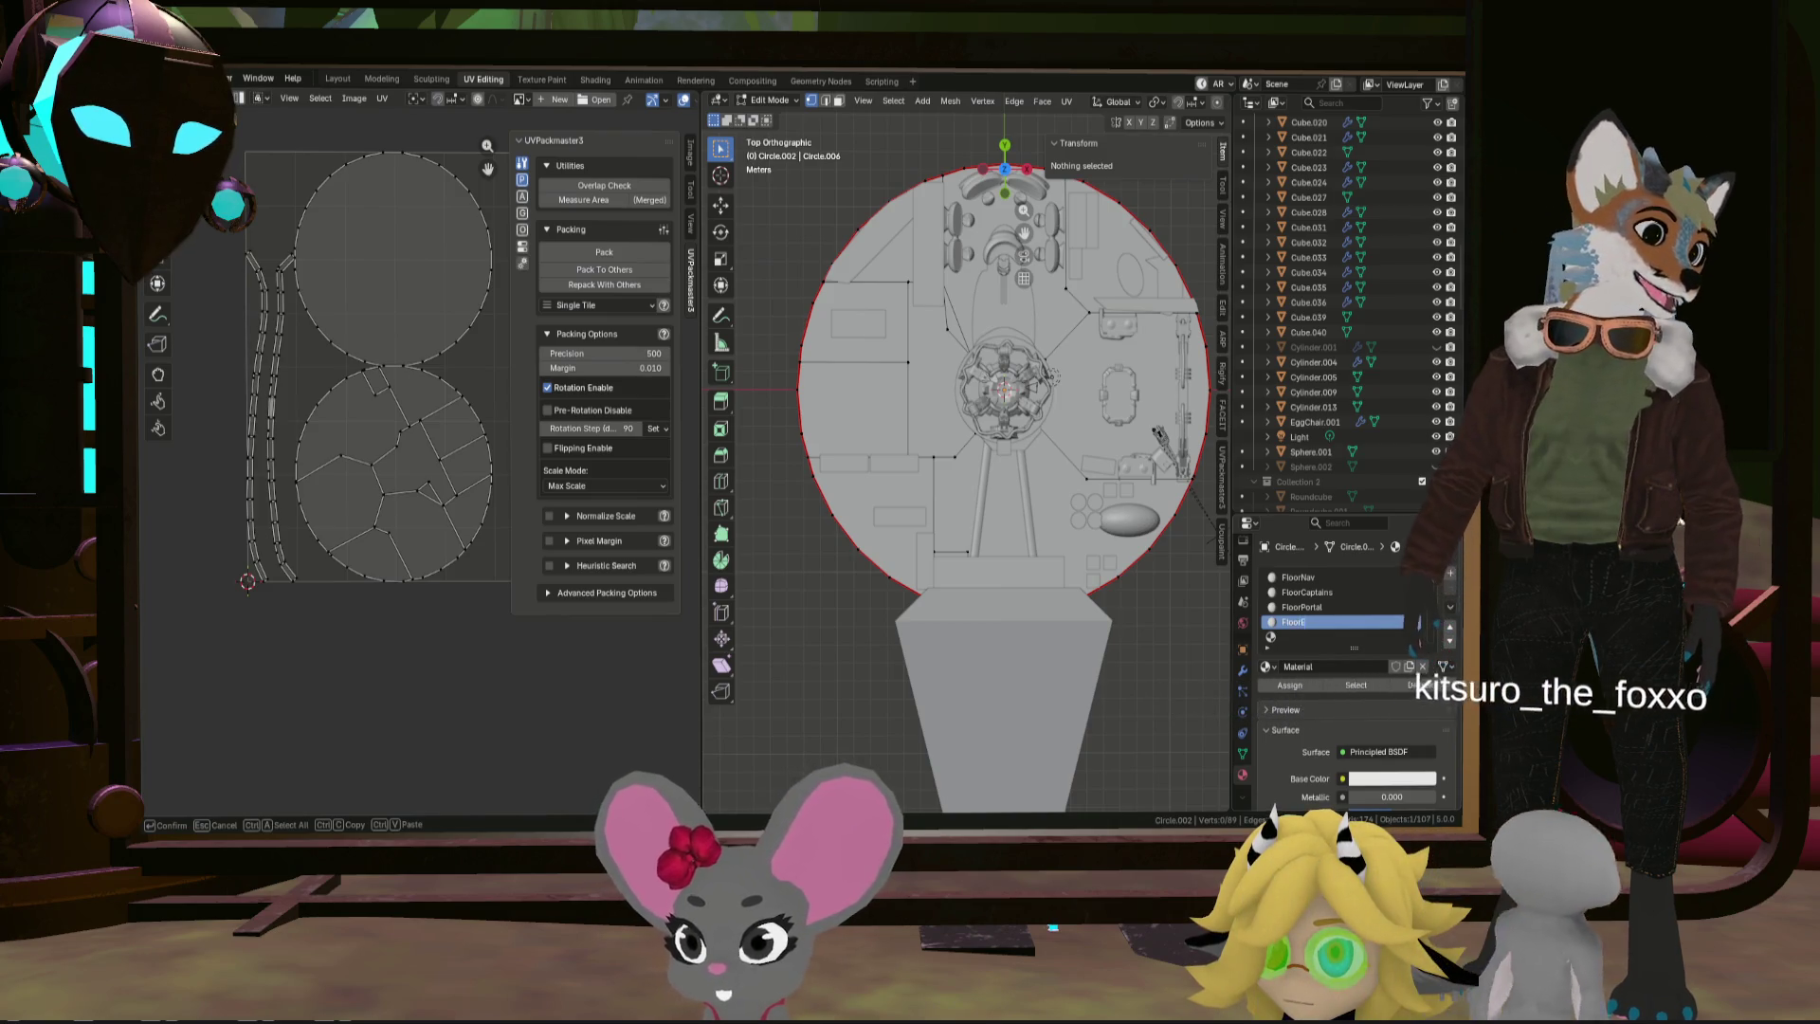
pyautogui.write('ngineering')
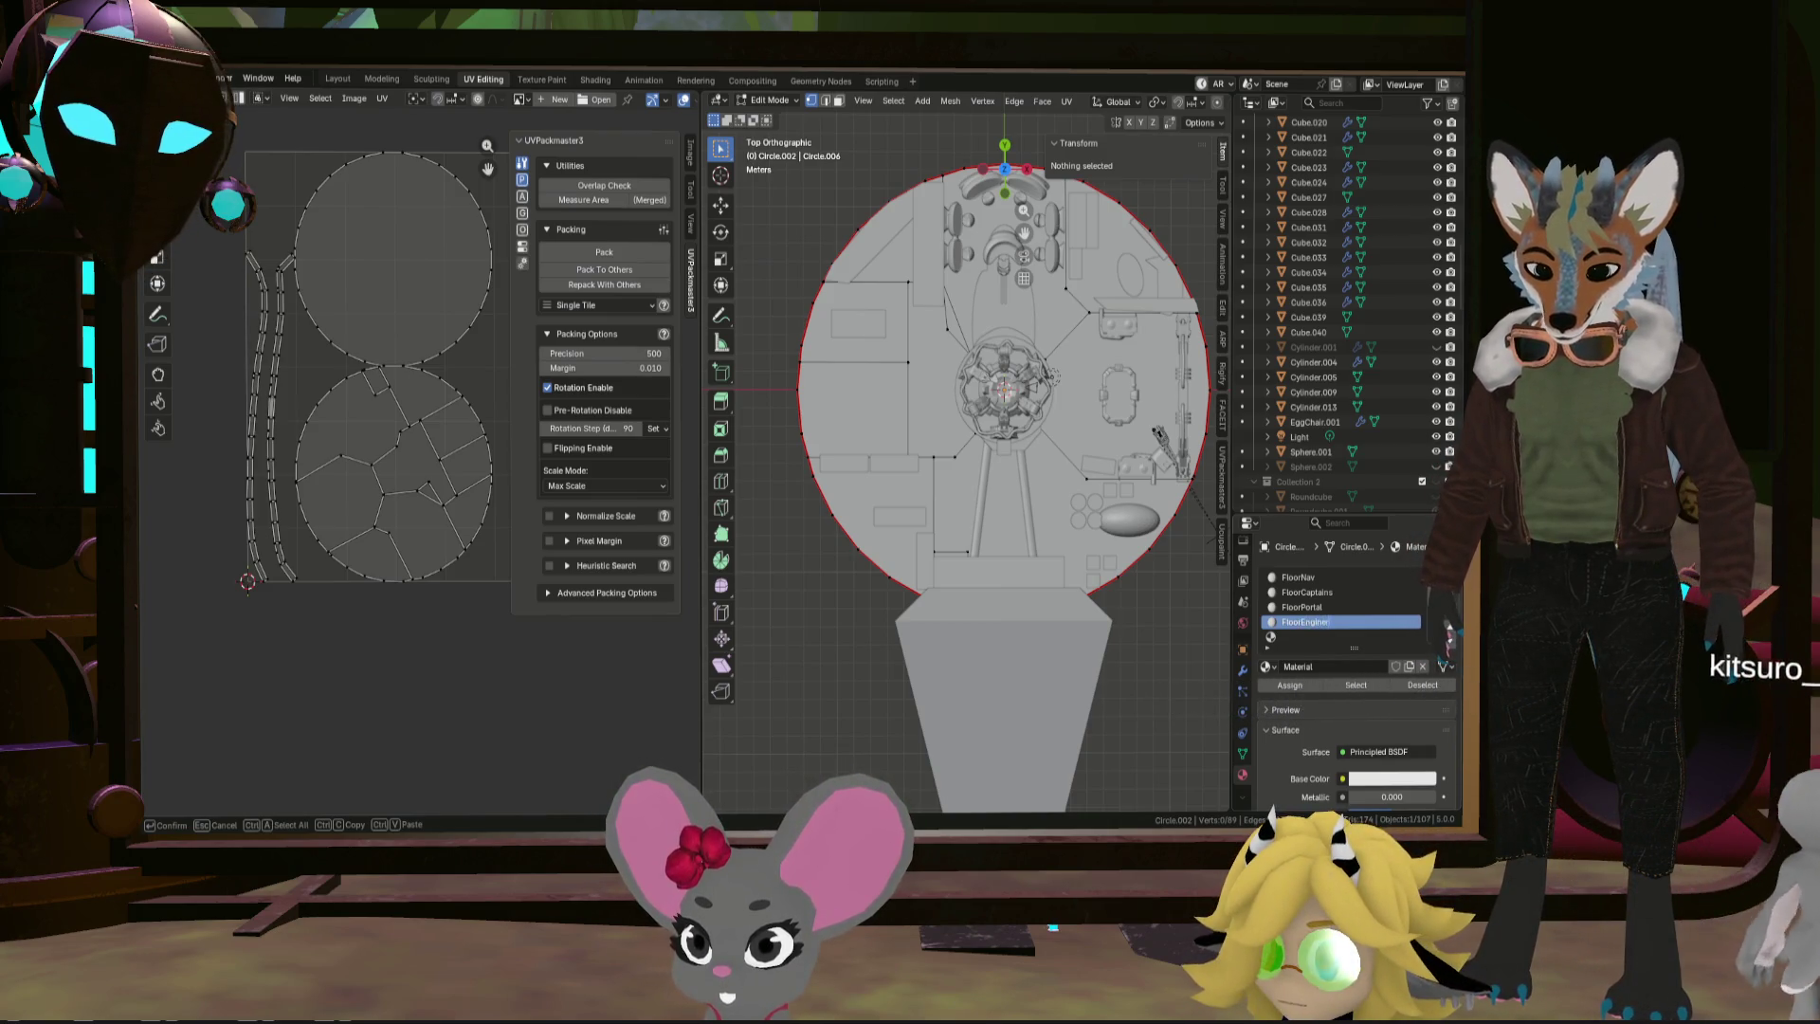
pyautogui.press('Return')
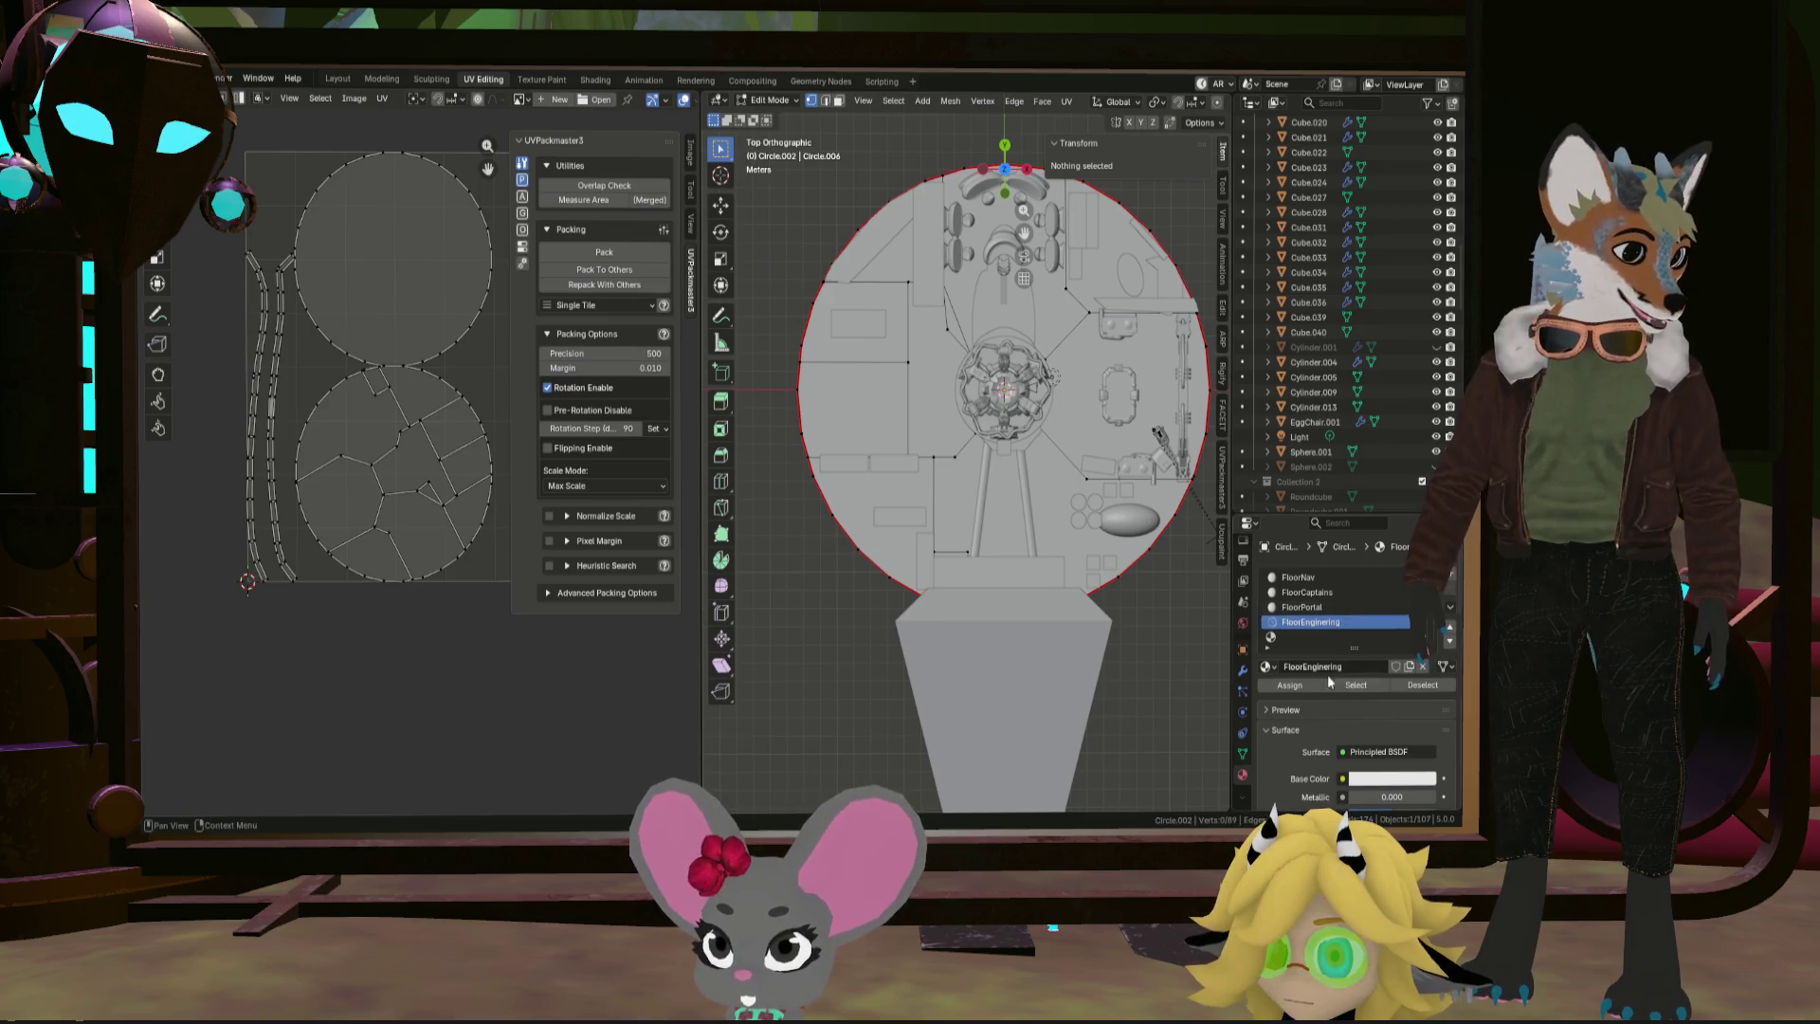
pyautogui.doubleClick(1334, 626)
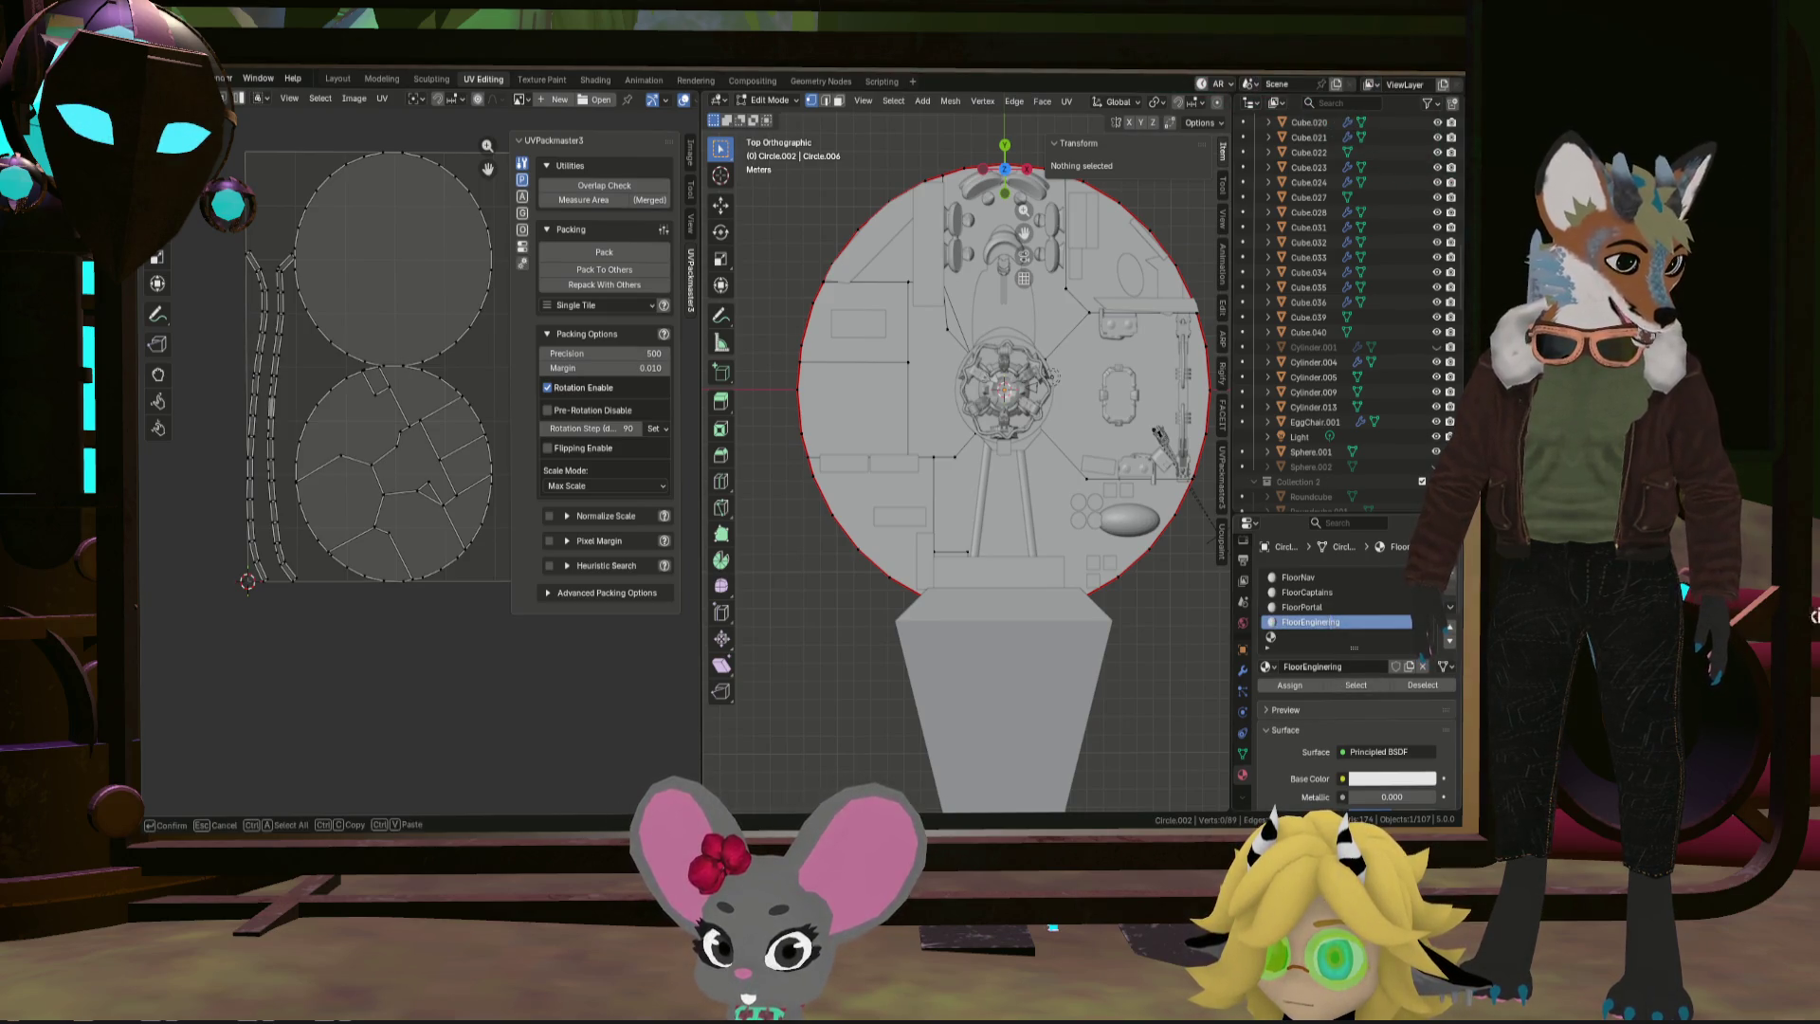
pyautogui.press('Return')
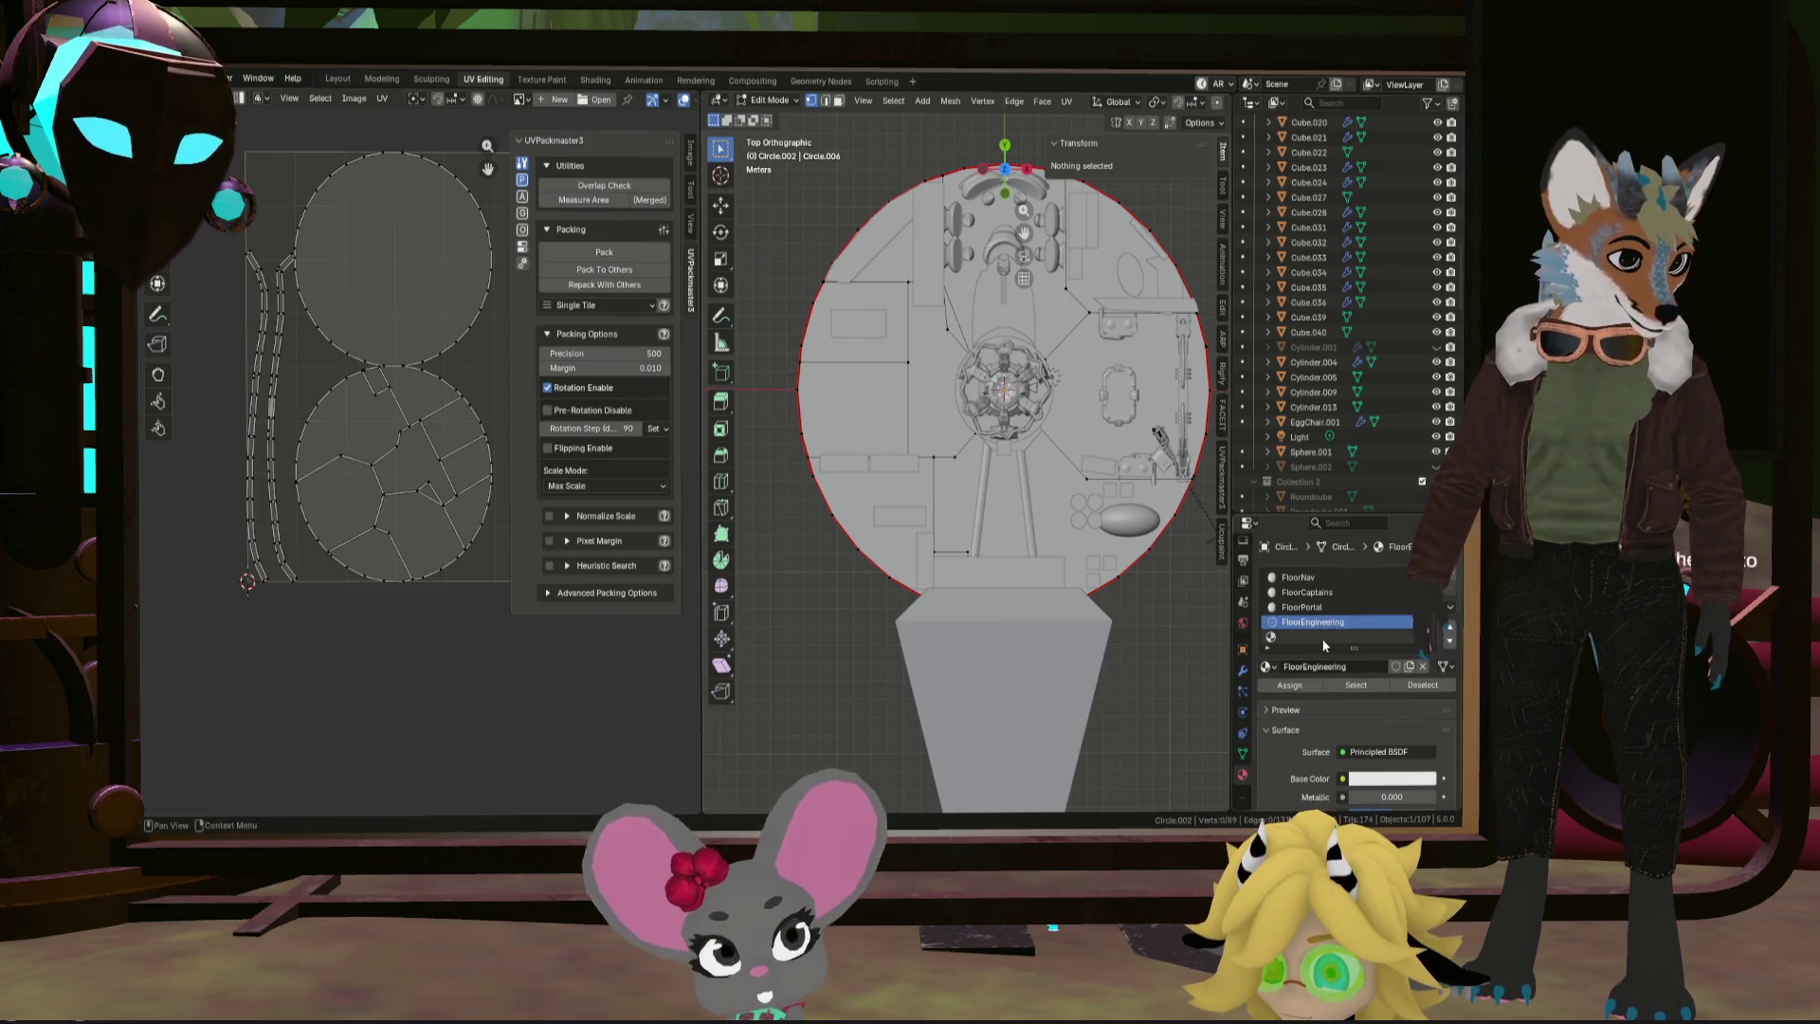
# Create a material named FloorWC in the next empty slot
pyautogui.scroll(-1, 1293, 619)
pyautogui.click(1291, 622)
pyautogui.click(1324, 666)
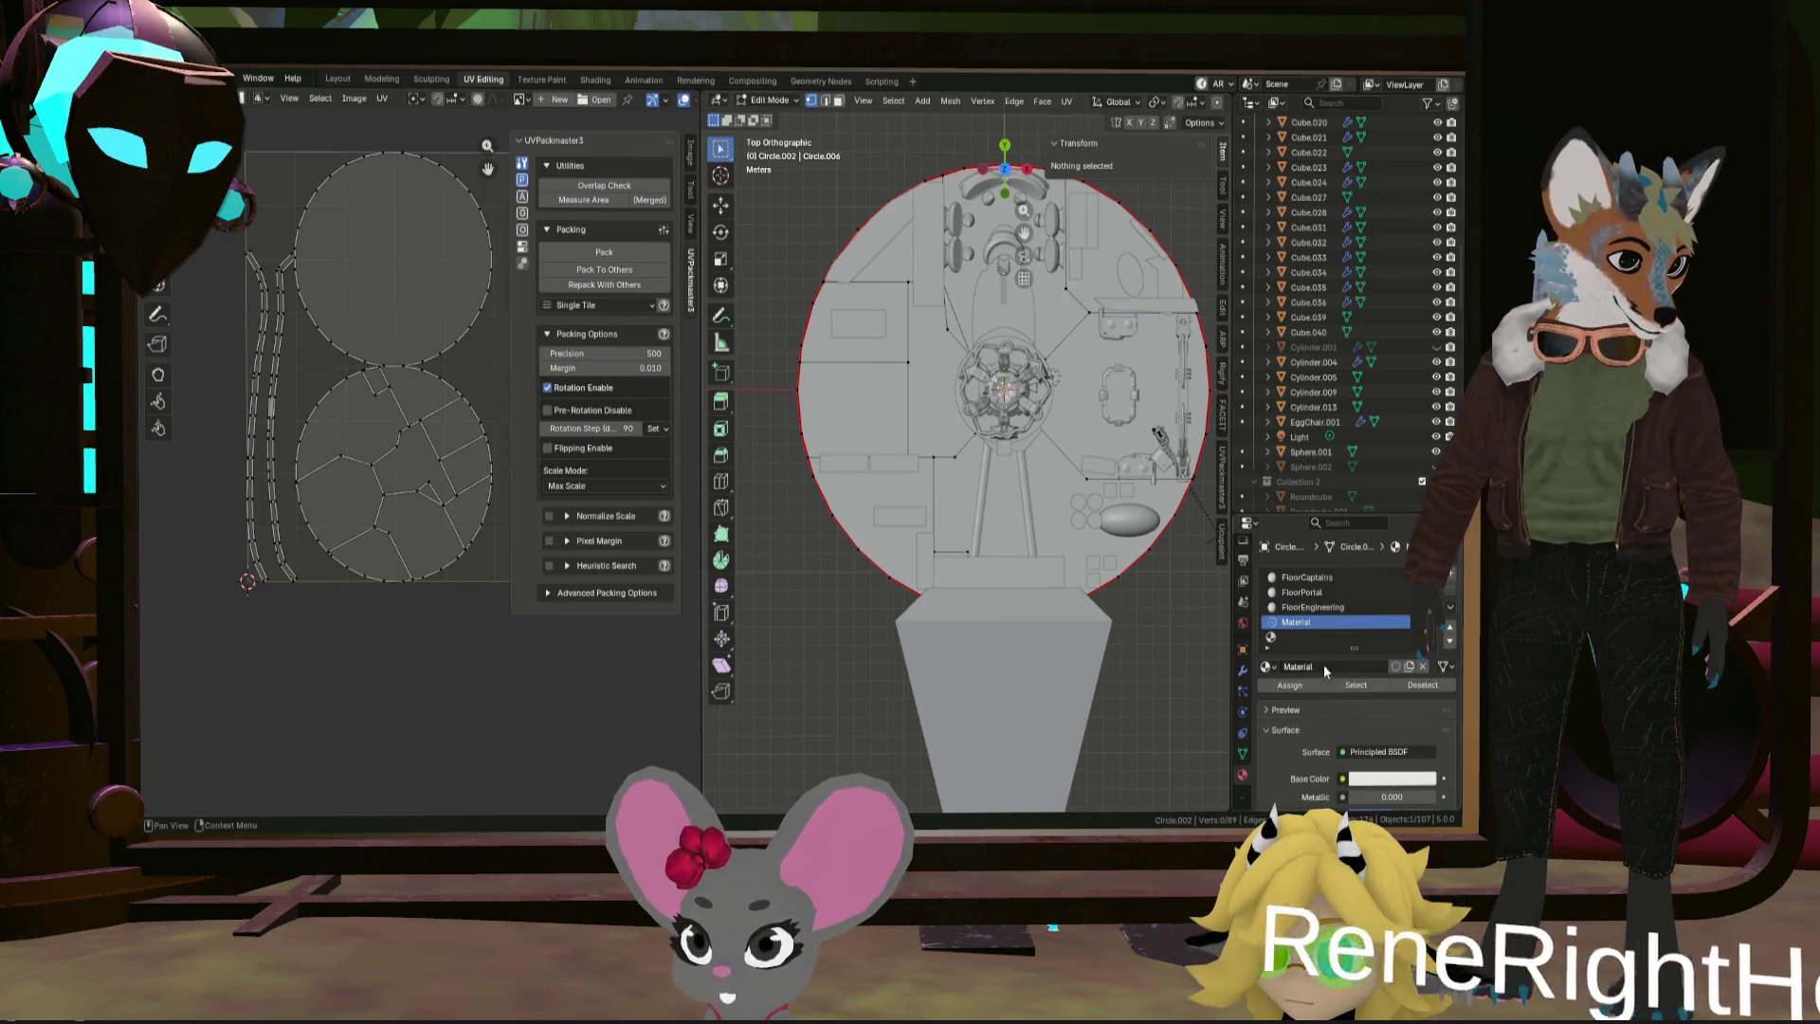
pyautogui.doubleClick(1299, 623)
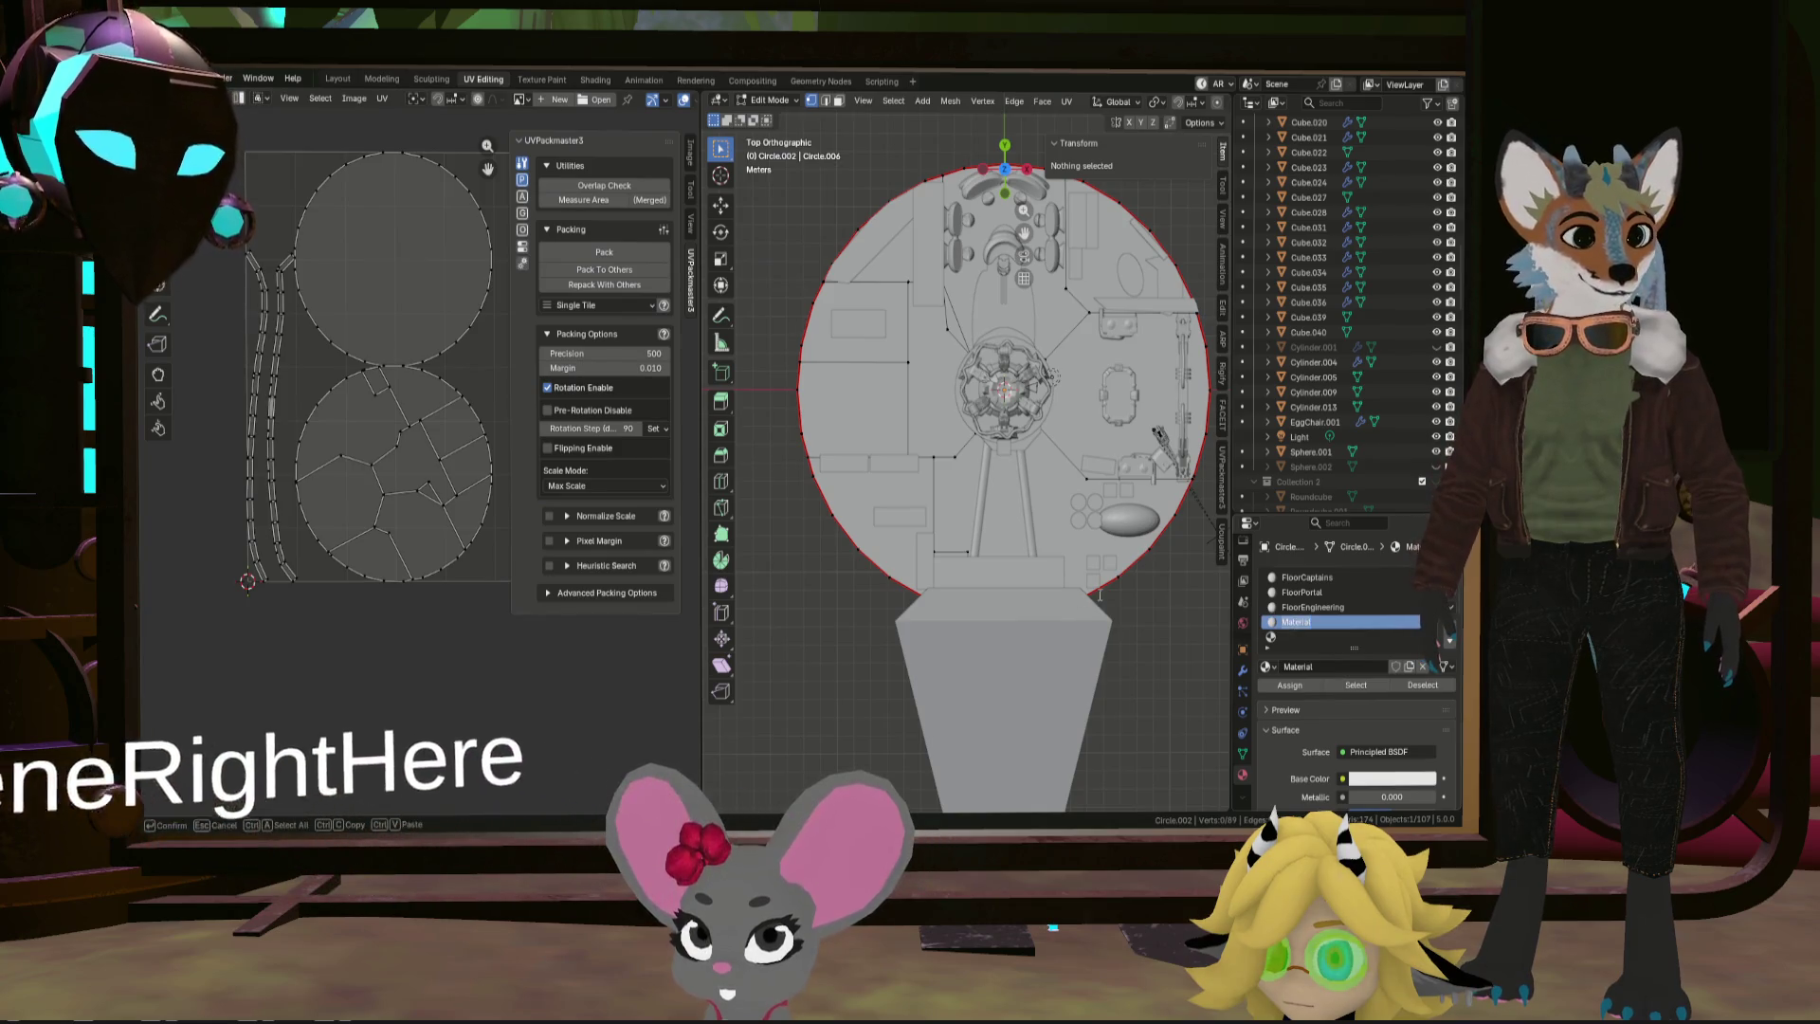
pyautogui.write('F')
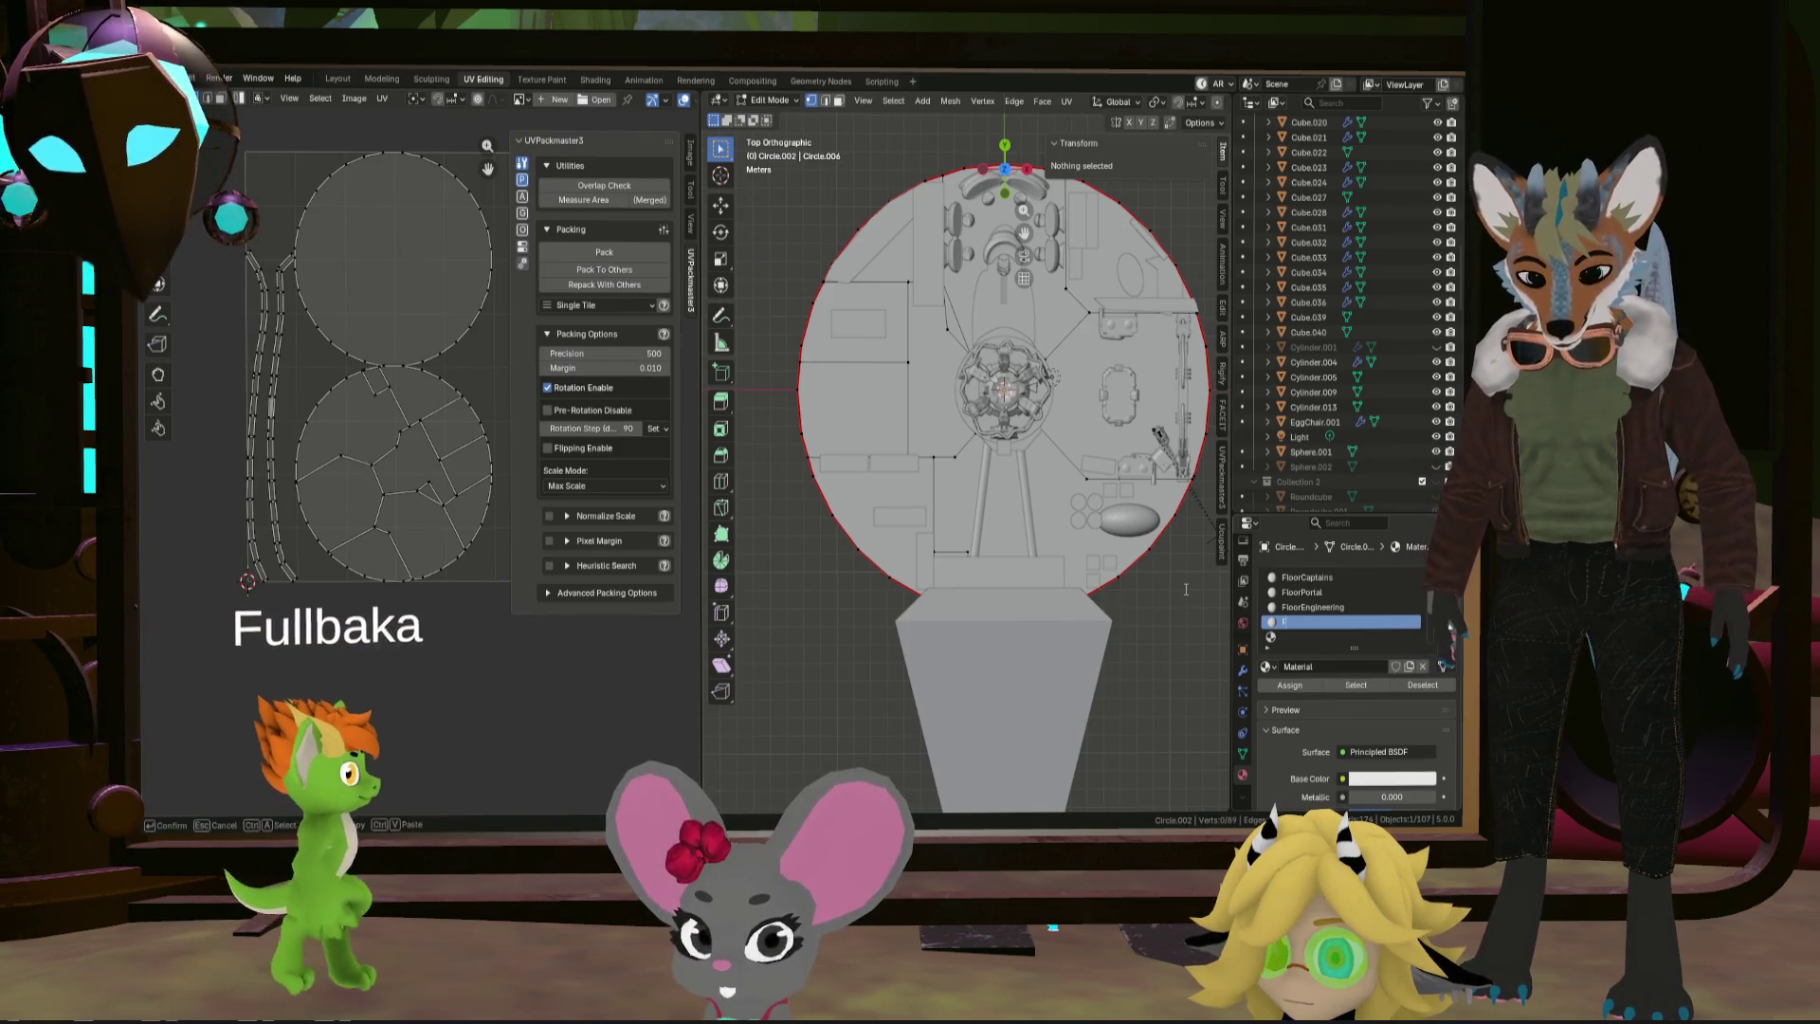
pyautogui.write('loorWC')
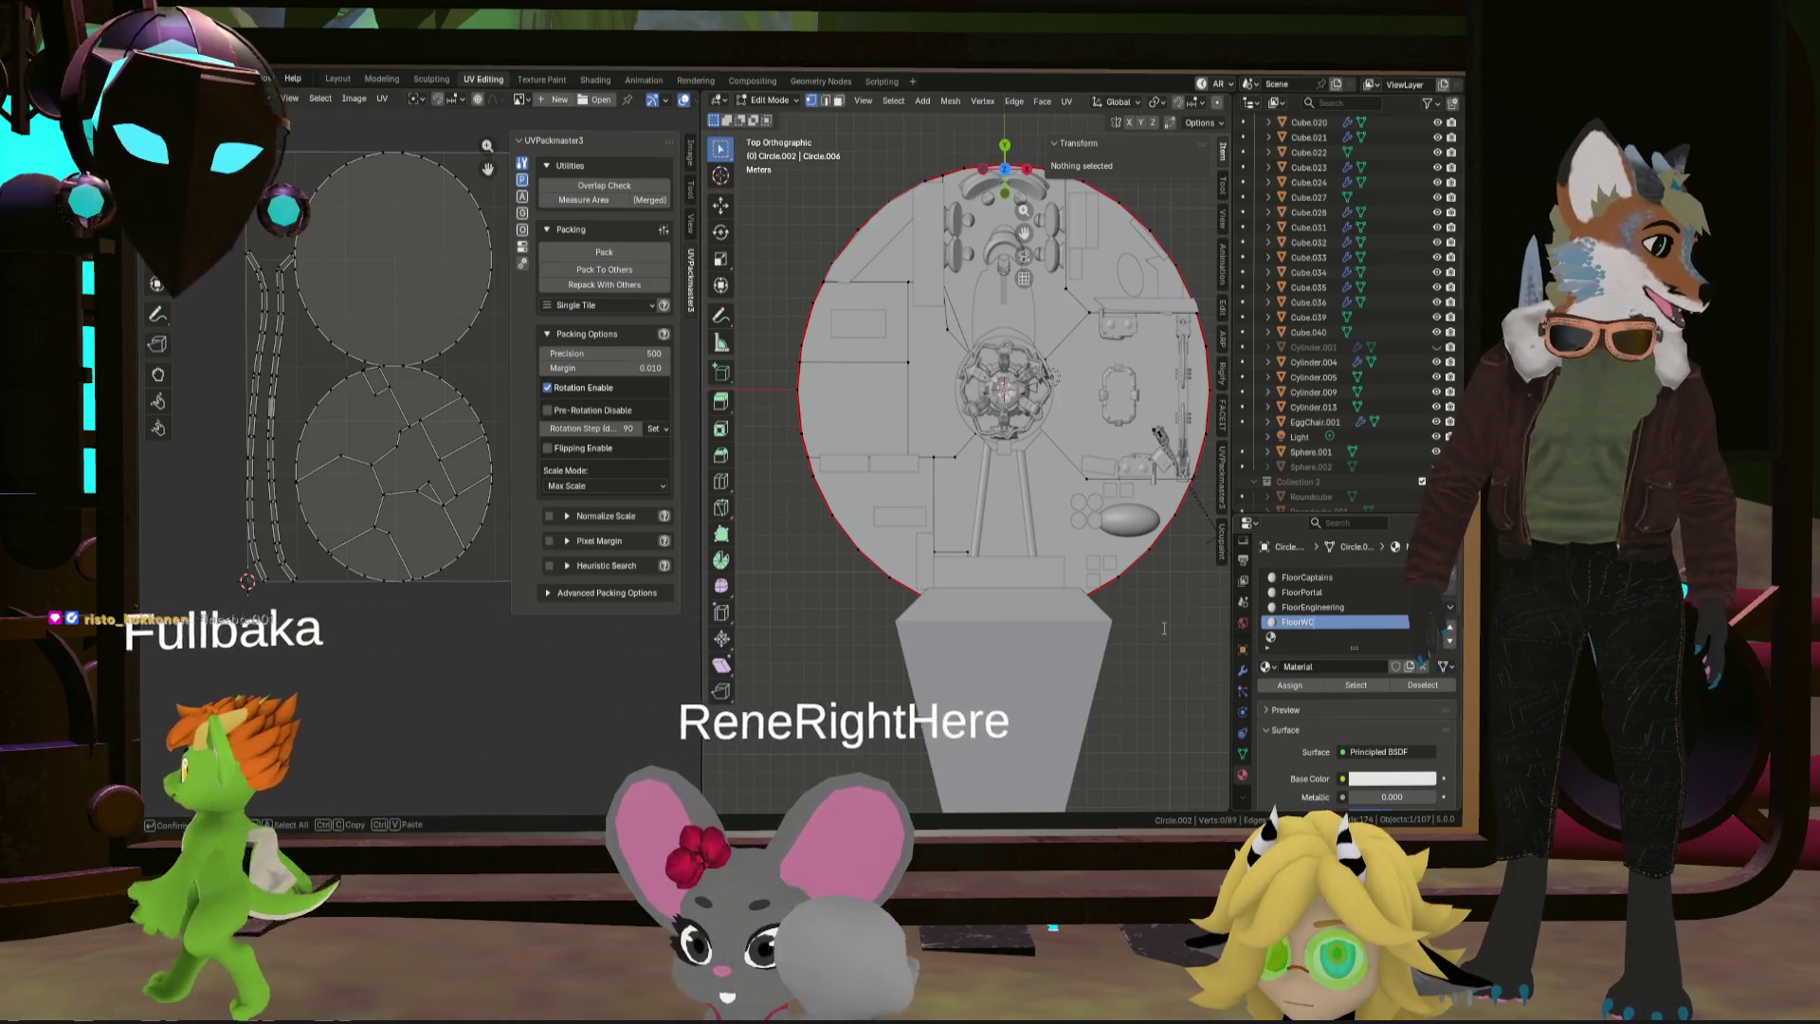
pyautogui.press('Return')
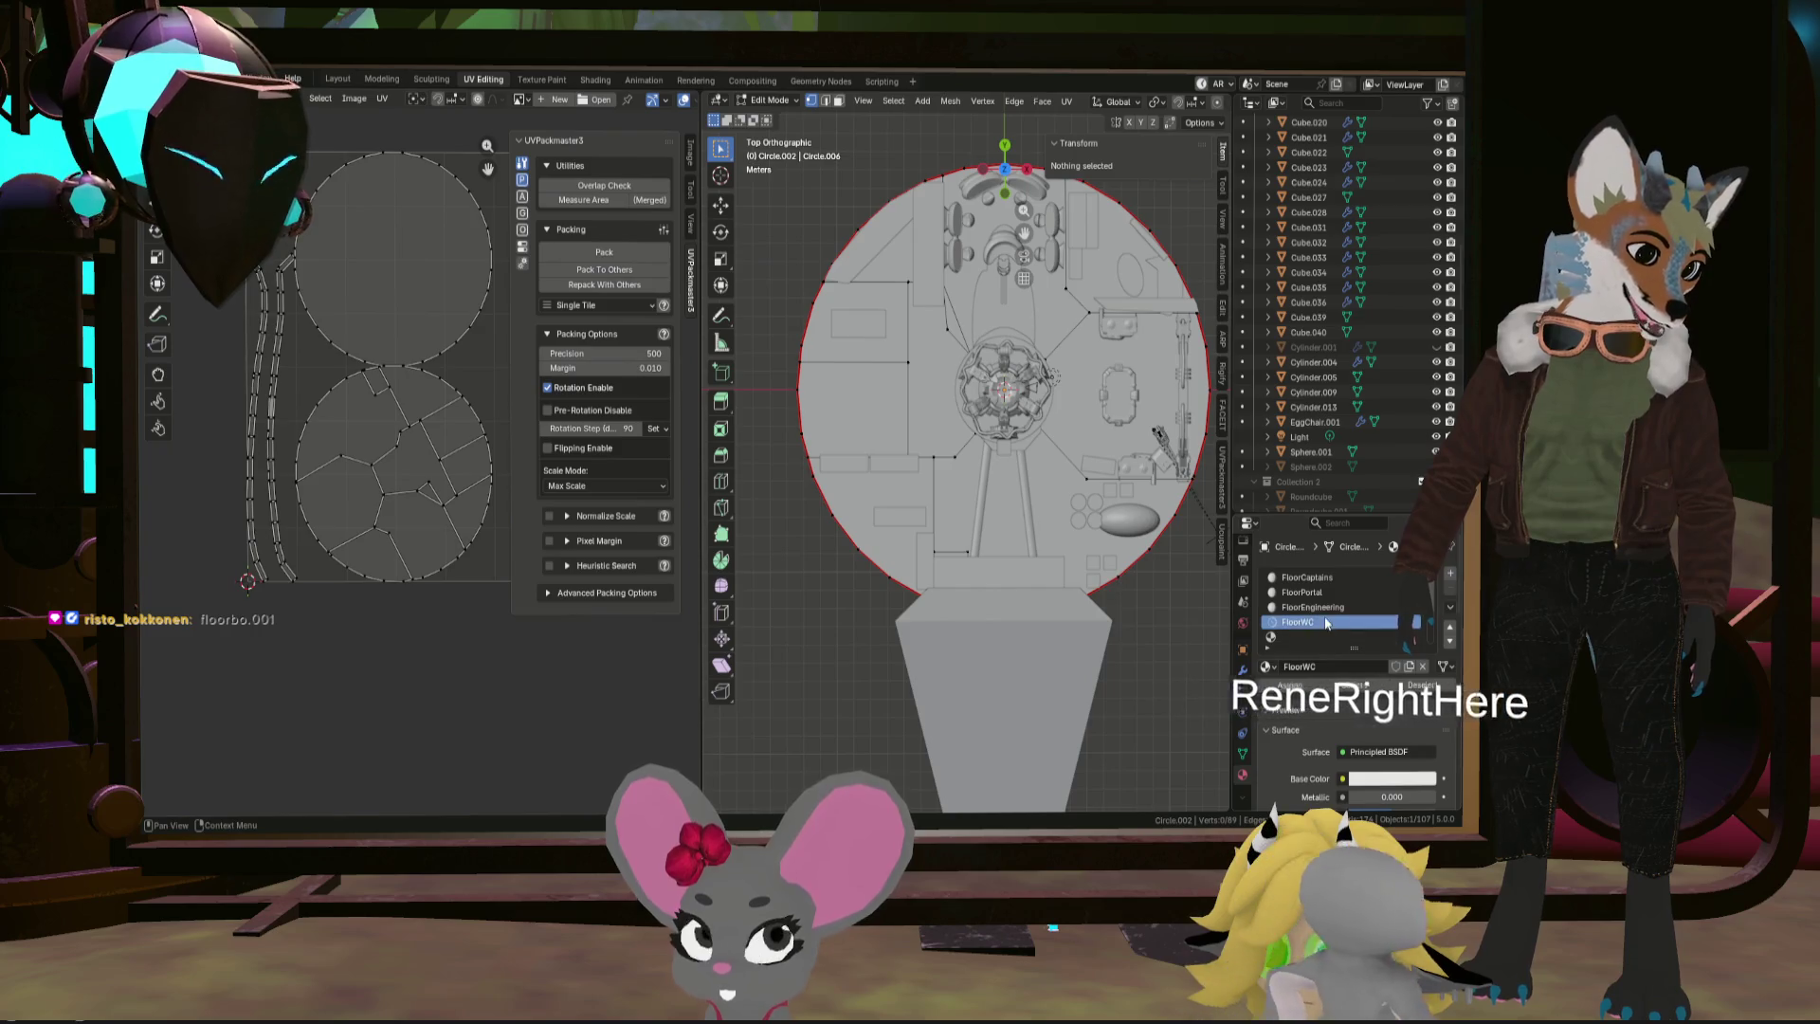
# Add FloorKob and FloorGreen materials in the following slots
pyautogui.click(1299, 624)
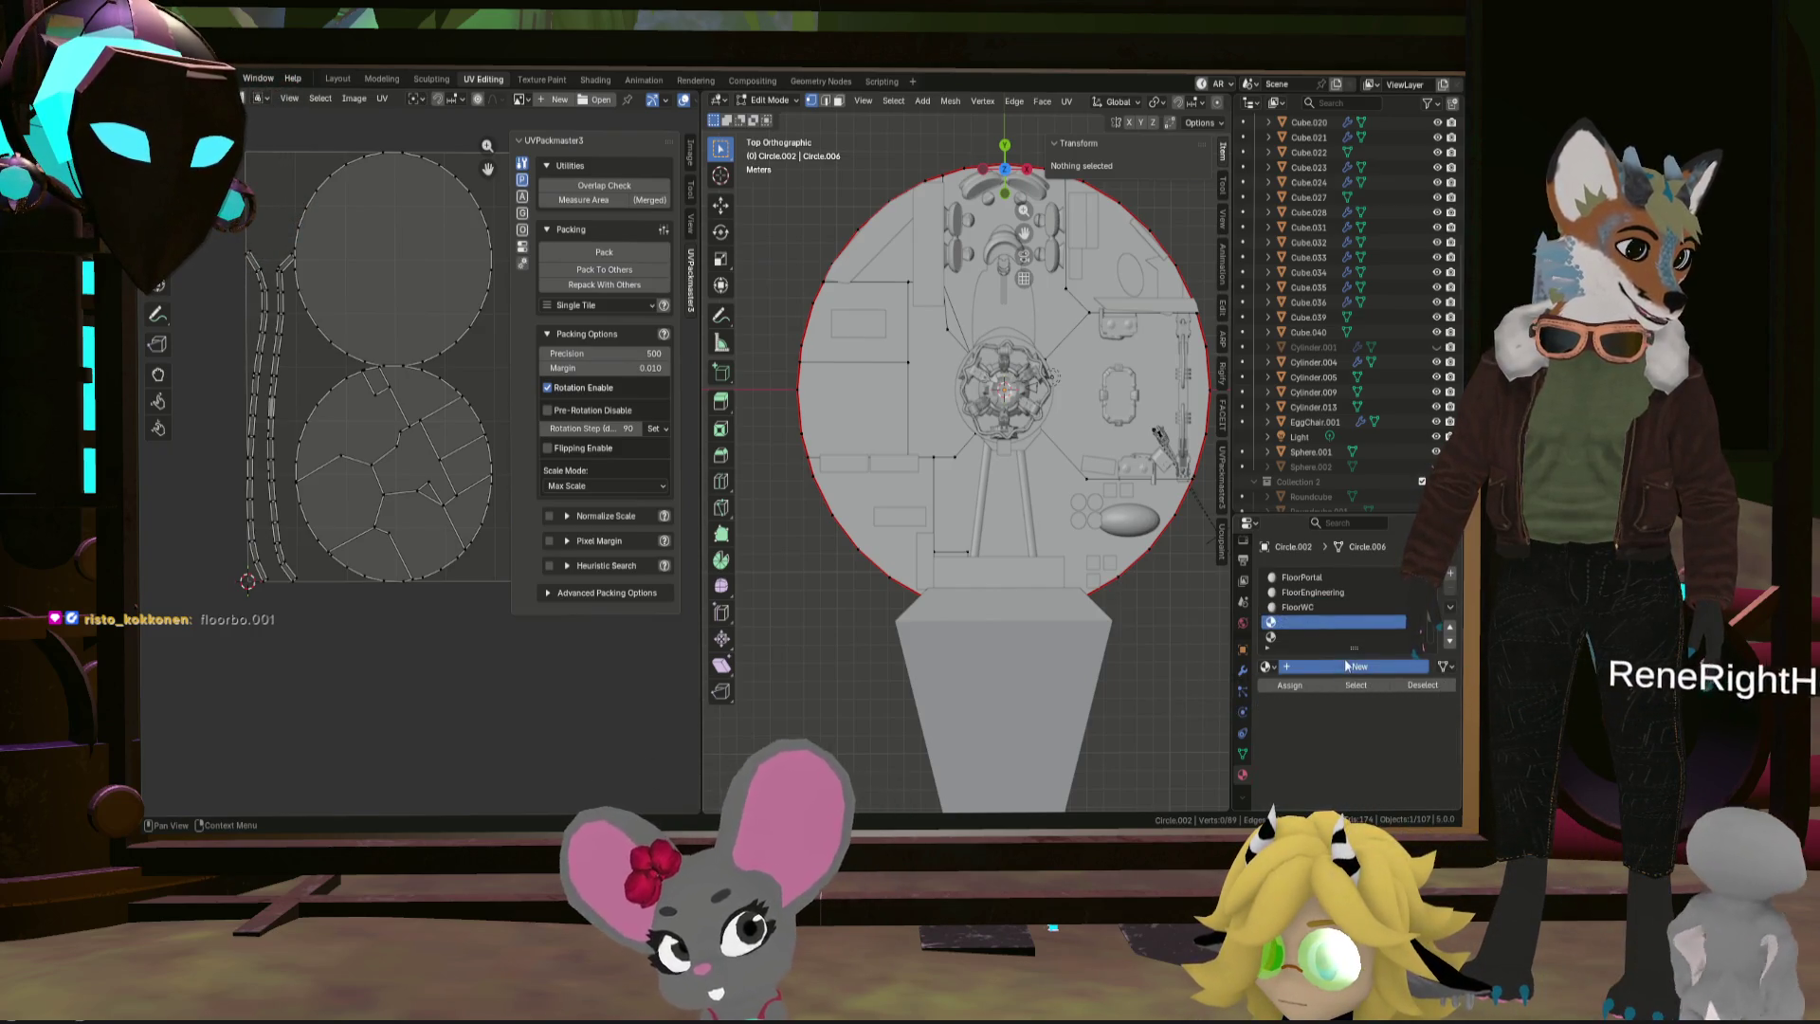
pyautogui.click(1327, 667)
pyautogui.doubleClick(1314, 623)
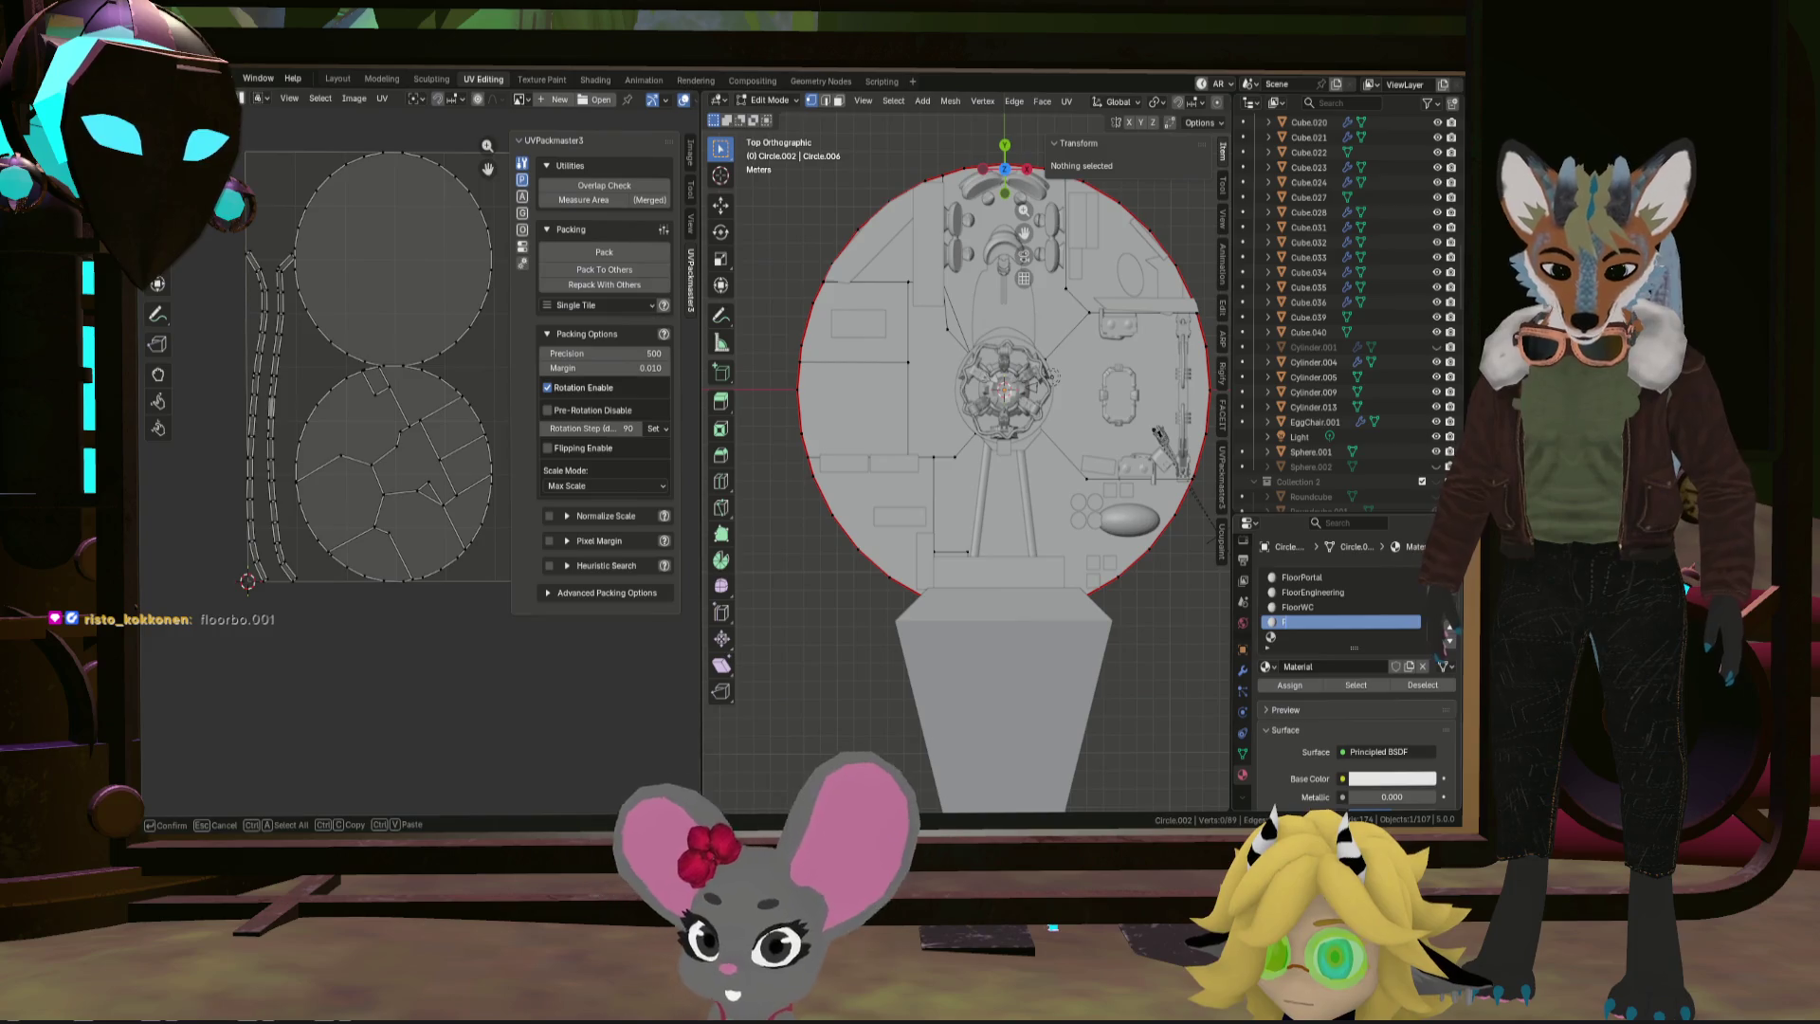
pyautogui.write('FloorRob')
pyautogui.press('Return')
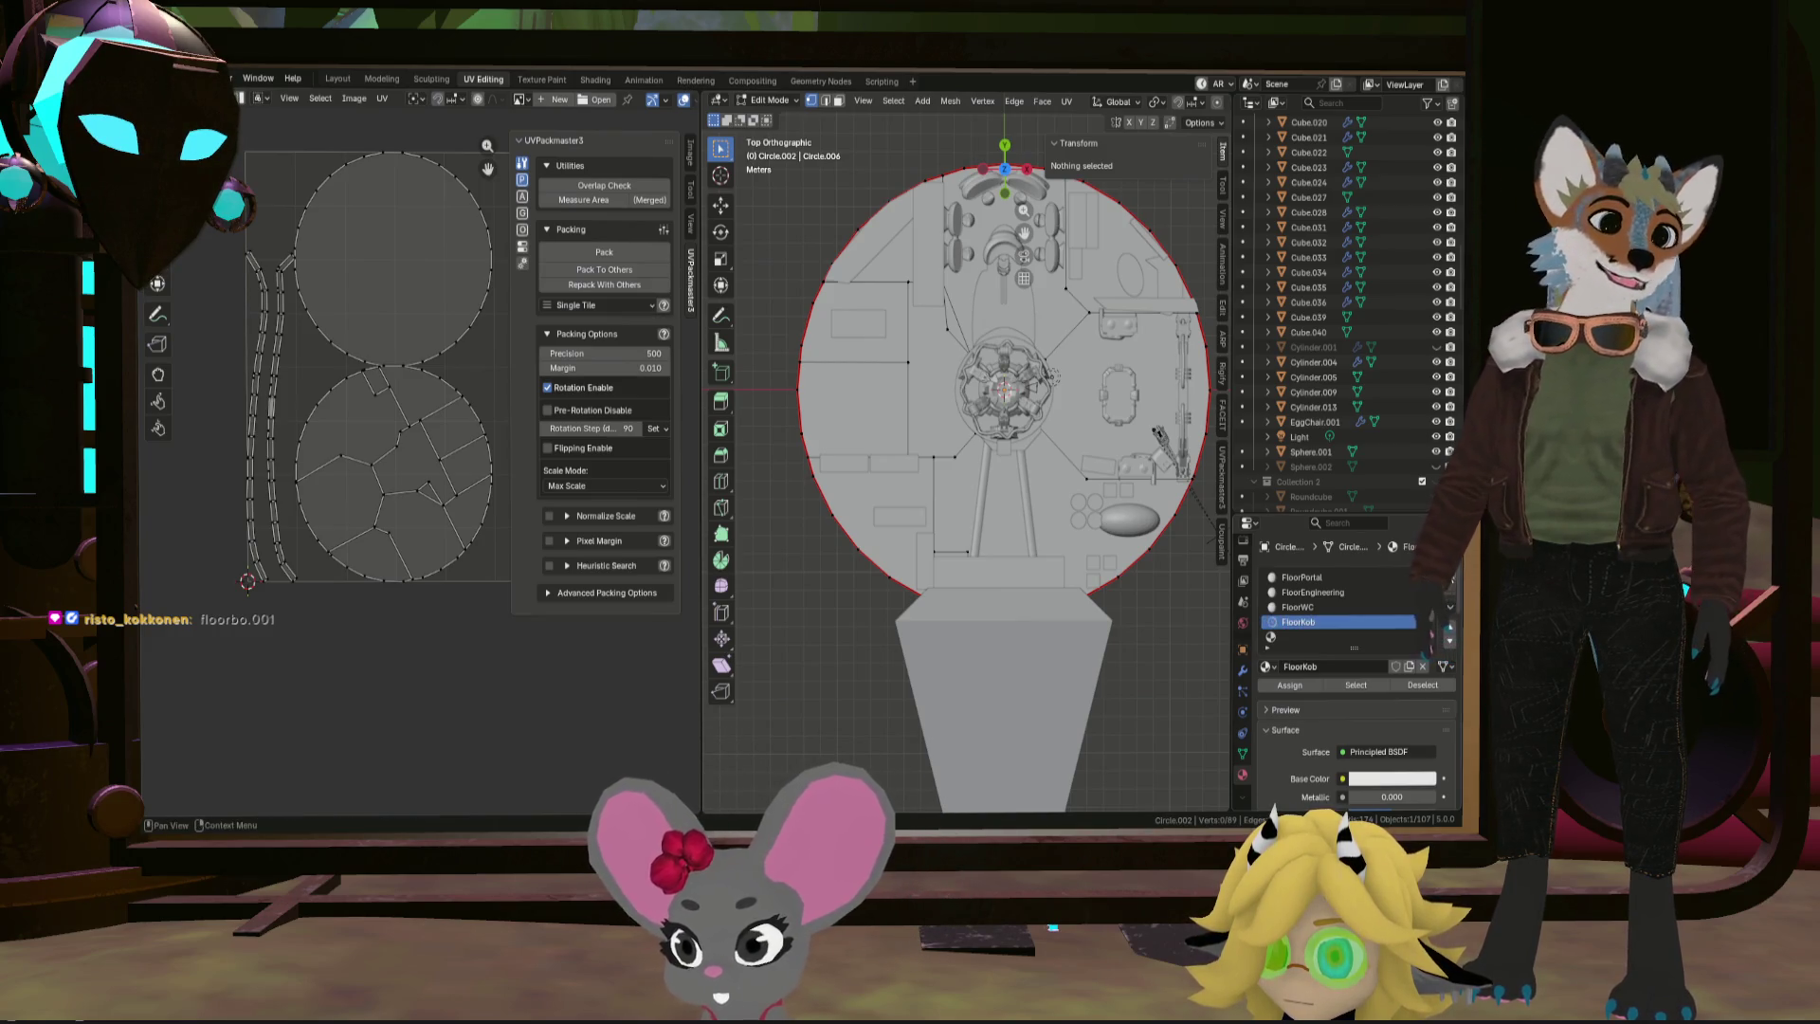
pyautogui.click(1451, 576)
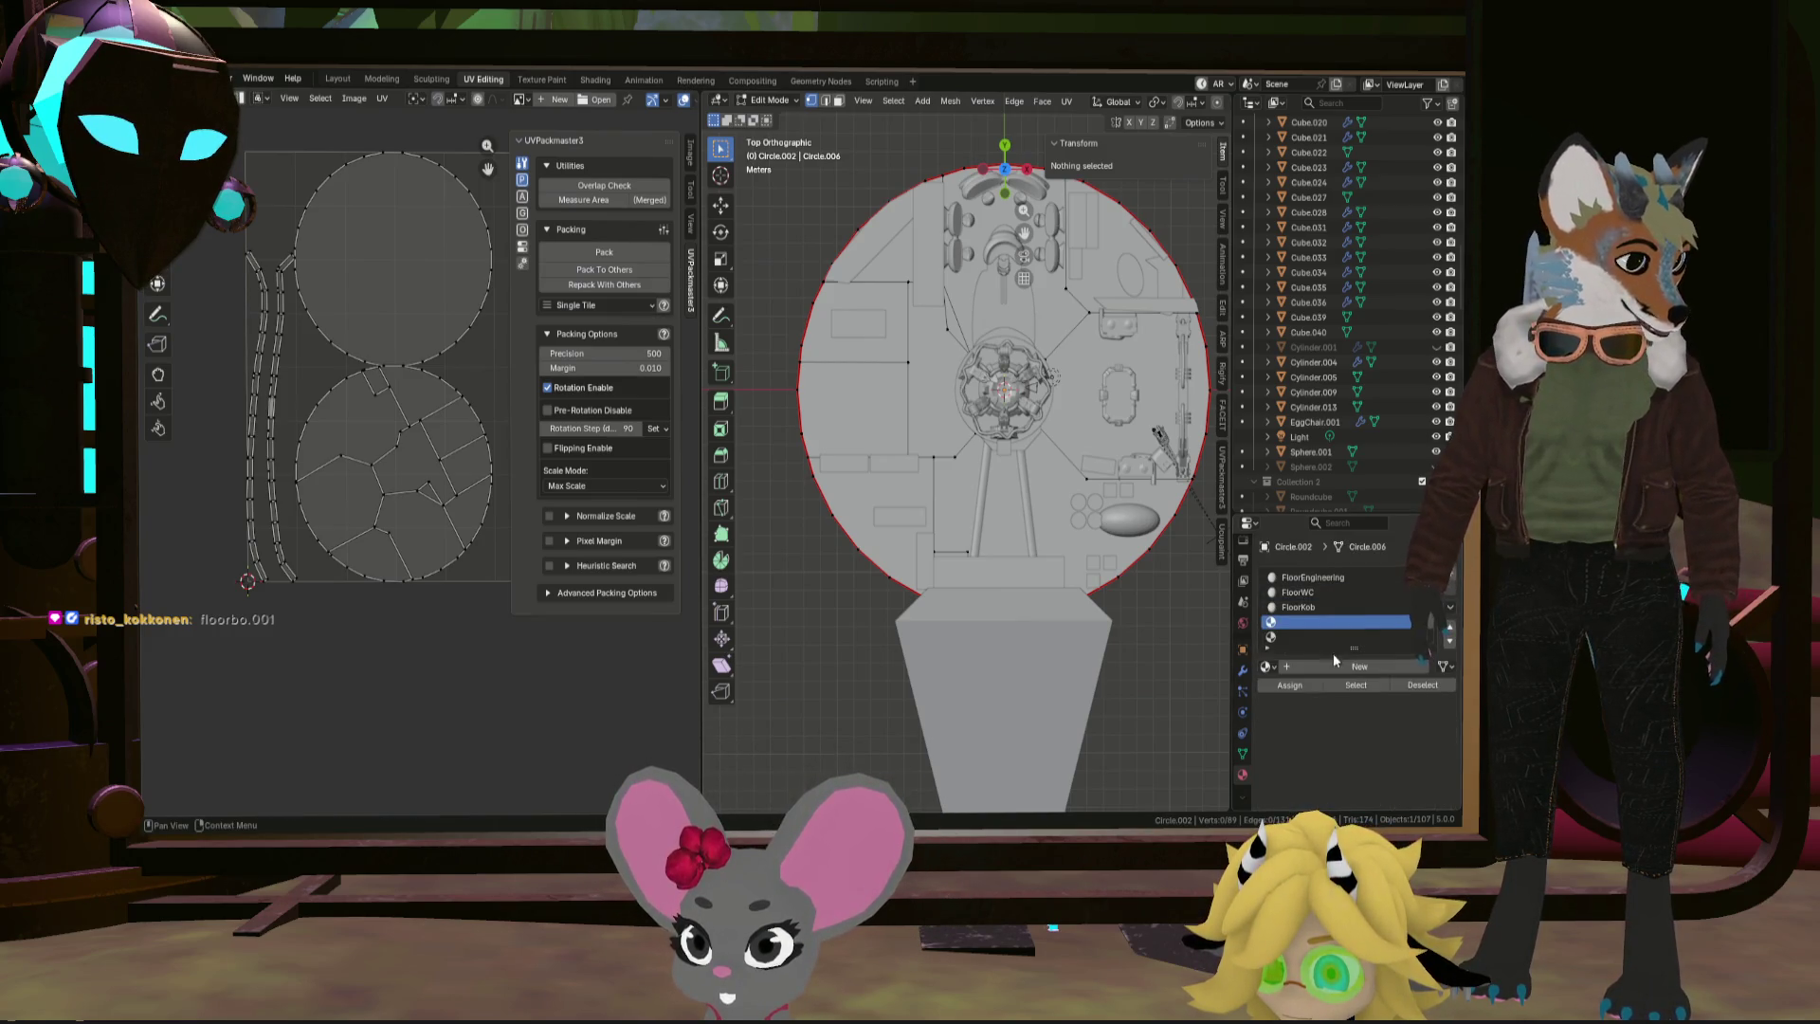
pyautogui.click(1348, 666)
pyautogui.doubleClick(1313, 624)
pyautogui.write('Floor')
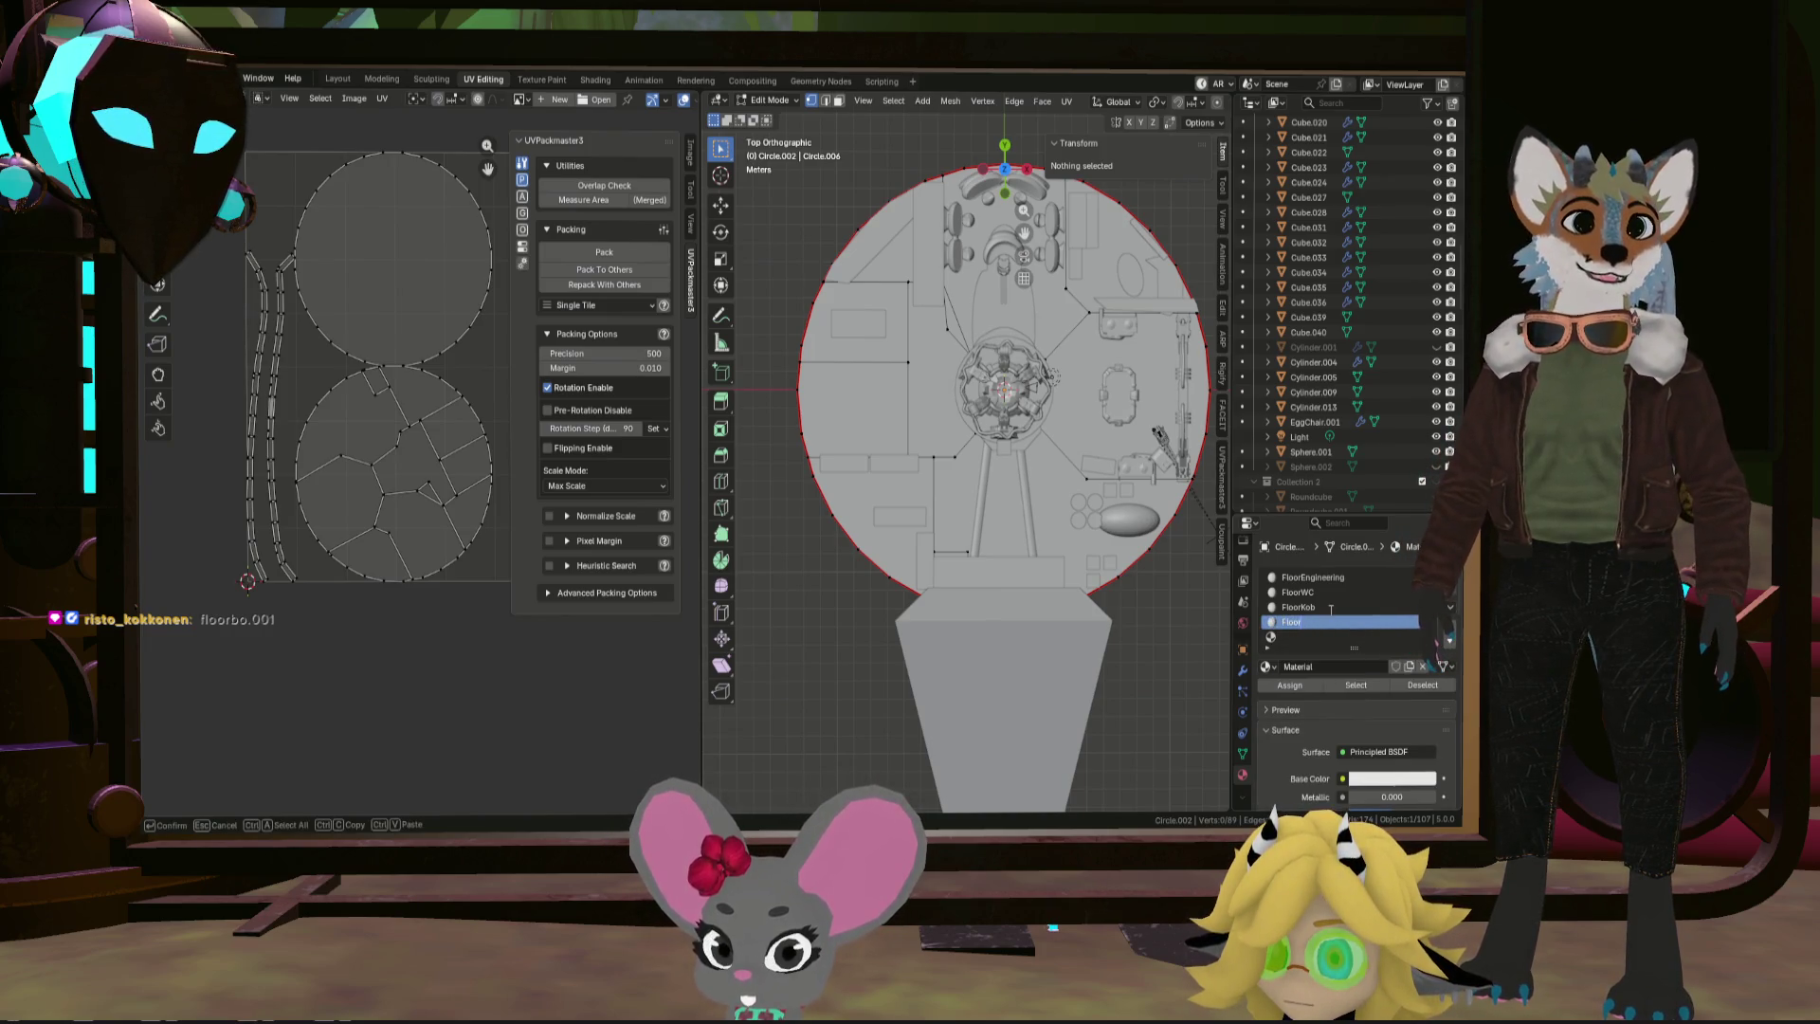
pyautogui.write('Green')
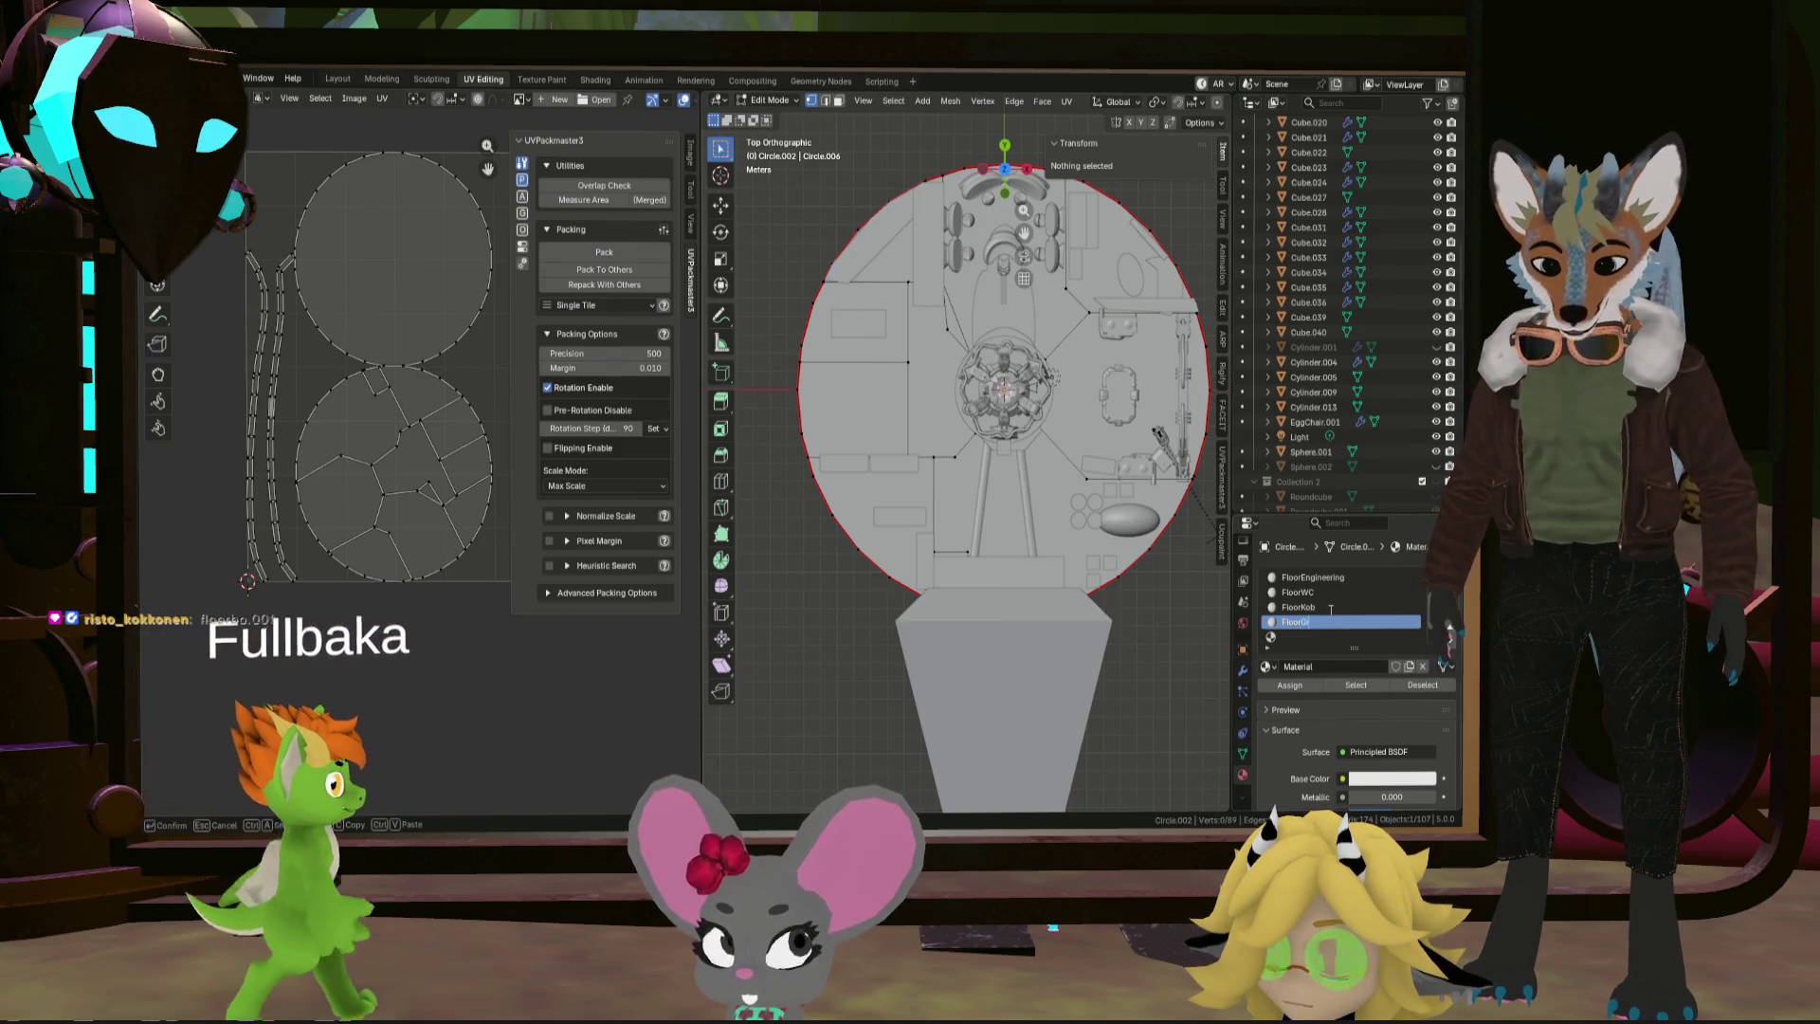
pyautogui.press('Return')
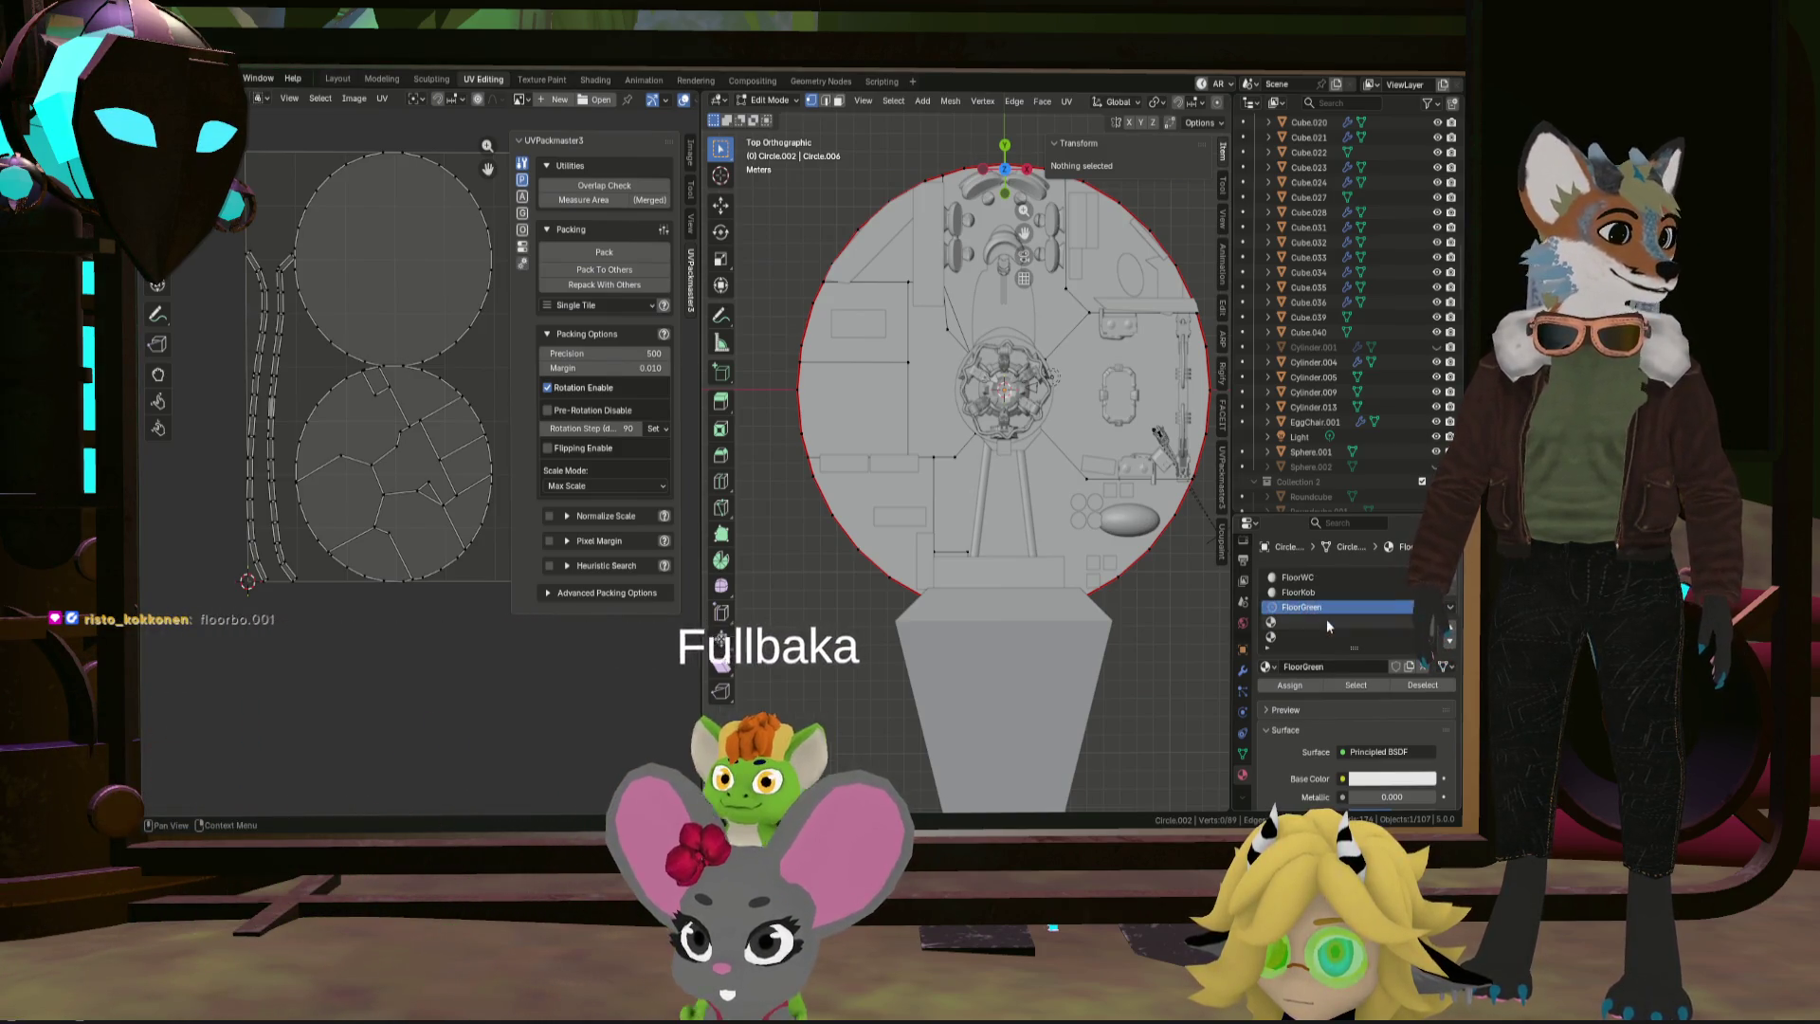
pyautogui.scroll(-2, 1300, 595)
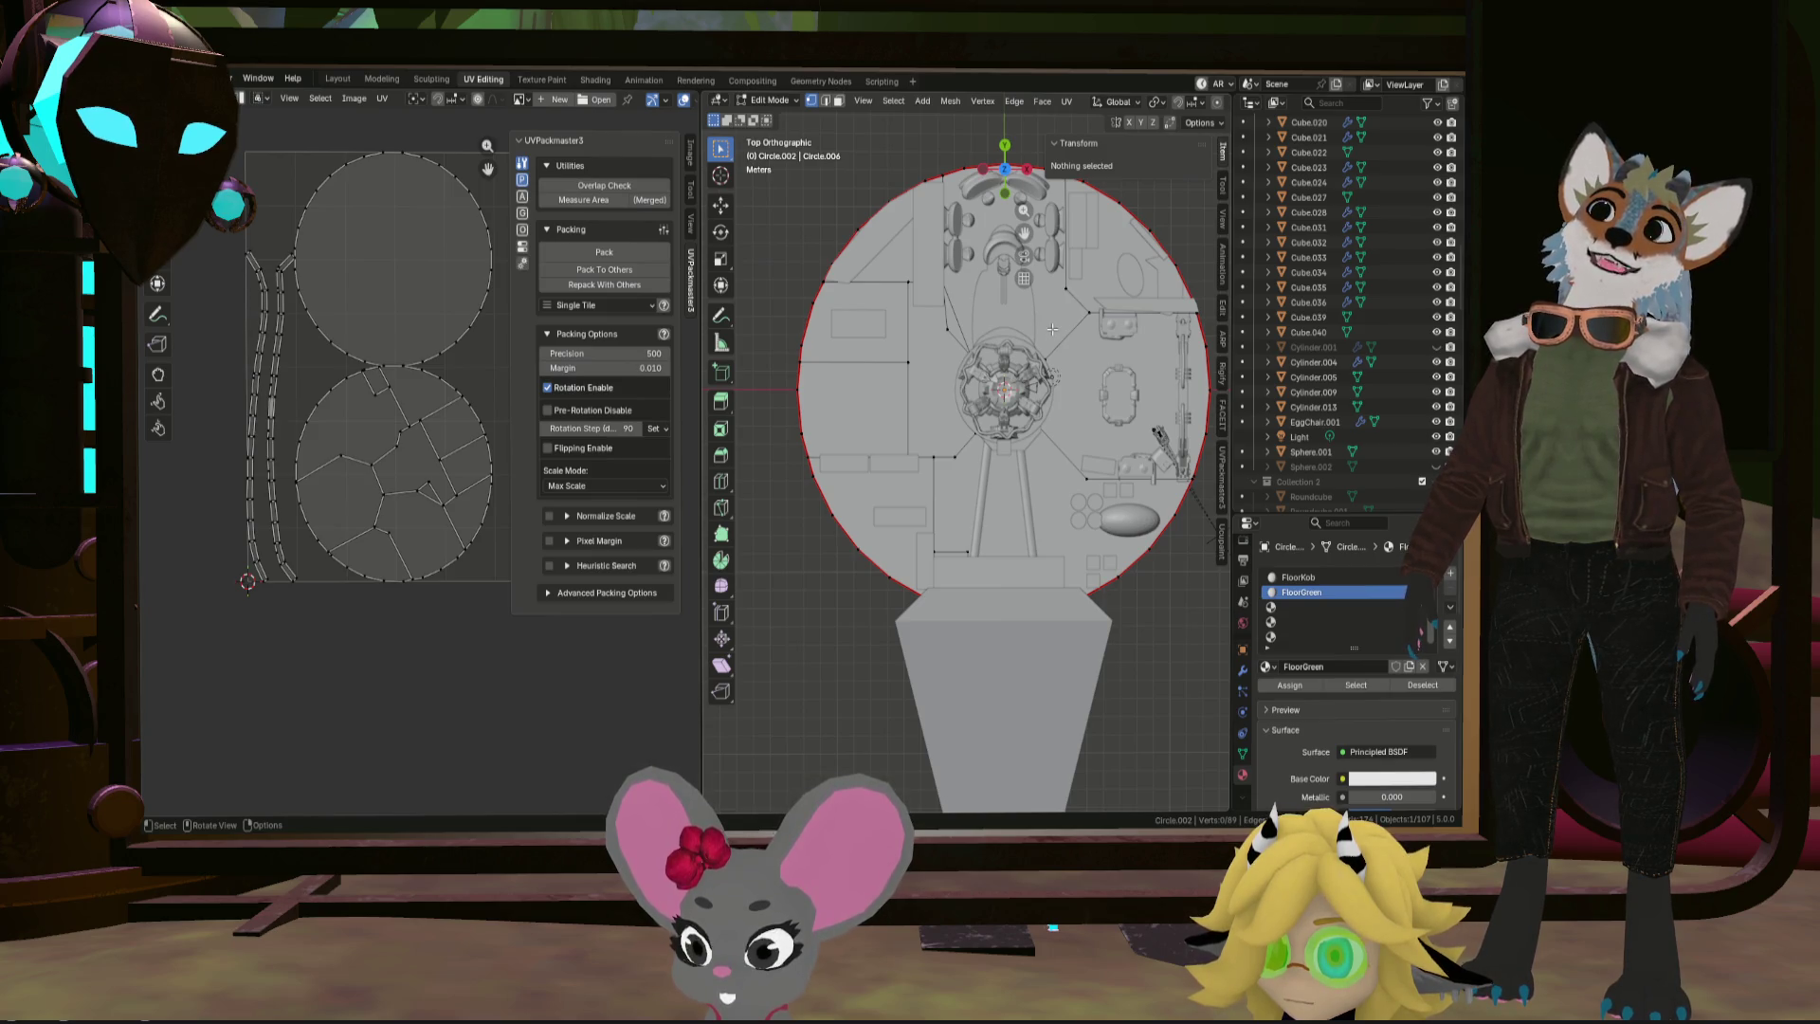
pyautogui.click(1320, 606)
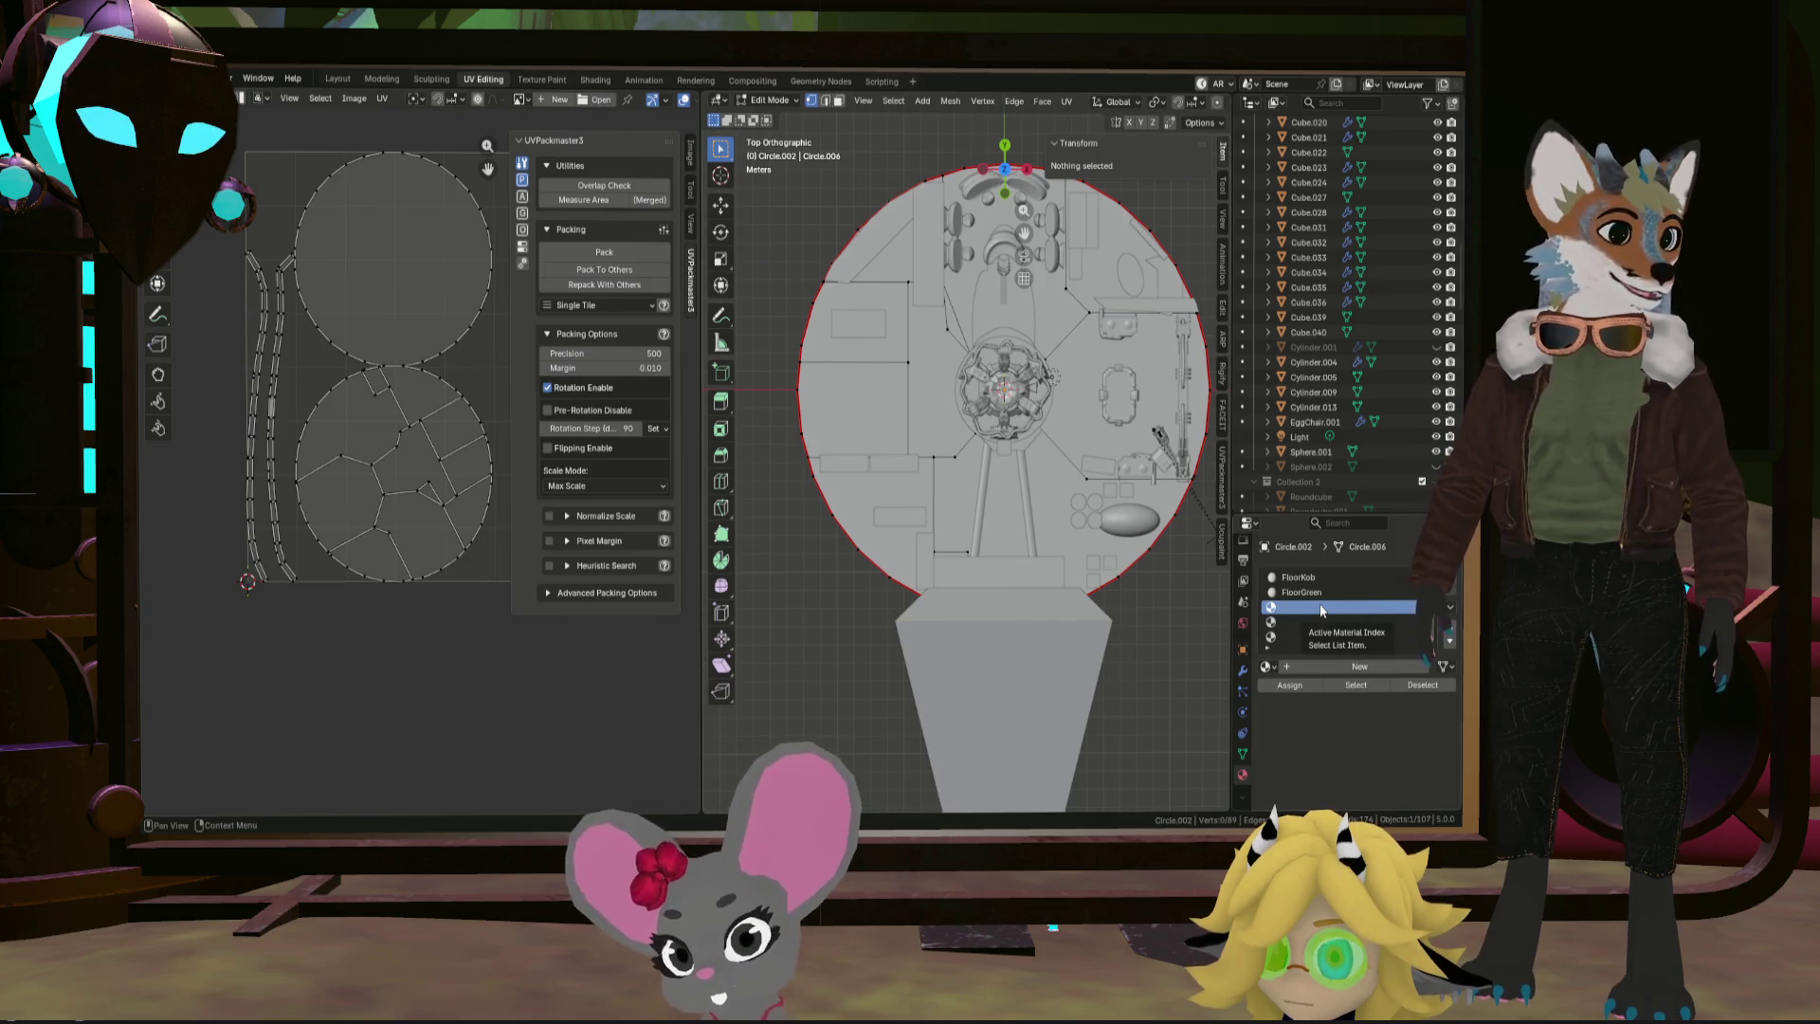
# Create FloorKitchen and FloorDiner materials, moving FloorDiner above FloorKitchen
pyautogui.click(1355, 667)
pyautogui.write('FloorKitchen')
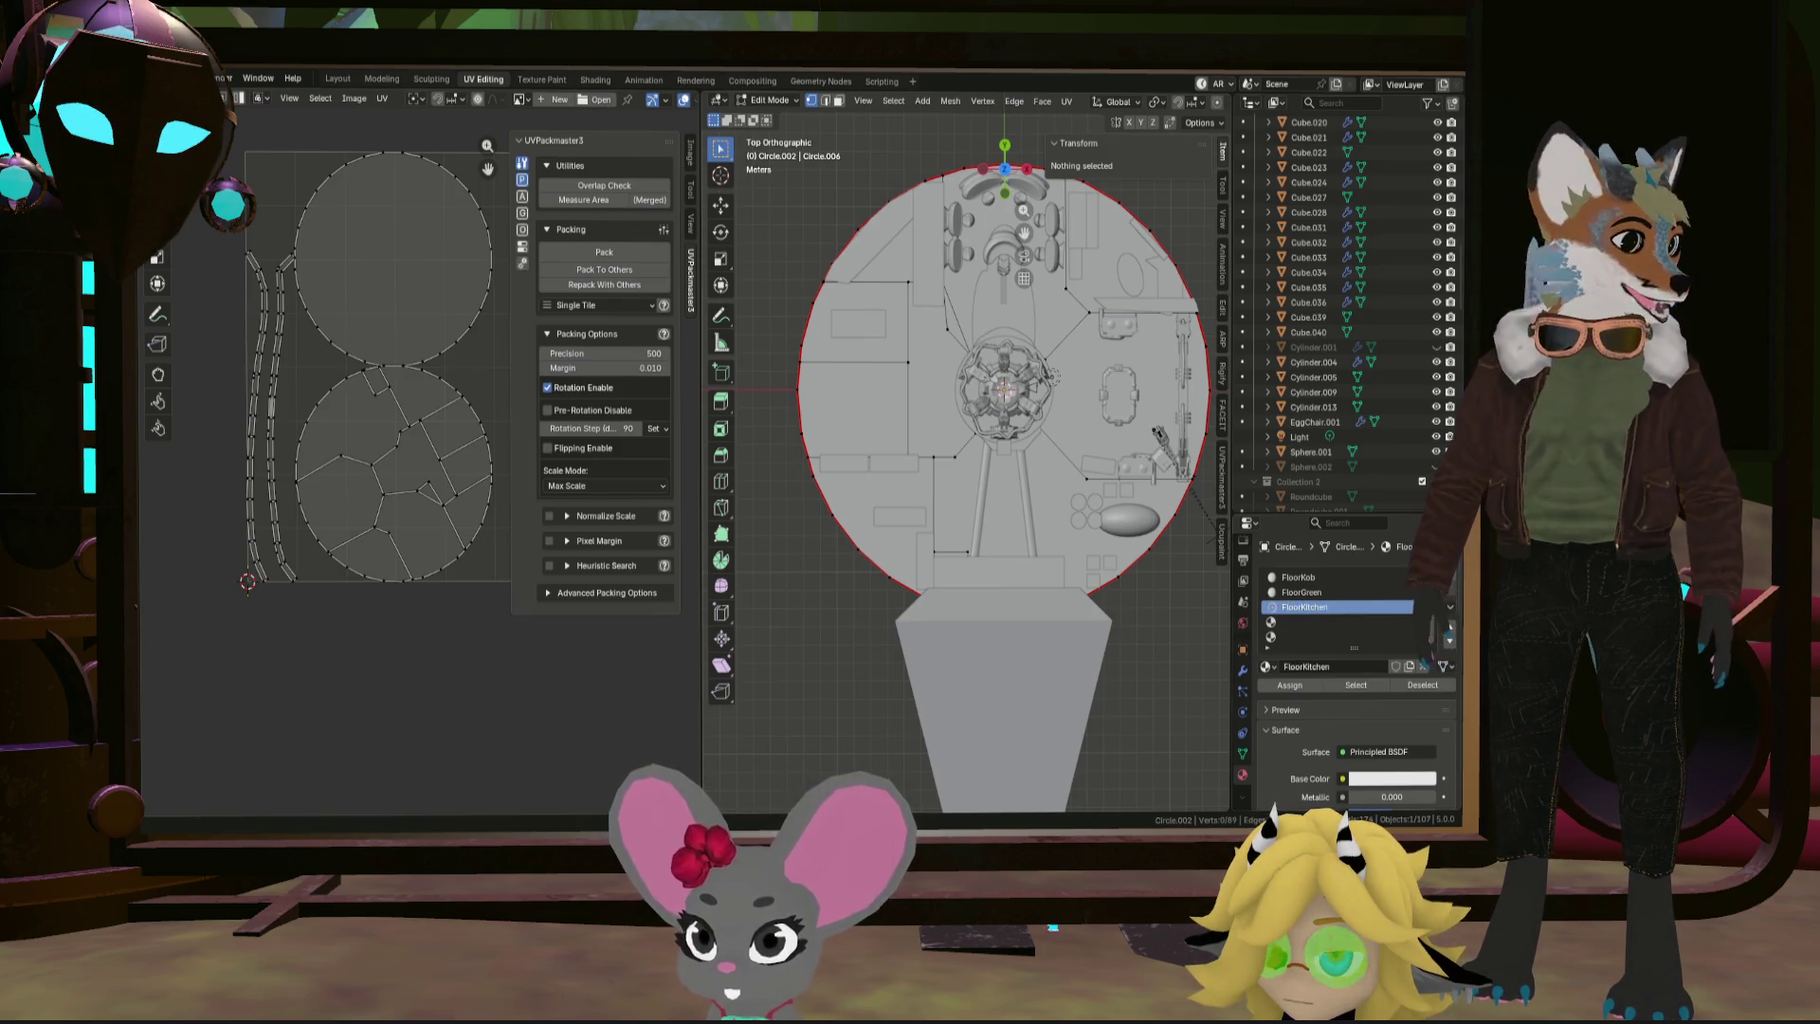
pyautogui.press('Return')
pyautogui.click(1352, 621)
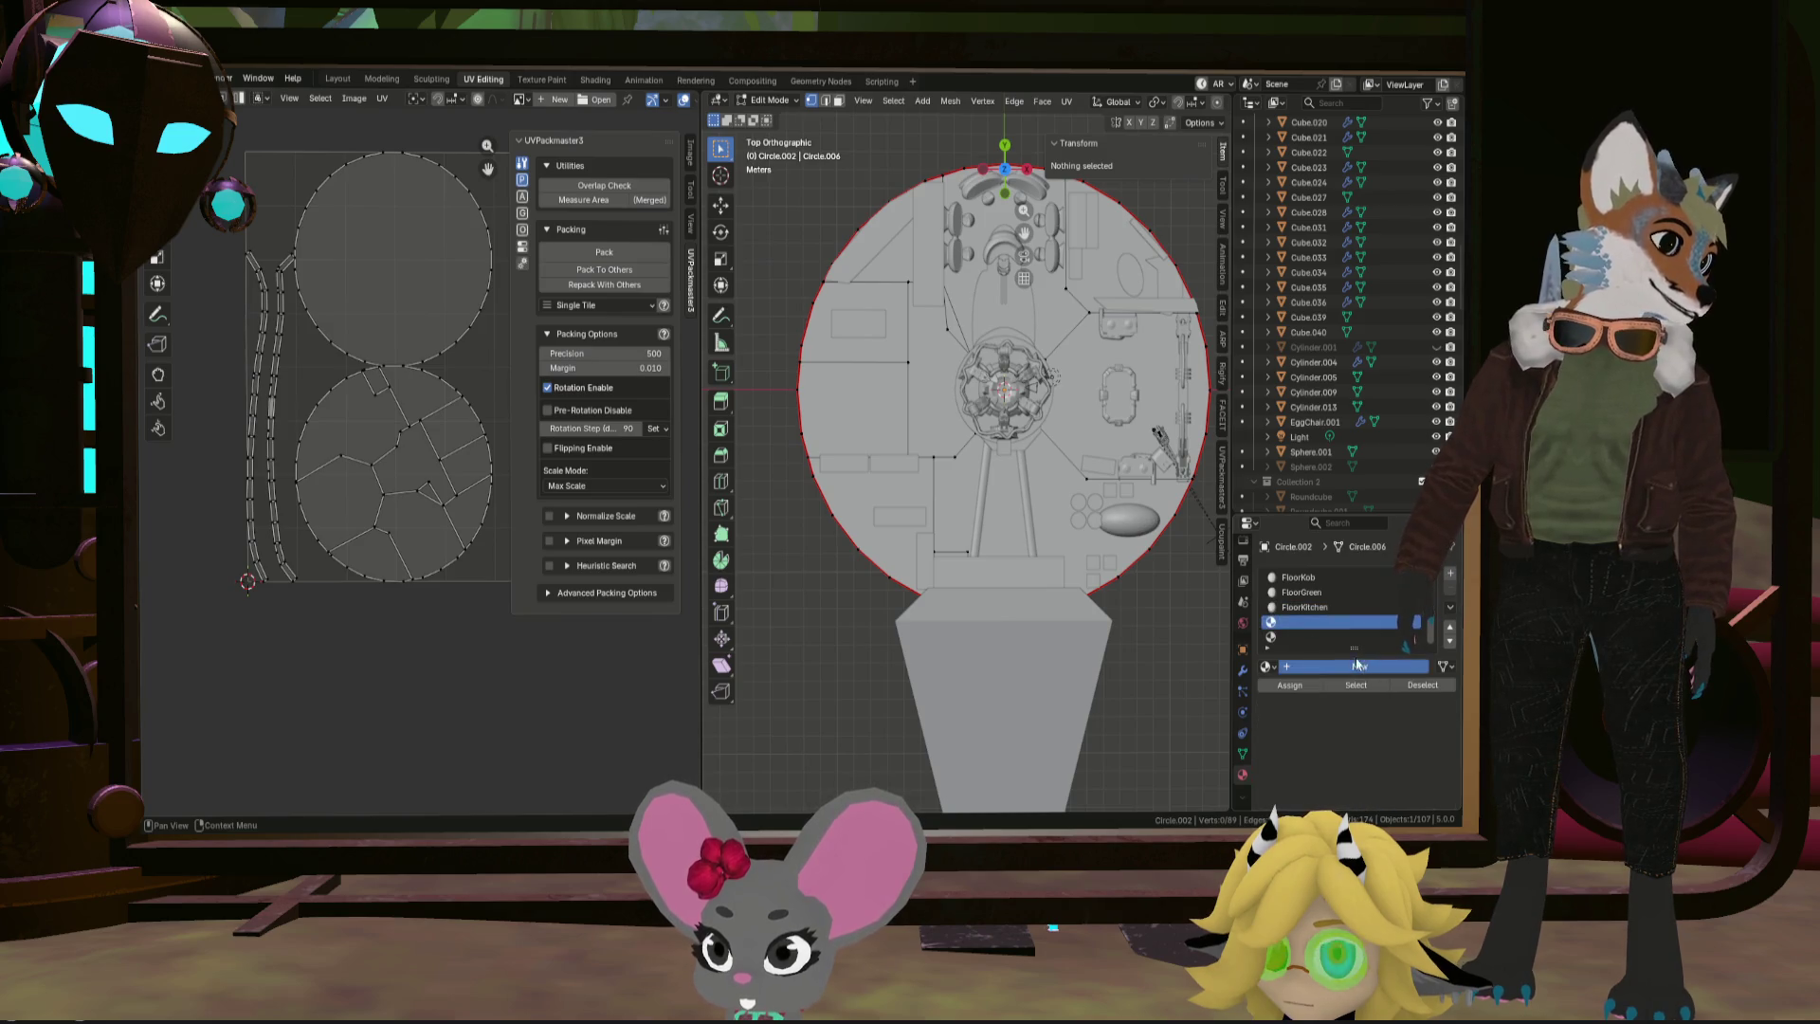
pyautogui.click(1358, 667)
pyautogui.doubleClick(1327, 621)
pyautogui.write('Flo')
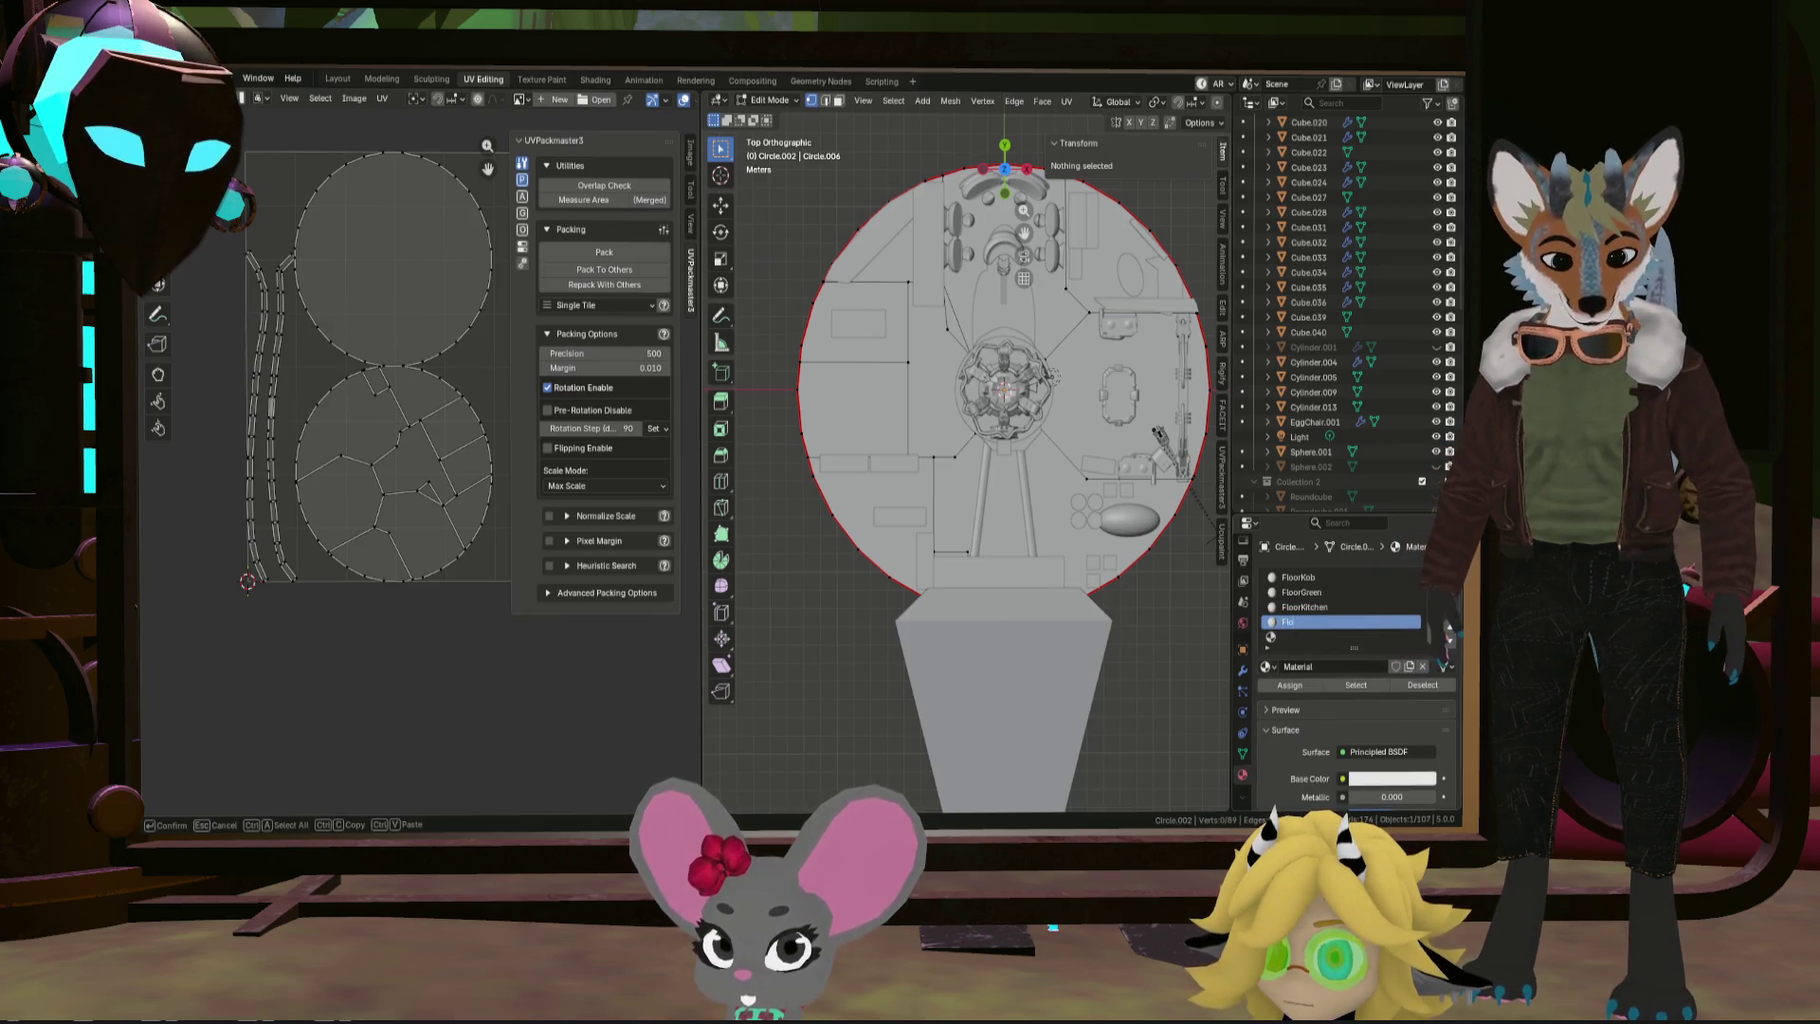
pyautogui.write('orDiner')
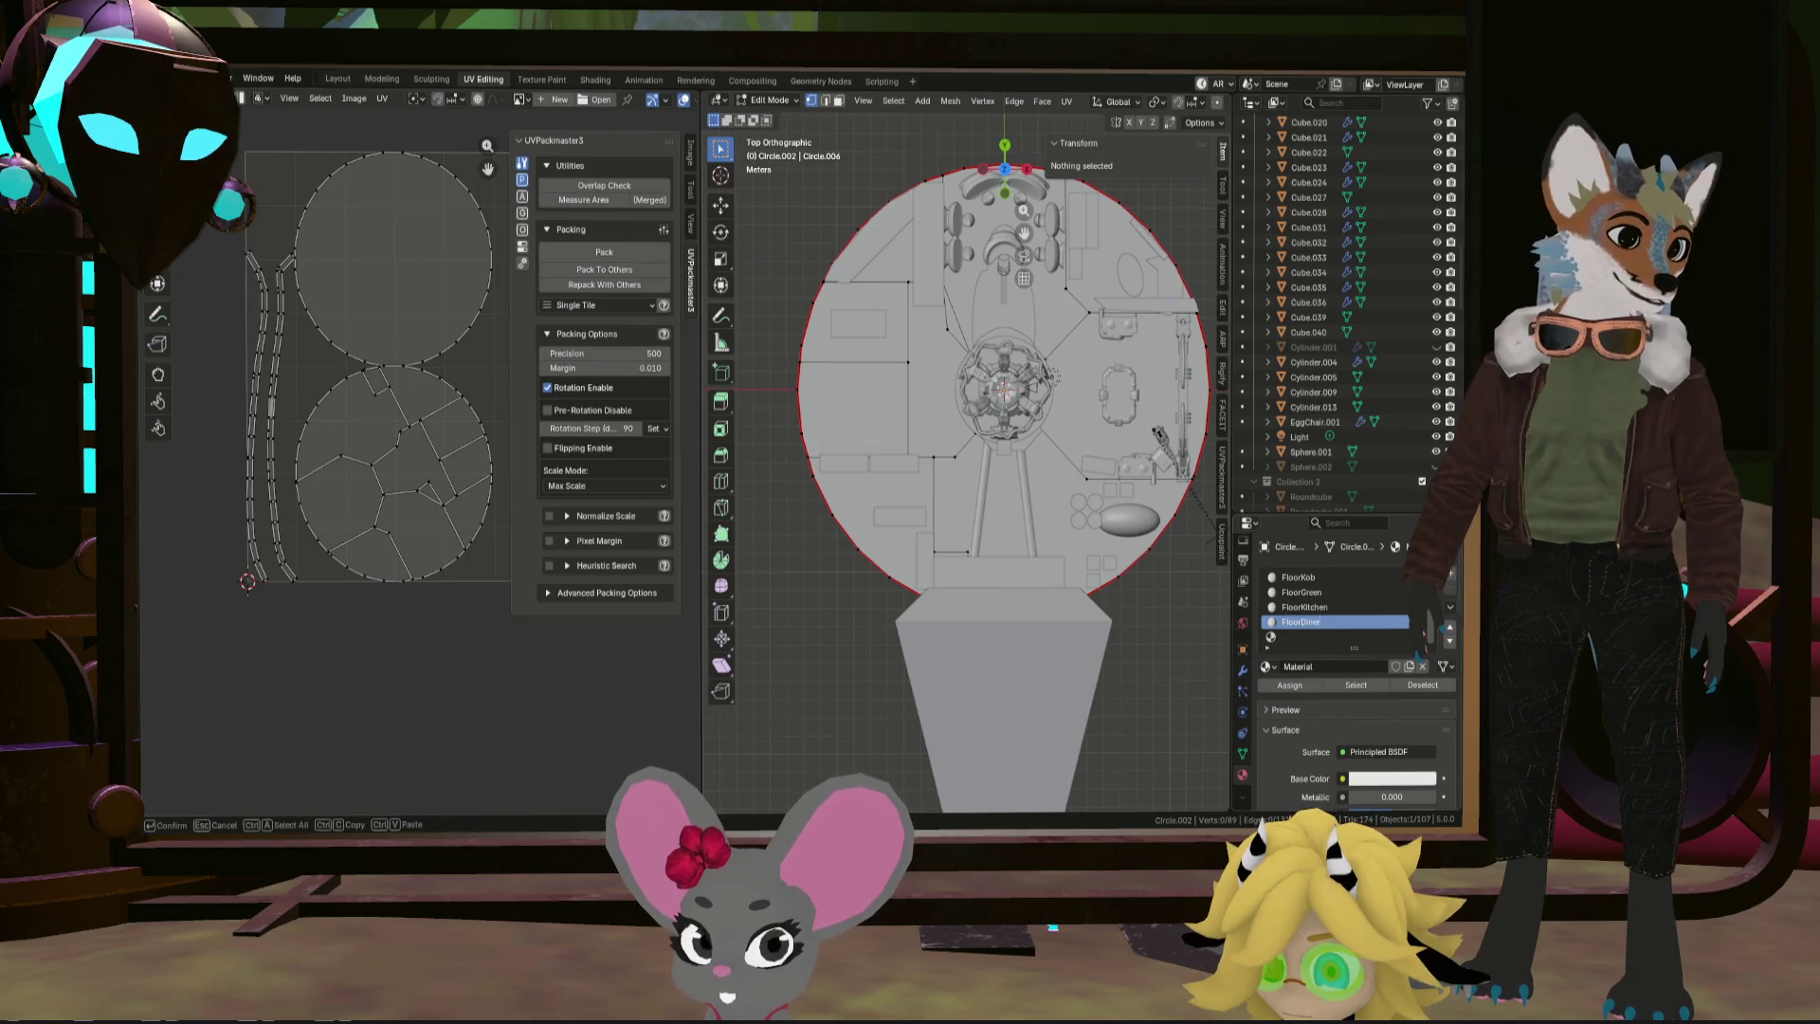
pyautogui.press('Return')
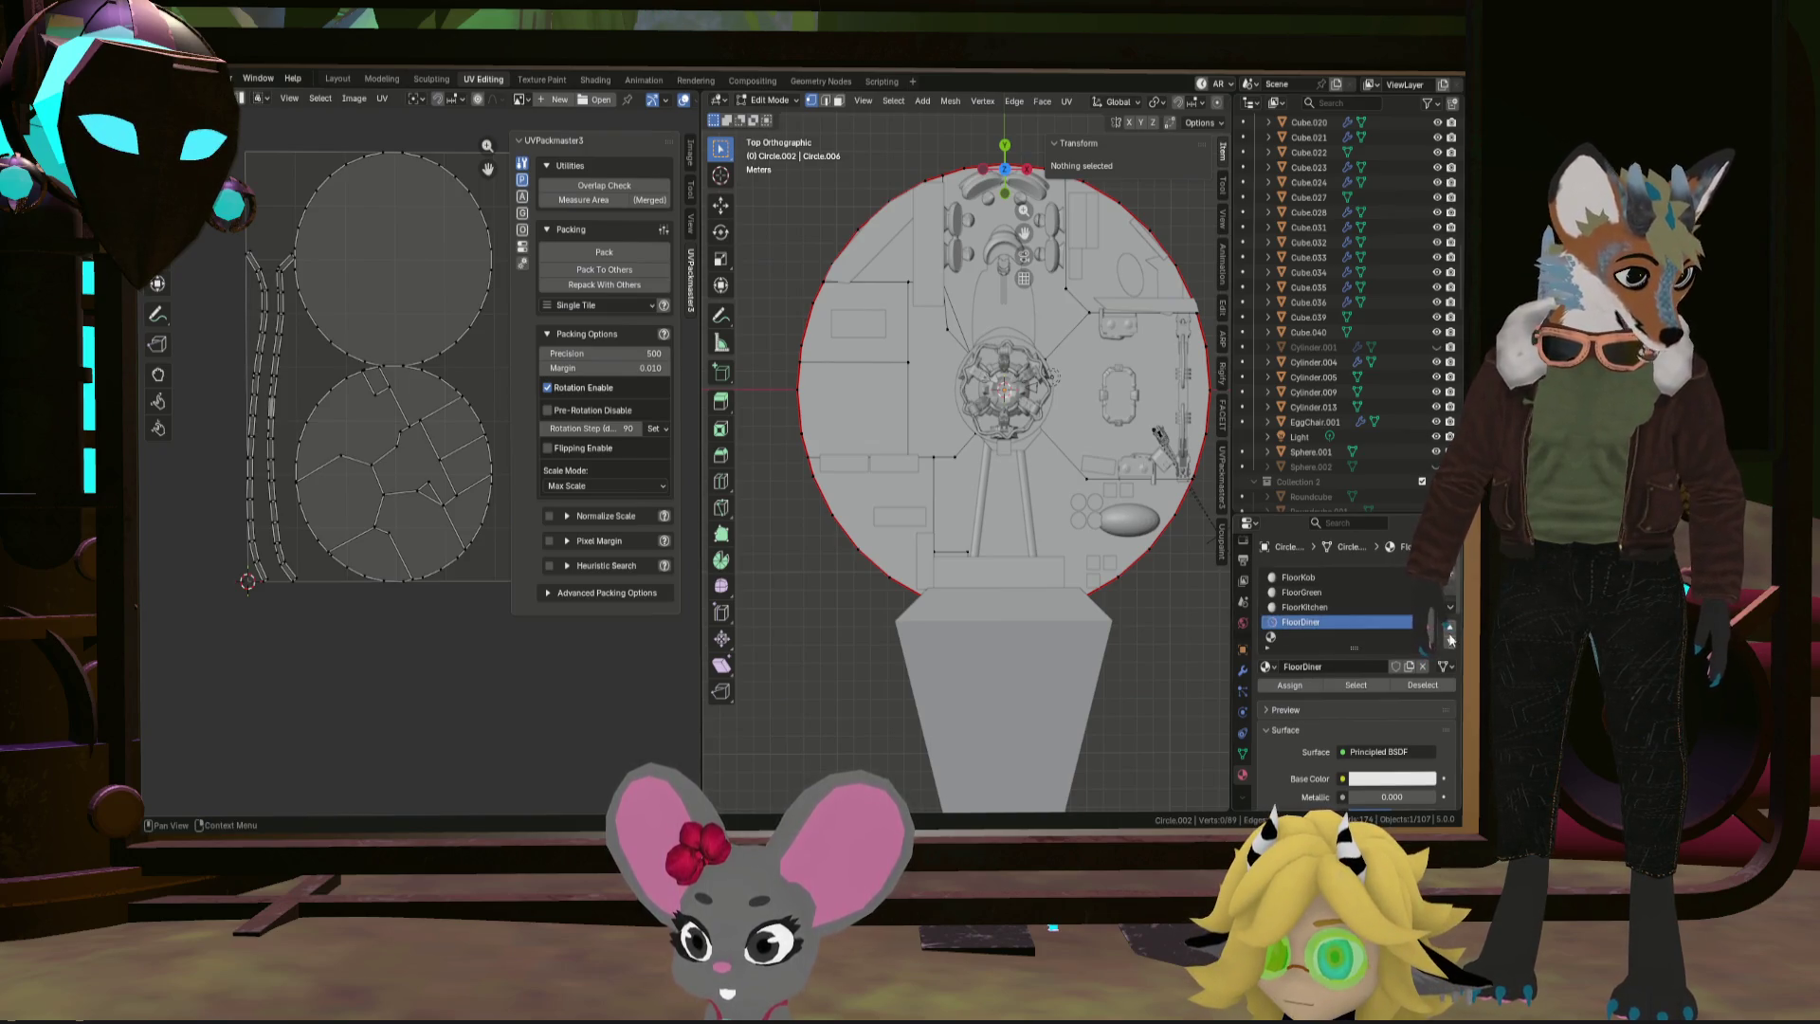
pyautogui.click(1450, 626)
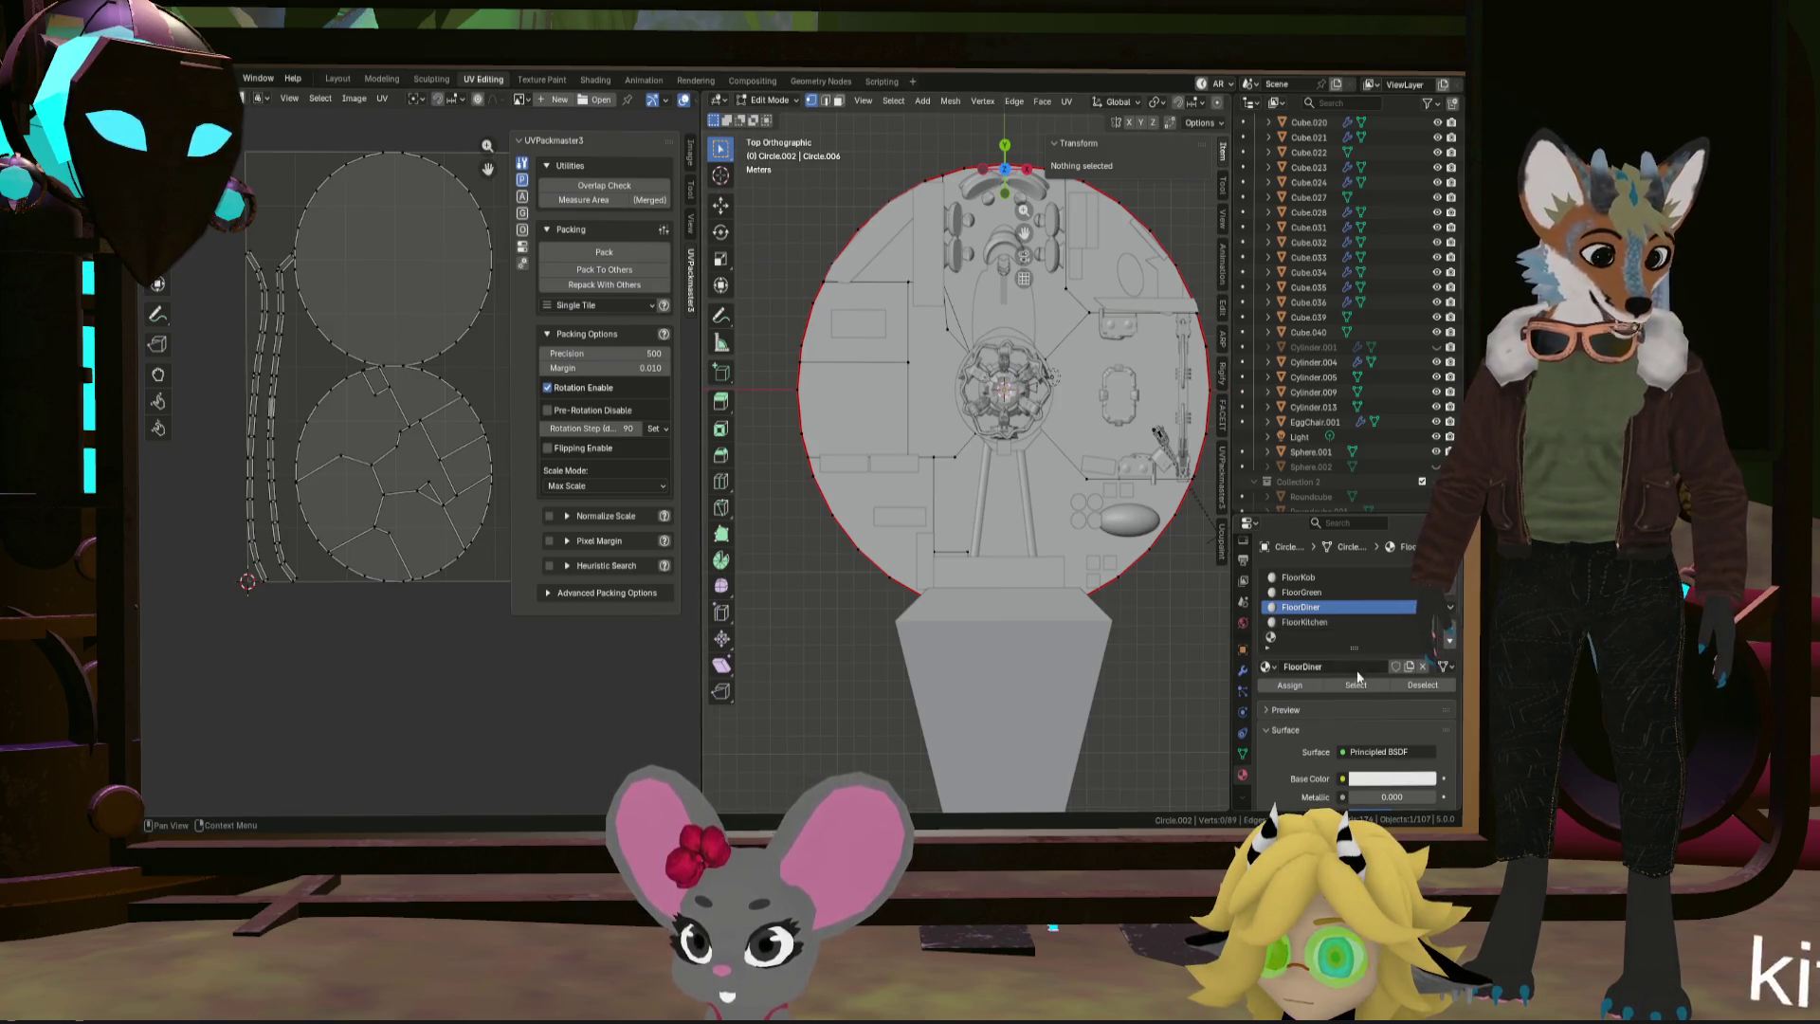
# Add a final material named FloorCorridor in the bottom empty slot
pyautogui.click(1316, 633)
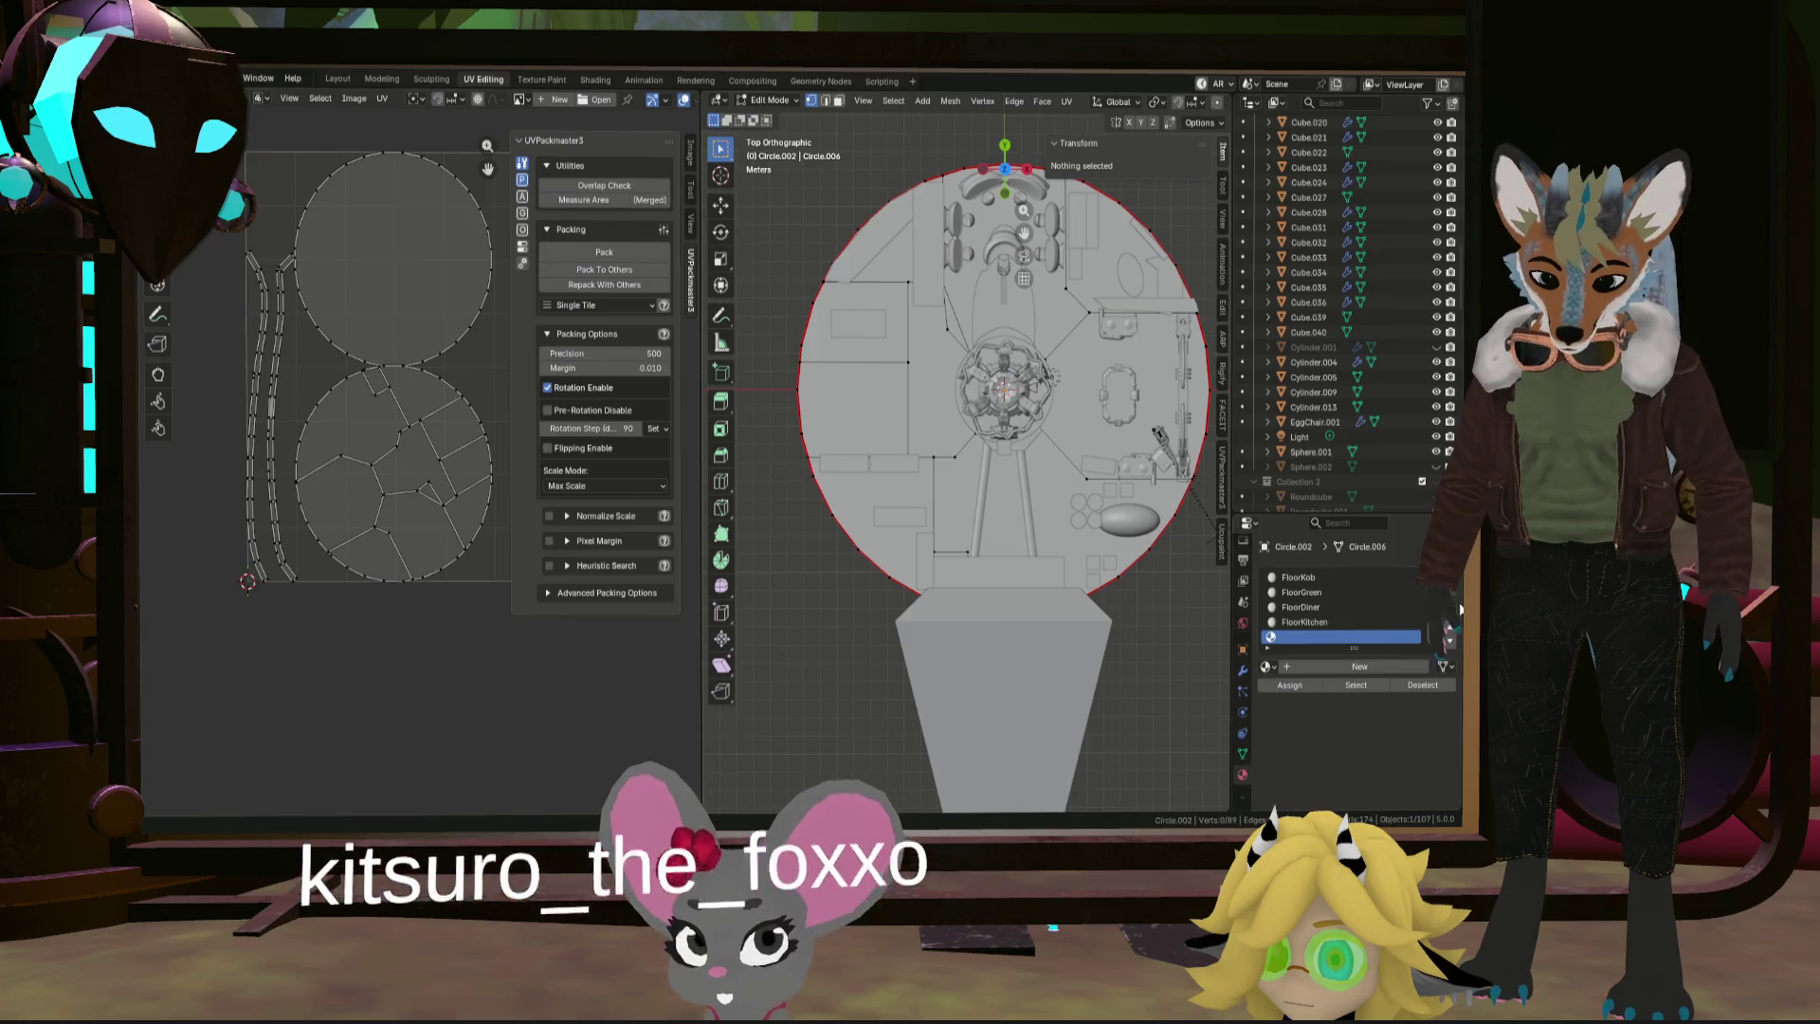
pyautogui.click(1345, 664)
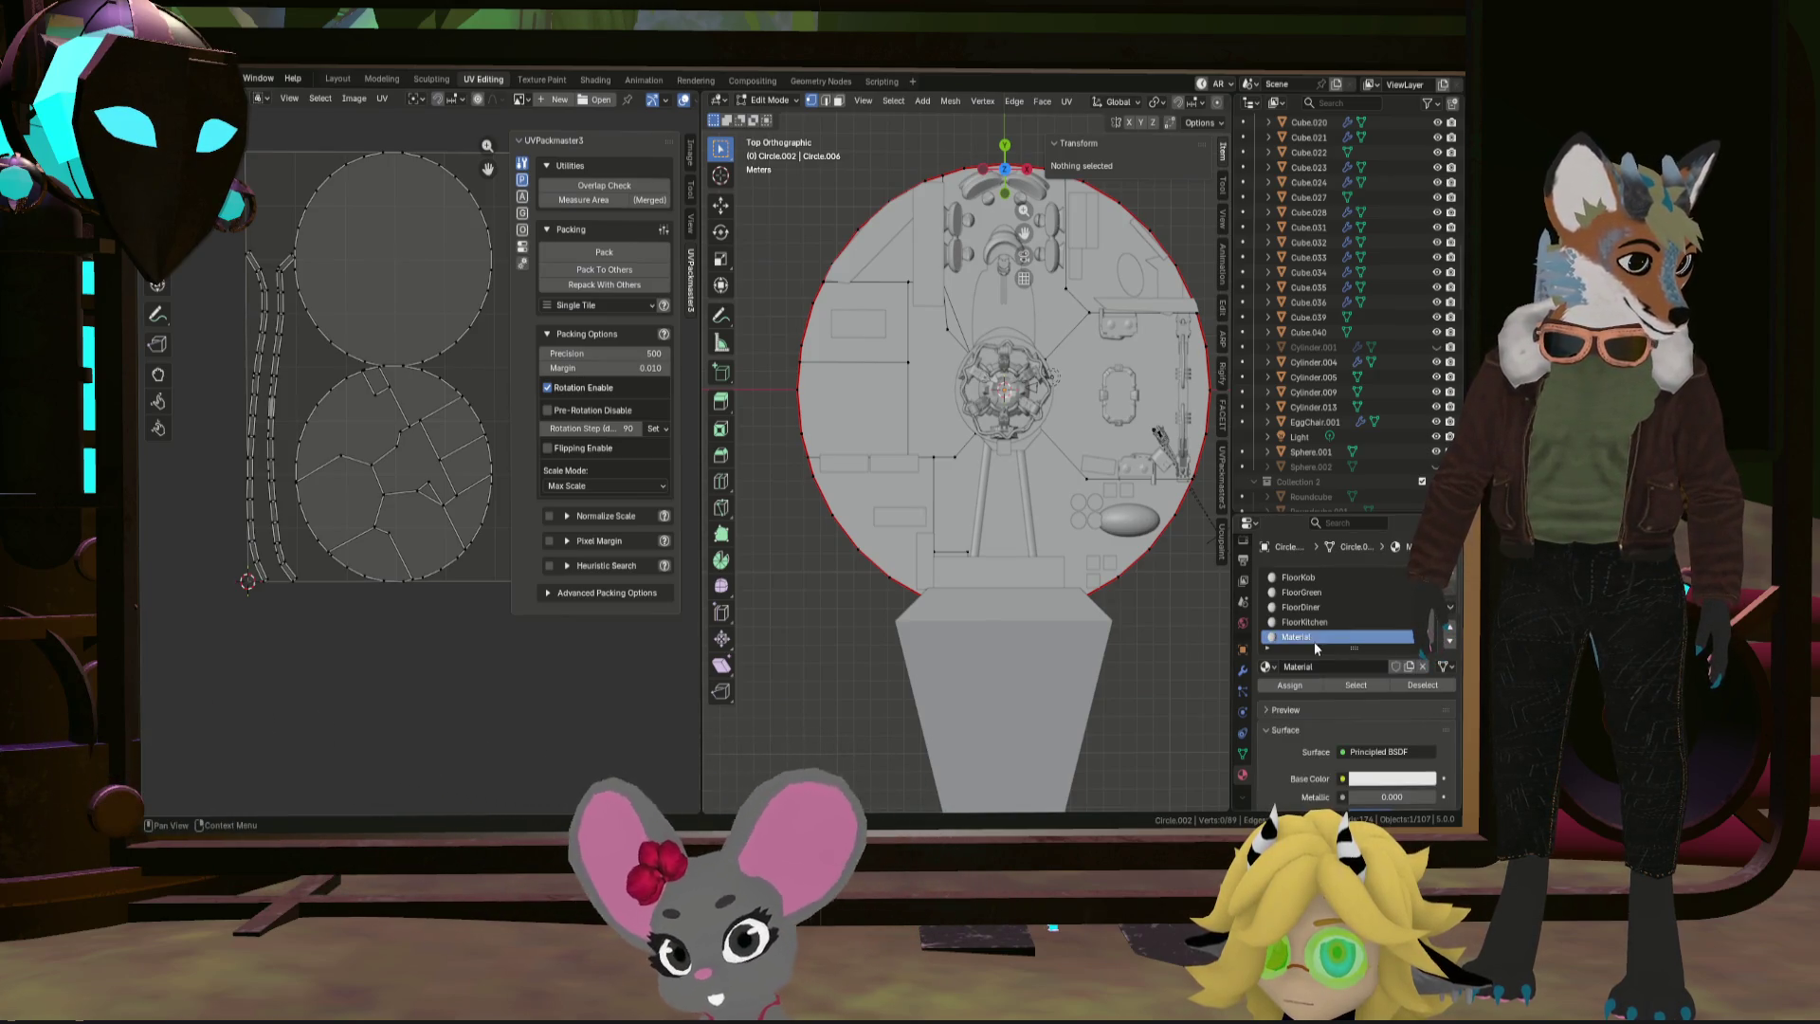
pyautogui.doubleClick(1314, 637)
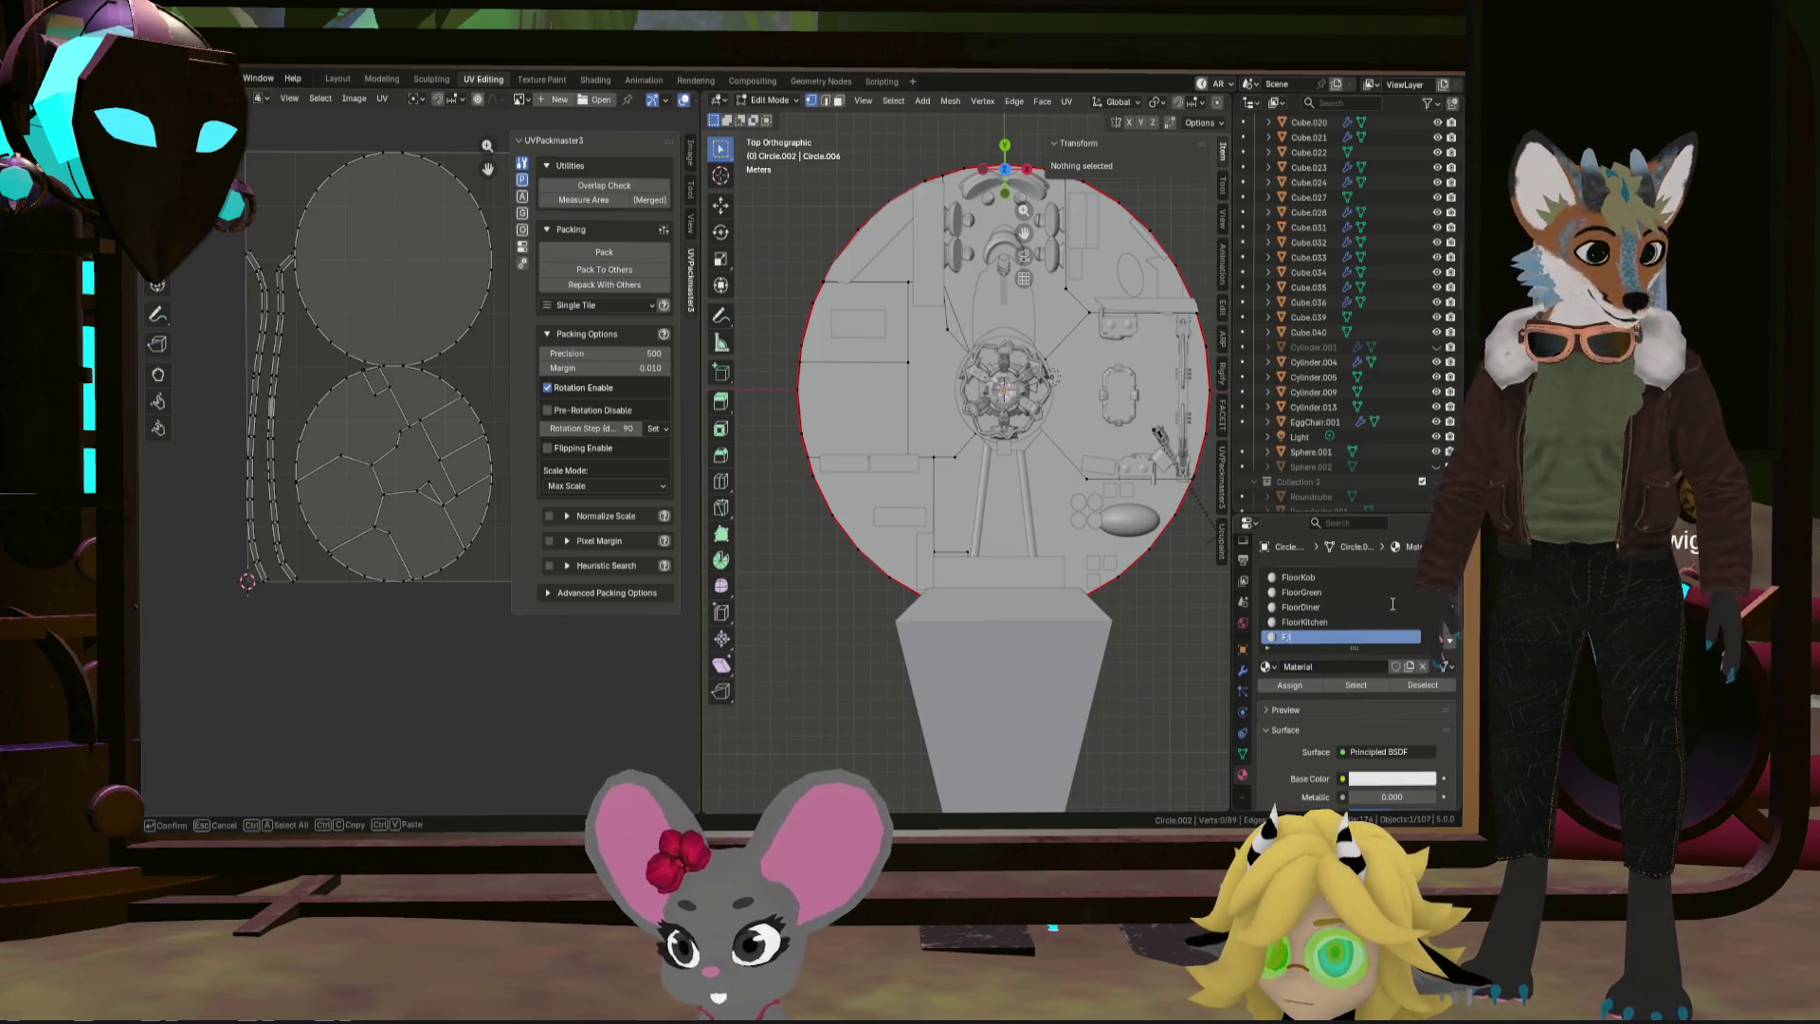
pyautogui.write('loorCorridor')
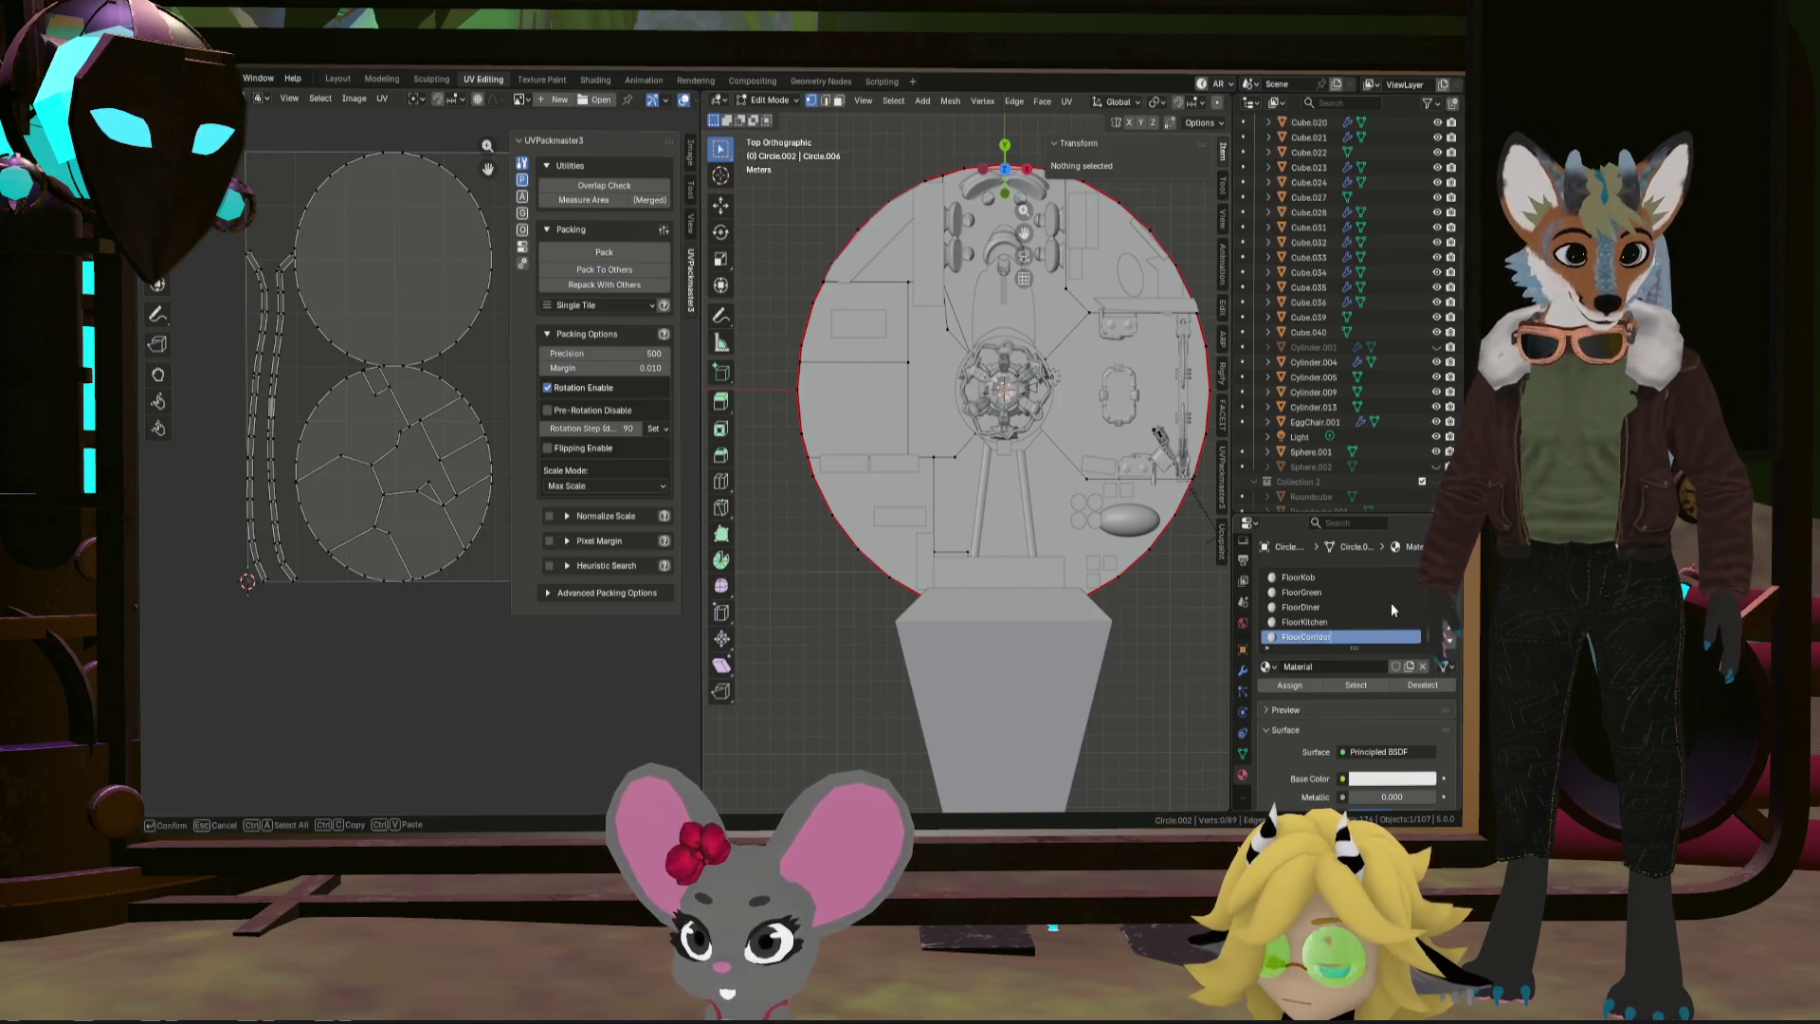
pyautogui.press('Return')
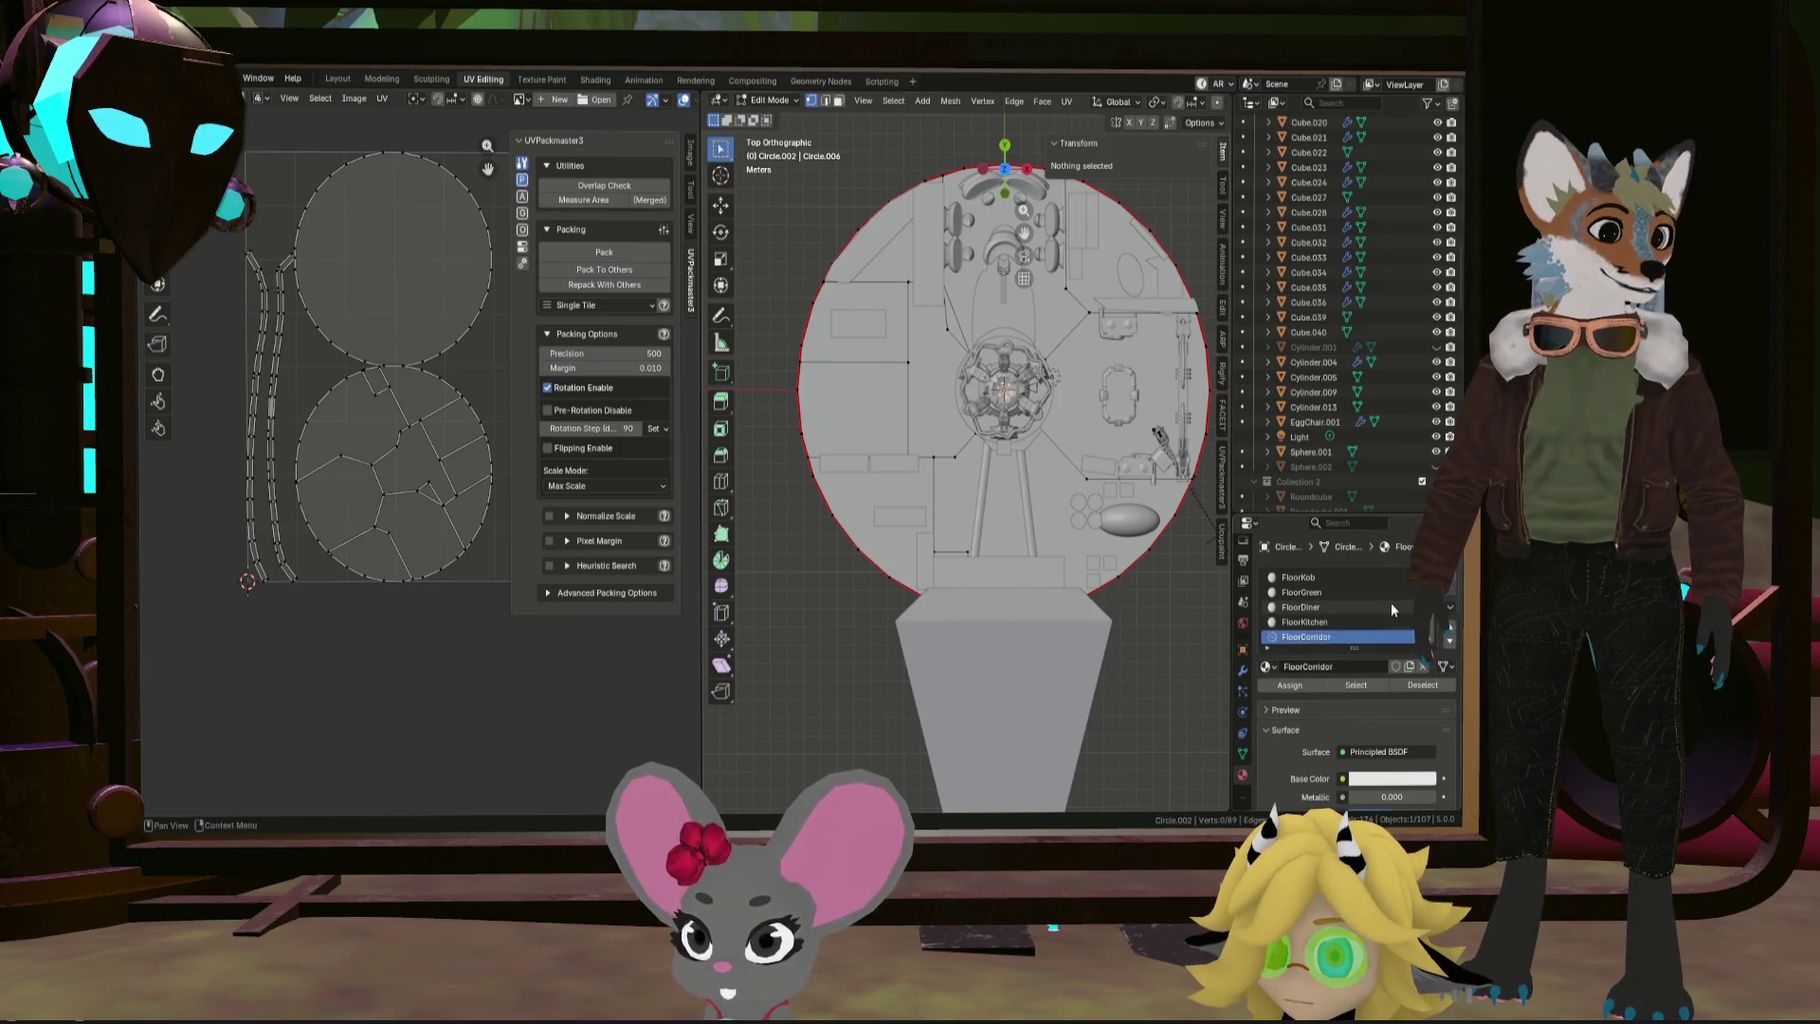
pyautogui.click(839, 100)
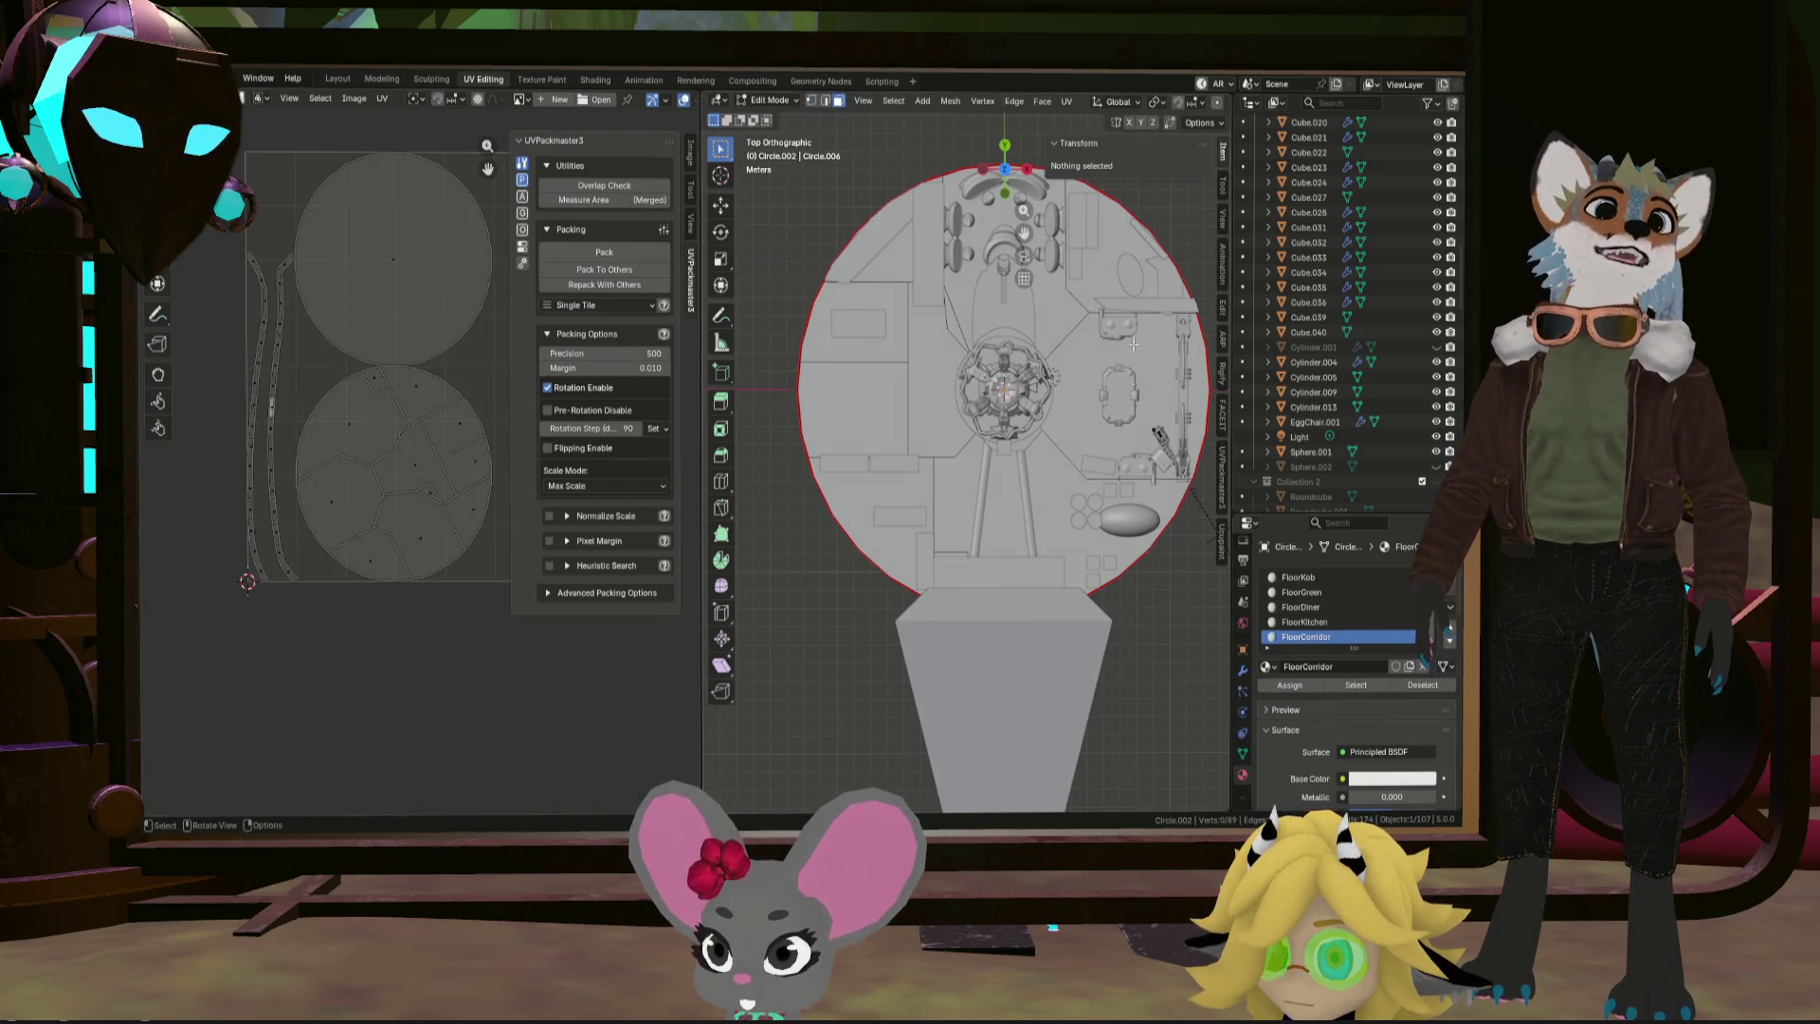
# Assign FloorNav to the two top room faces of the ceiling
pyautogui.click(1053, 318)
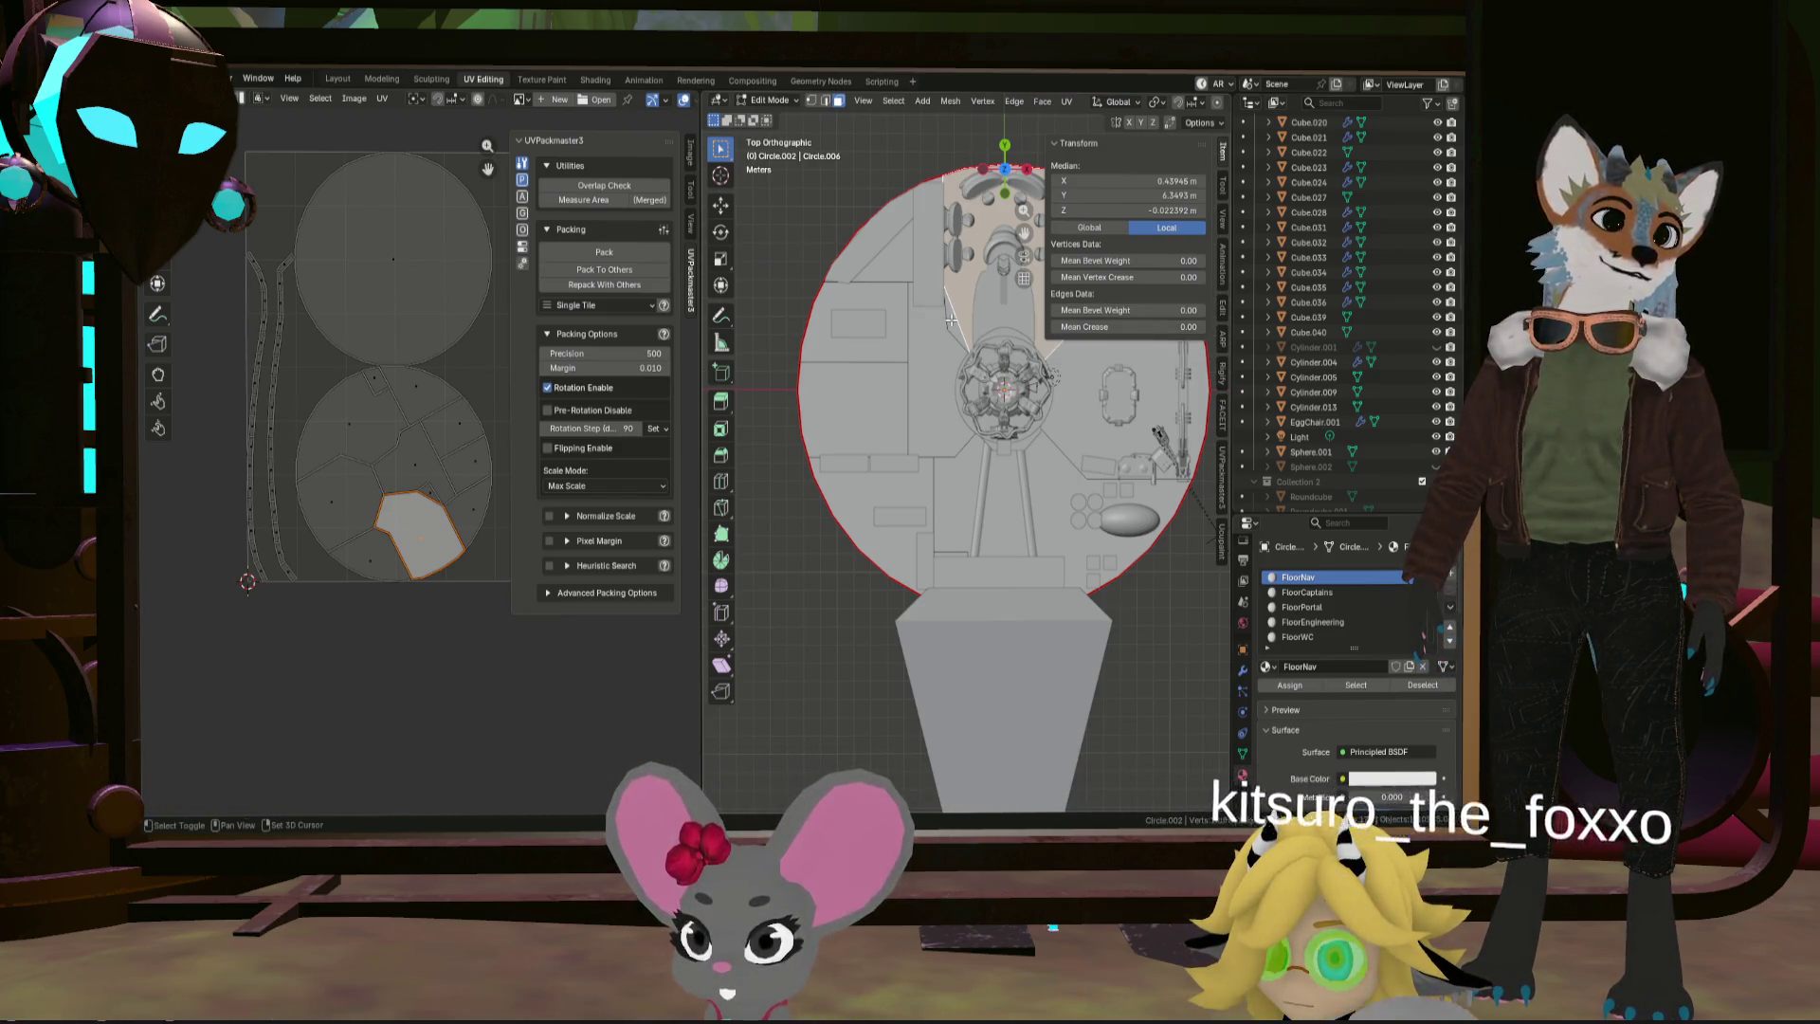
pyautogui.keyDown('shift'); pyautogui.click(991, 327); pyautogui.keyUp('shift')
pyautogui.keyDown('shift'); pyautogui.moveTo(938, 333); pyautogui.dragTo(864, 371, button='middle'); pyautogui.keyUp('shift')
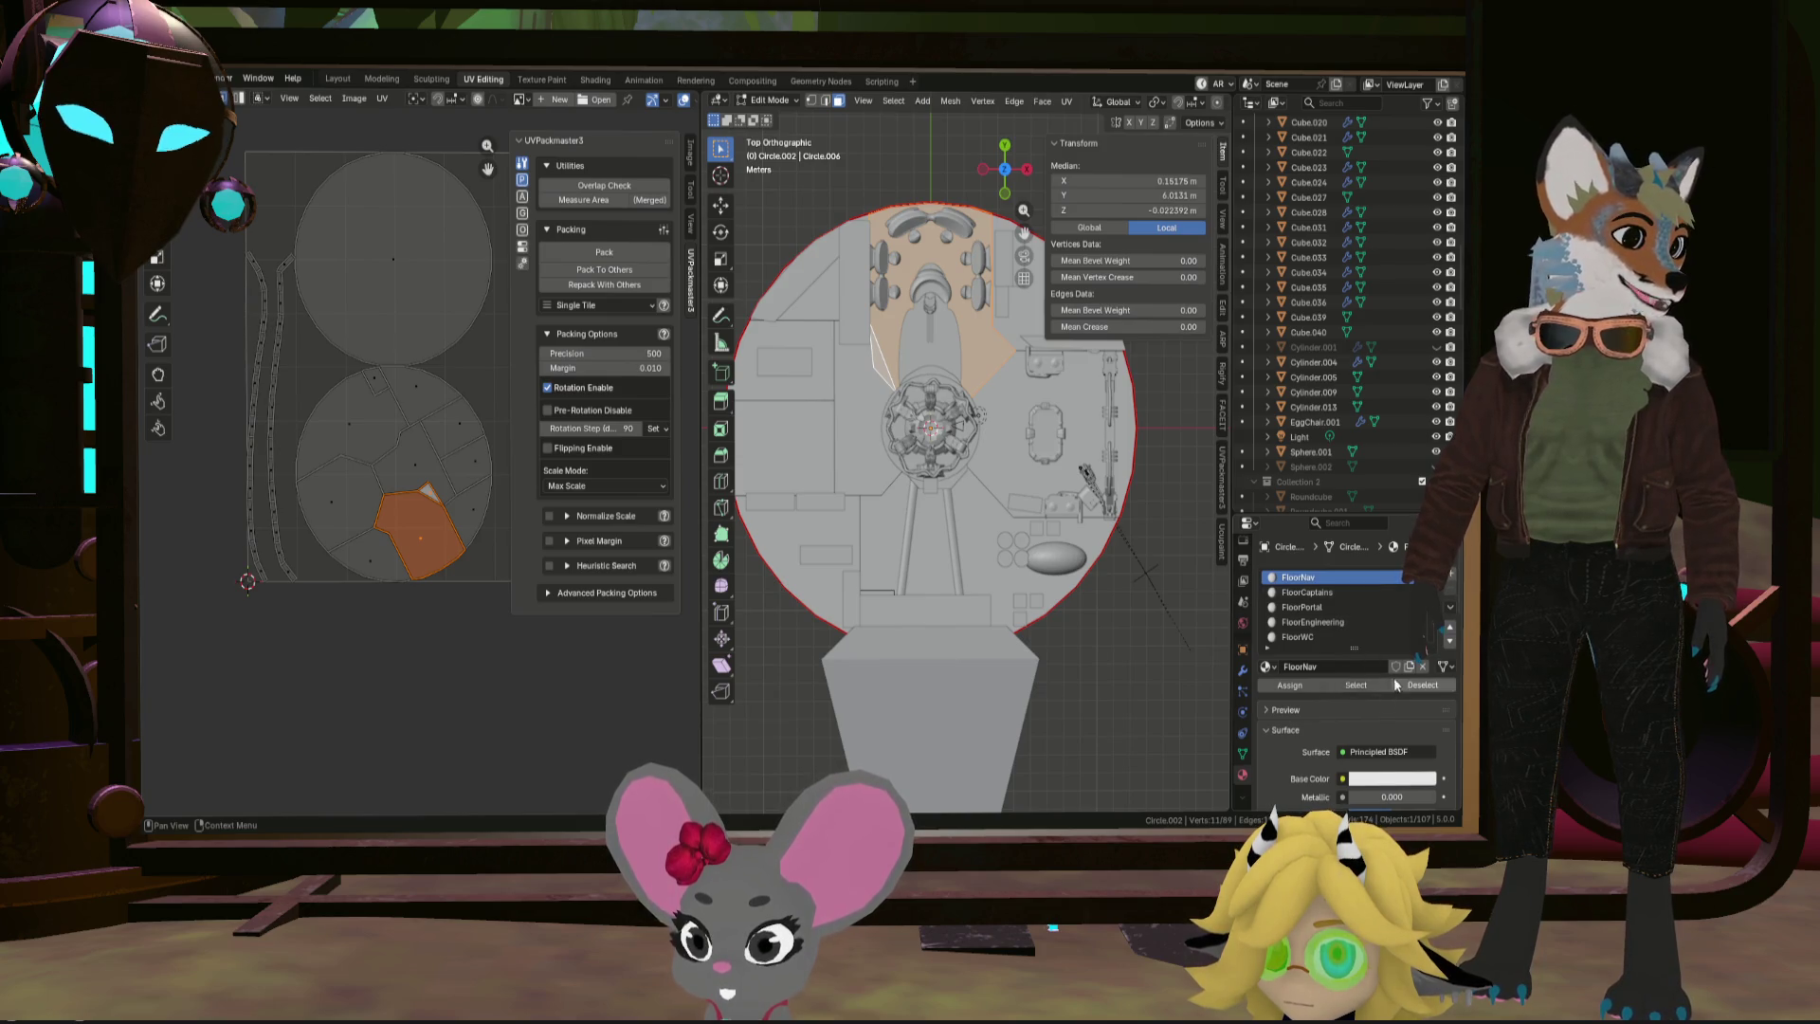
pyautogui.click(1309, 690)
# Select the upper-right, right-side and lower-middle room faces and pick the FloorCaptains slot
pyautogui.click(1010, 322)
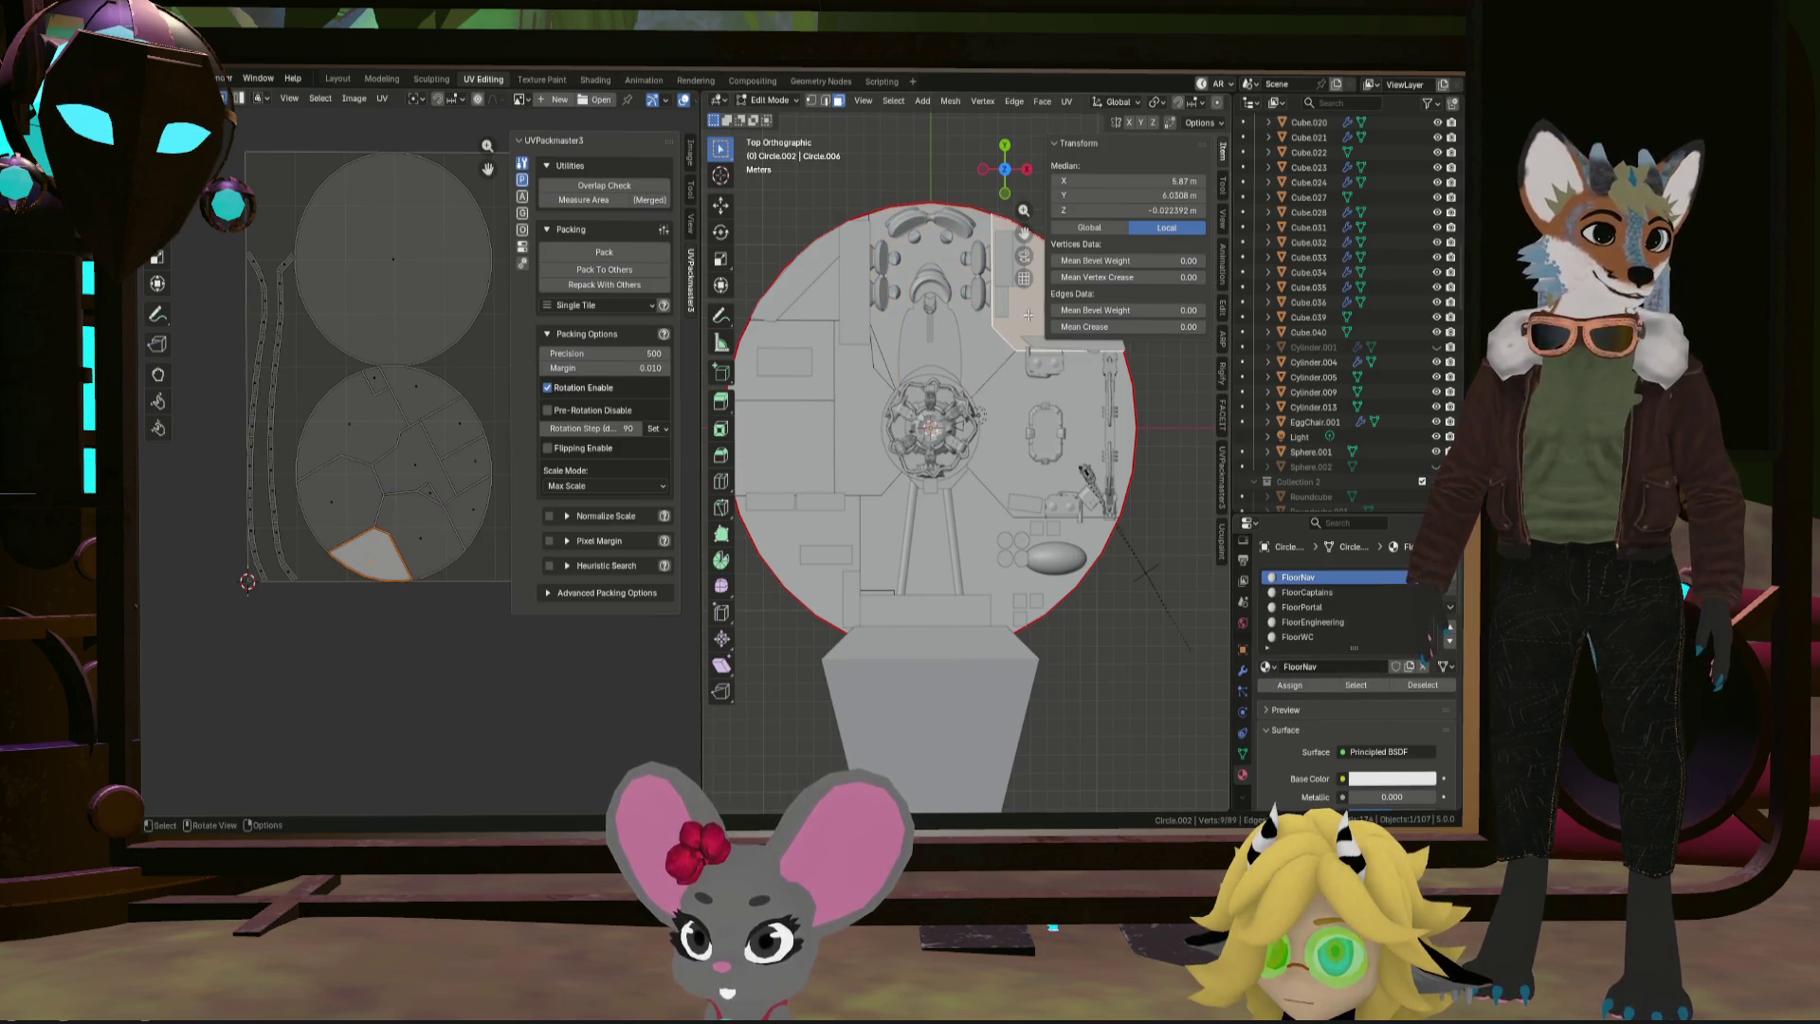
pyautogui.click(1306, 592)
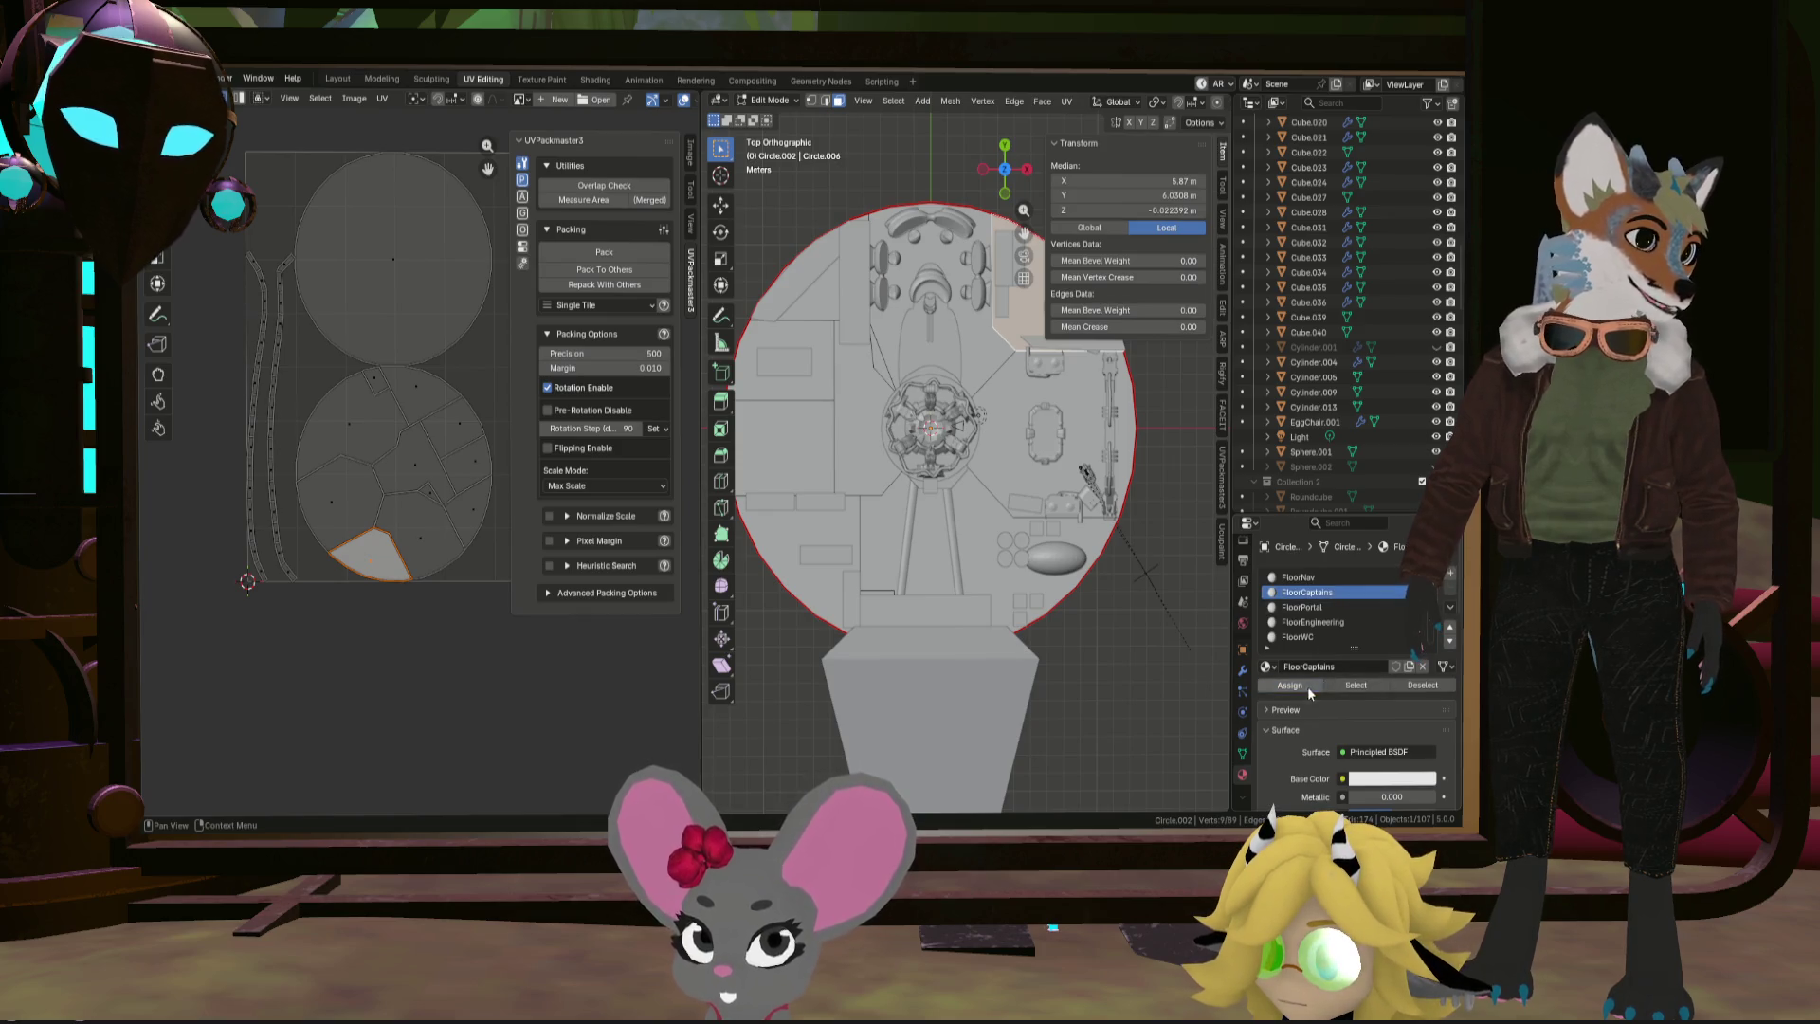
pyautogui.click(1039, 421)
pyautogui.click(1309, 607)
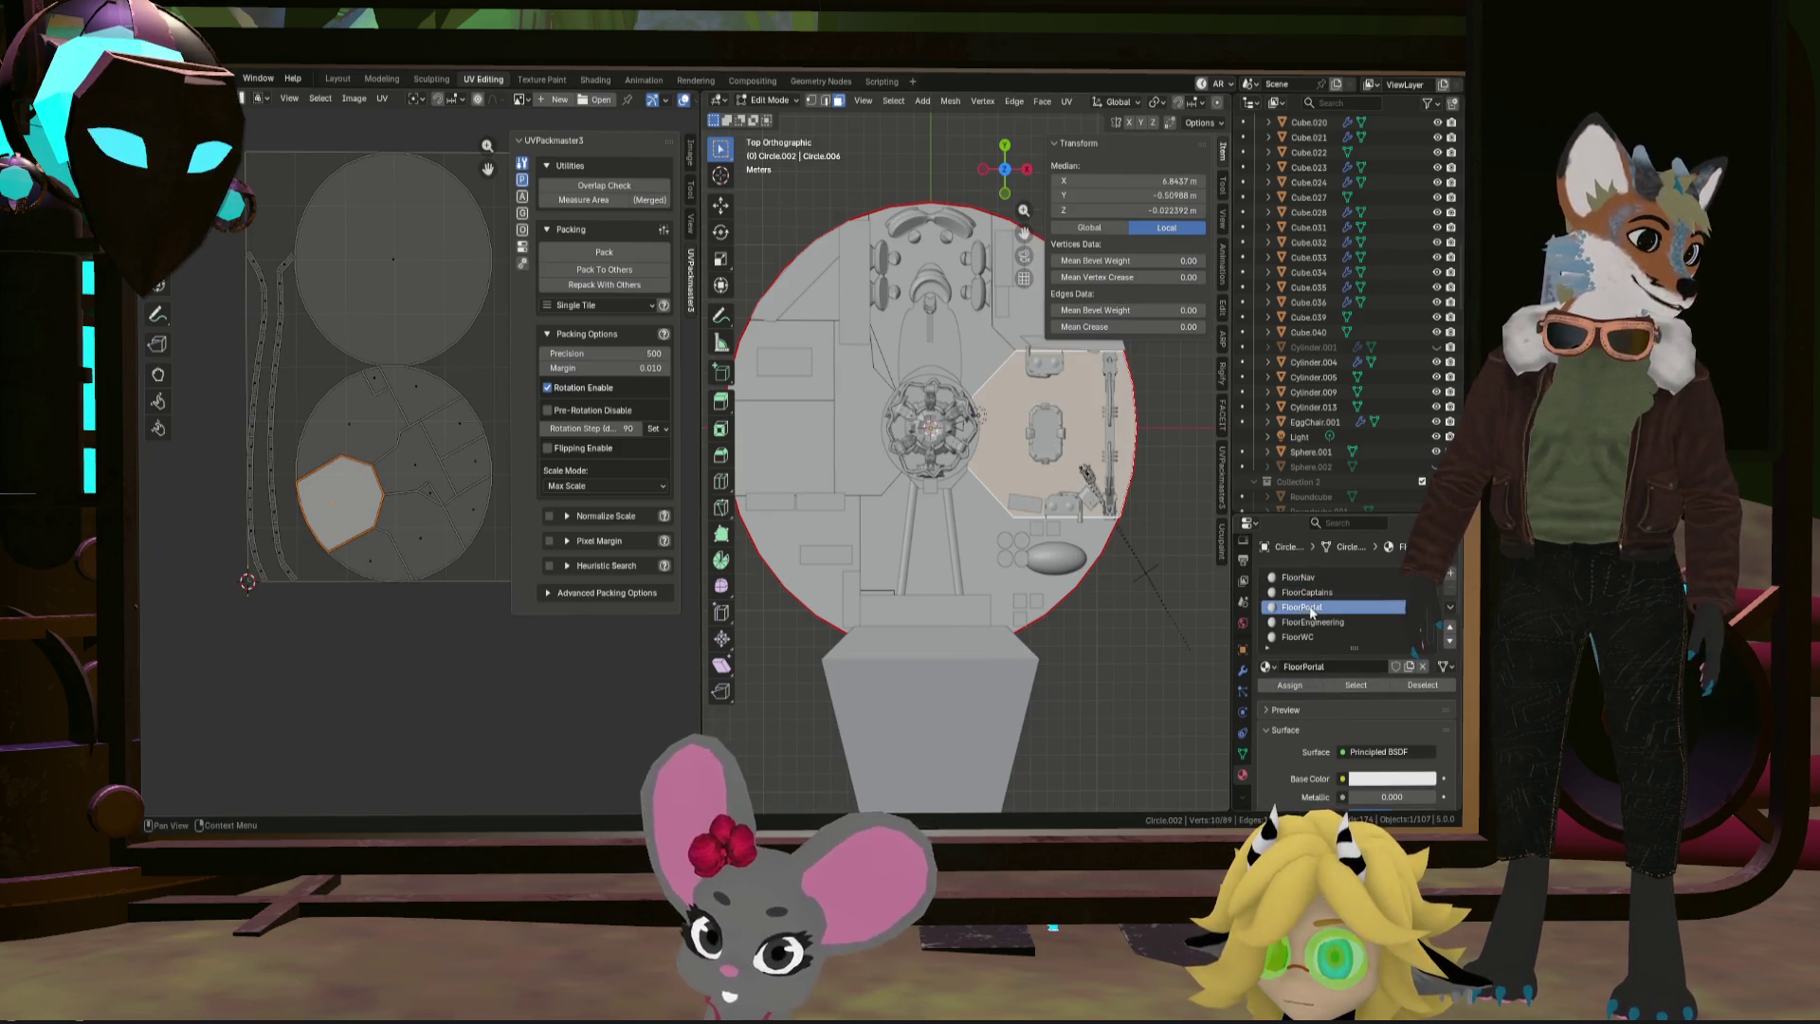
pyautogui.click(964, 534)
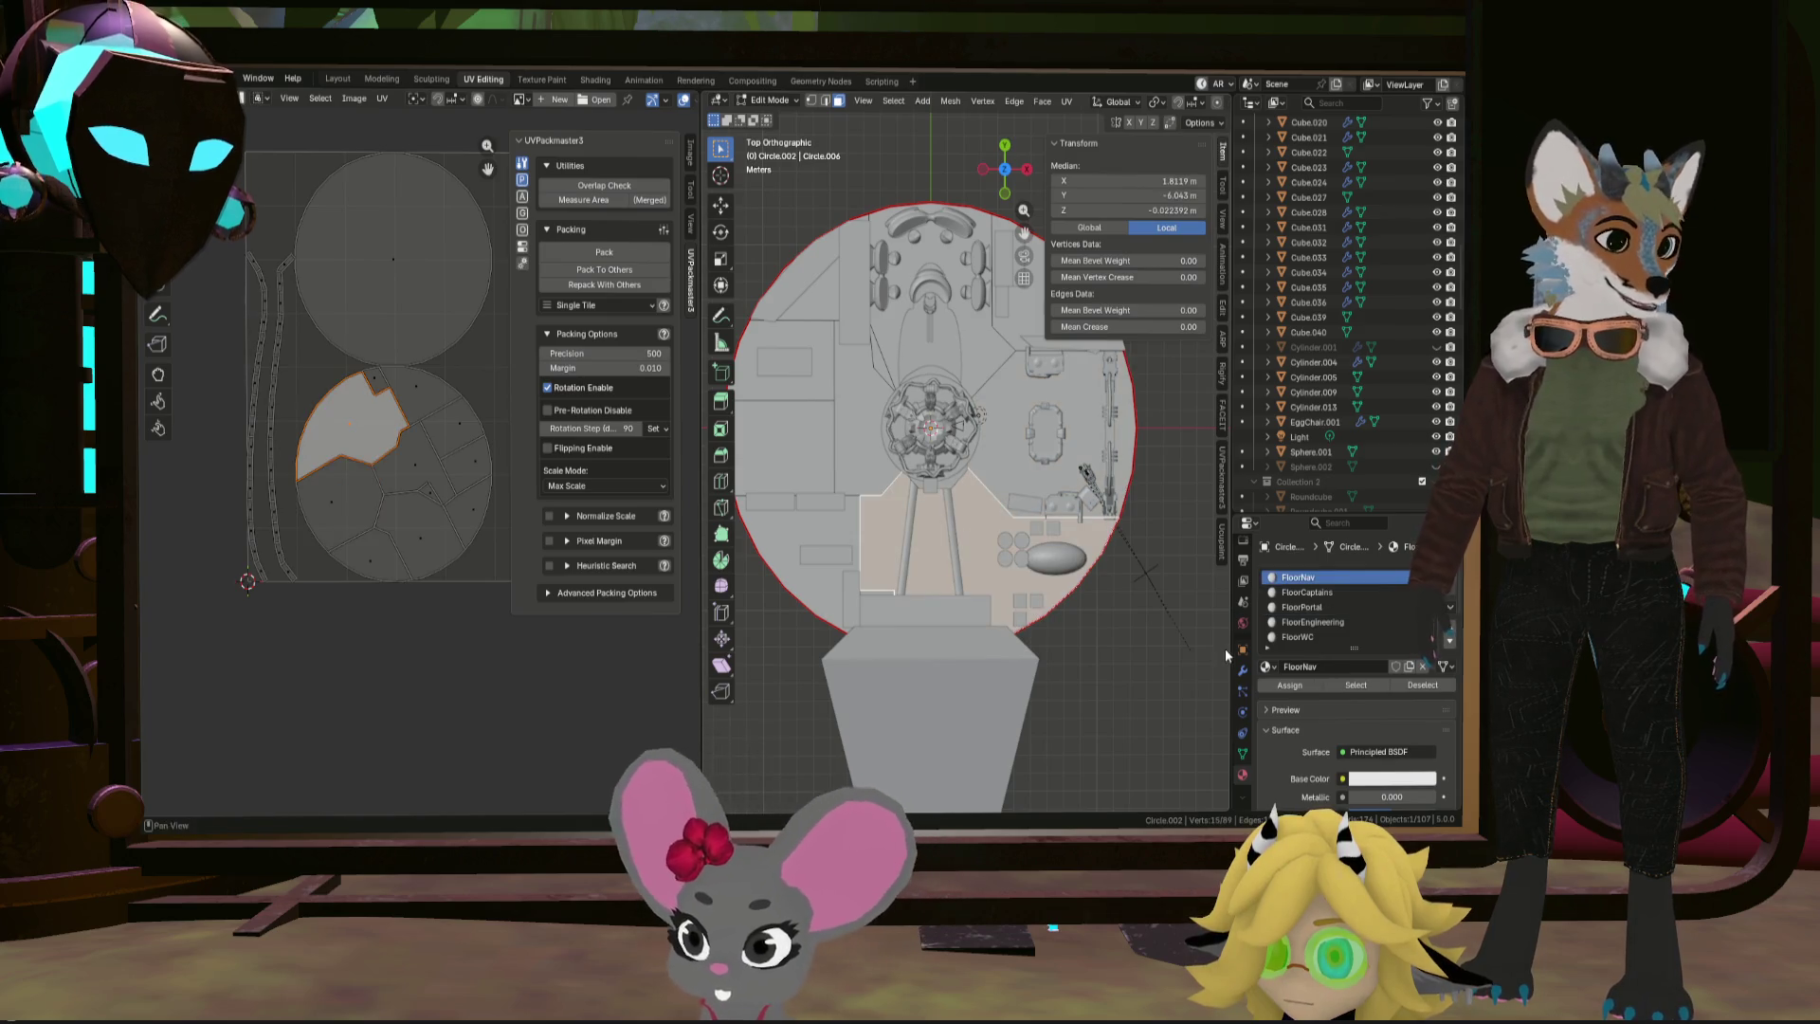
pyautogui.click(1284, 622)
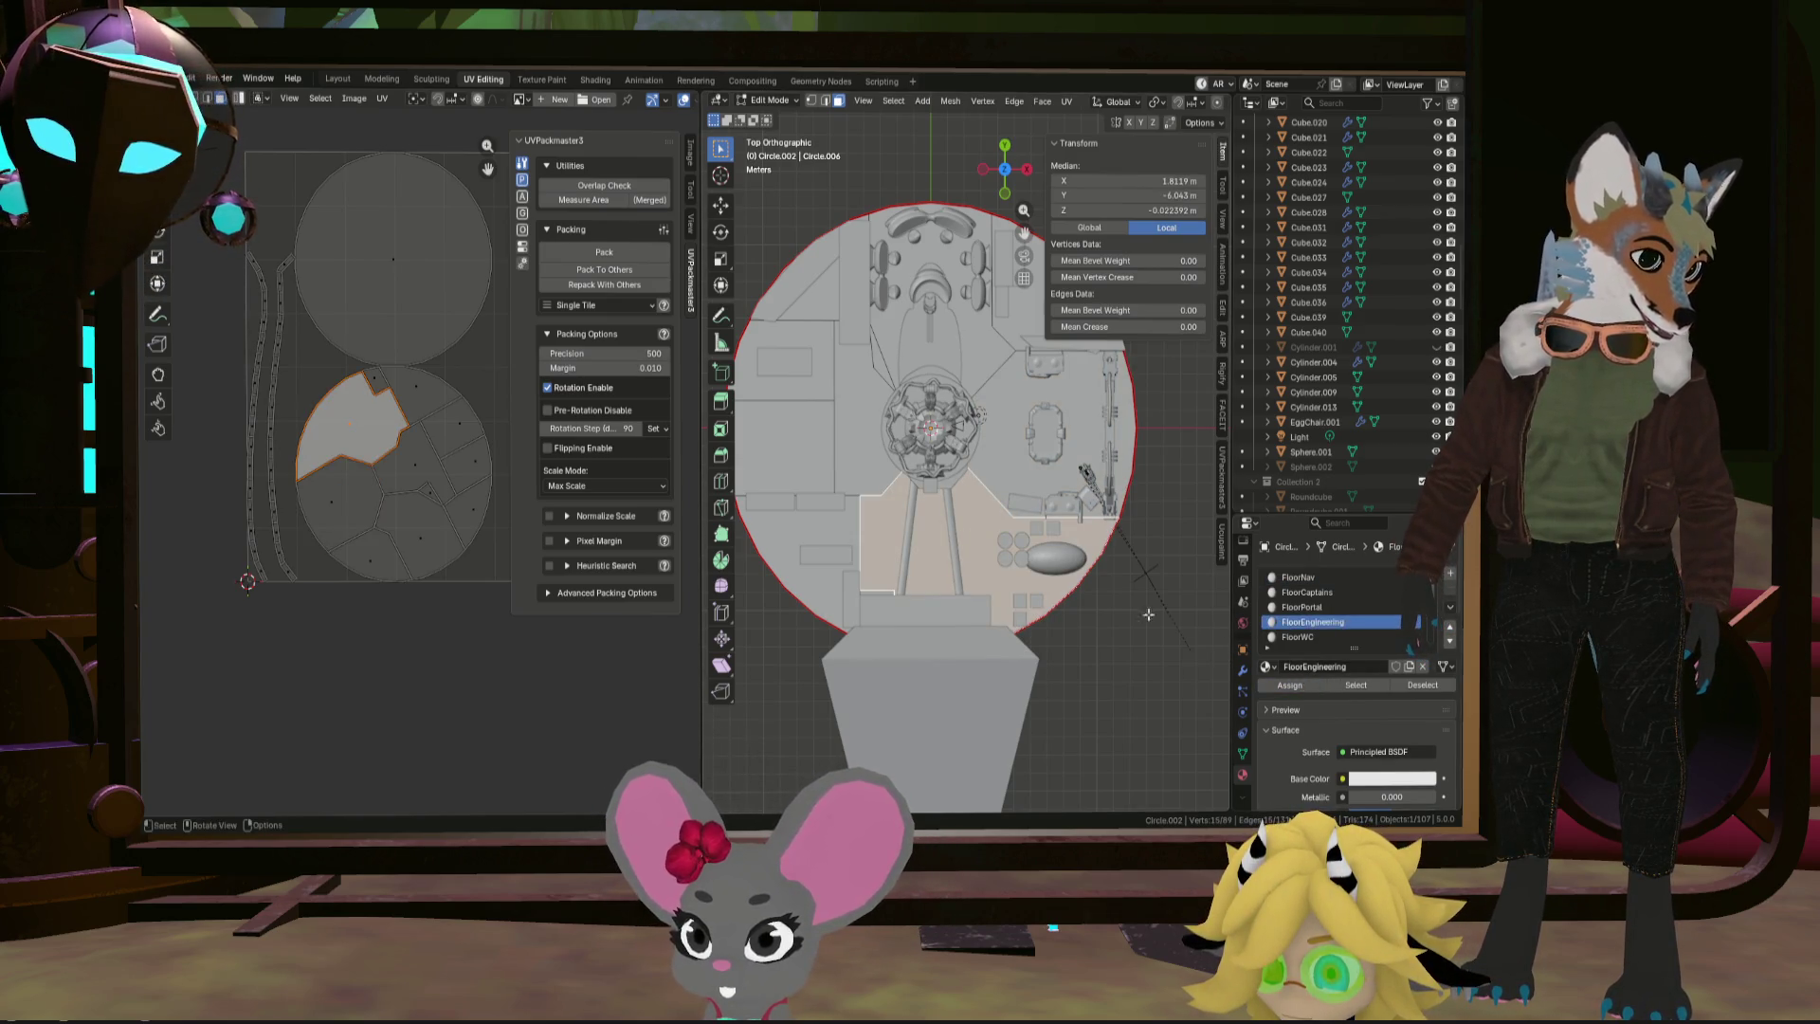
# Select the small bottom and left room faces and make FloorKob the active material
pyautogui.click(877, 593)
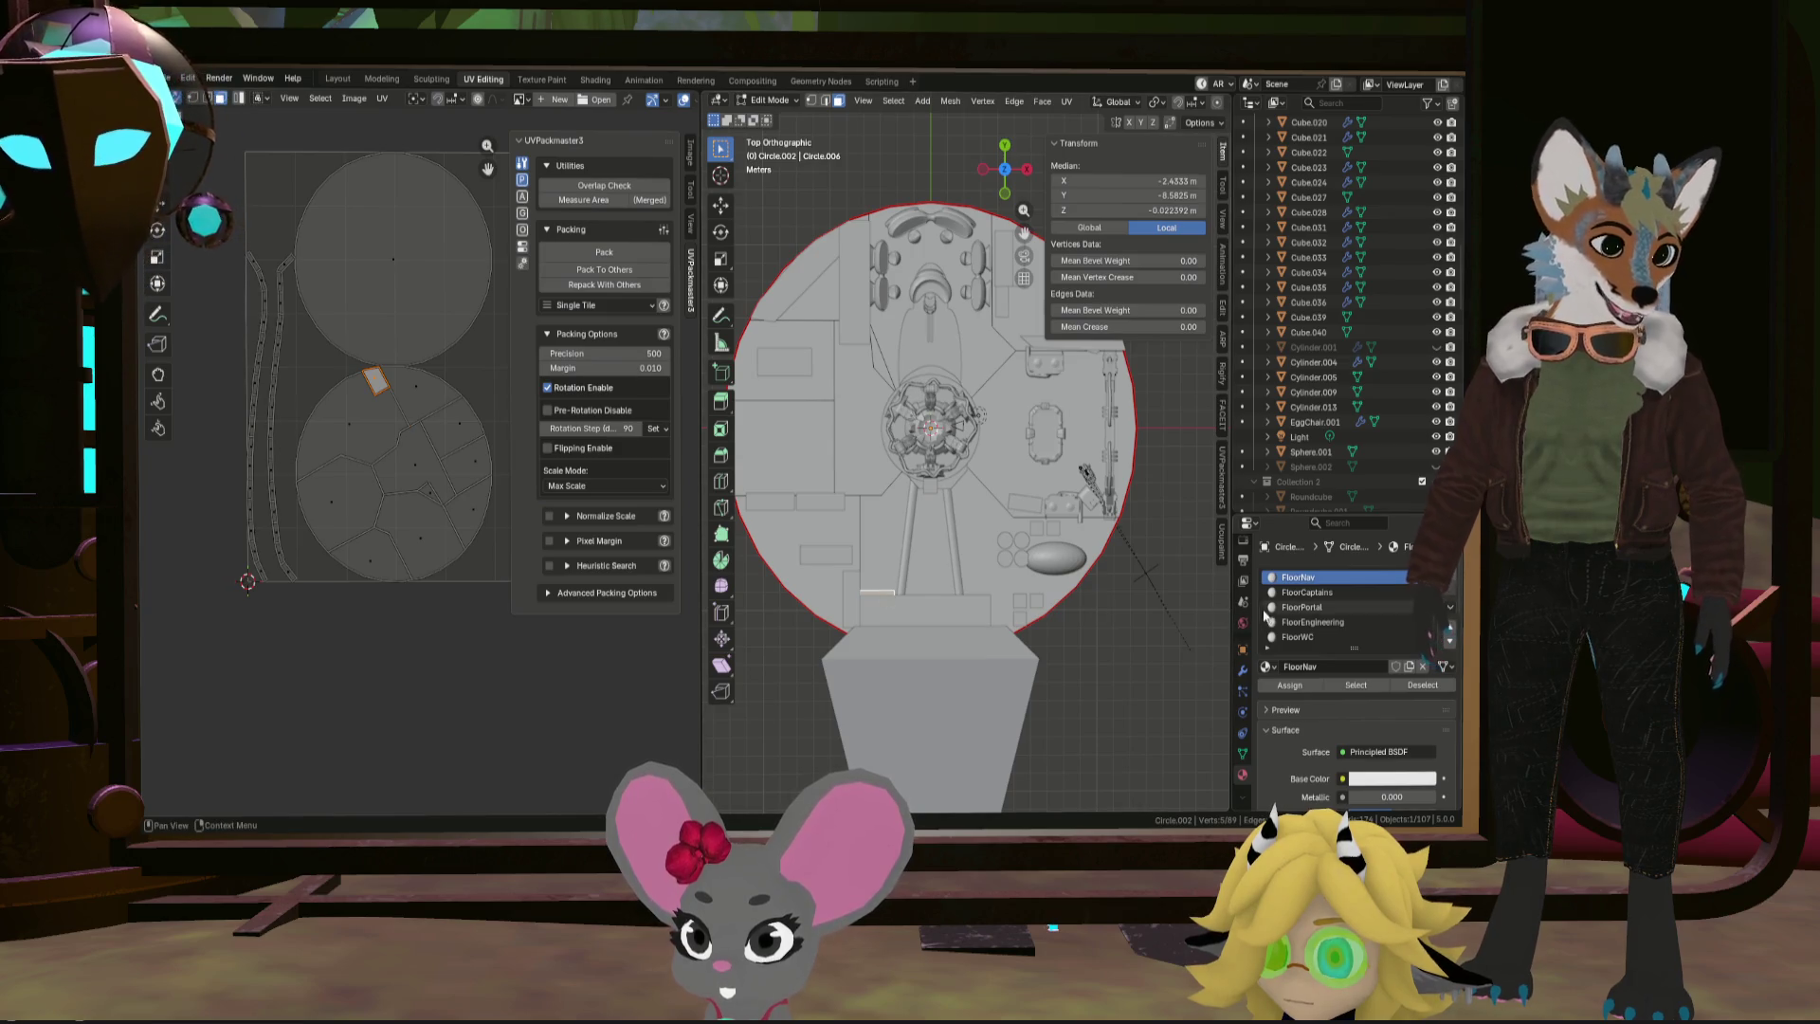
pyautogui.click(1297, 637)
pyautogui.click(1289, 684)
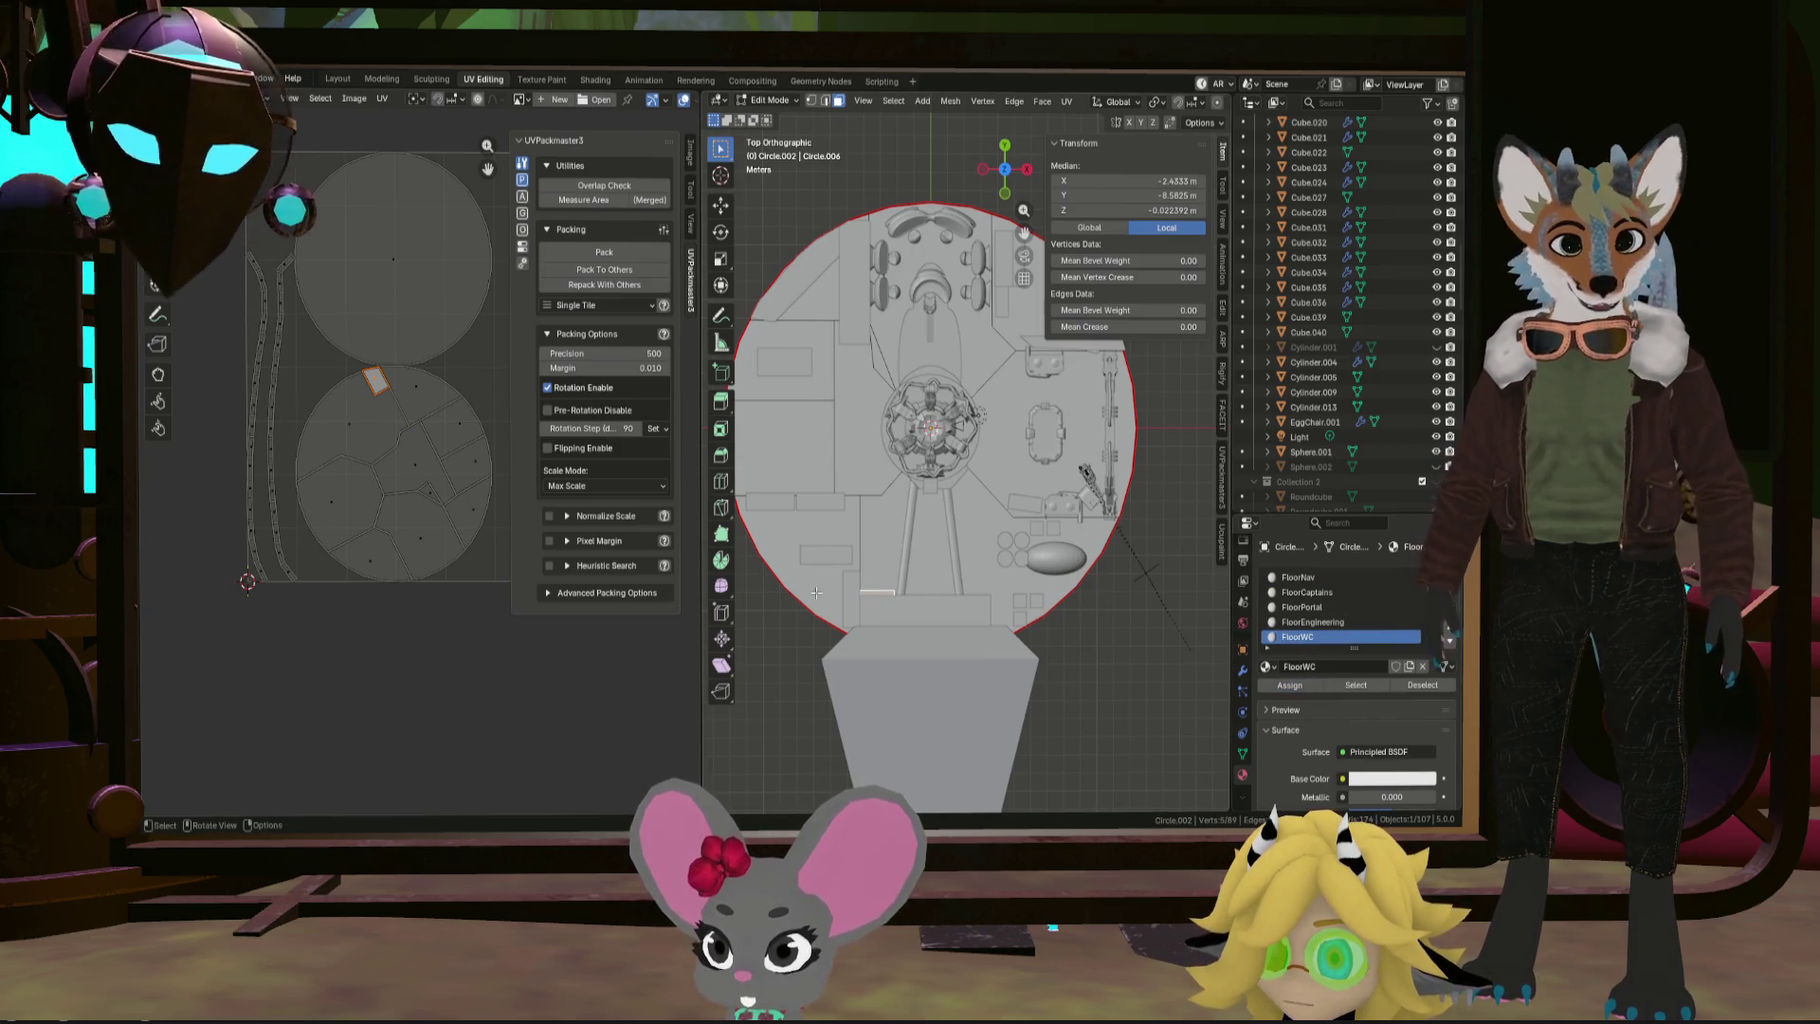
pyautogui.click(801, 564)
pyautogui.click(1298, 576)
pyautogui.click(1312, 610)
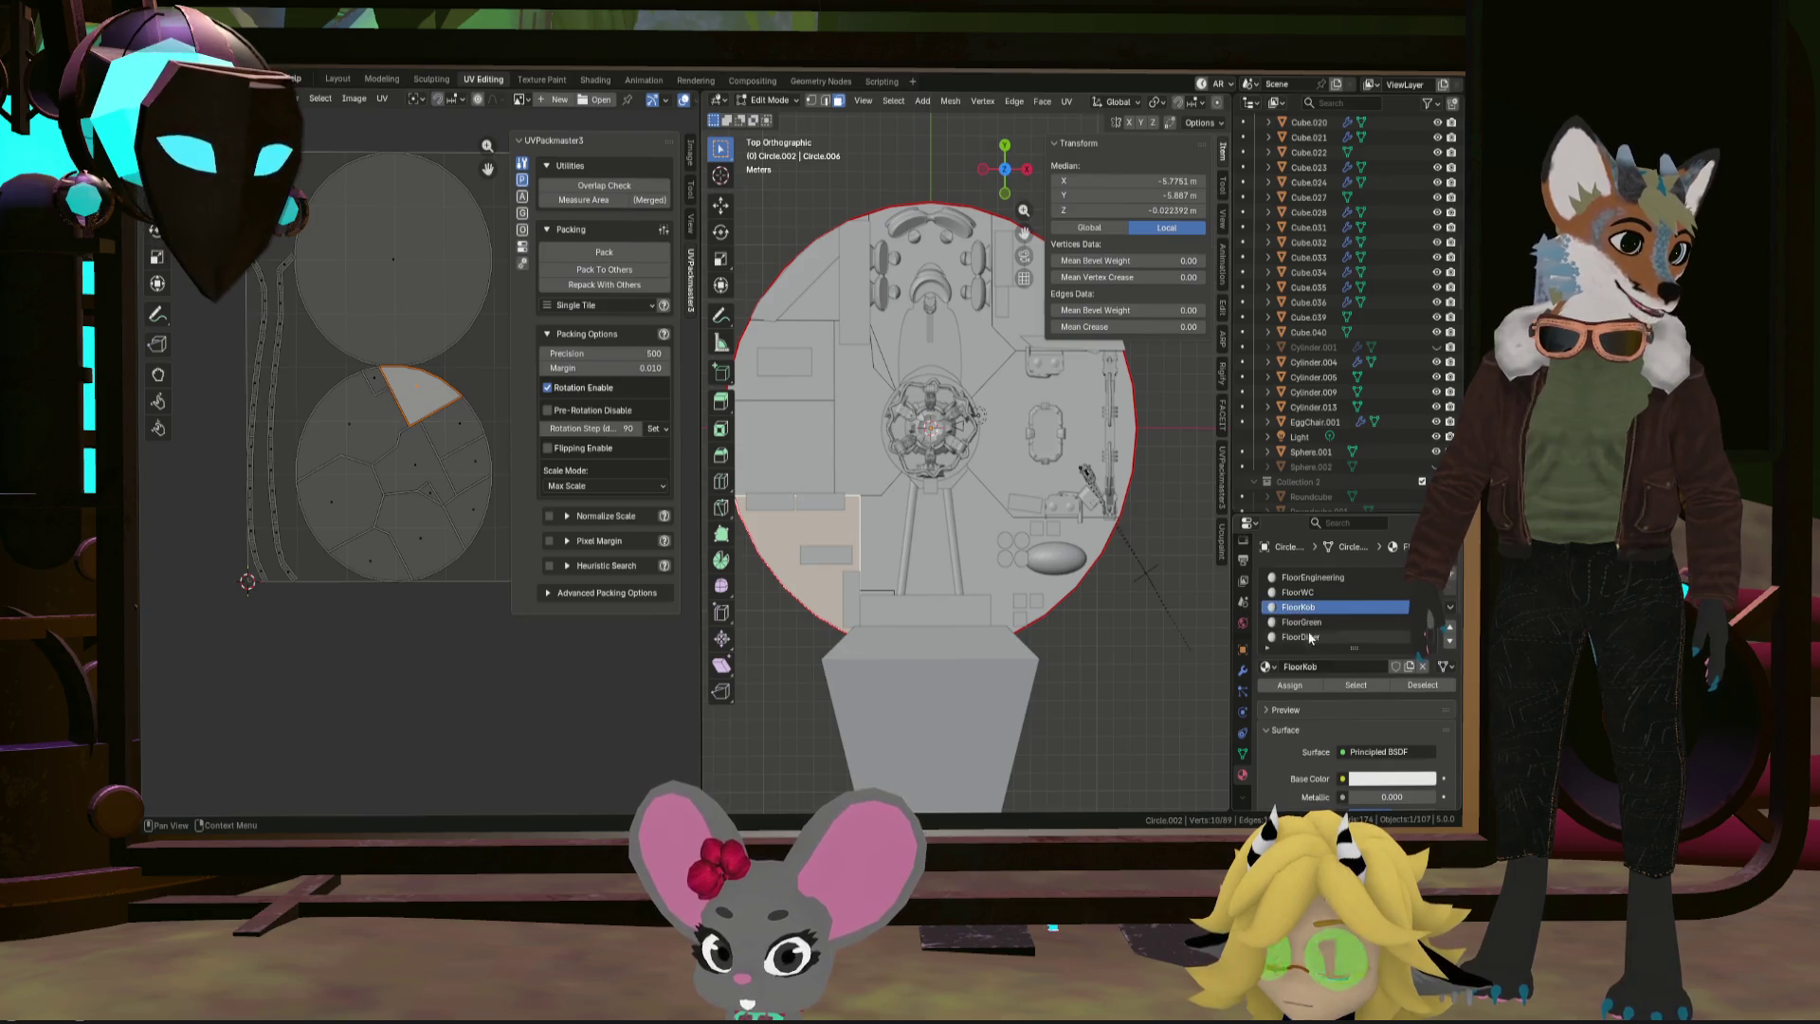
# Select the left rectangular room faces and make FloorDiner the active material
pyautogui.click(1289, 684)
pyautogui.click(785, 446)
pyautogui.scroll(2, 1339, 592)
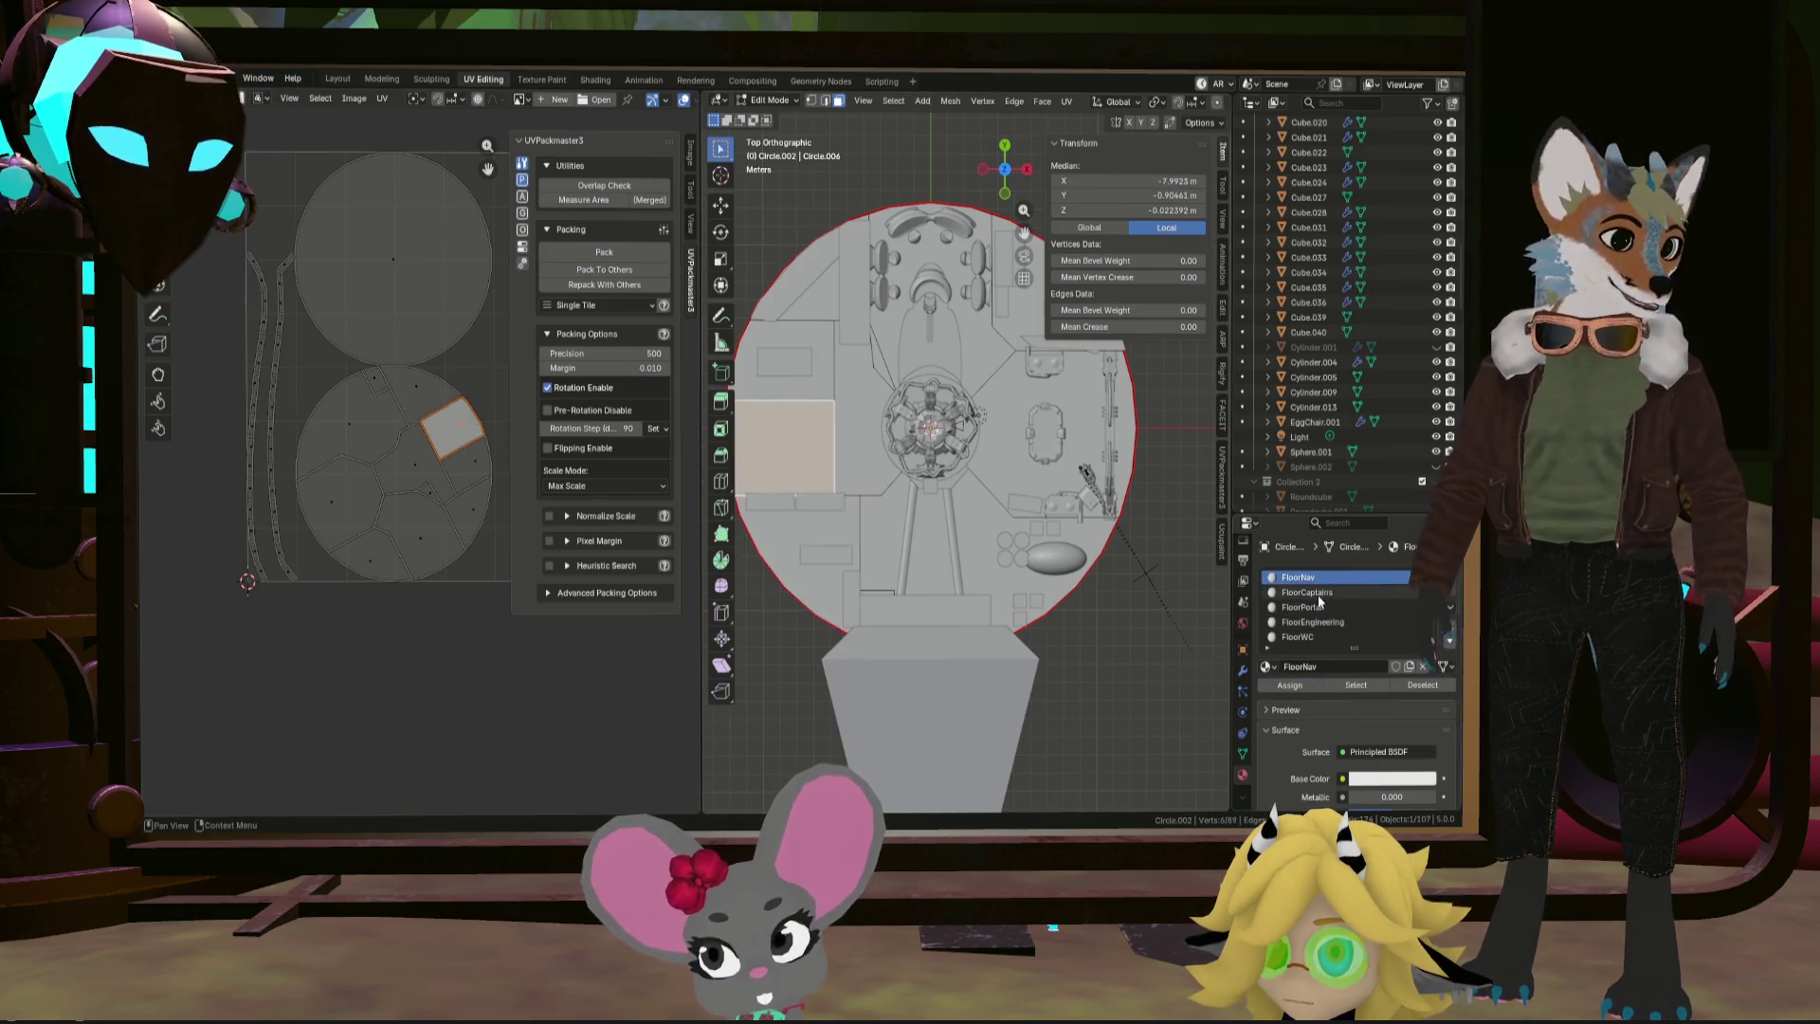
pyautogui.scroll(-1, 1339, 595)
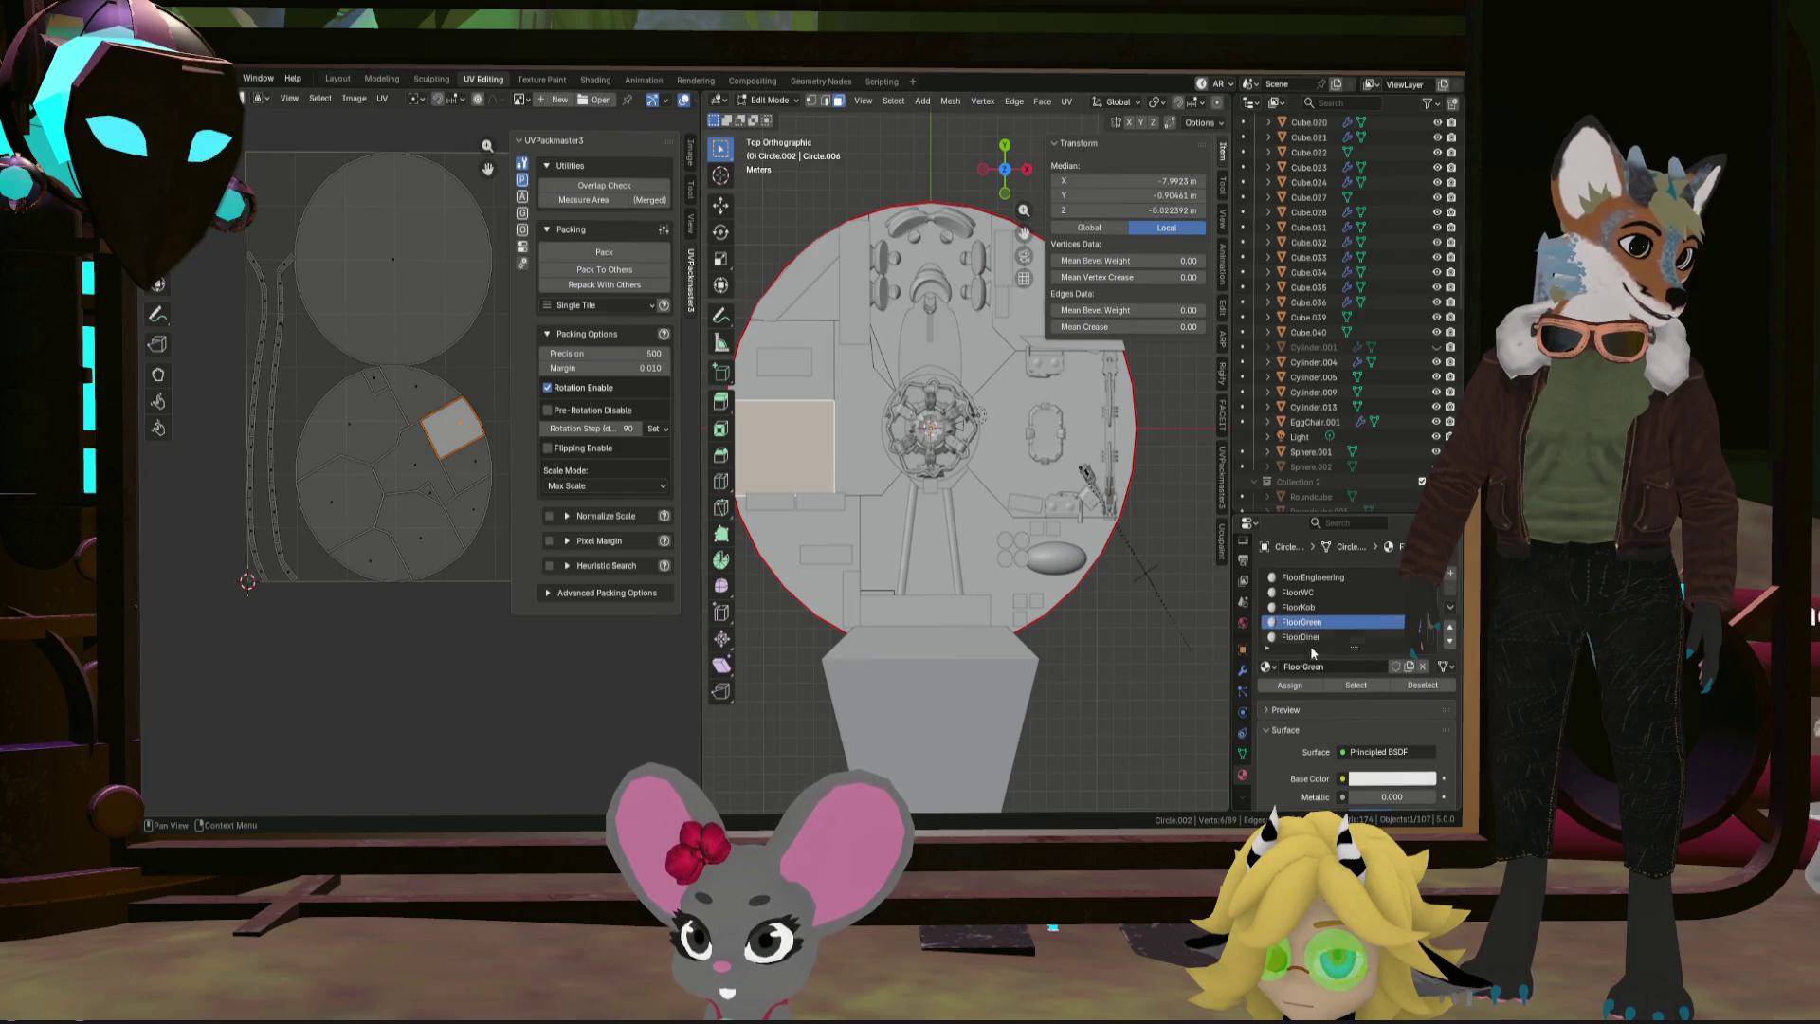
pyautogui.click(770, 384)
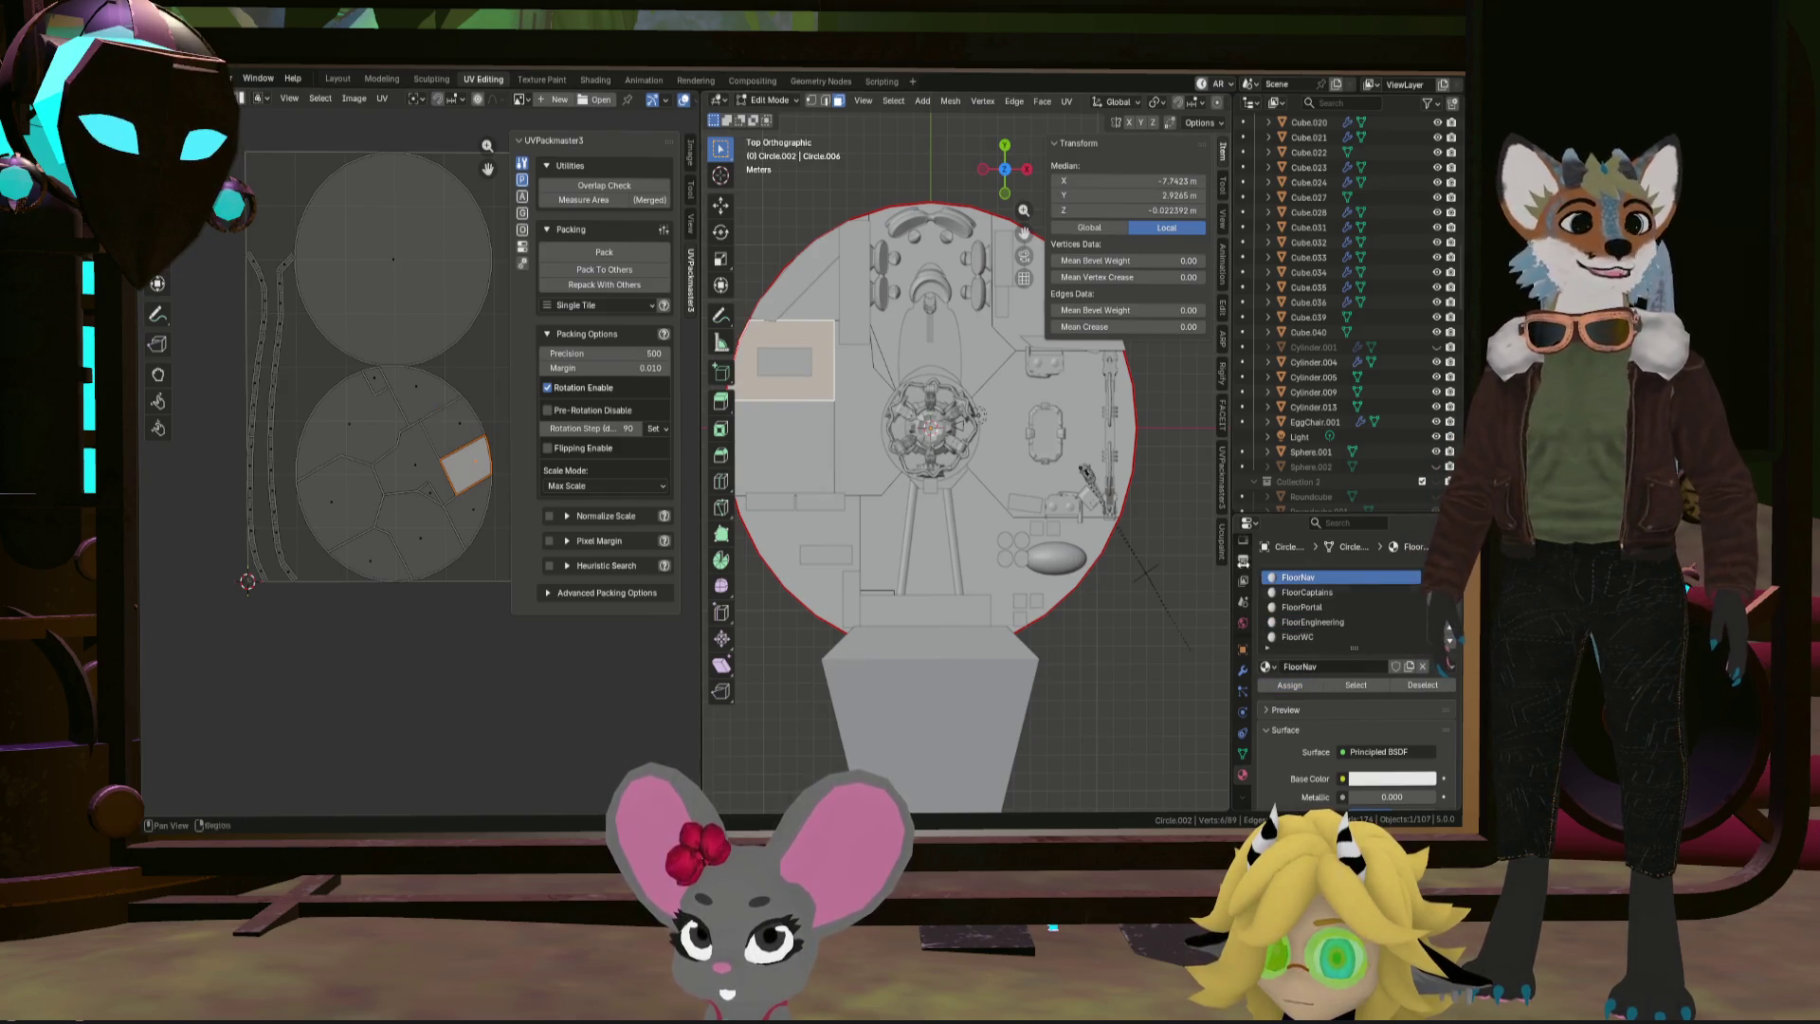
pyautogui.click(1312, 623)
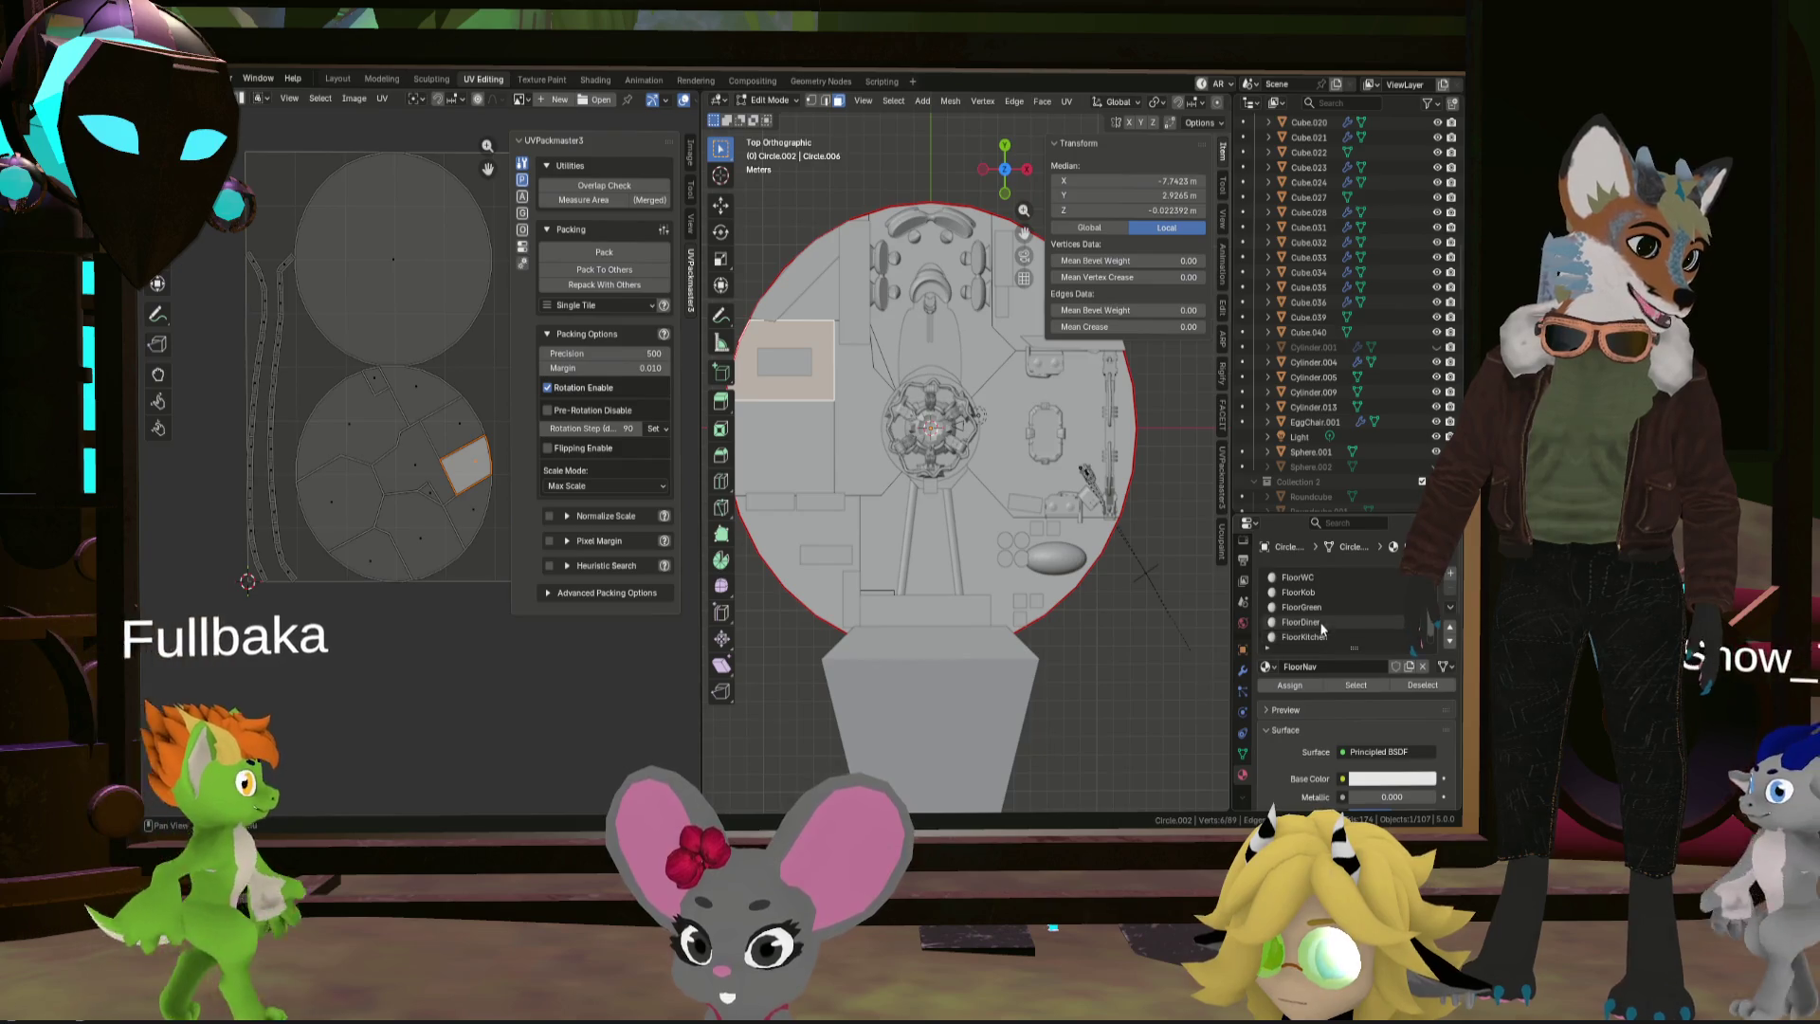
# Assign FloorKitchen to the upper-left triangular face and pick FloorCorridor for the face left of centre
pyautogui.click(811, 296)
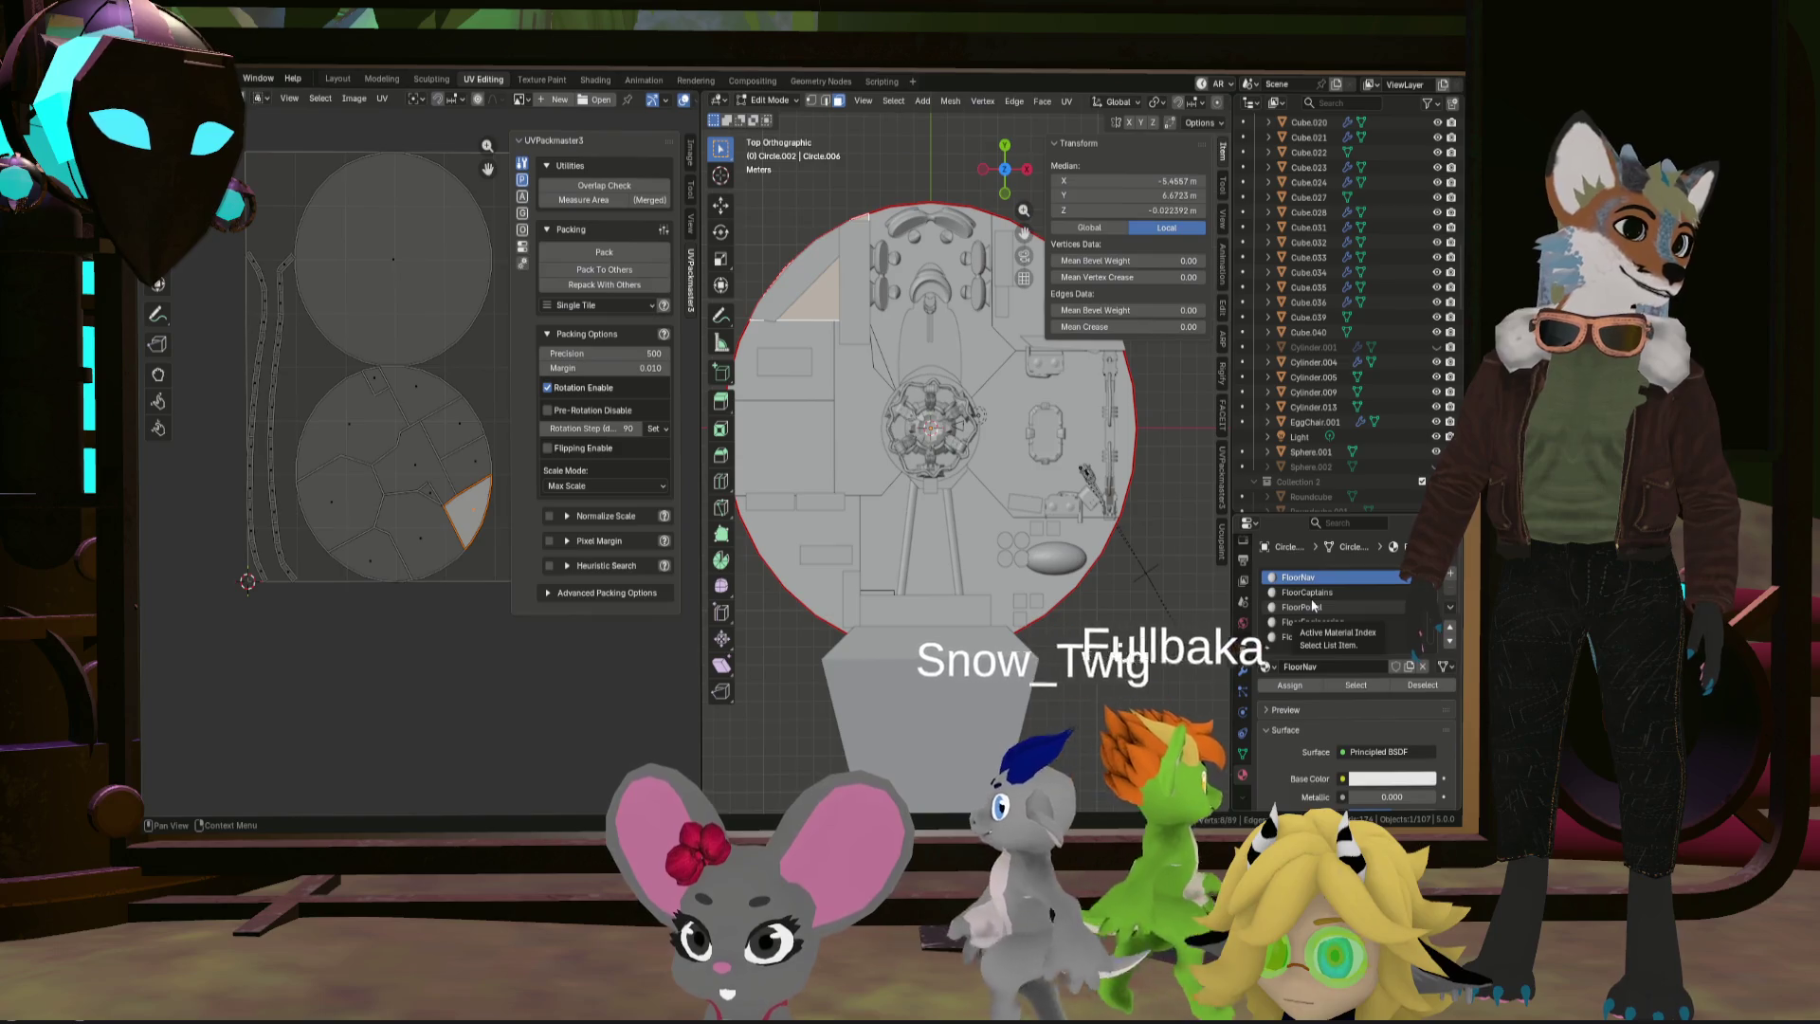
pyautogui.scroll(3, 1310, 600)
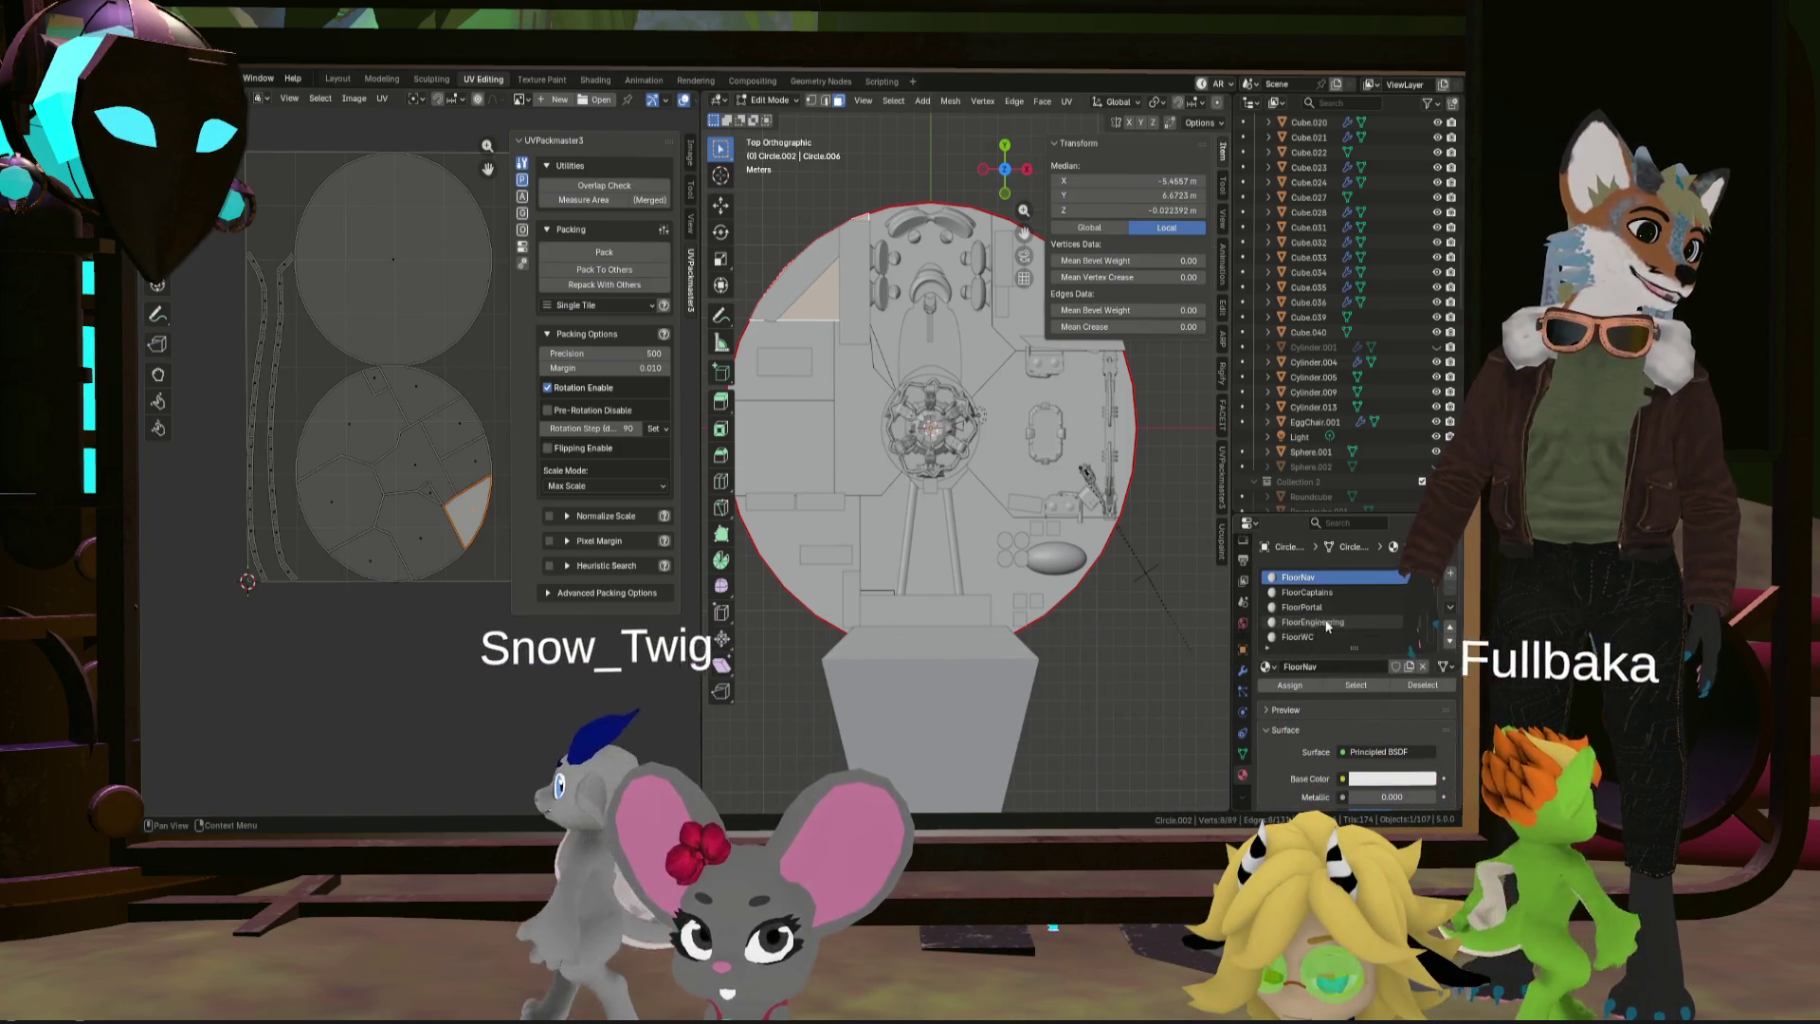
pyautogui.click(1341, 622)
pyautogui.click(1286, 690)
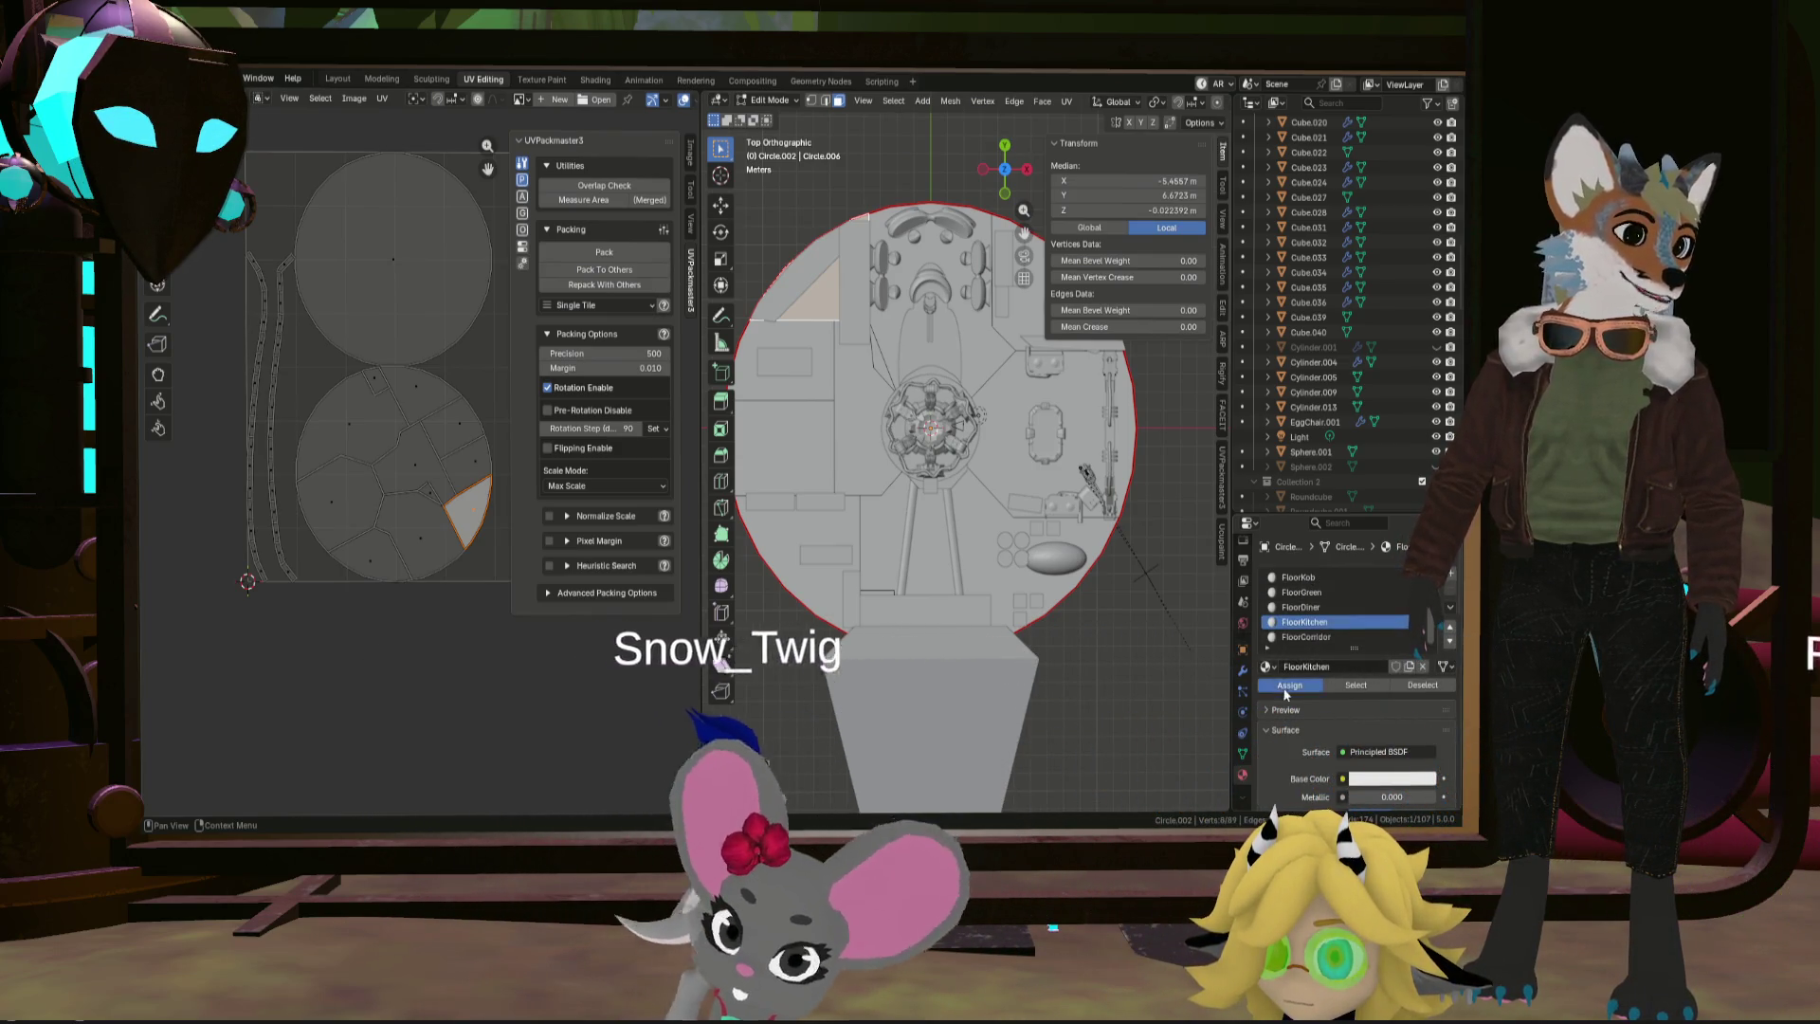
pyautogui.click(842, 439)
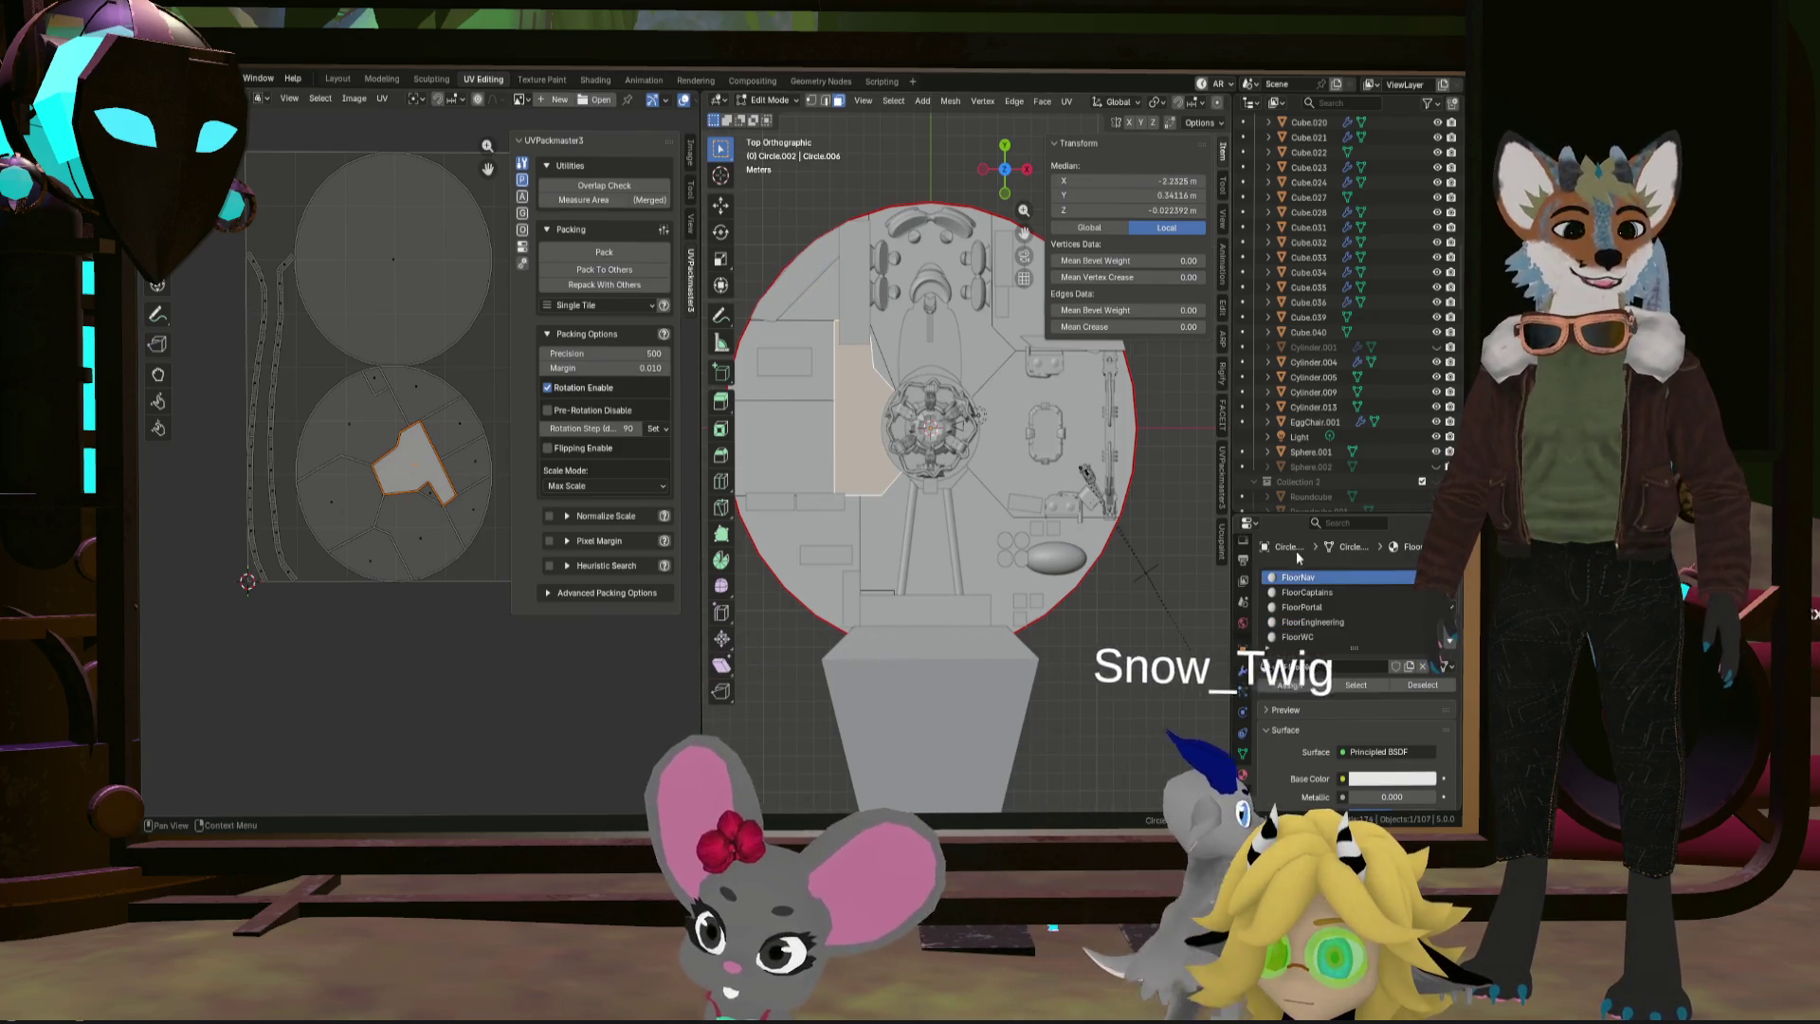
pyautogui.click(1328, 637)
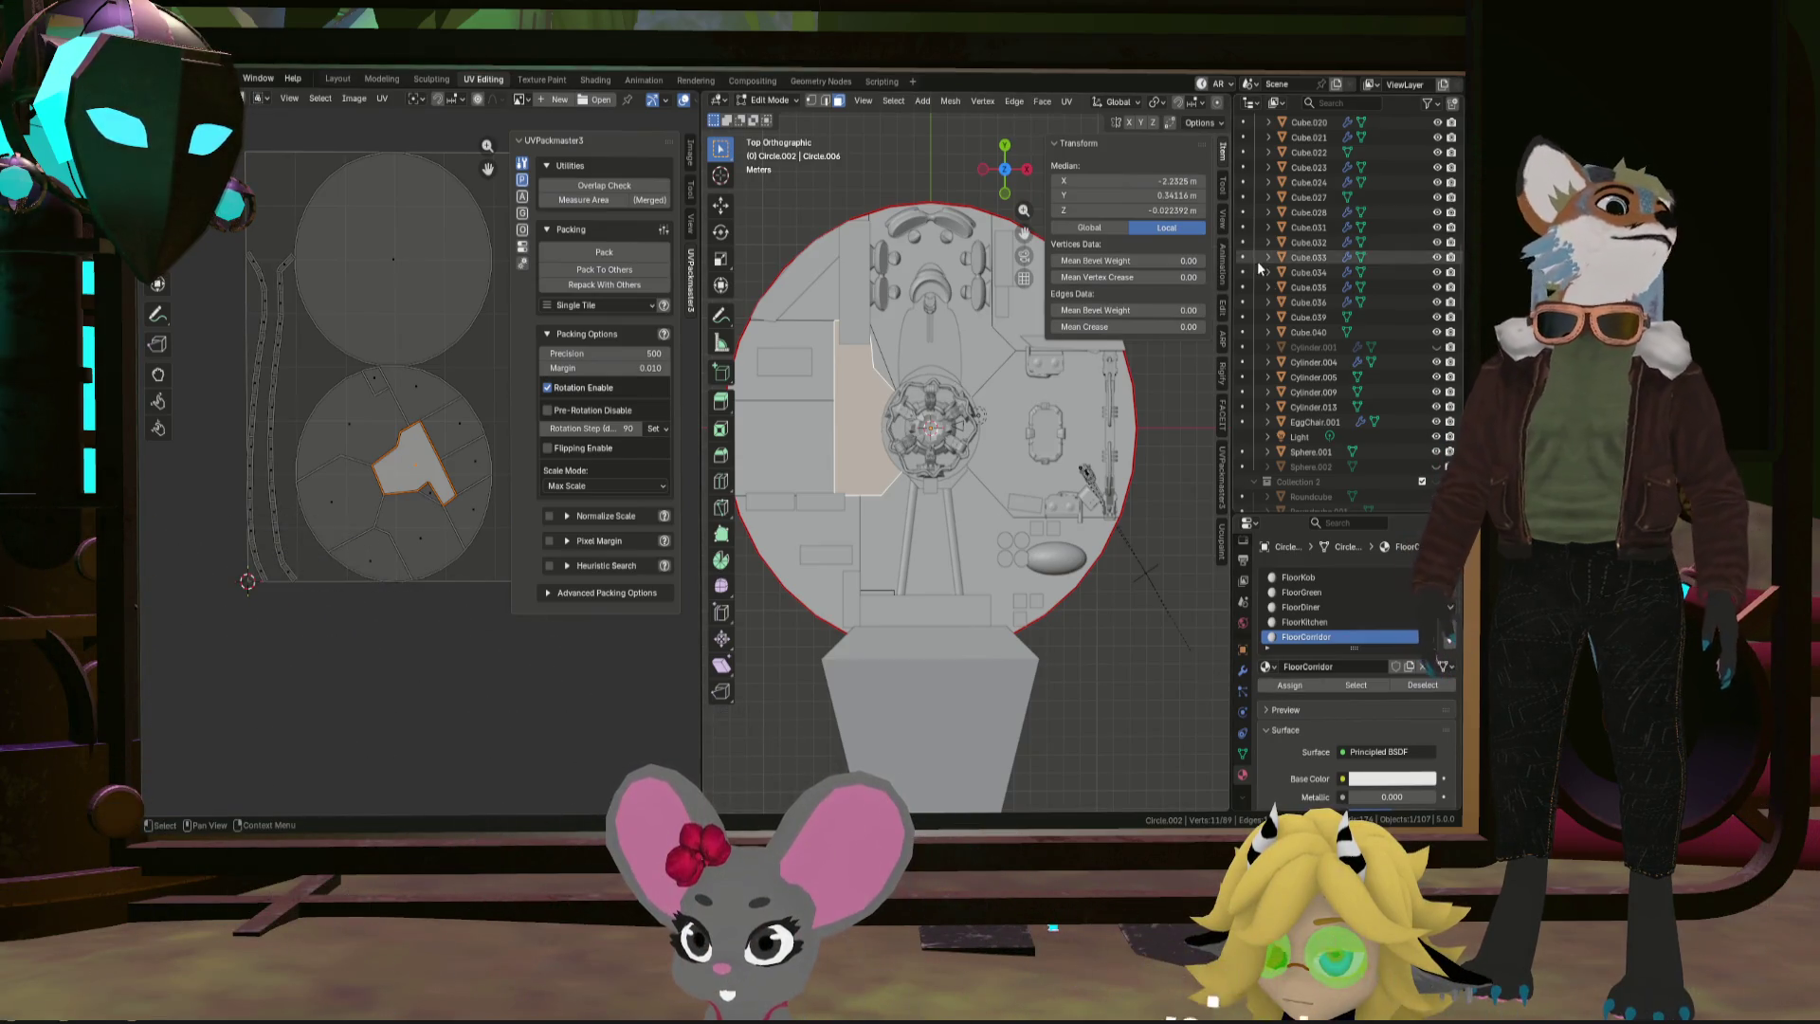
# Clear the face selection and orbit to a low angle around the ceiling
pyautogui.scroll(-10, 1394, 487)
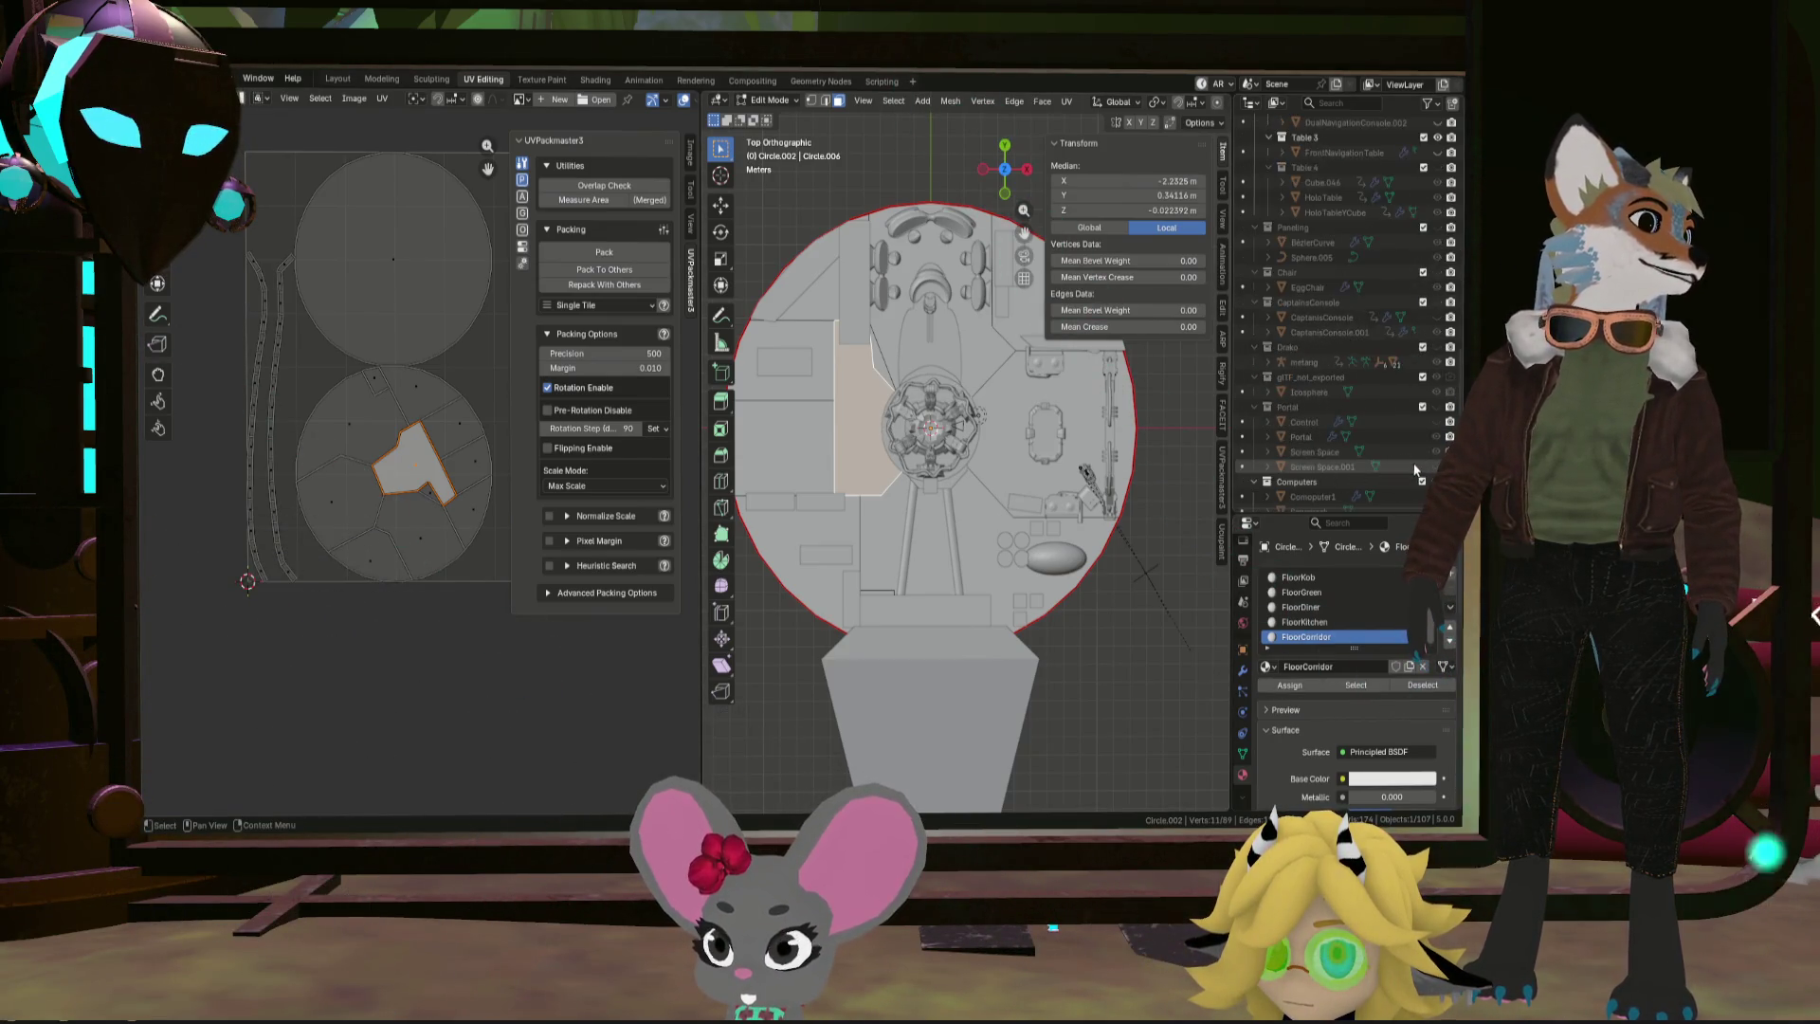
pyautogui.scroll(-5, 1417, 468)
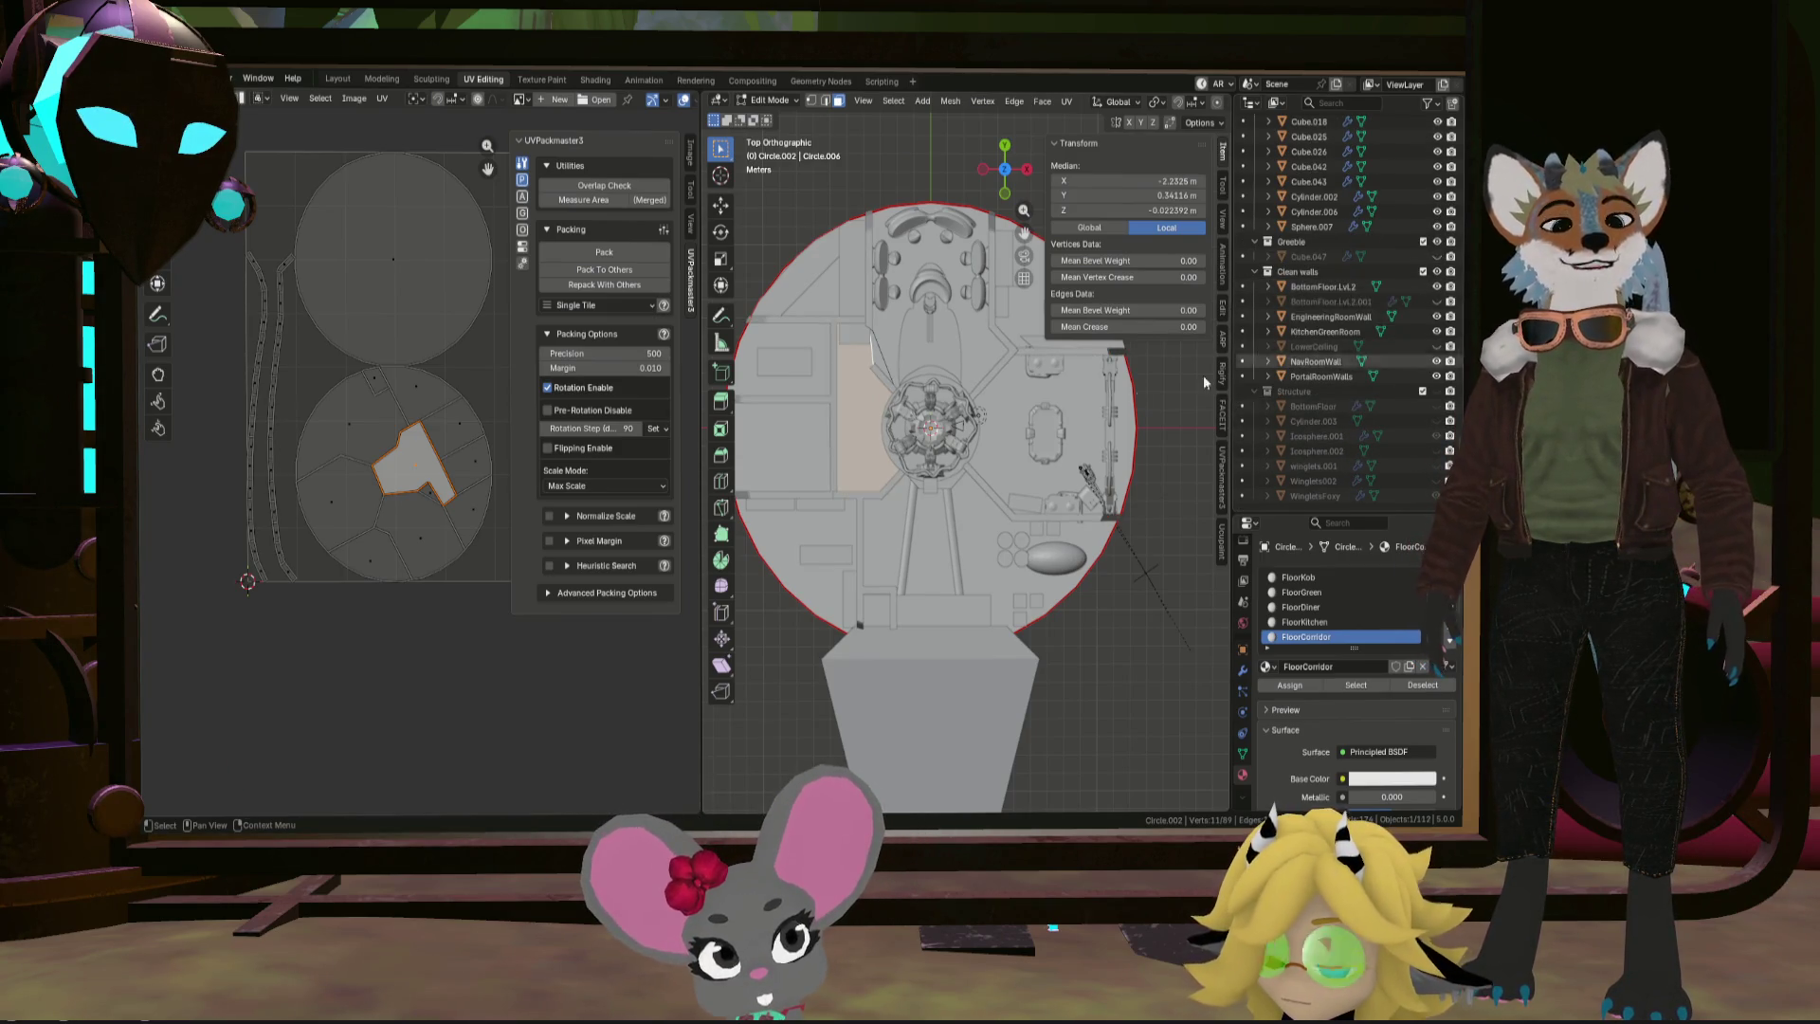
pyautogui.moveTo(964, 388)
pyautogui.mouseDown(button='middle')
pyautogui.moveTo(1003, 369)
pyautogui.moveTo(1022, 417)
pyautogui.moveTo(1037, 403)
pyautogui.mouseUp(button='middle')
pyautogui.scroll(-5, 1013, 389)
pyautogui.hotkey('alt', 'a')
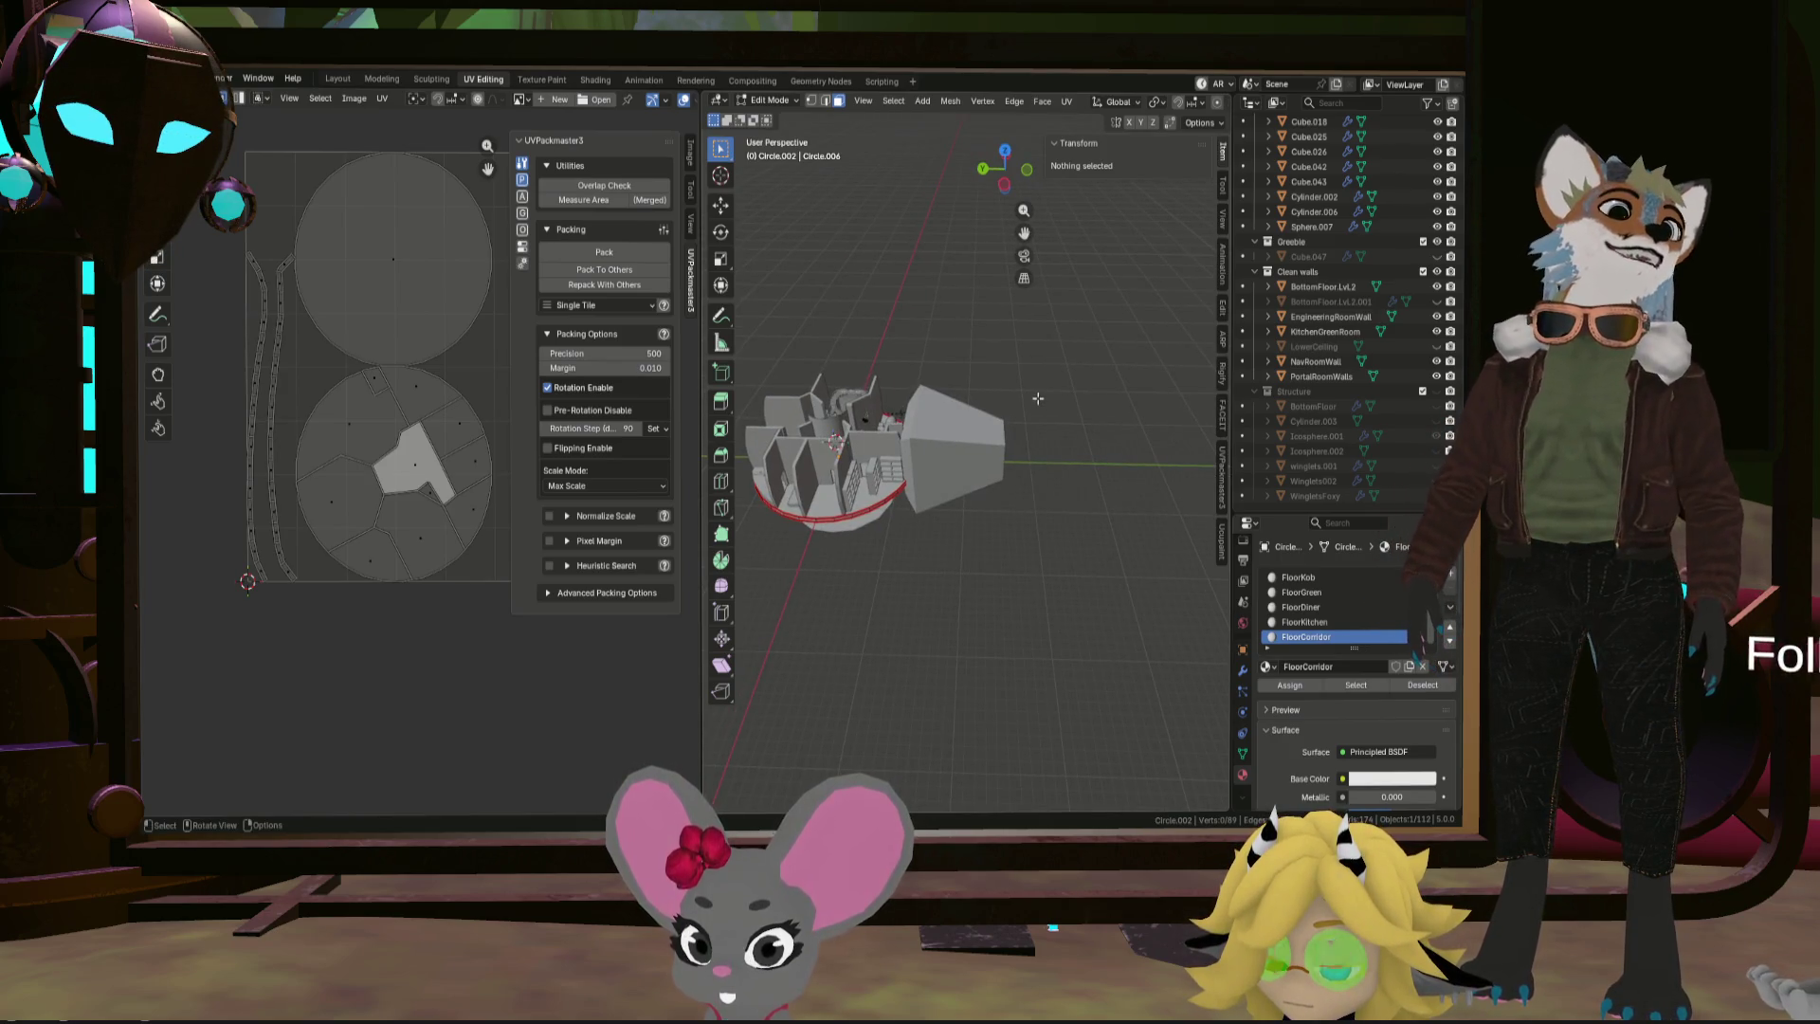
pyautogui.scroll(5, 932, 469)
pyautogui.moveTo(932, 468)
pyautogui.mouseDown(button='middle')
pyautogui.moveTo(1093, 455)
pyautogui.moveTo(1094, 587)
pyautogui.mouseUp(button='middle')
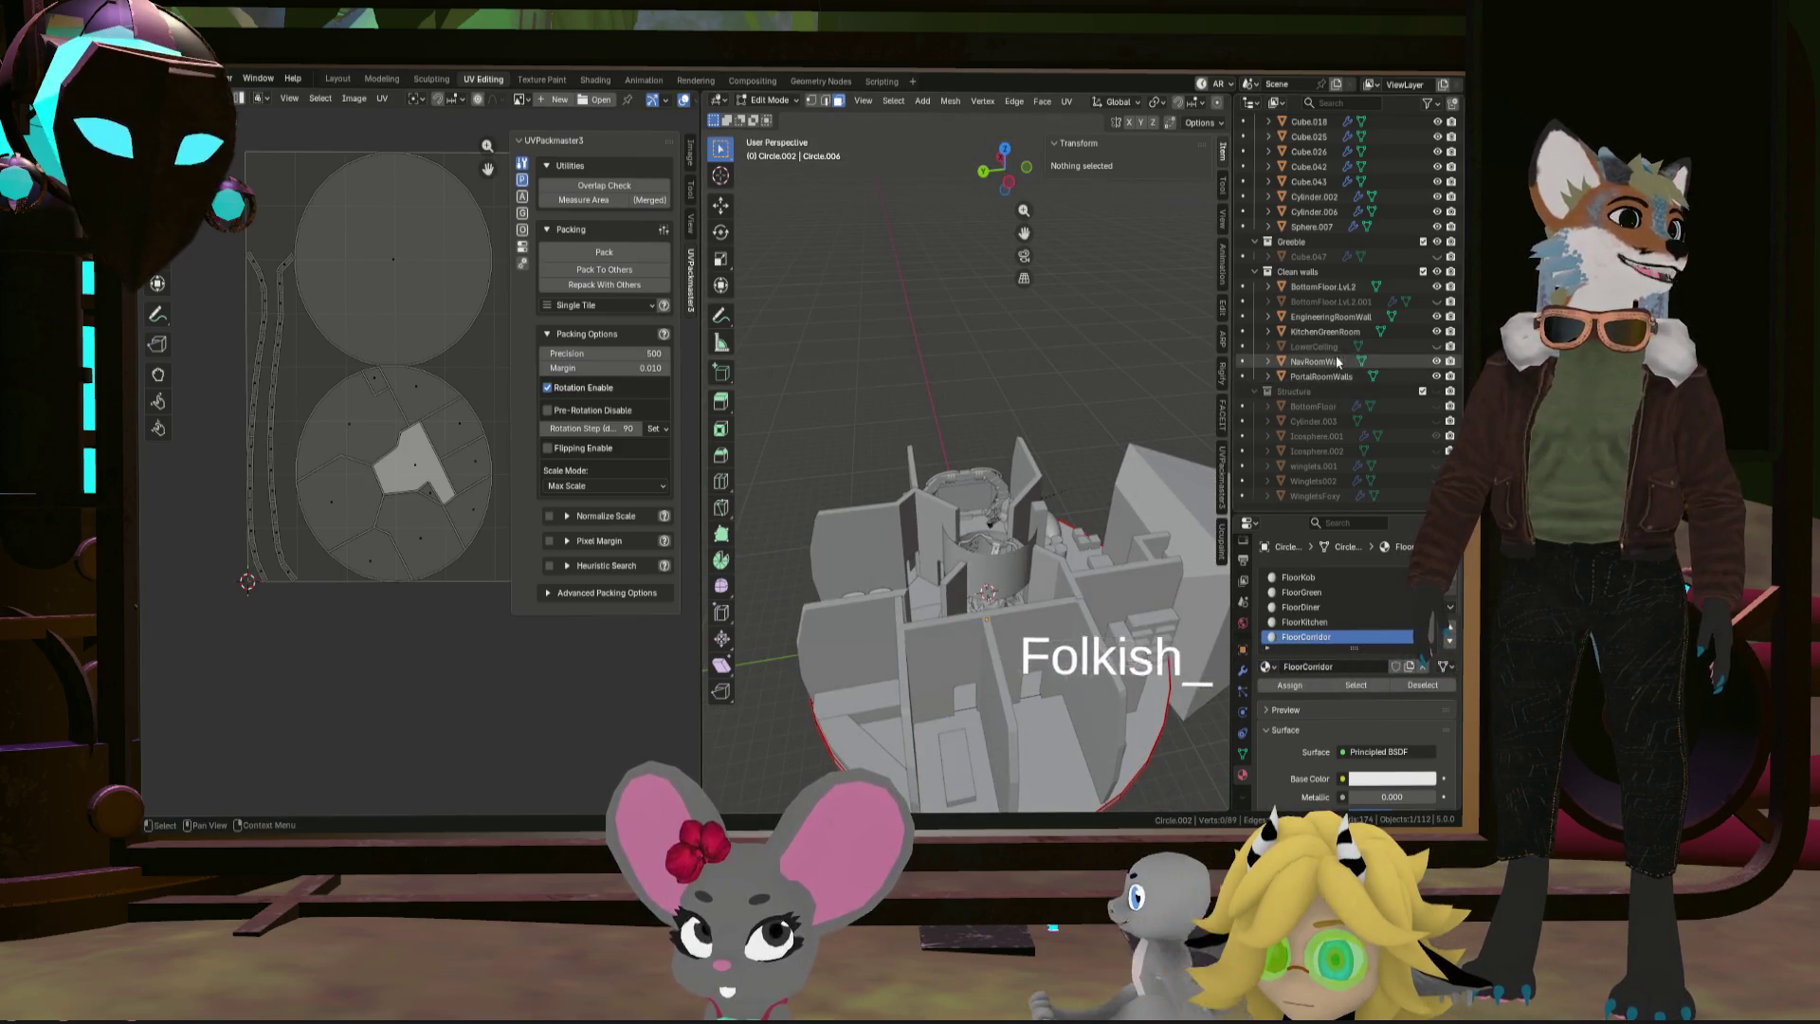
pyautogui.scroll(5, 1338, 361)
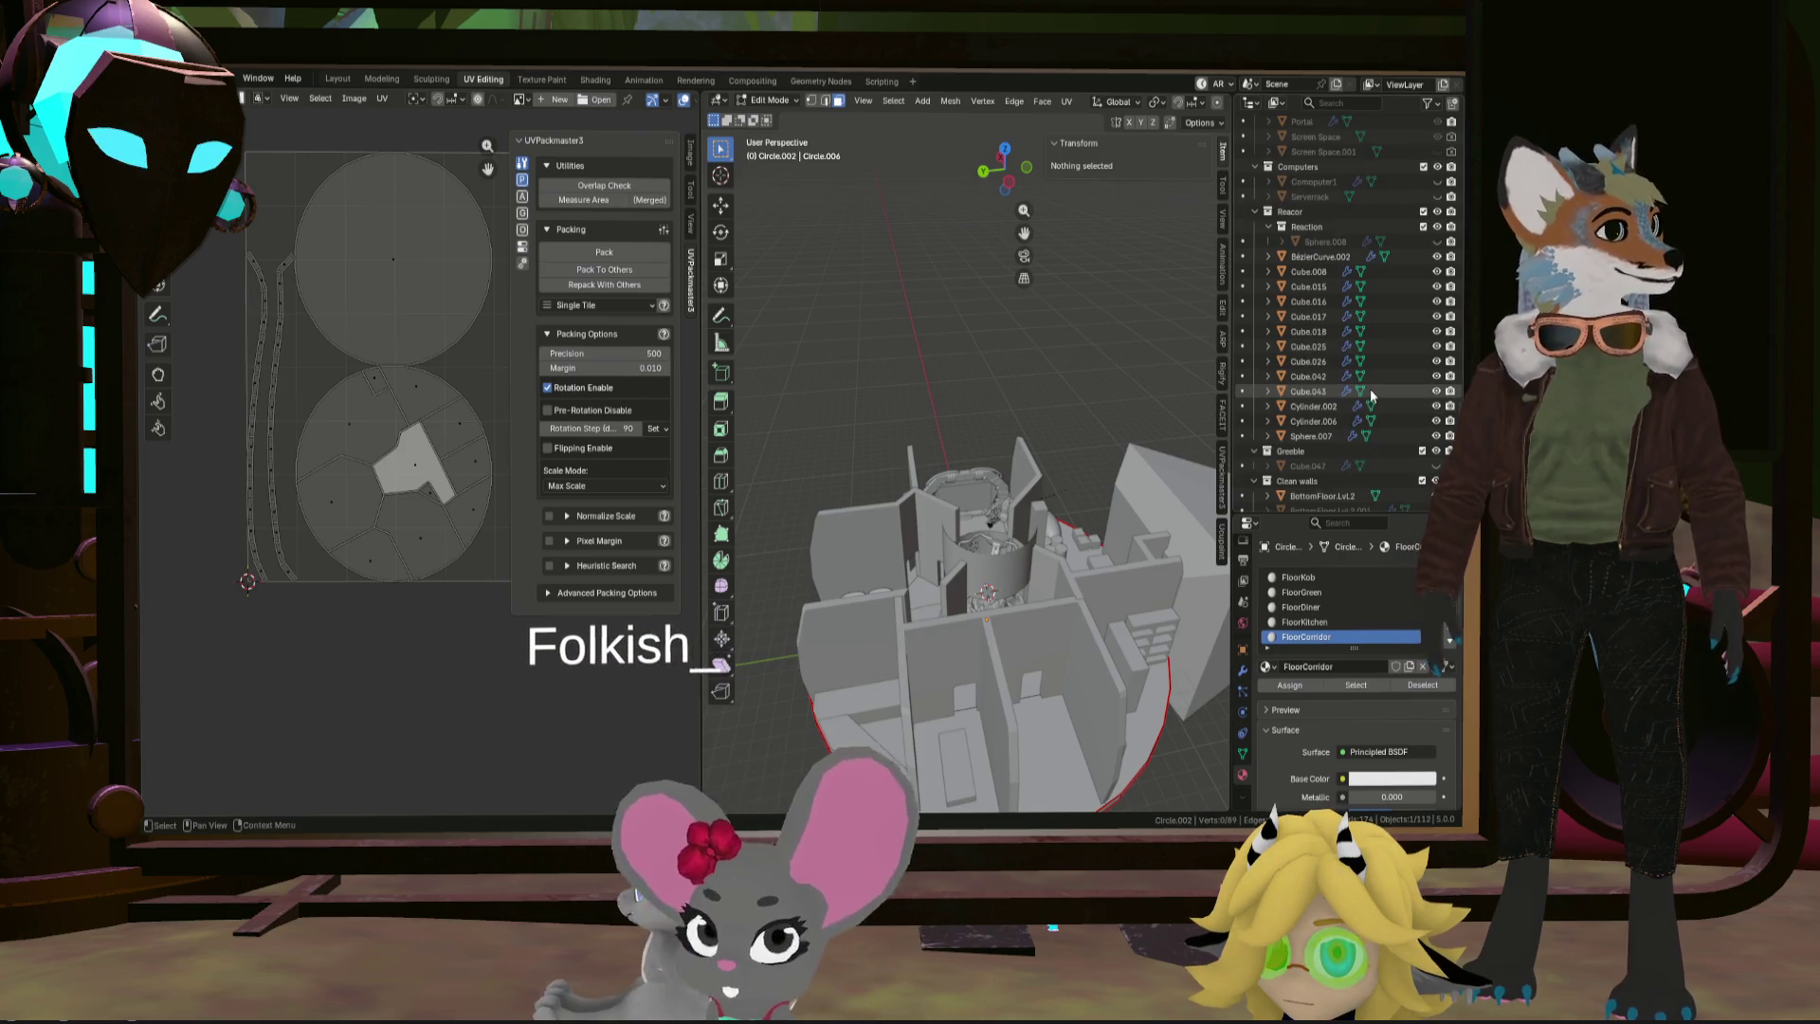
pyautogui.scroll(5, 1405, 373)
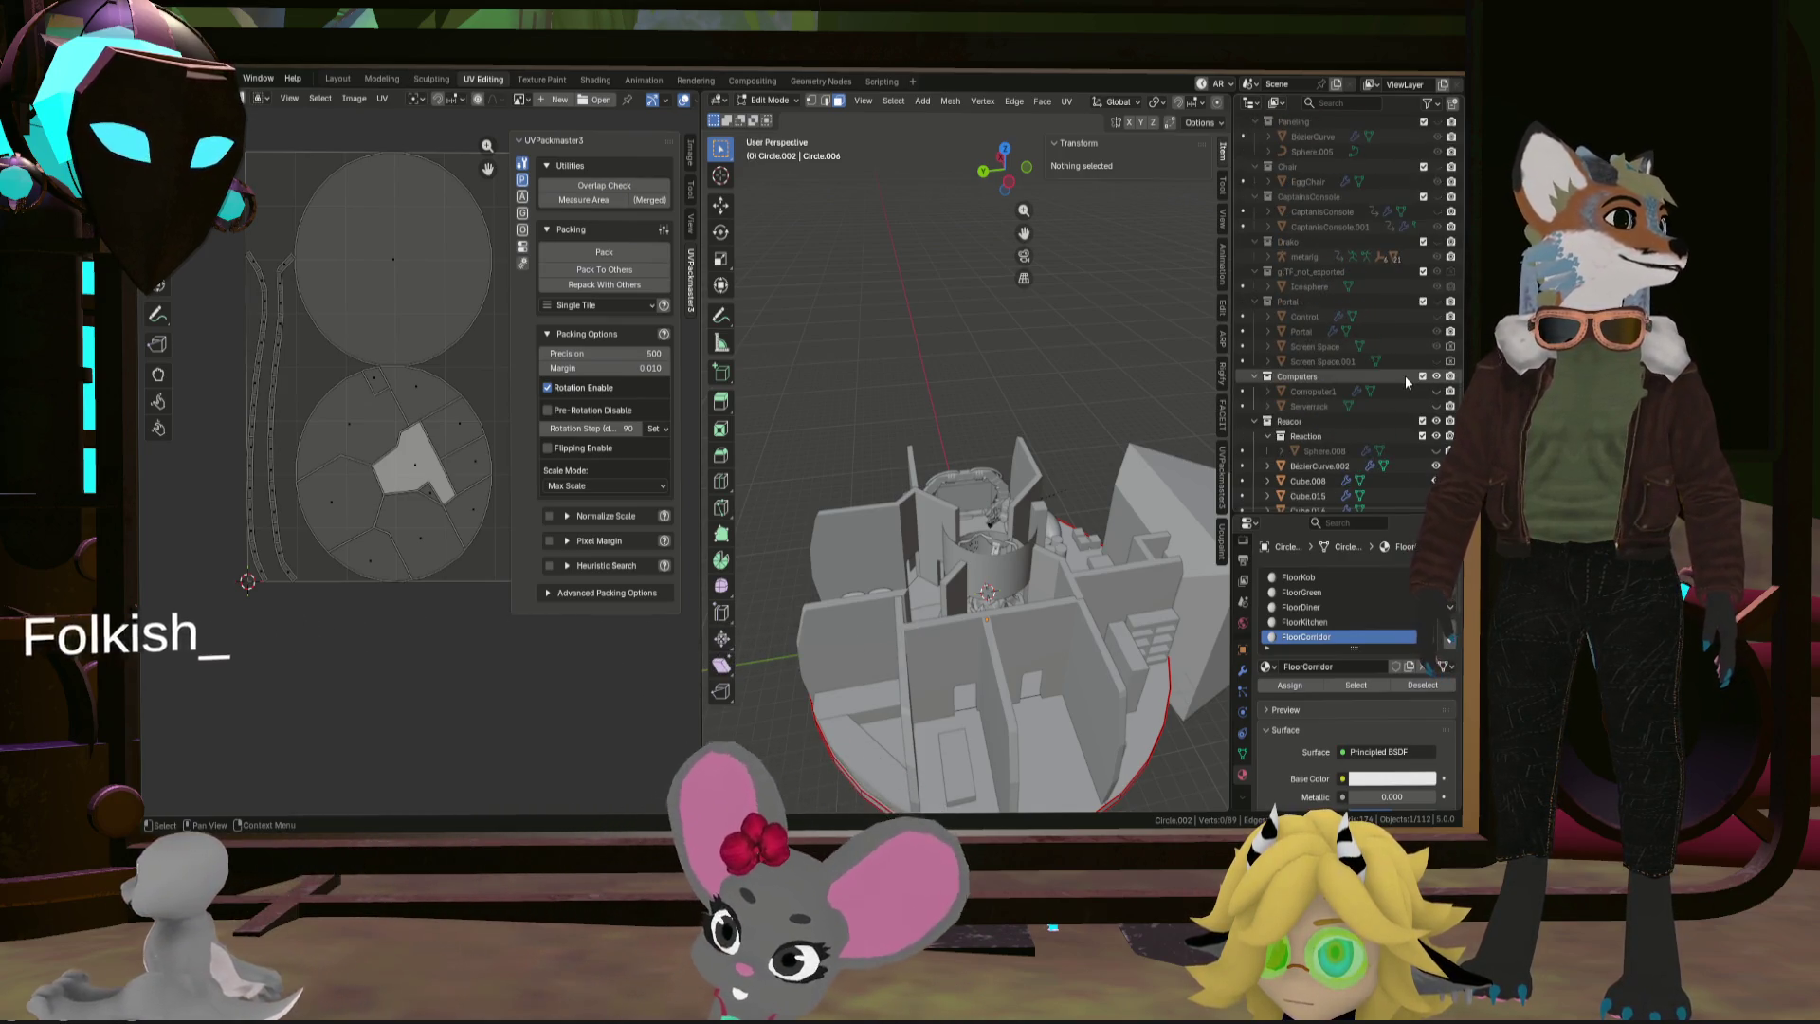
pyautogui.scroll(-5, 1405, 376)
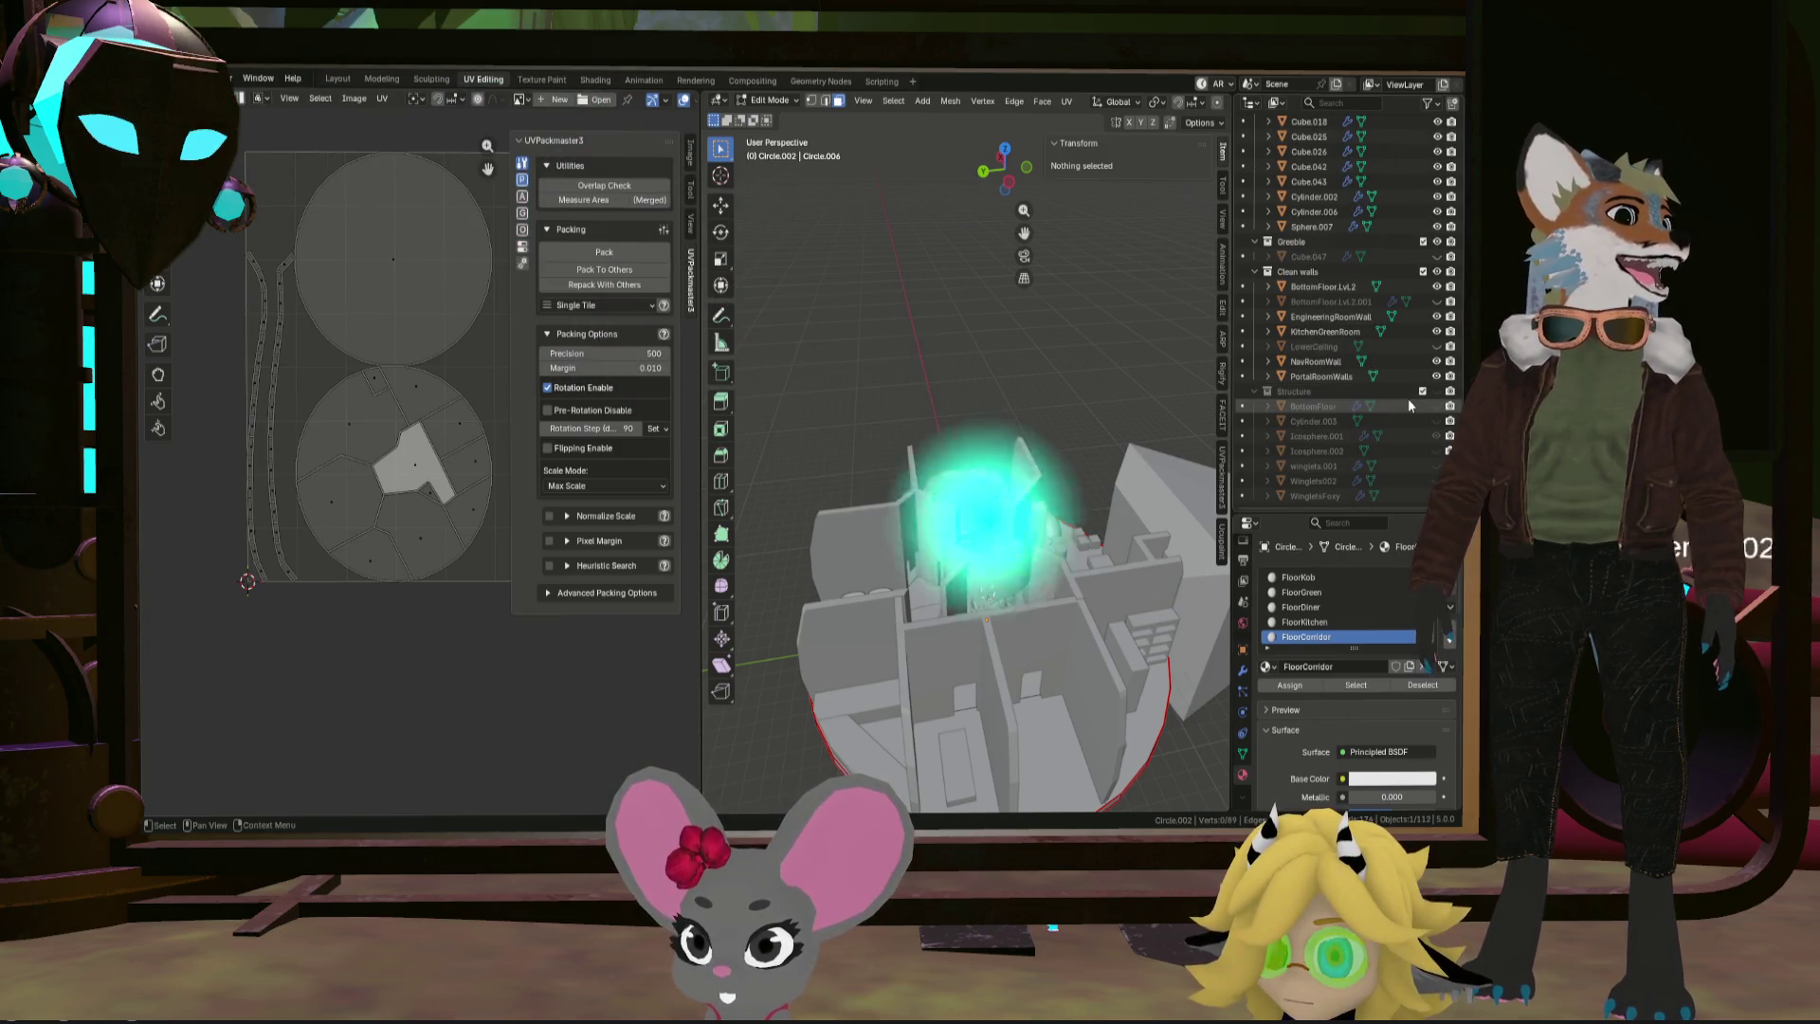
# Unhide LowerCeiling, hide another collection, and return to Object Mode
pyautogui.click(1437, 346)
pyautogui.moveTo(1119, 493); pyautogui.dragTo(1368, 258, button='middle')
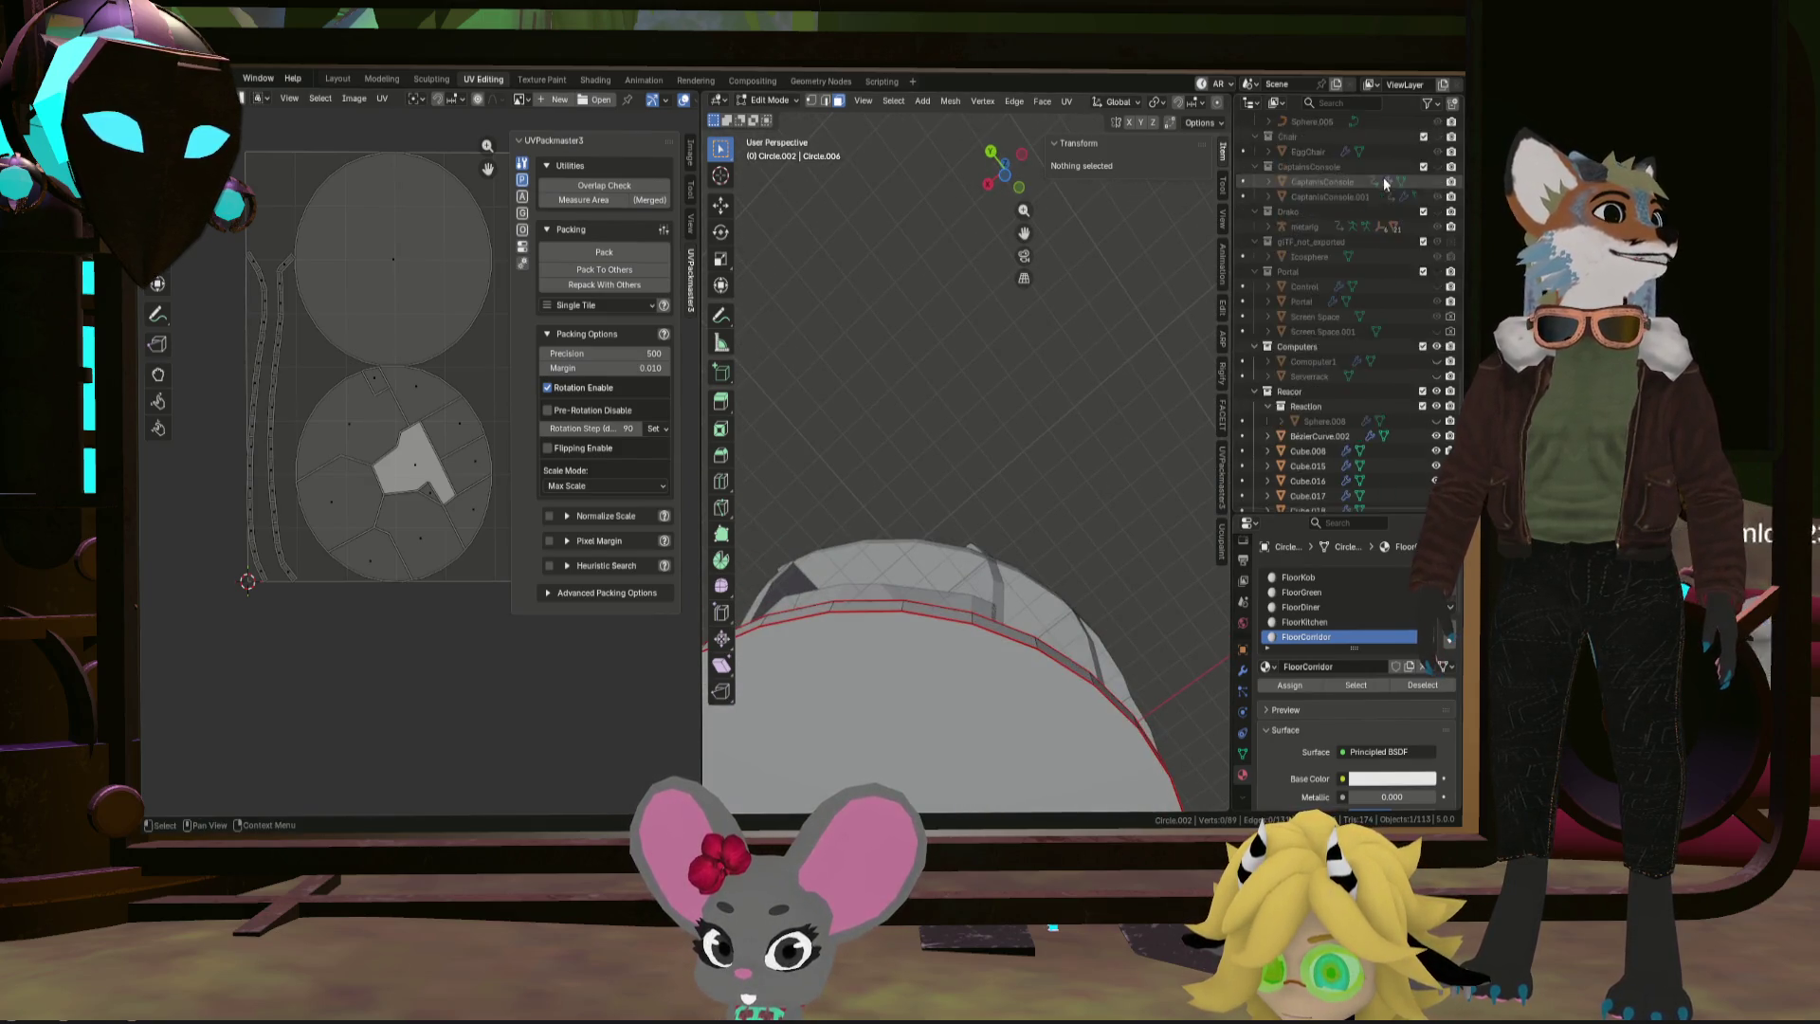
pyautogui.scroll(10, 1422, 155)
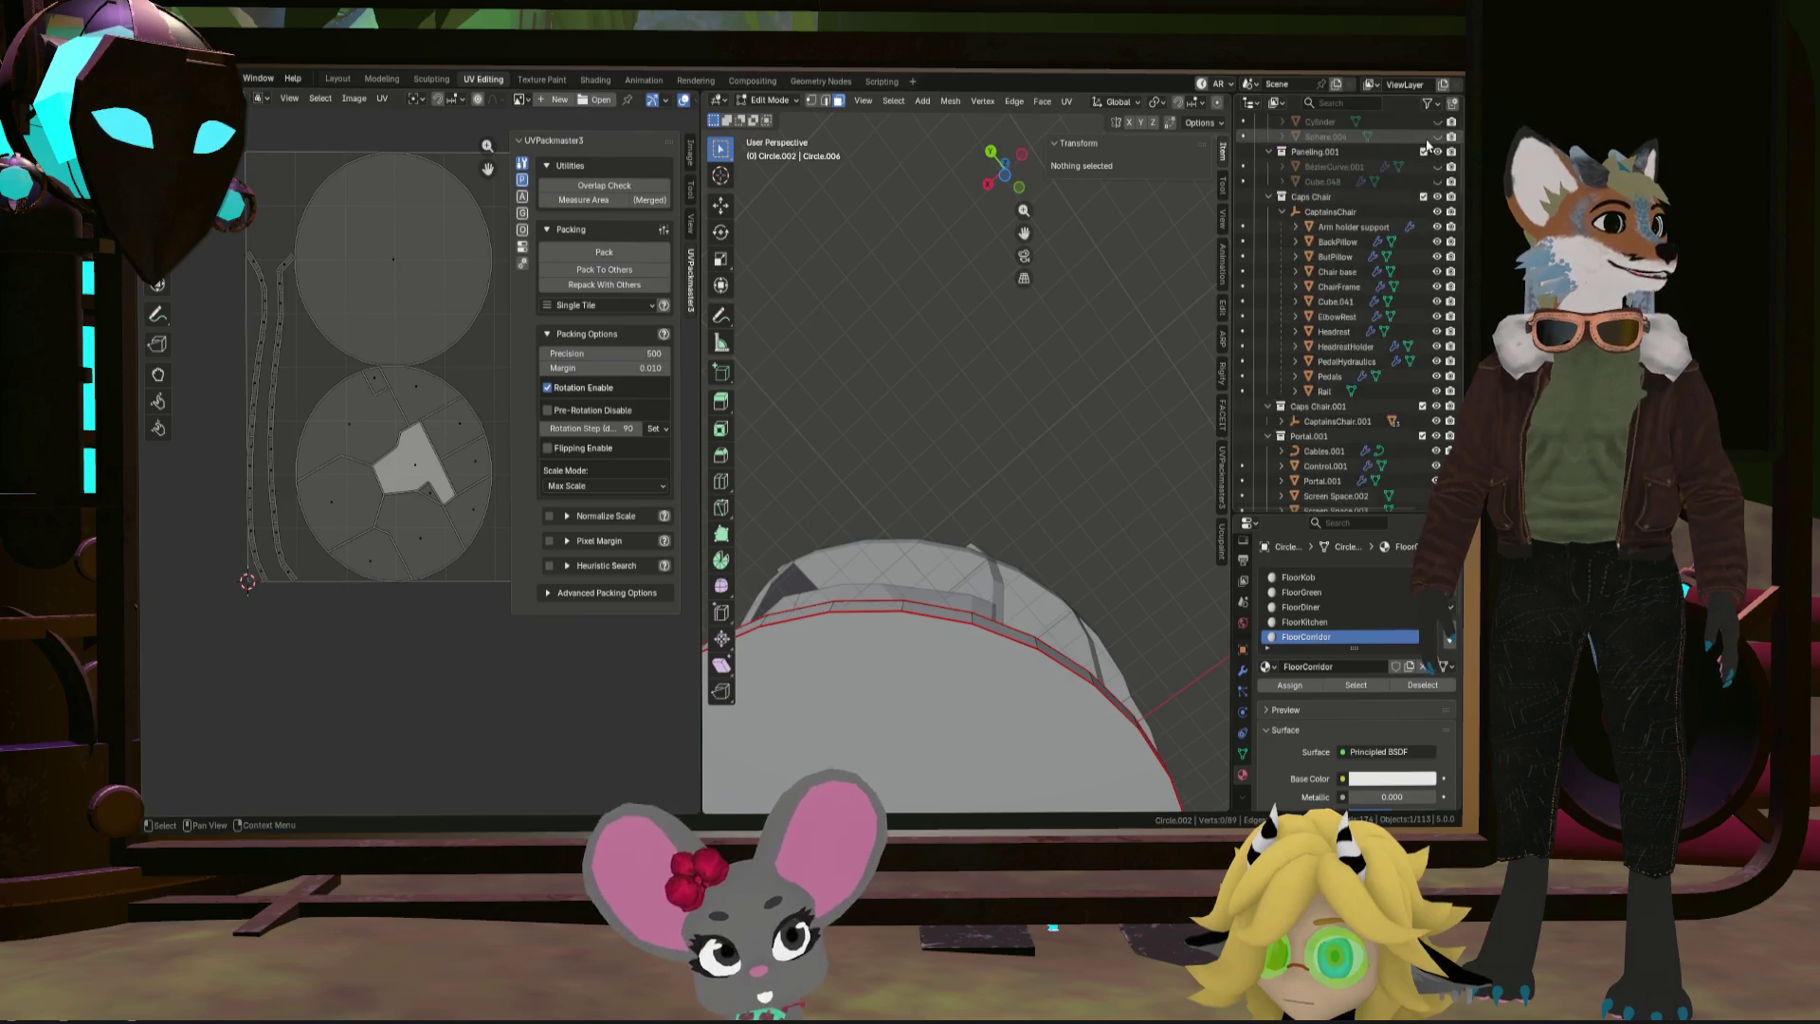
pyautogui.click(1437, 149)
pyautogui.moveTo(1013, 641)
pyautogui.mouseDown(button='middle')
pyautogui.moveTo(1037, 623)
pyautogui.moveTo(980, 608)
pyautogui.mouseUp(button='middle')
pyautogui.scroll(-2, 1294, 398)
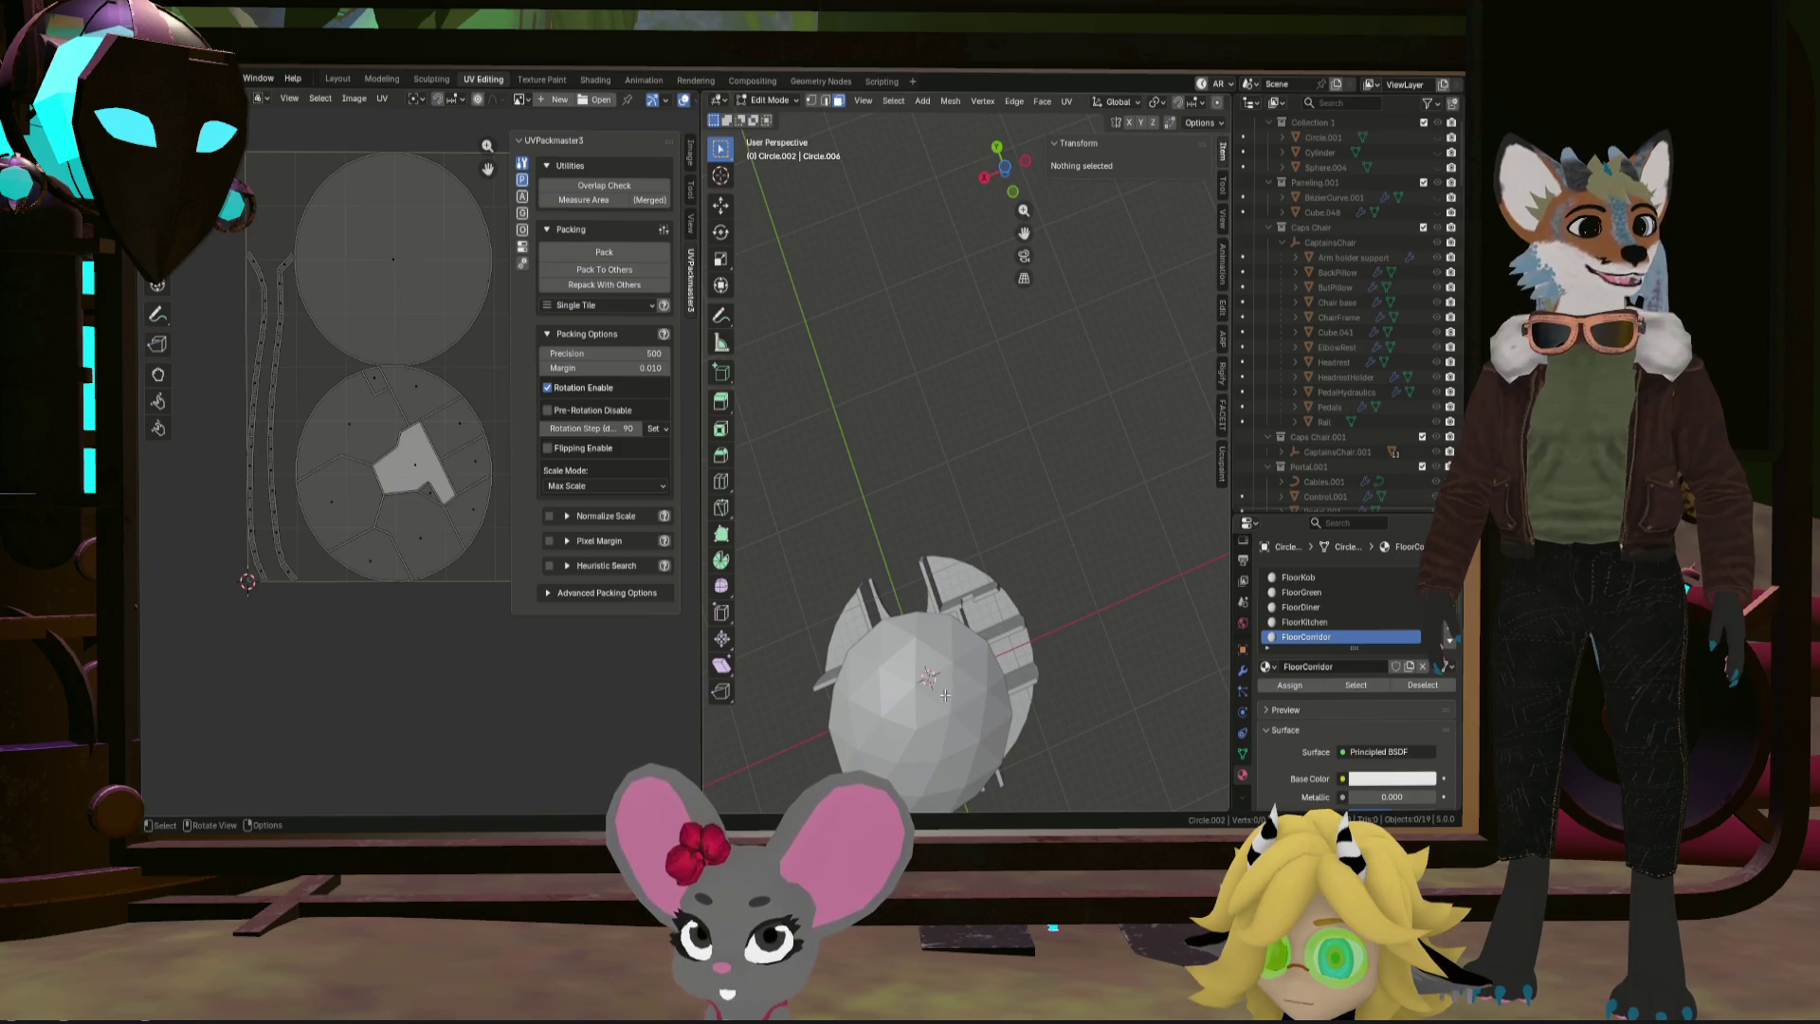
pyautogui.press('Tab')
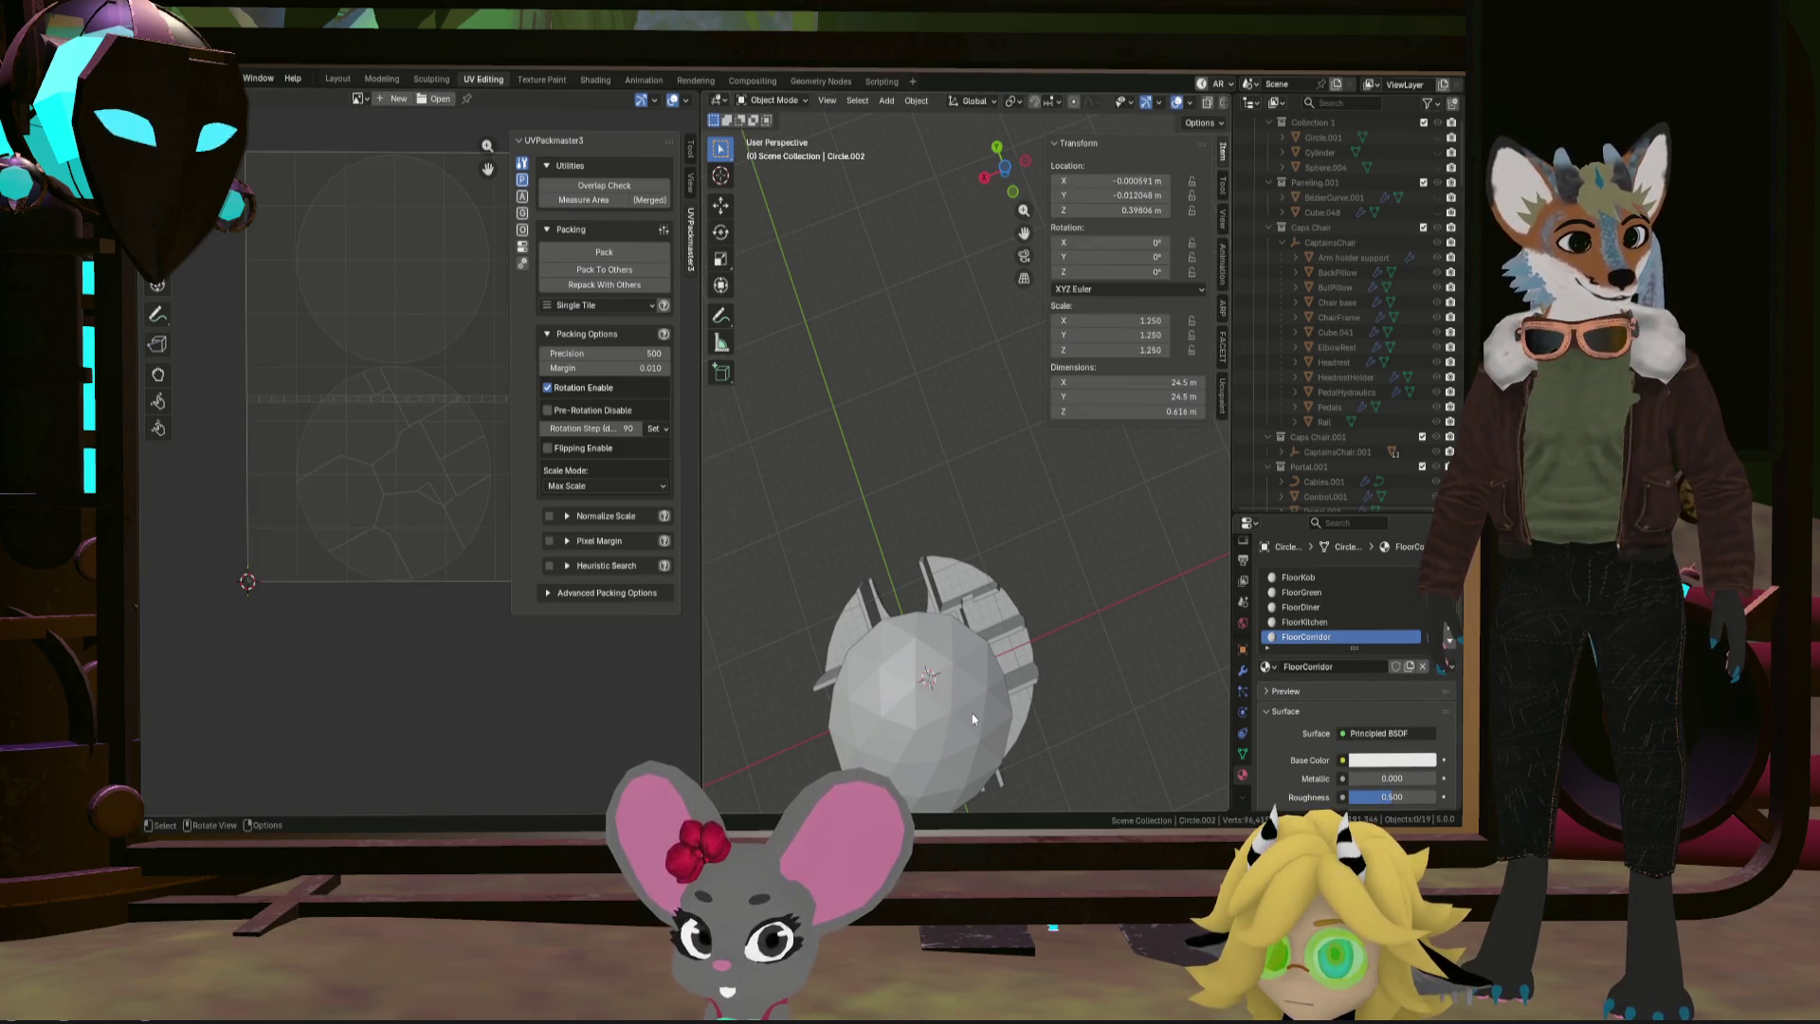
# Delete the sphere and zoom around the remaining disc
pyautogui.click(964, 709)
pyautogui.press('Delete')
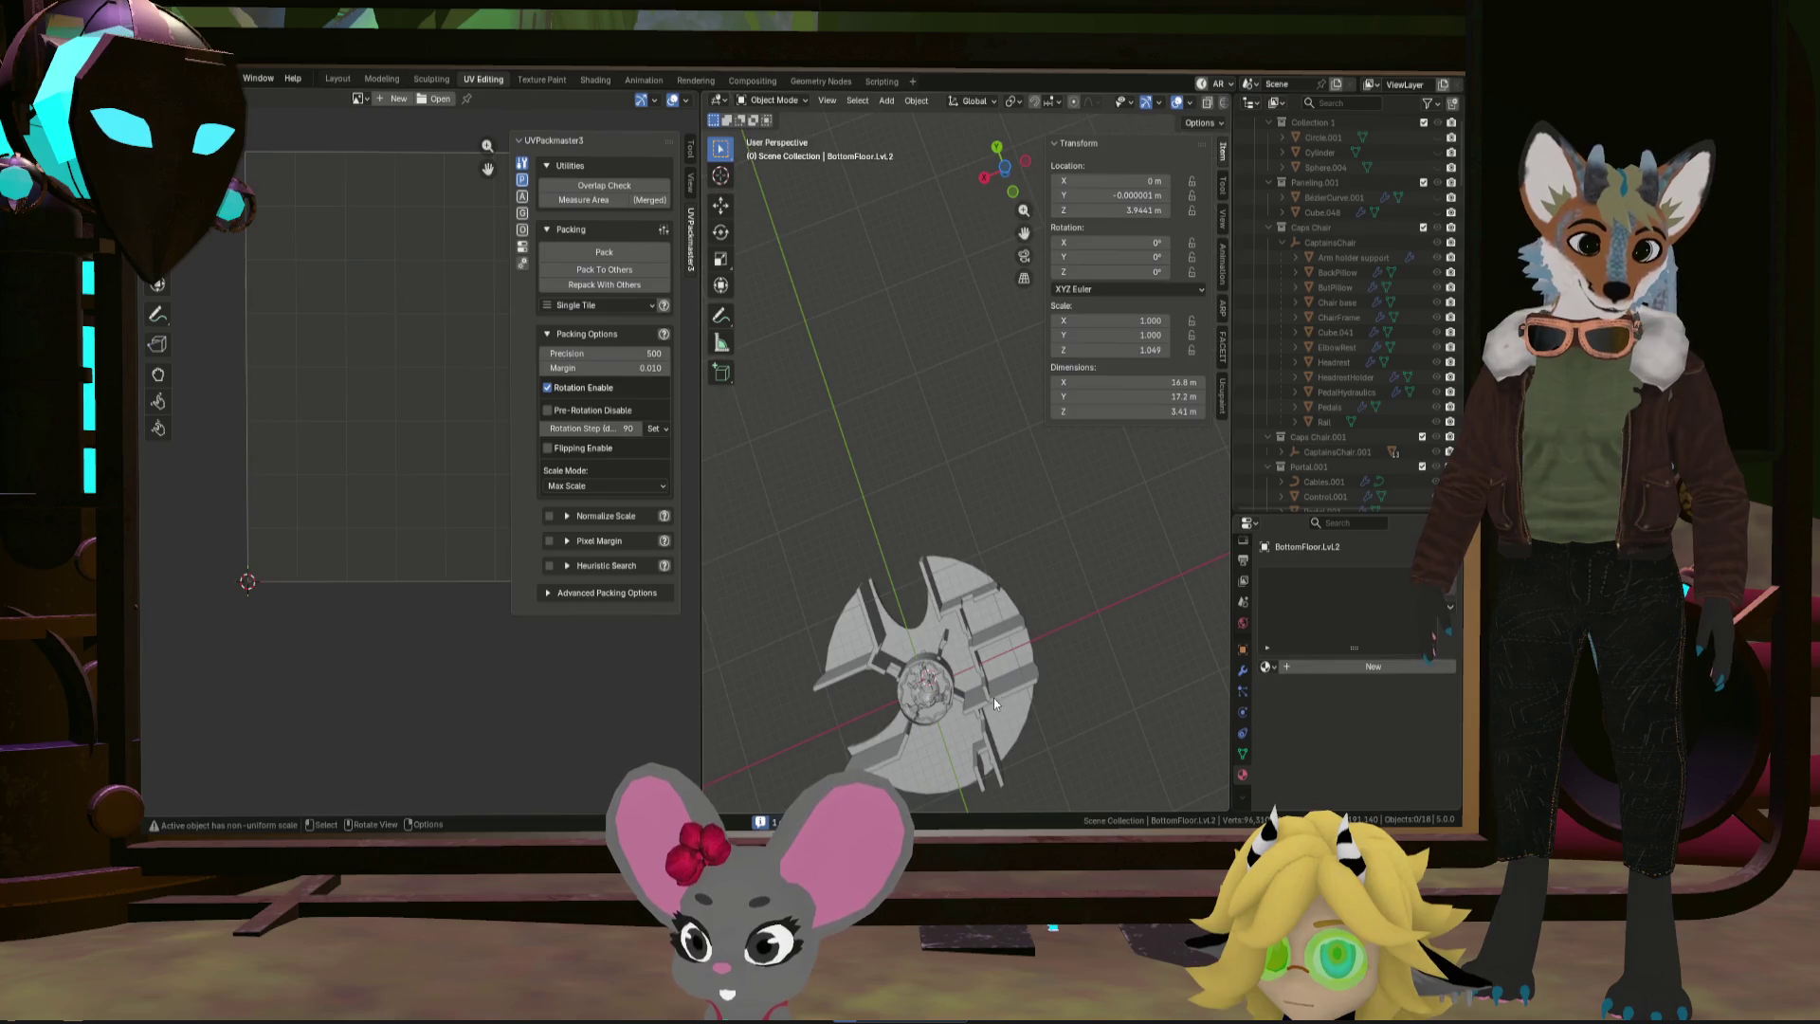
pyautogui.moveTo(993, 698)
pyautogui.mouseDown(button='middle')
pyautogui.moveTo(1016, 653)
pyautogui.moveTo(991, 656)
pyautogui.moveTo(984, 597)
pyautogui.mouseUp(button='middle')
pyautogui.scroll(5, 986, 587)
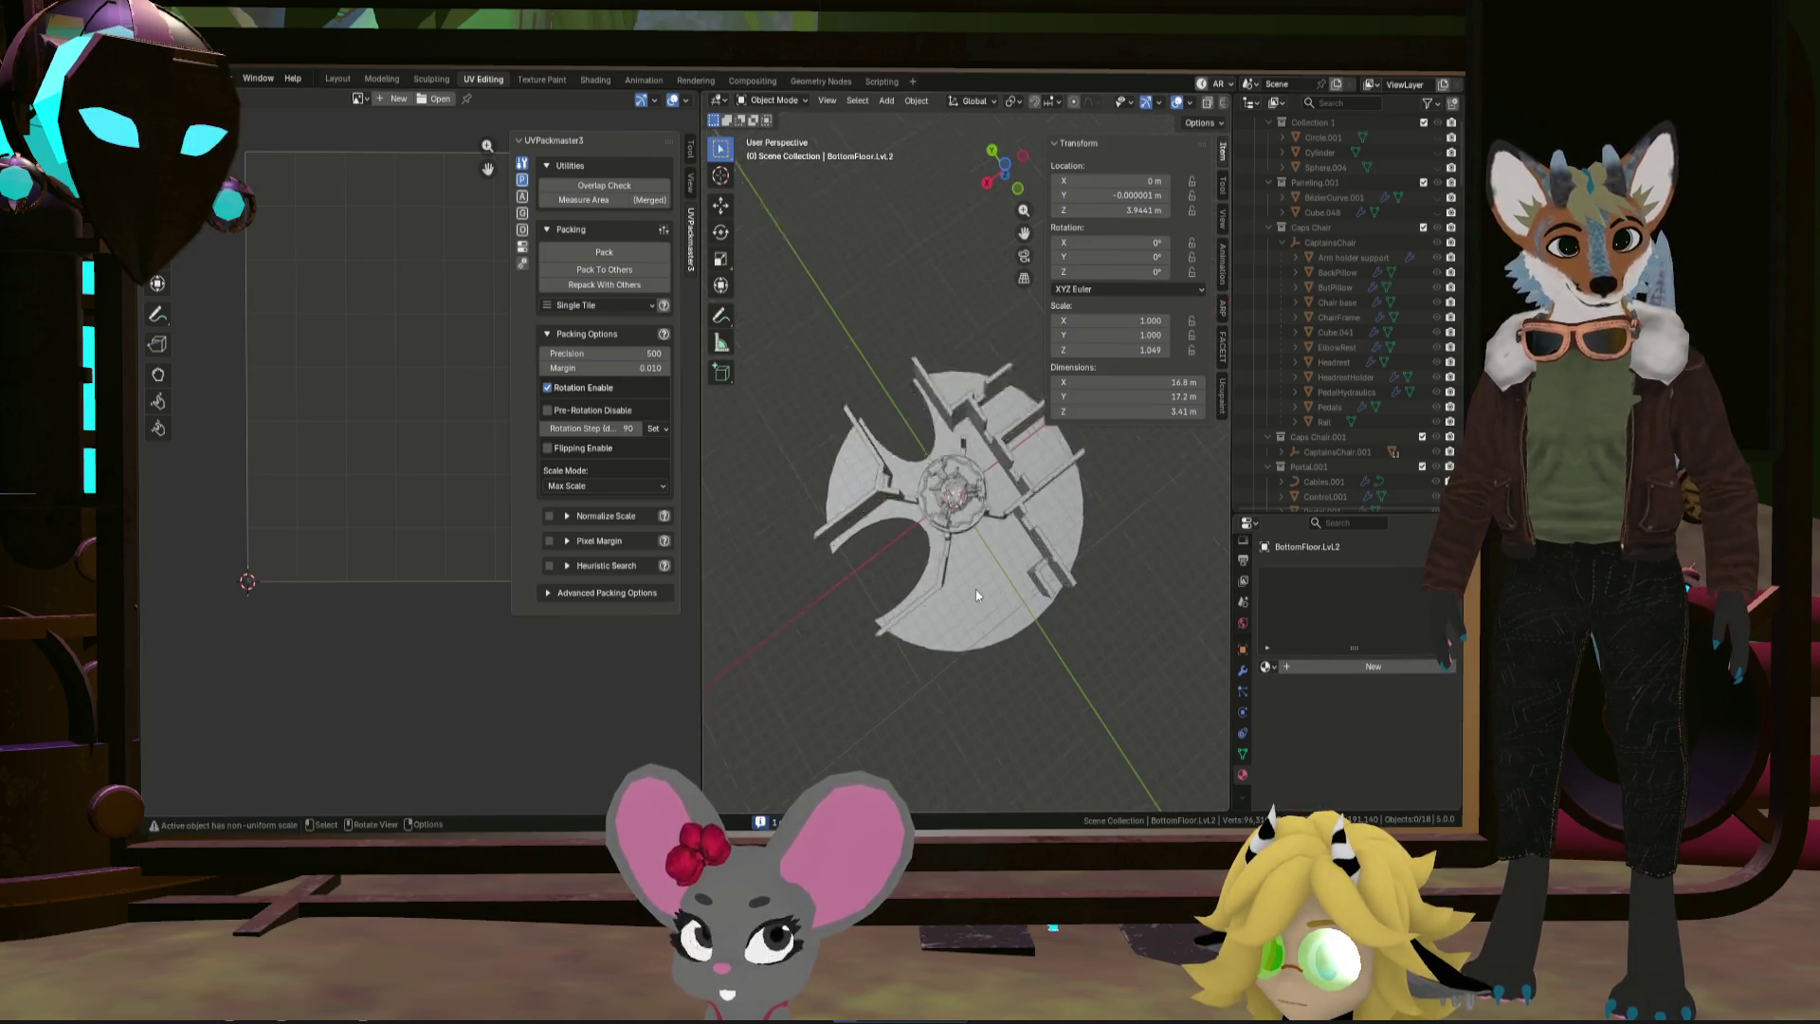
pyautogui.scroll(4, 998, 567)
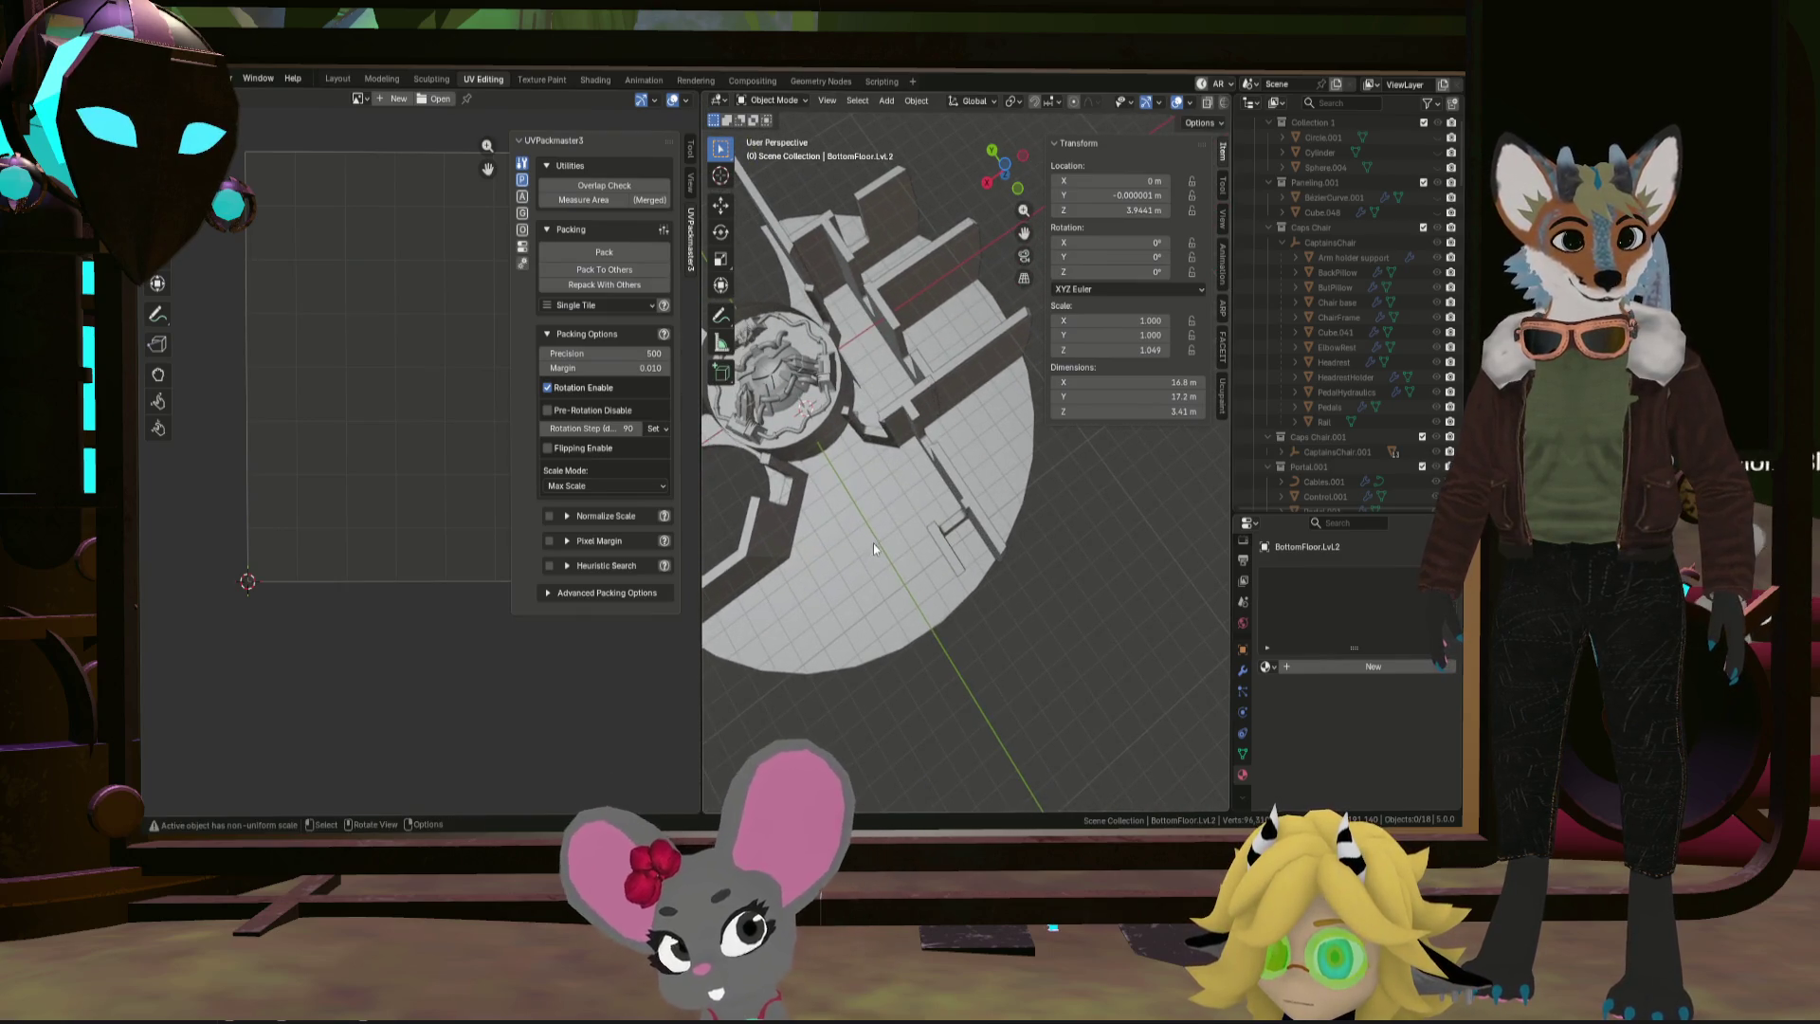
pyautogui.scroll(3, 970, 584)
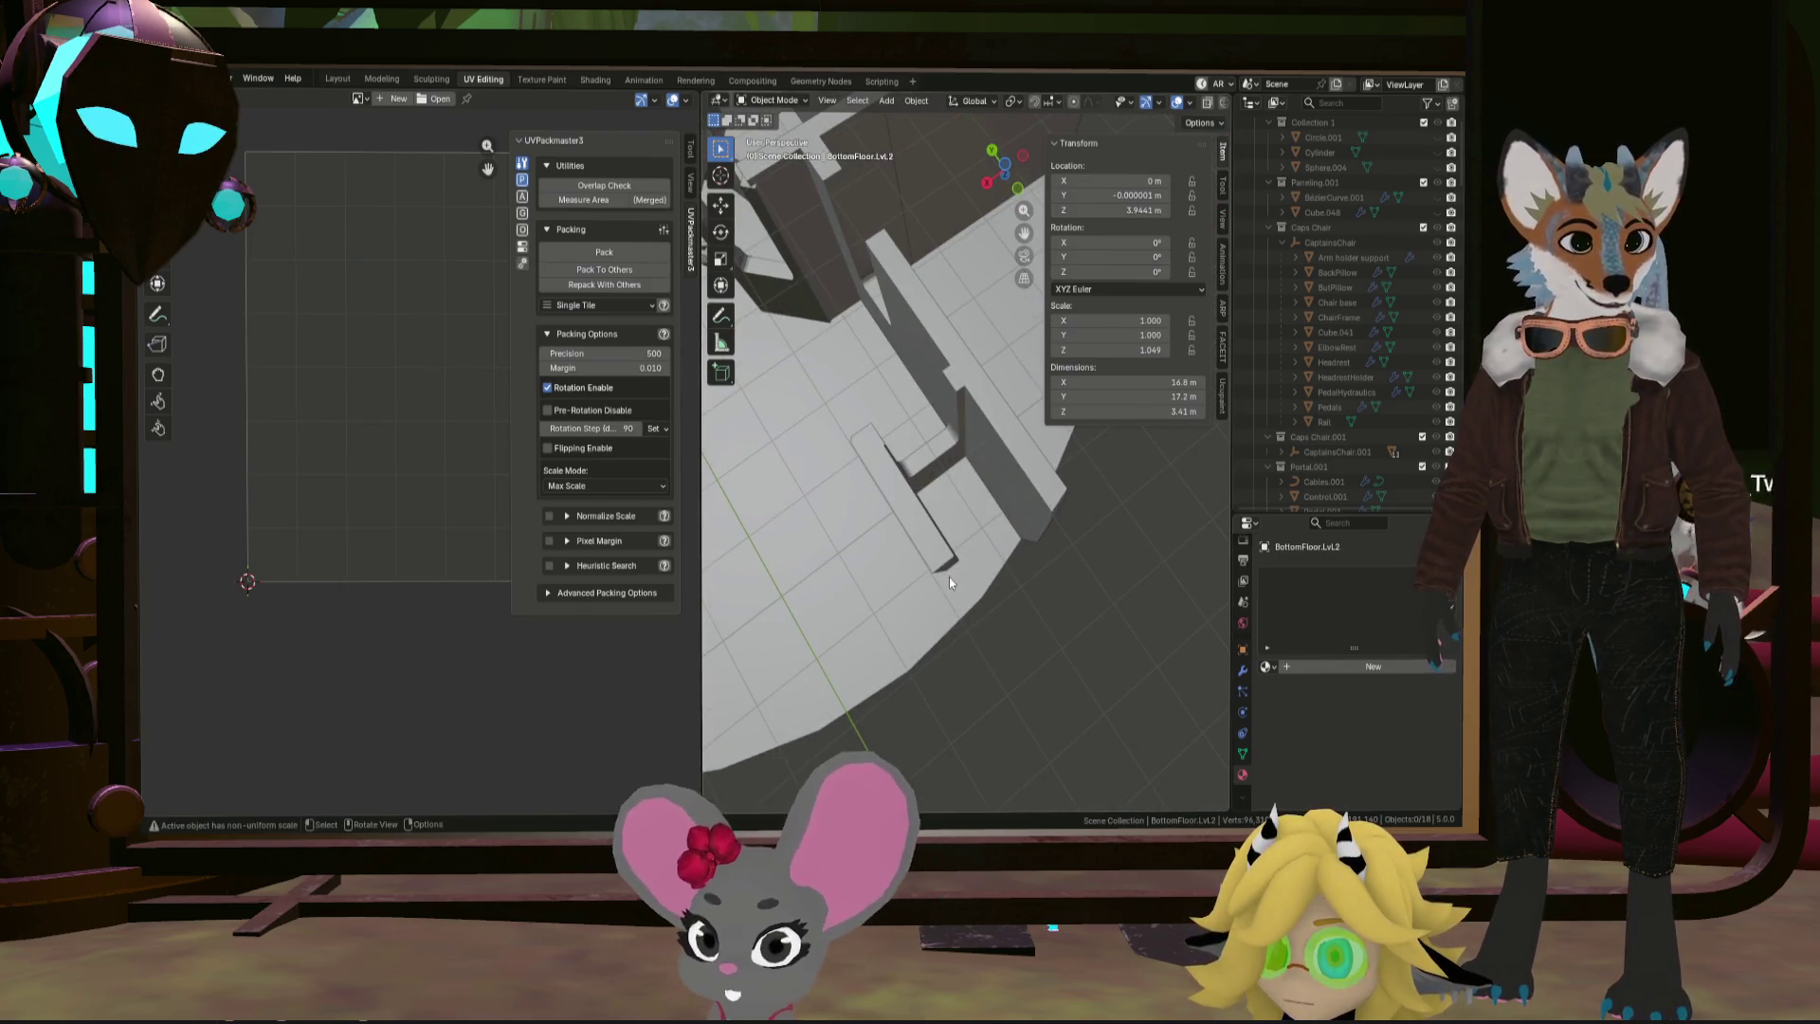
pyautogui.scroll(-5, 958, 577)
pyautogui.scroll(-5, 958, 577)
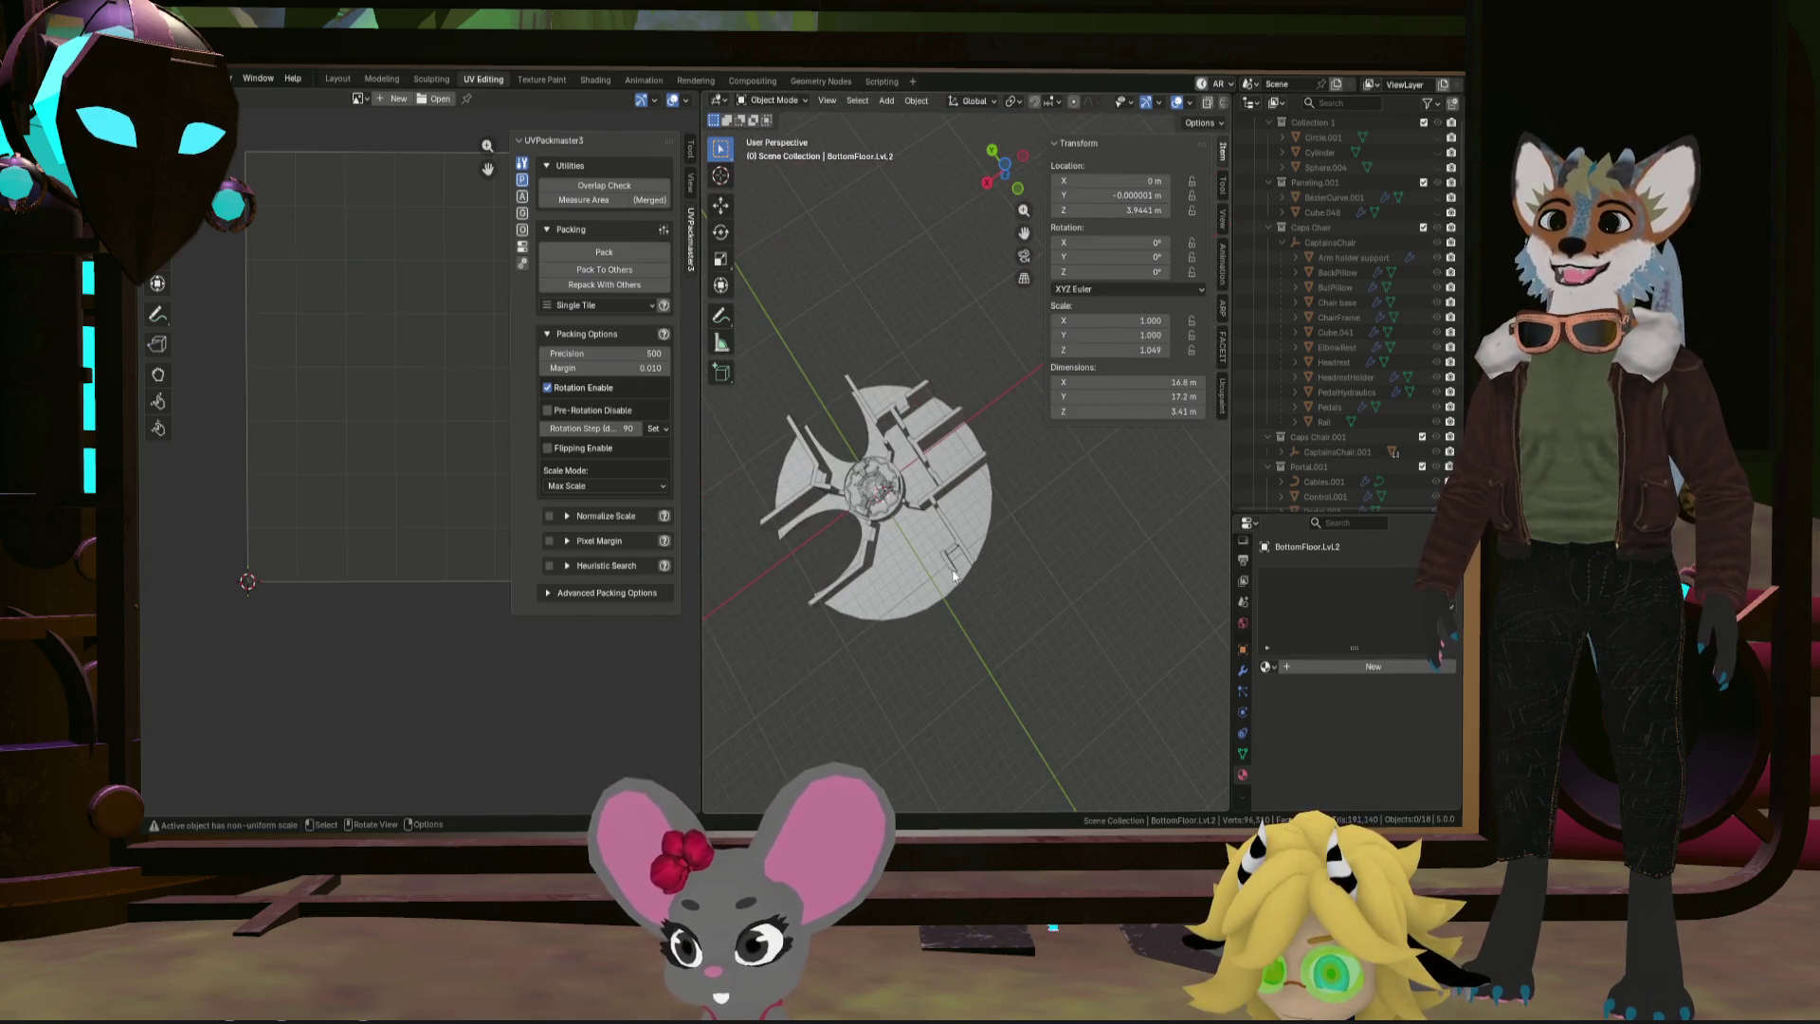
# View the disc flat from directly below and recentre it
pyautogui.moveTo(940, 550); pyautogui.dragTo(1034, 573, button='middle')
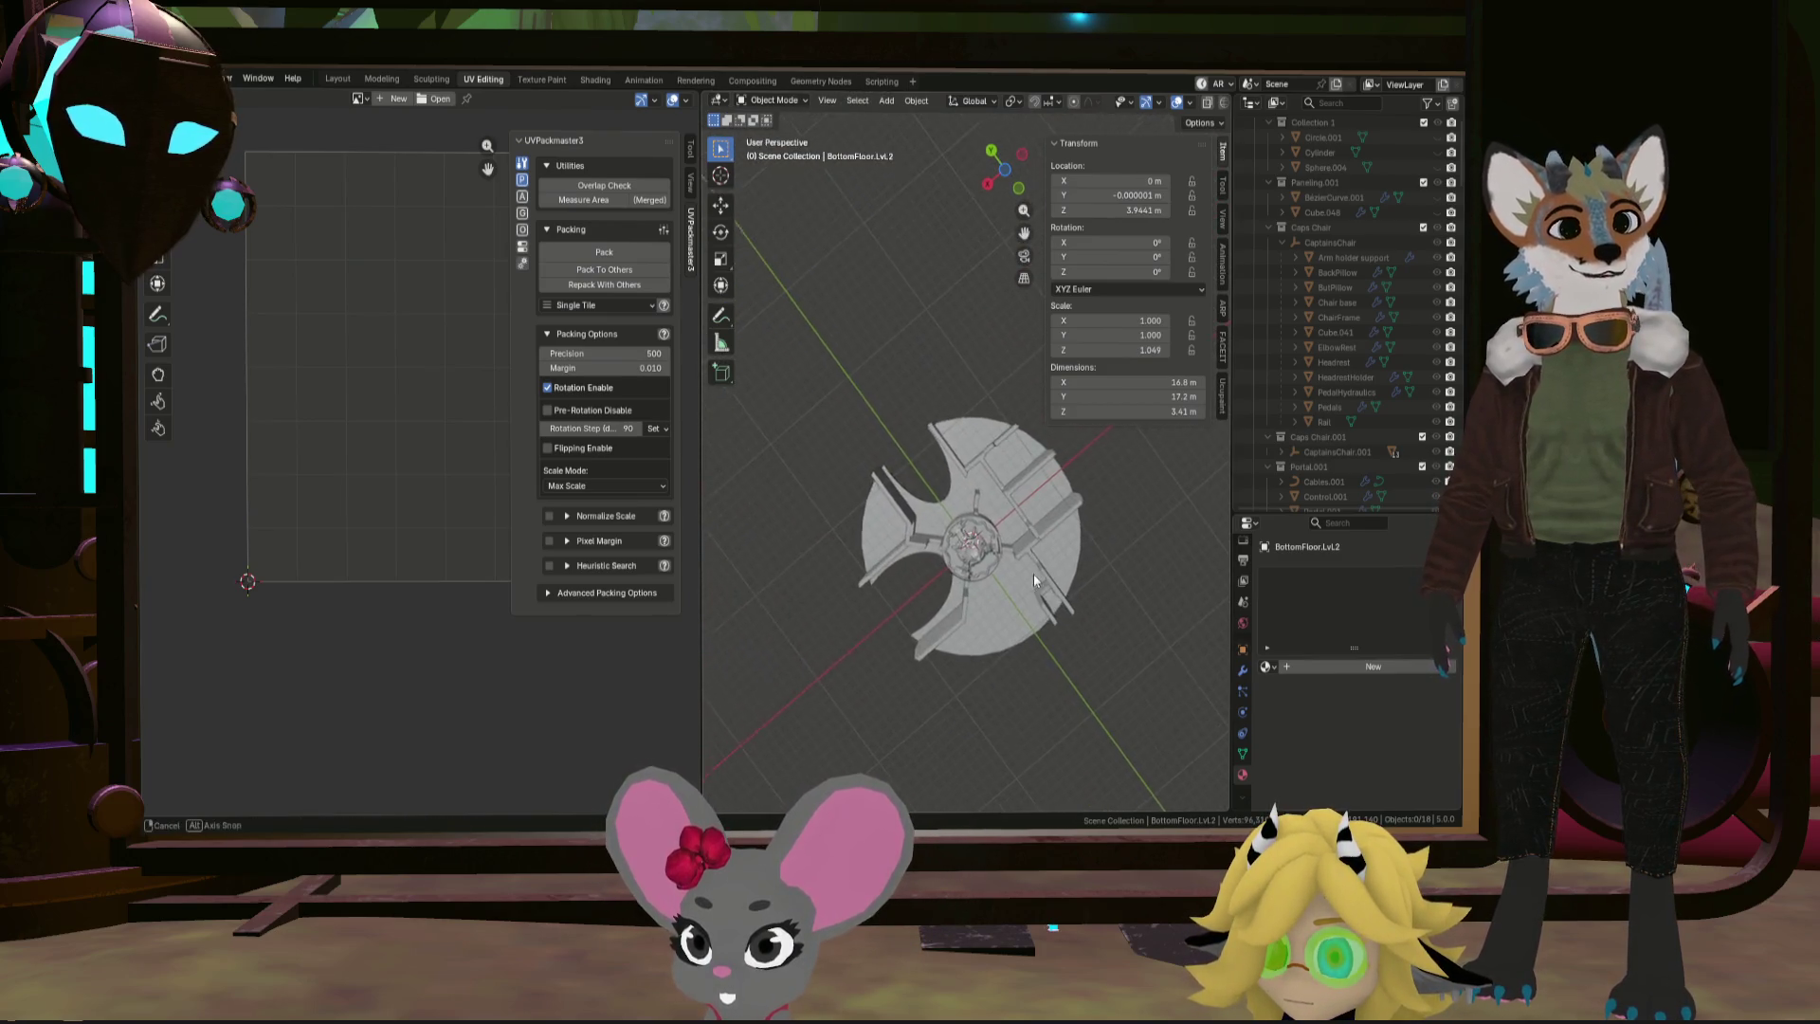
pyautogui.moveTo(1010, 168)
pyautogui.mouseDown()
pyautogui.moveTo(1068, 514)
pyautogui.moveTo(942, 537)
pyautogui.moveTo(959, 516)
pyautogui.moveTo(944, 540)
pyautogui.mouseUp()
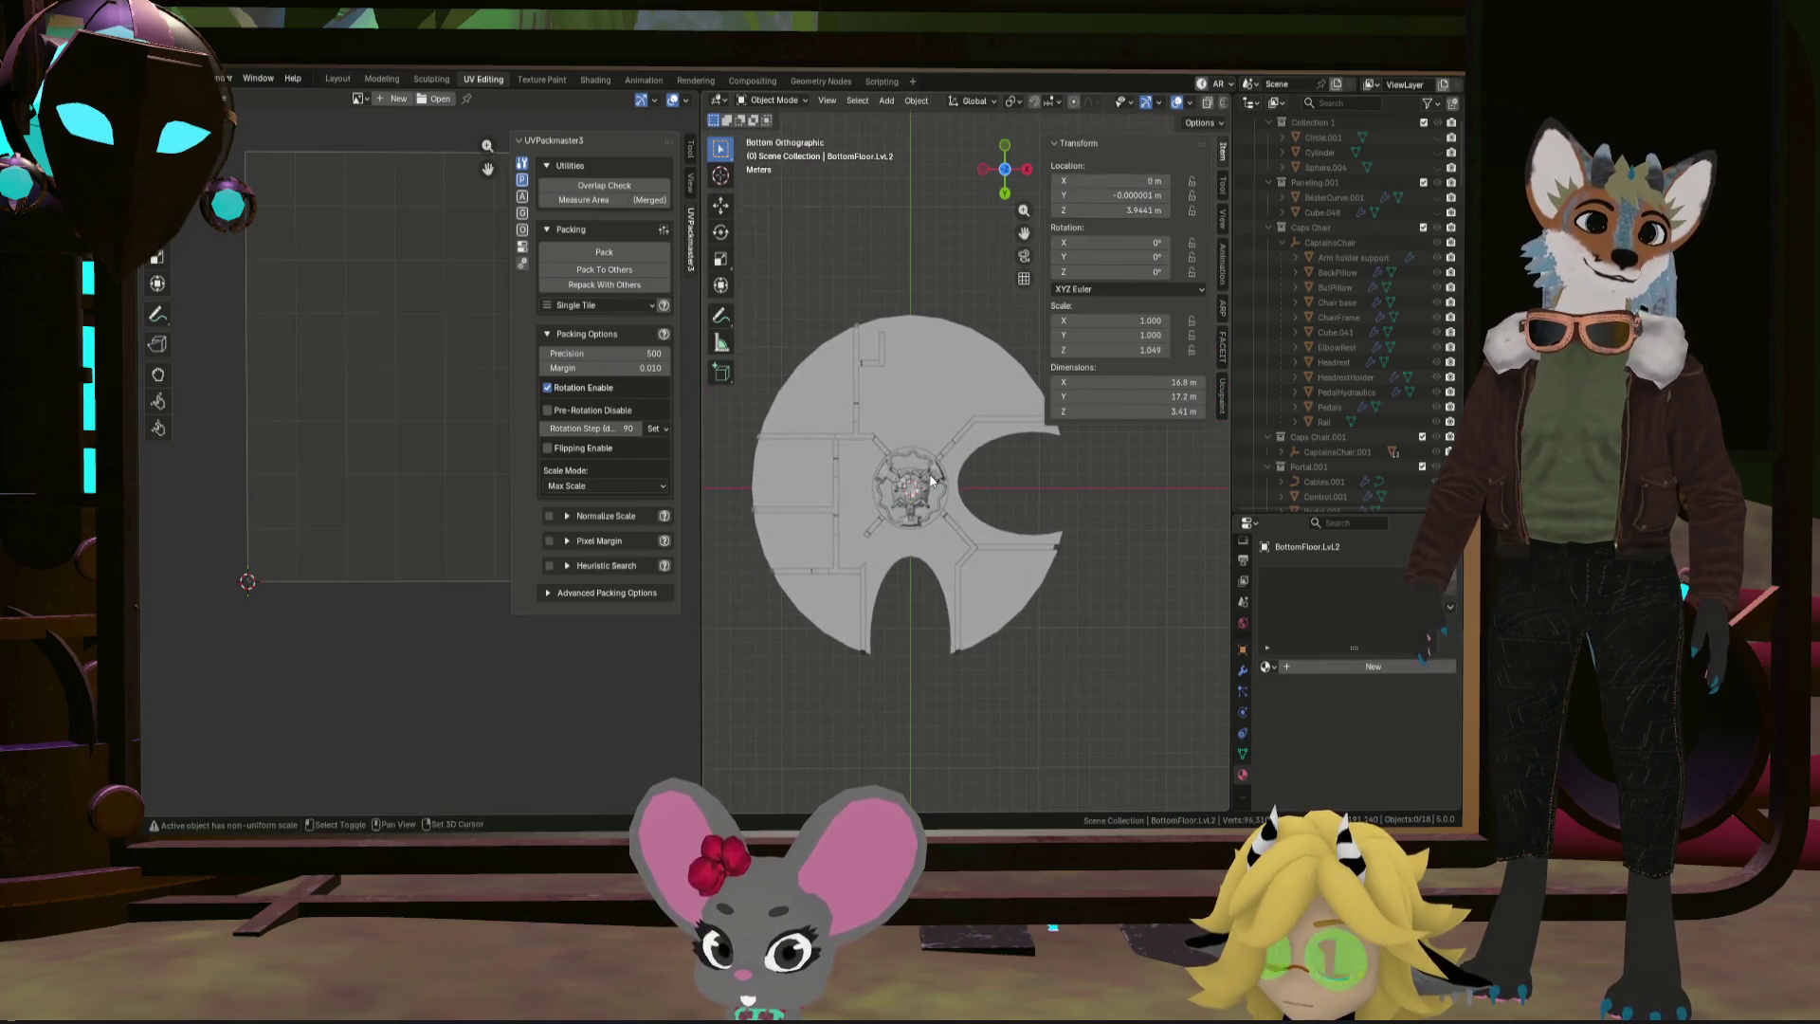
pyautogui.keyDown('shift'); pyautogui.moveTo(932, 481); pyautogui.dragTo(903, 547, button='middle'); pyautogui.keyUp('shift')
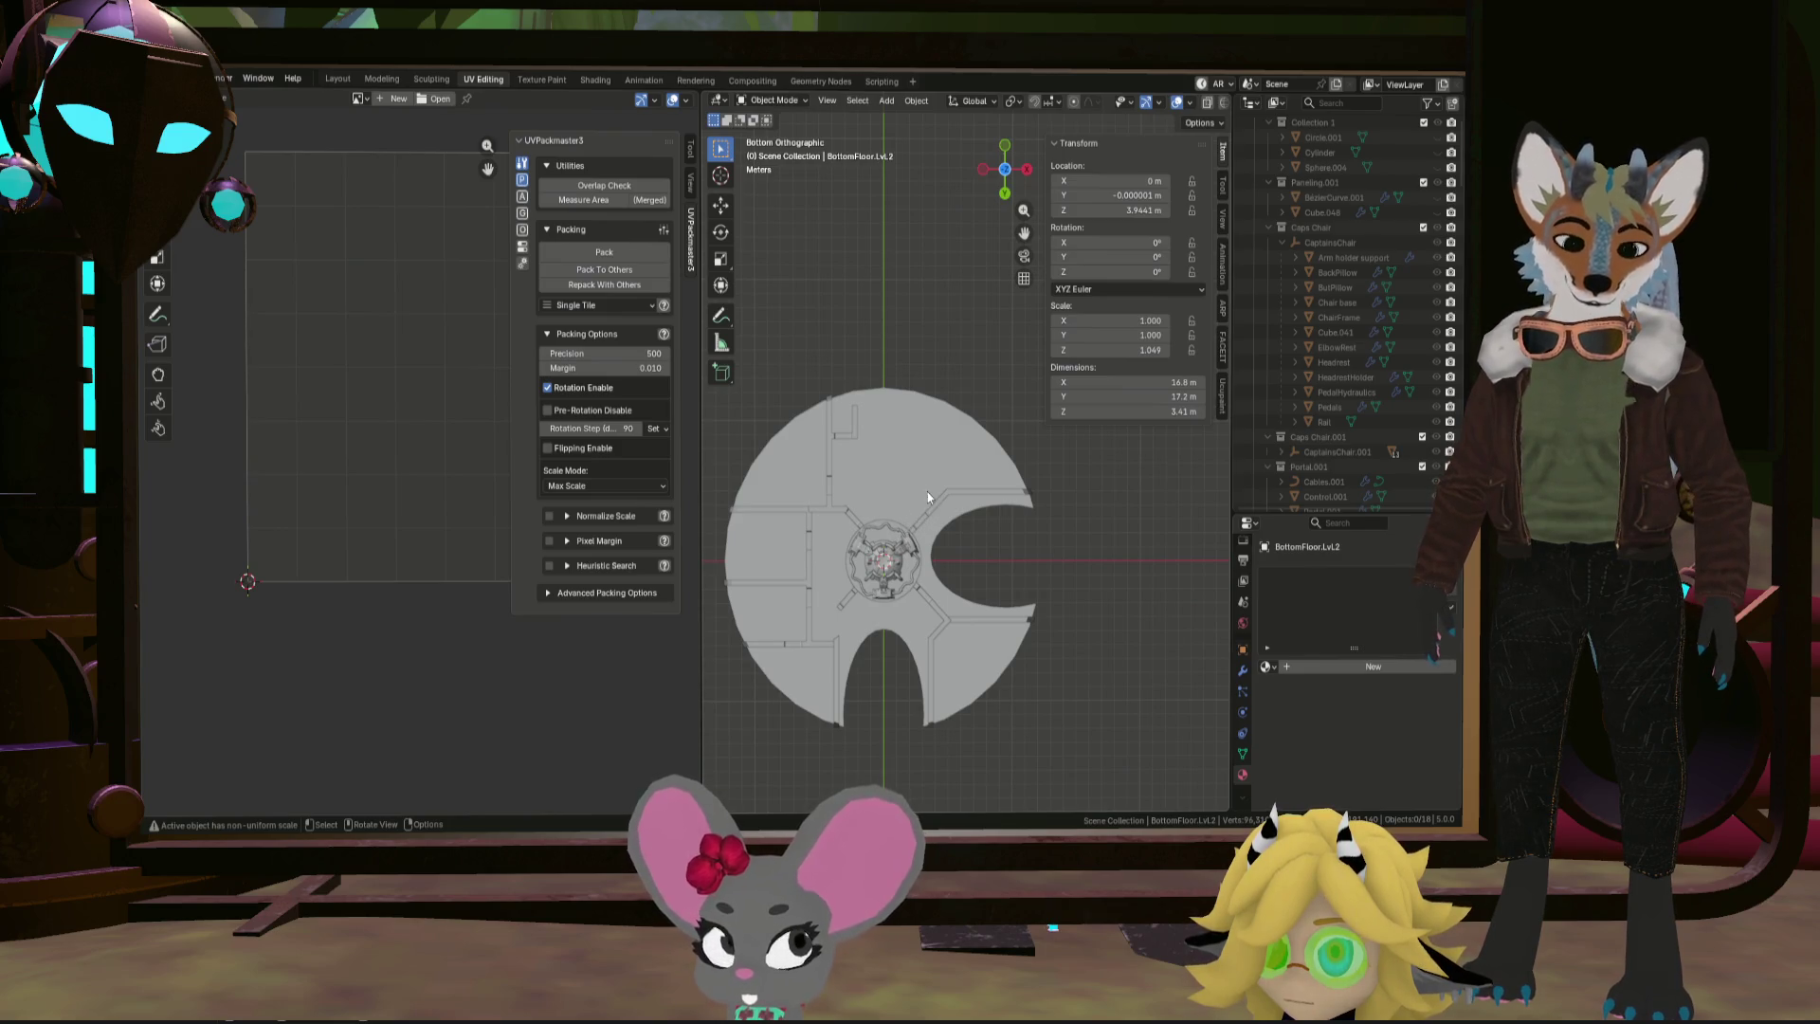
# Select LowerCeiling and enter Edit Mode, zooming in on the mesh
pyautogui.click(954, 437)
pyautogui.press('Tab')
pyautogui.scroll(1, 1060, 525)
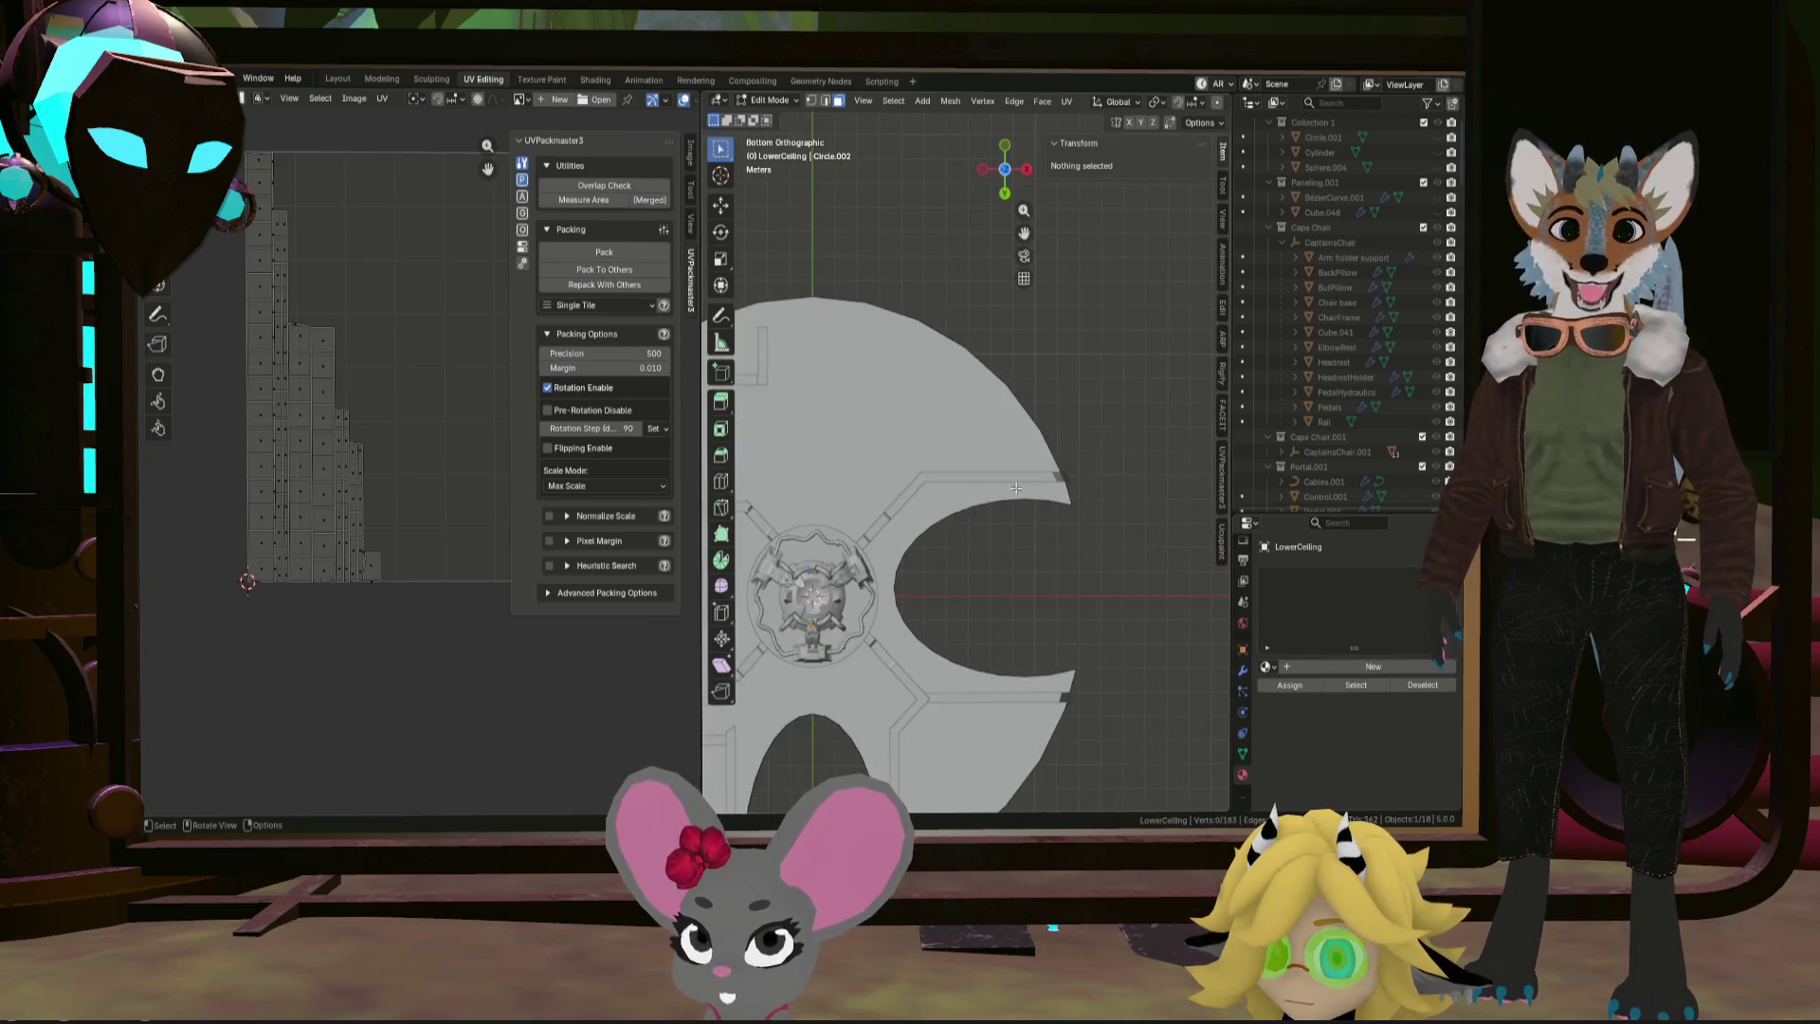
pyautogui.scroll(-2, 1037, 494)
pyautogui.scroll(3, 993, 455)
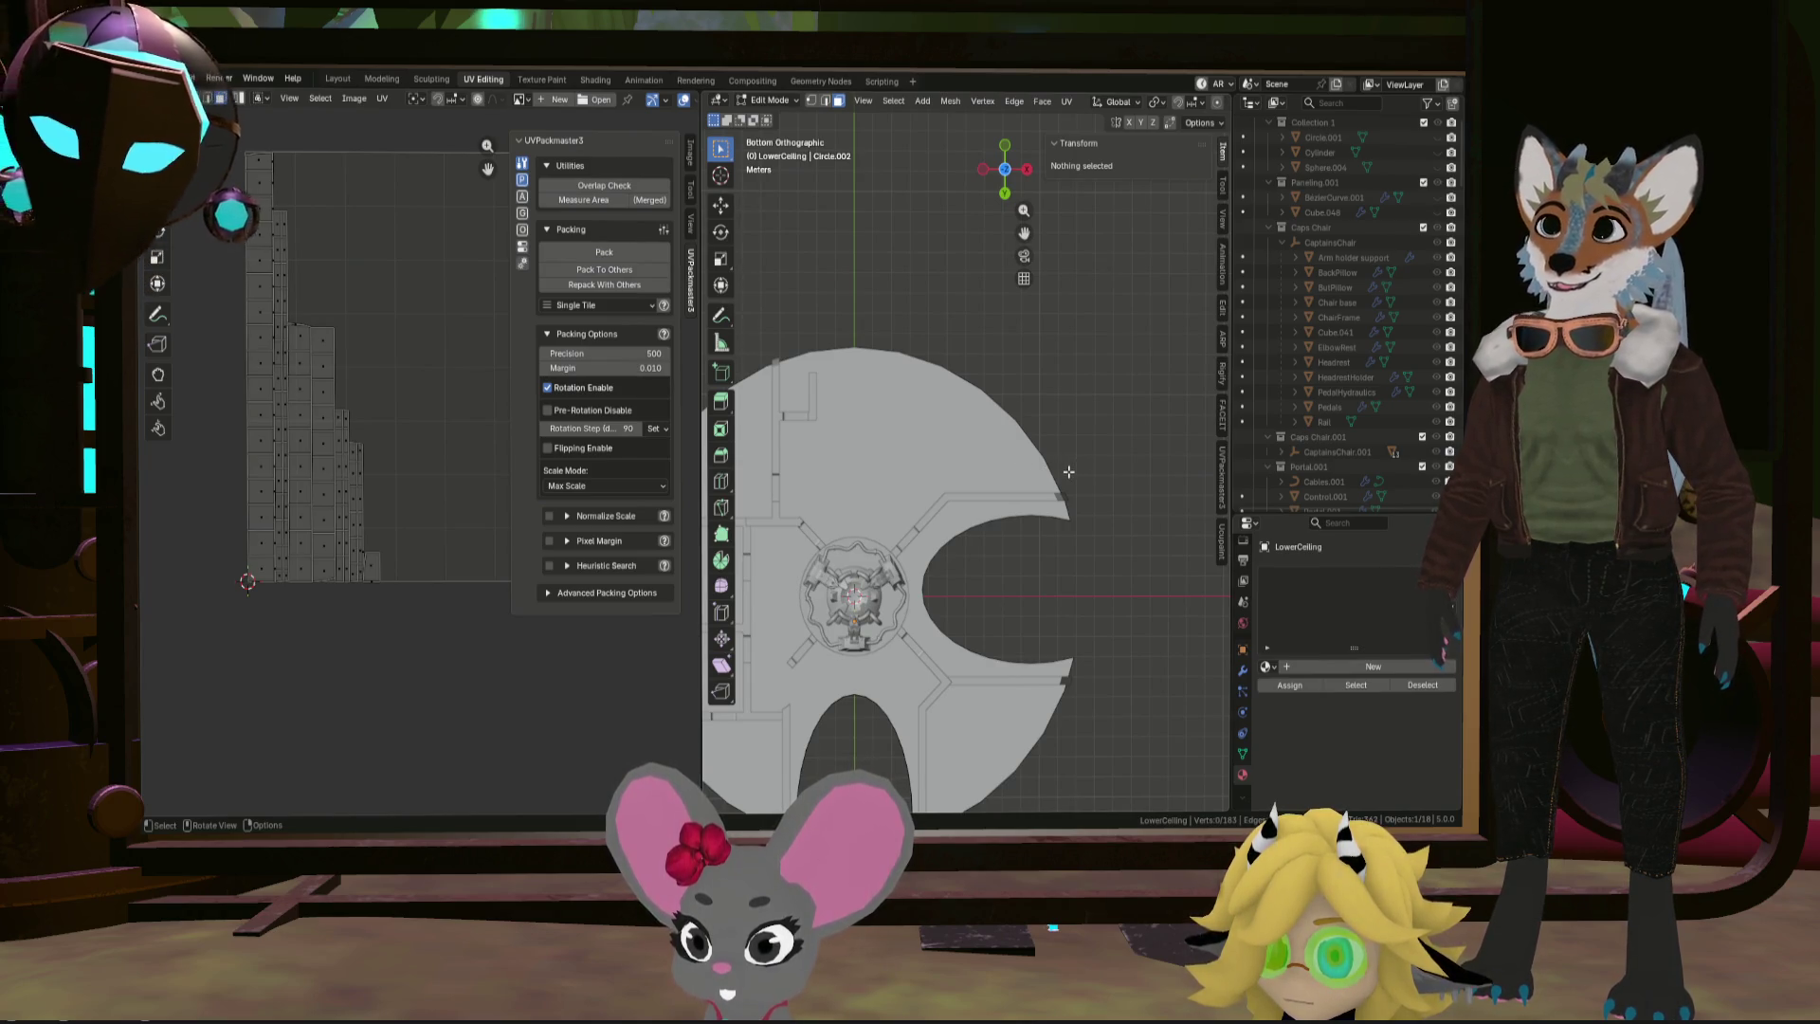
pyautogui.scroll(3, 1062, 478)
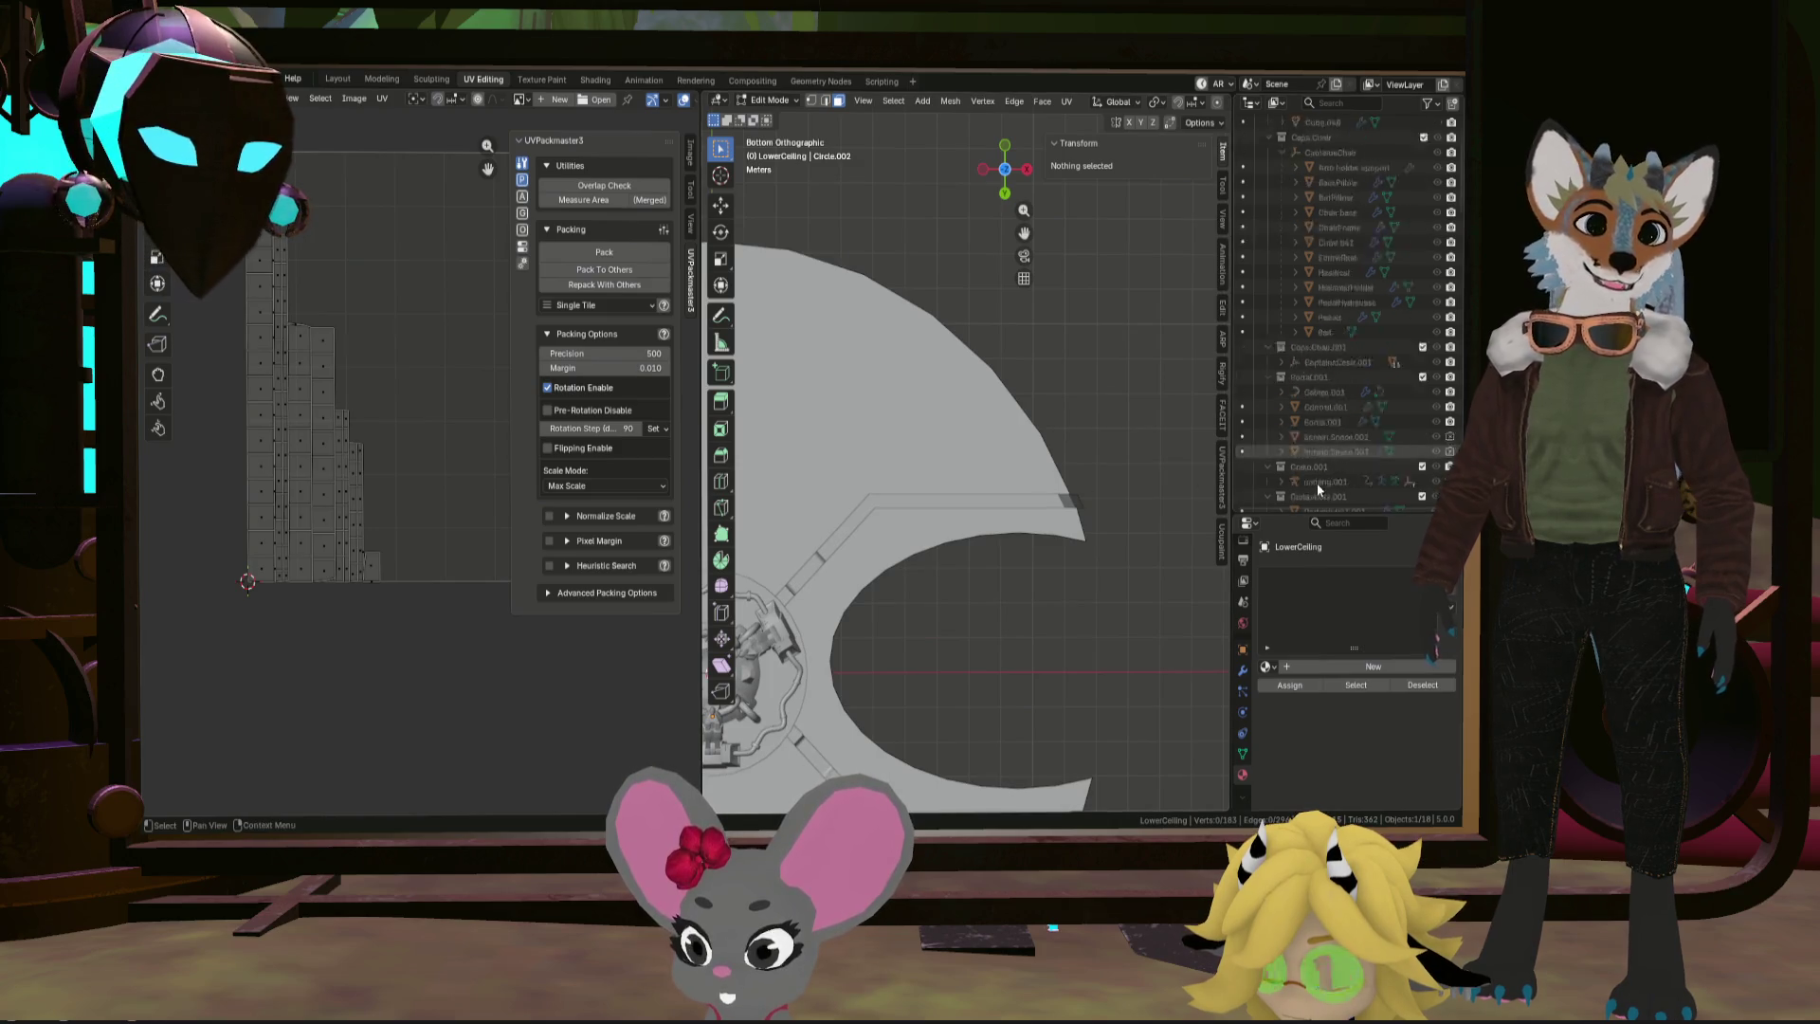
pyautogui.scroll(3, 1317, 482)
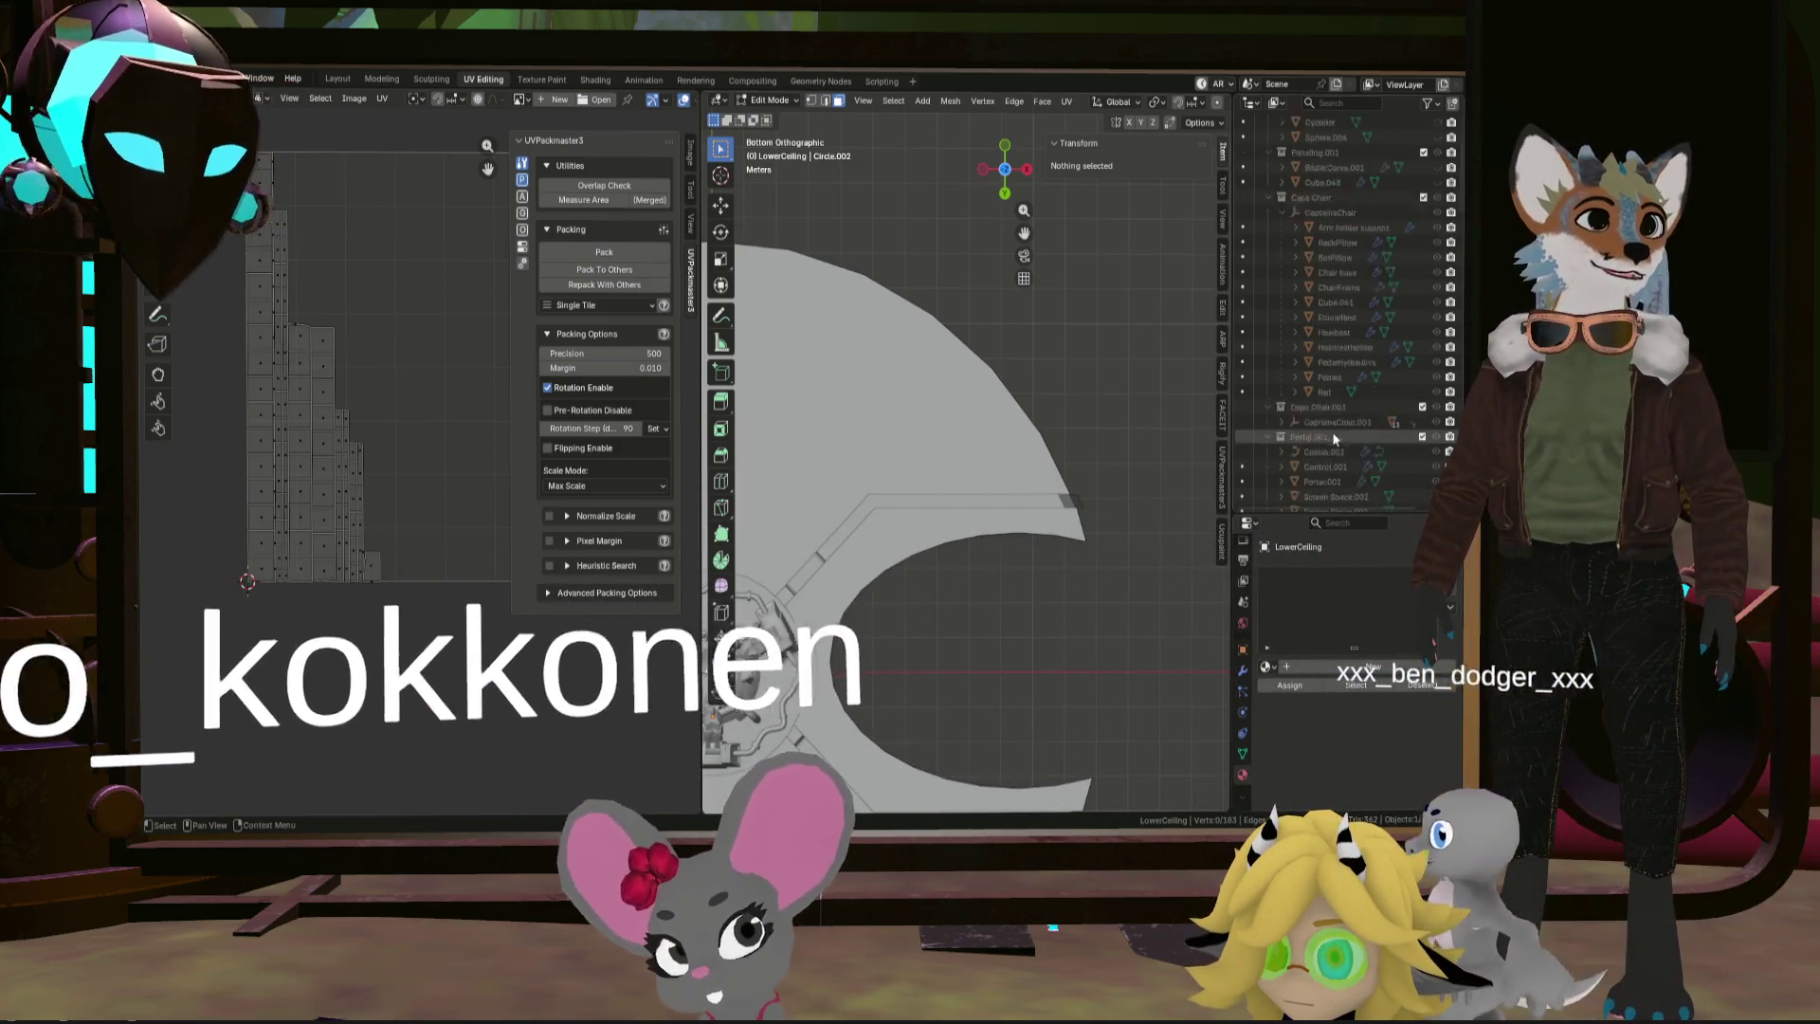
pyautogui.scroll(10, 1333, 431)
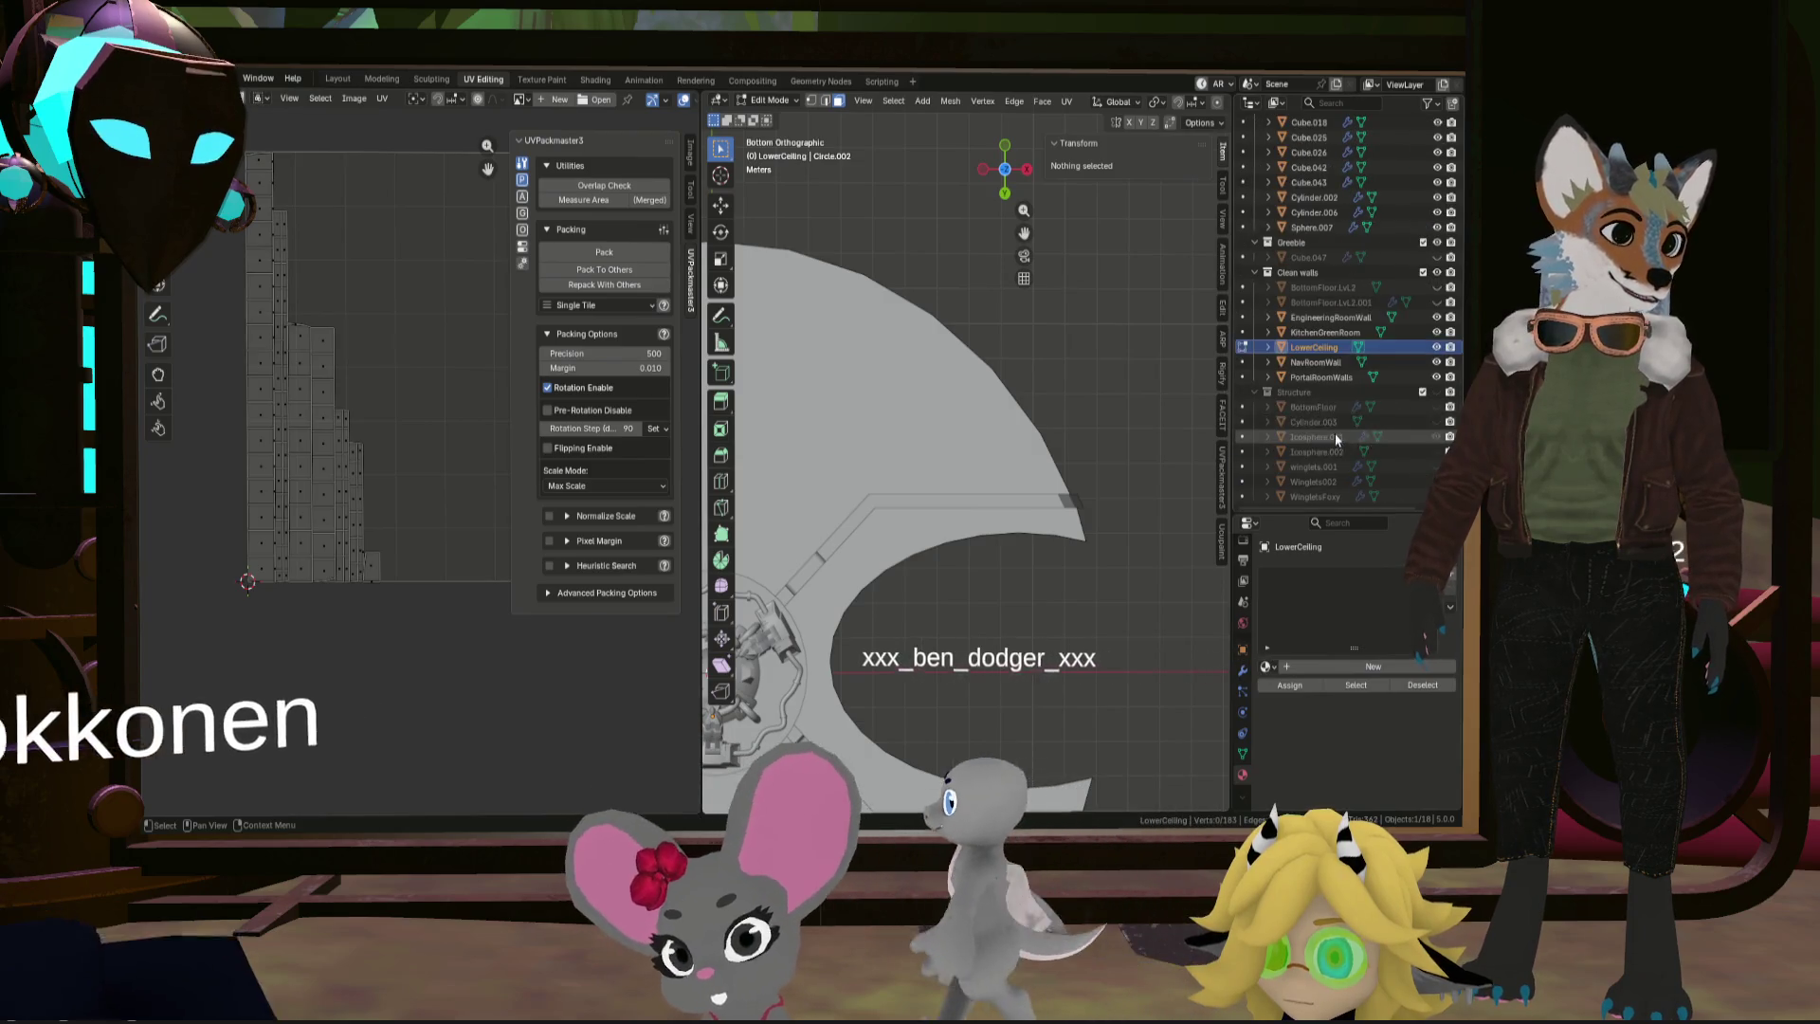
pyautogui.scroll(-3, 1040, 509)
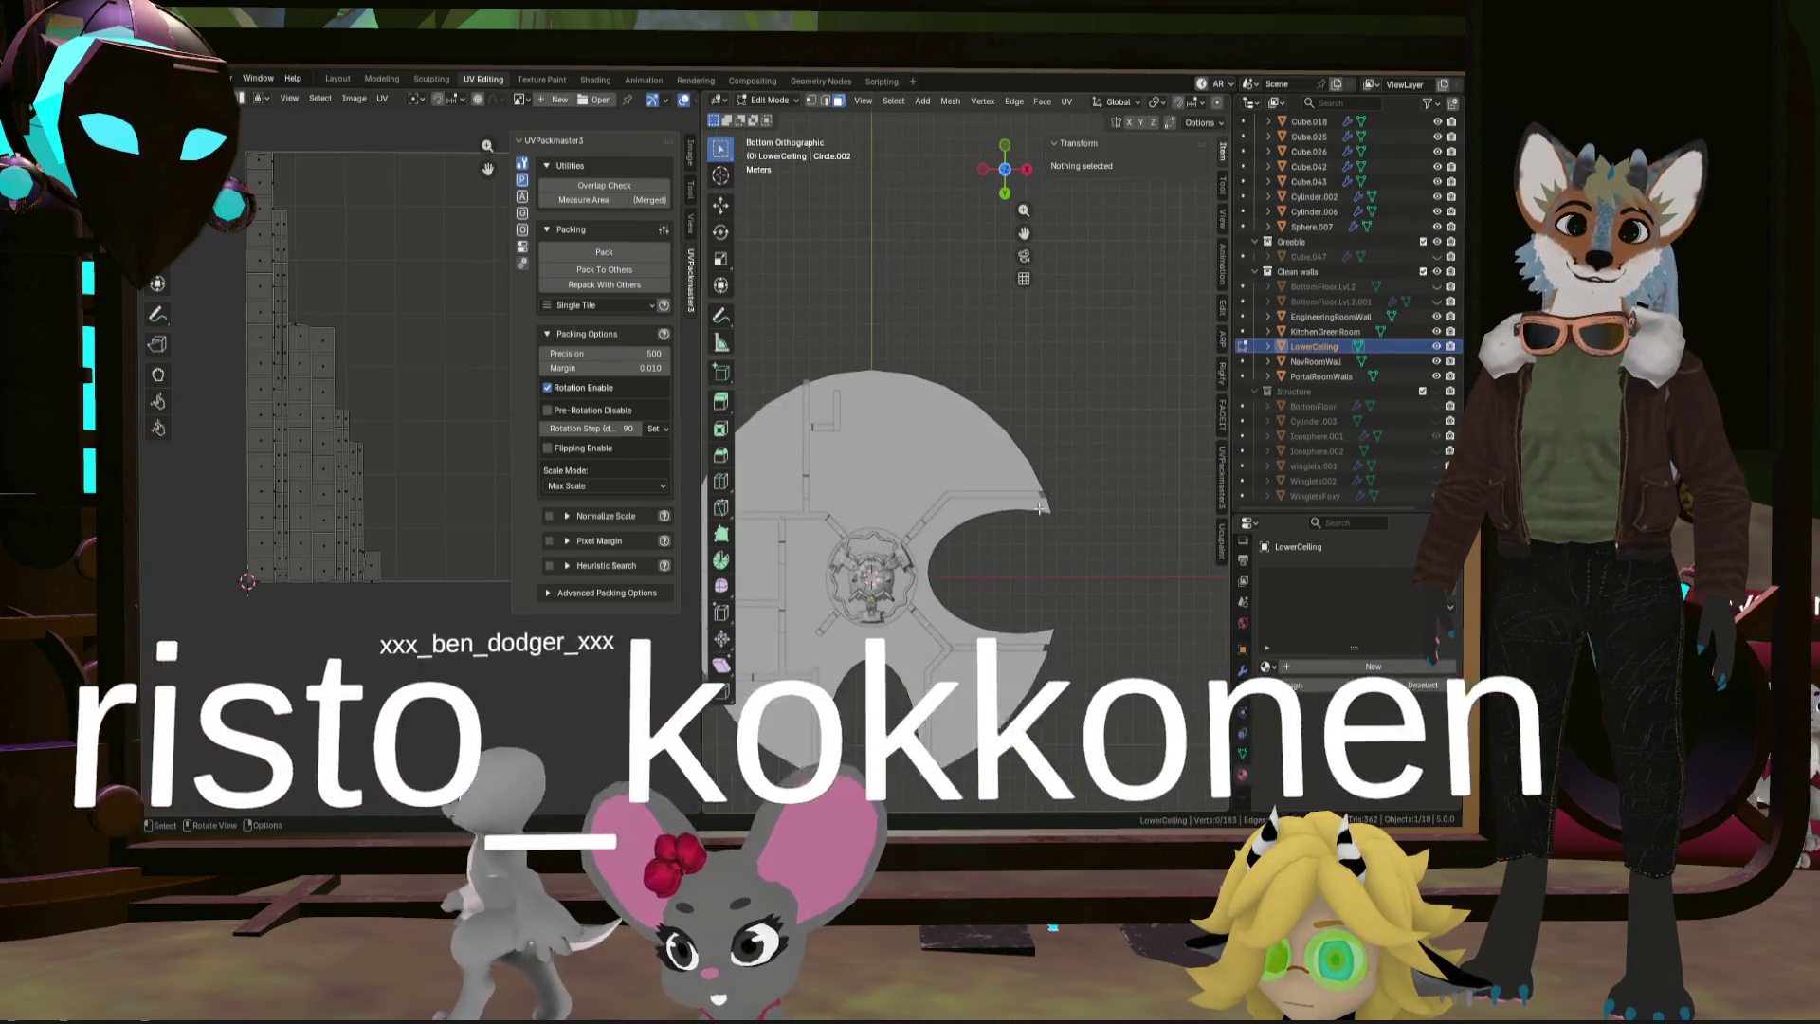
pyautogui.scroll(3, 1040, 509)
# Knife-cut a new line from near the central hub out to the outer rim
pyautogui.press('k')
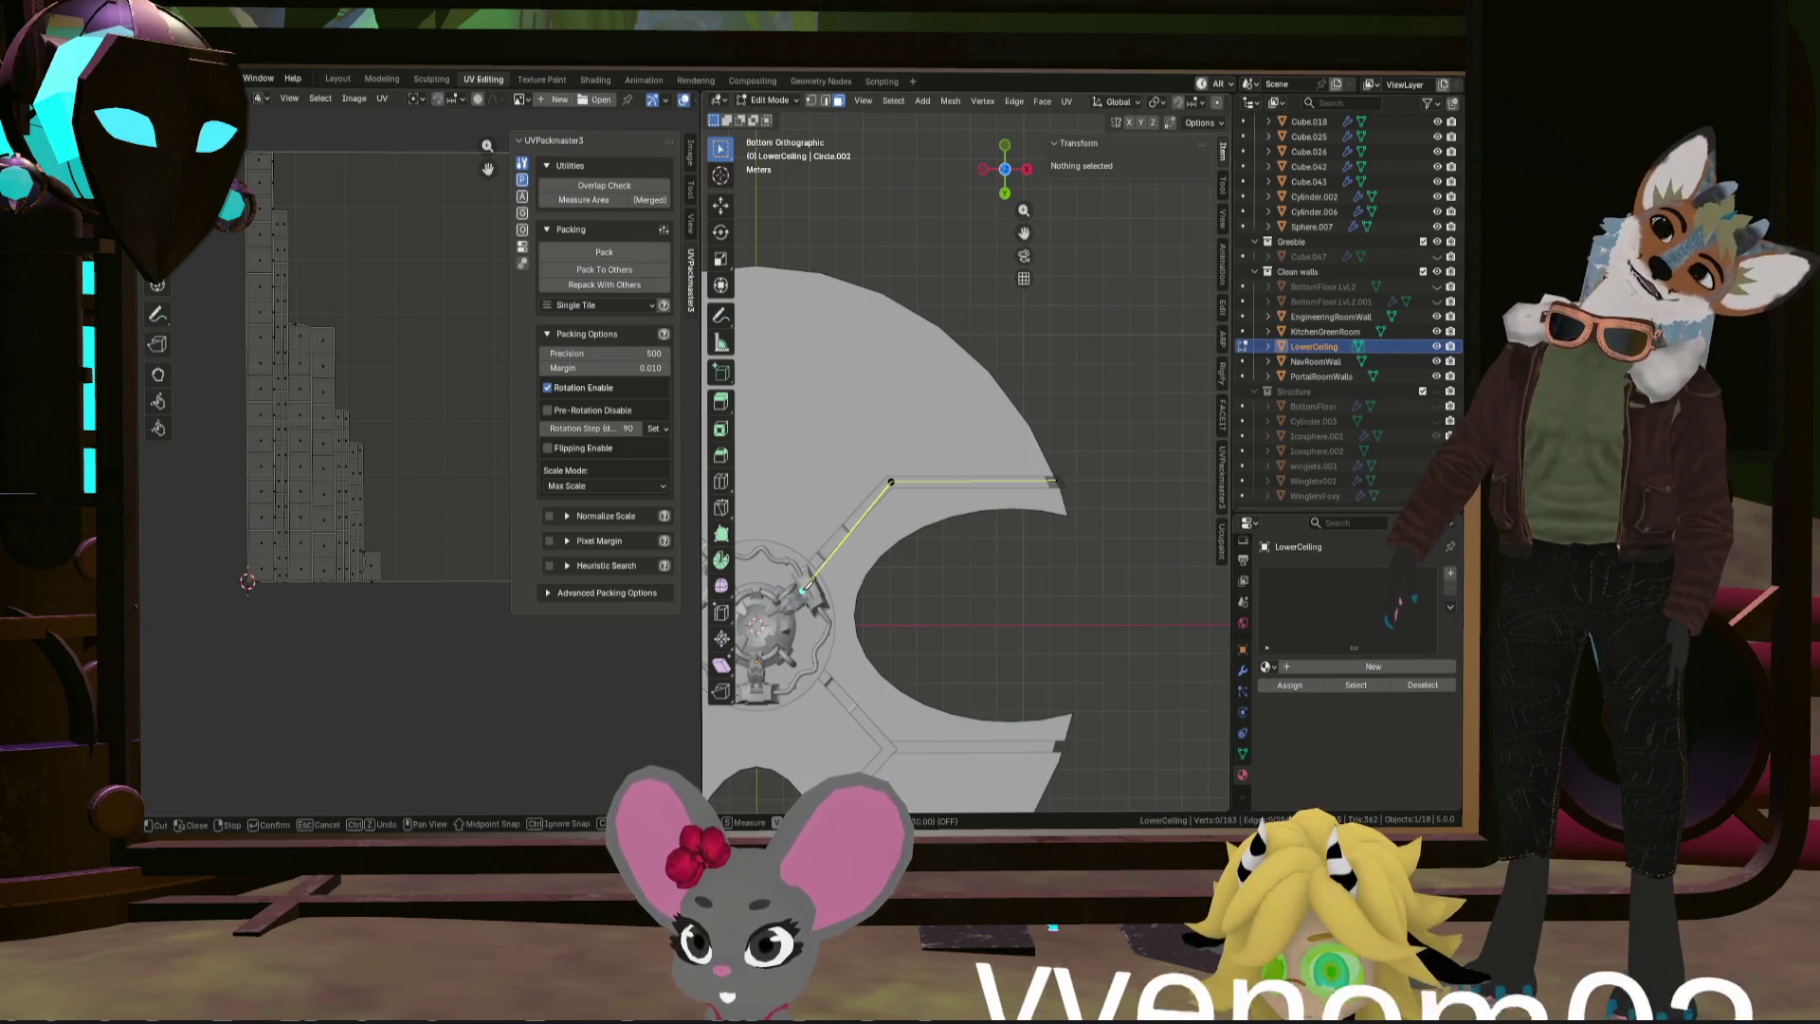
pyautogui.press('e')
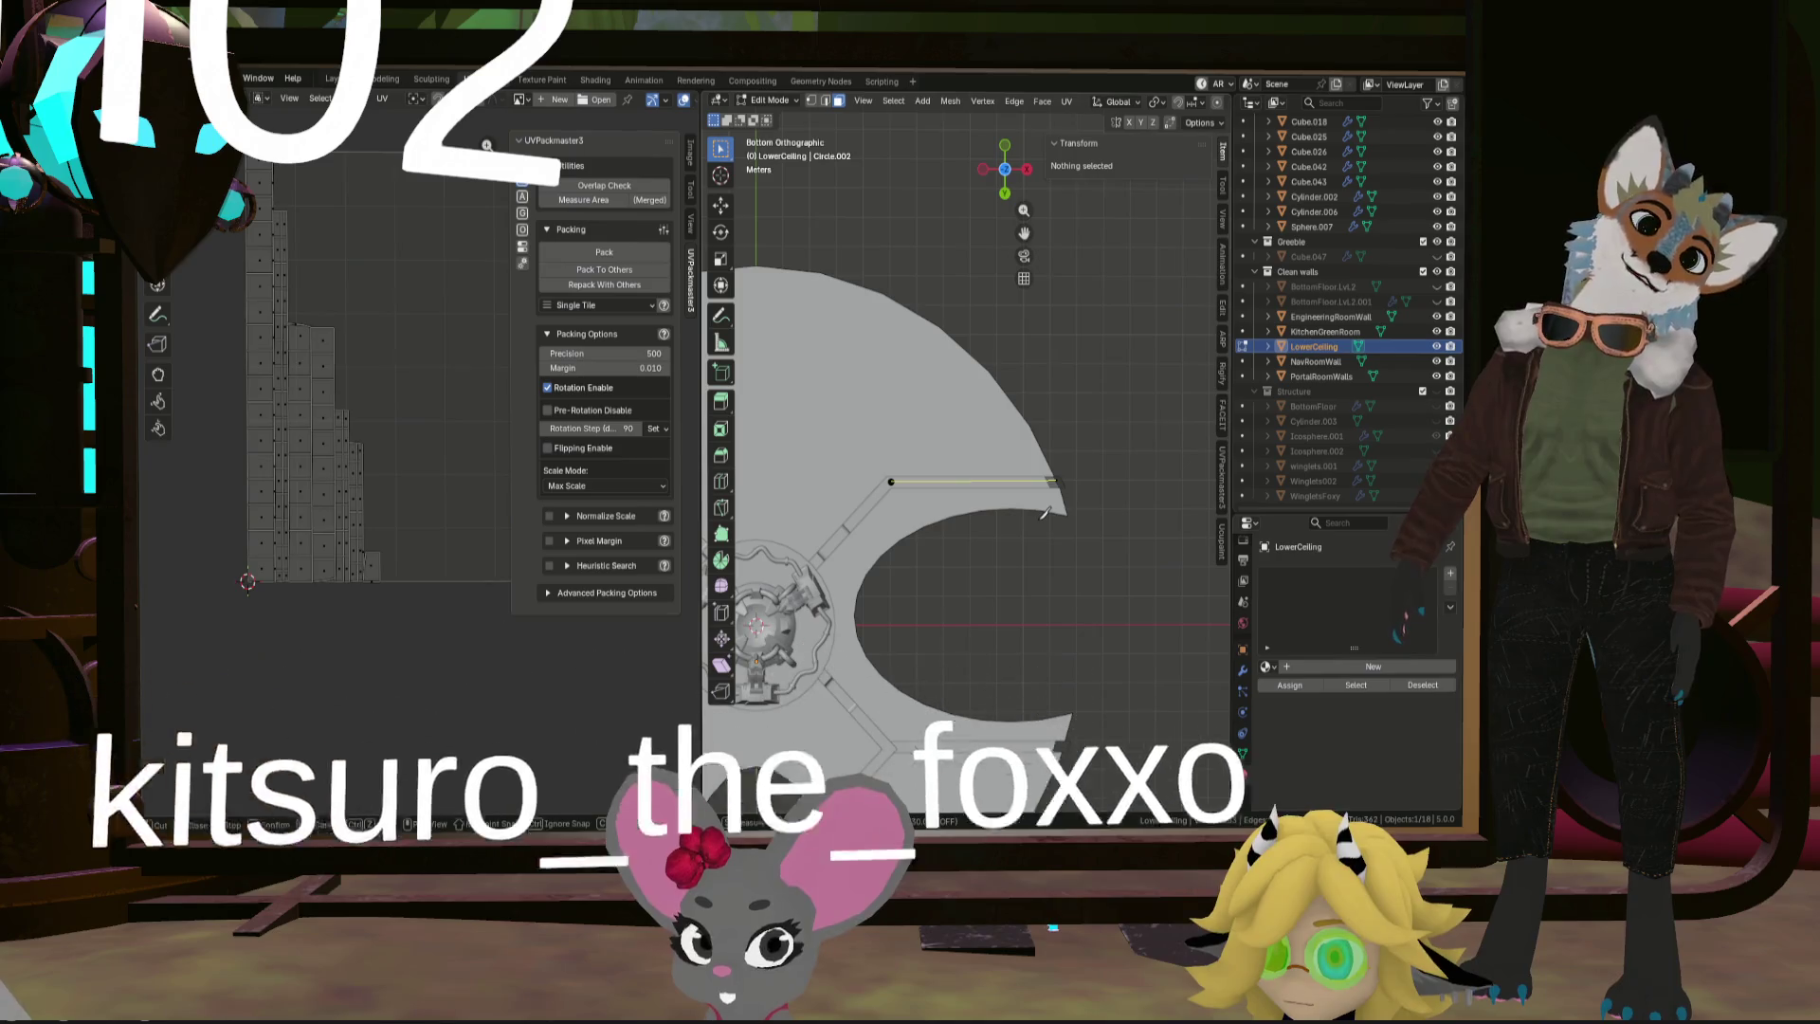
pyautogui.moveTo(1046, 513)
pyautogui.mouseDown(button='middle')
pyautogui.moveTo(1004, 613)
pyautogui.moveTo(1056, 791)
pyautogui.moveTo(1106, 630)
pyautogui.mouseUp(button='middle')
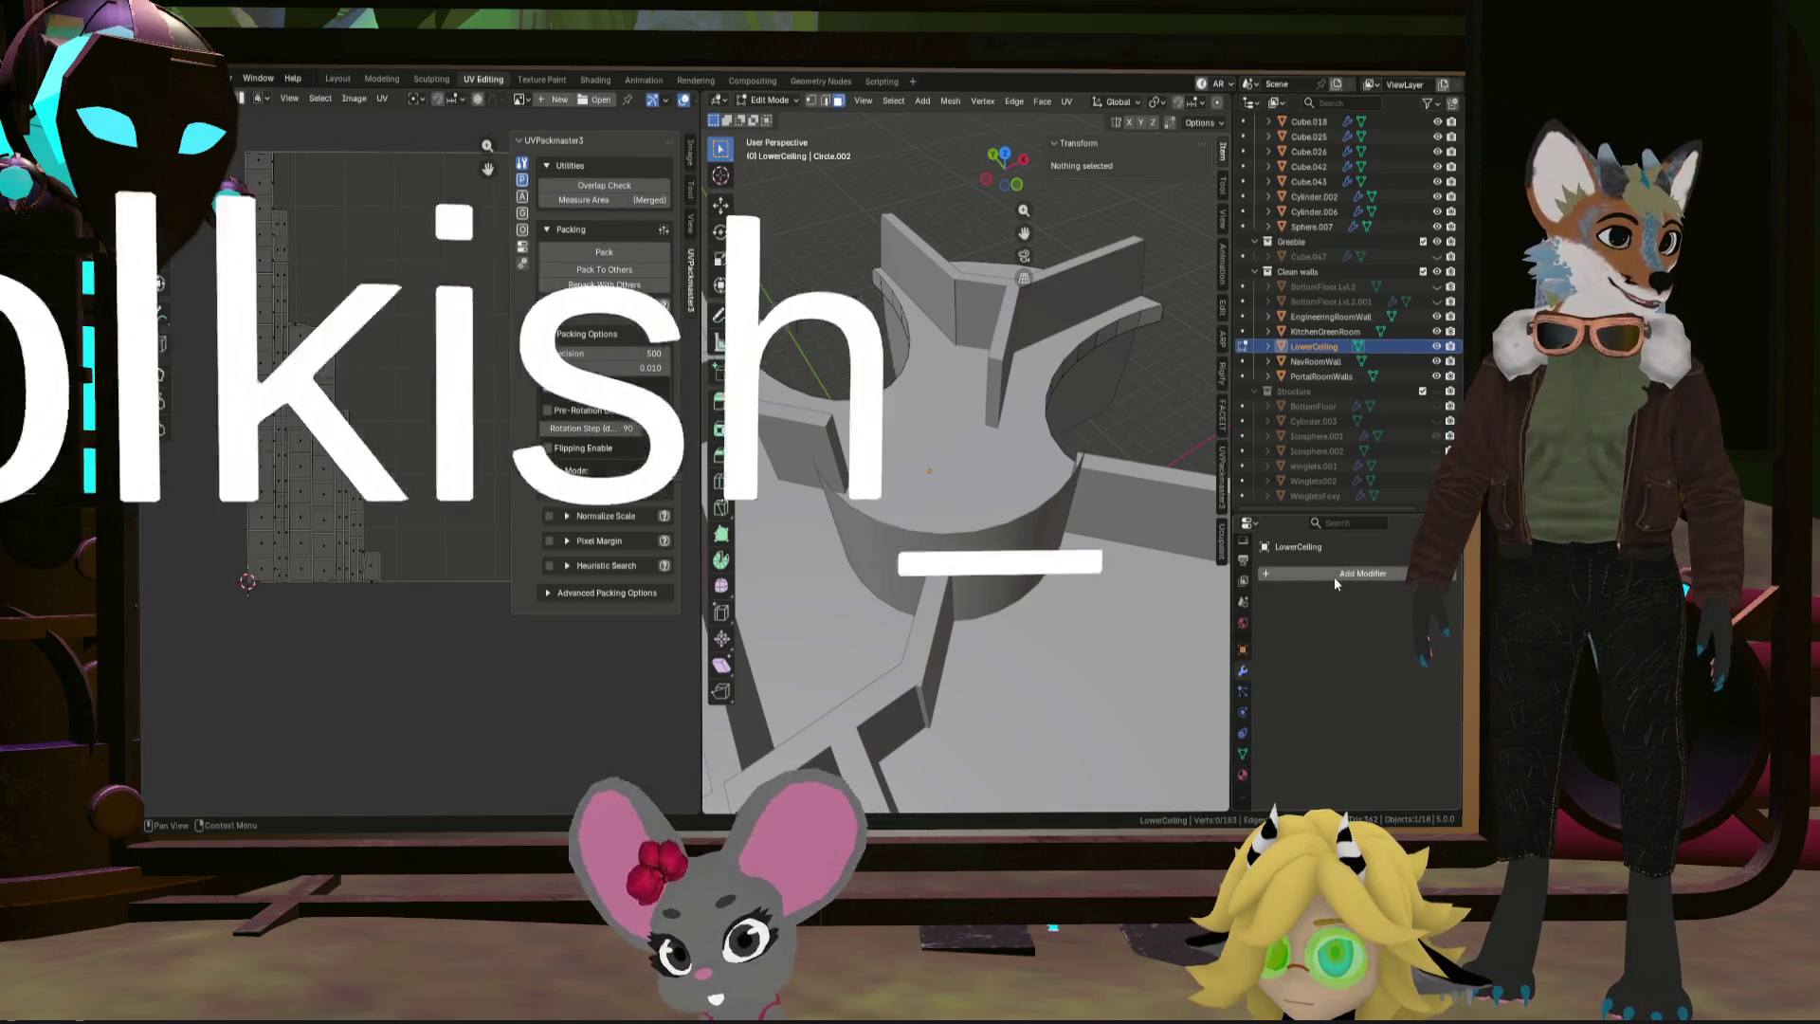
# Add a Boolean modifier cutting LowerCeiling with Cylinder.002, then return to Edit Mode
pyautogui.click(1335, 574)
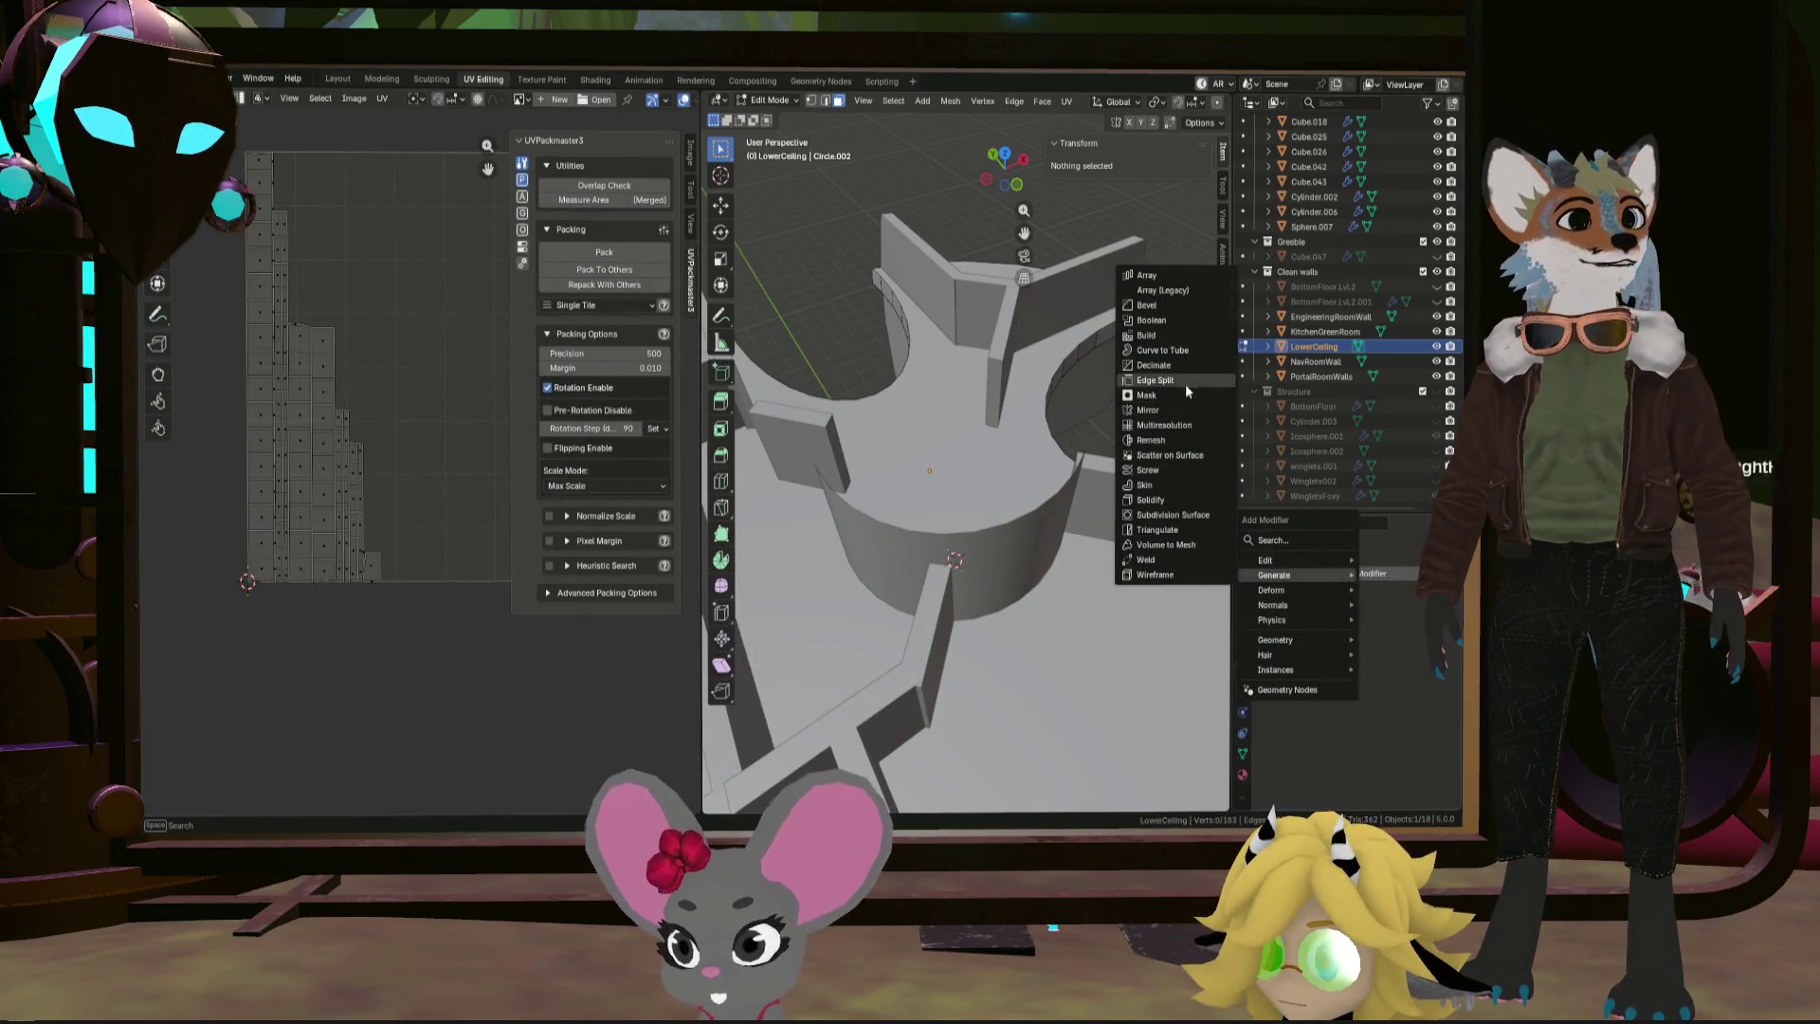
pyautogui.click(1176, 321)
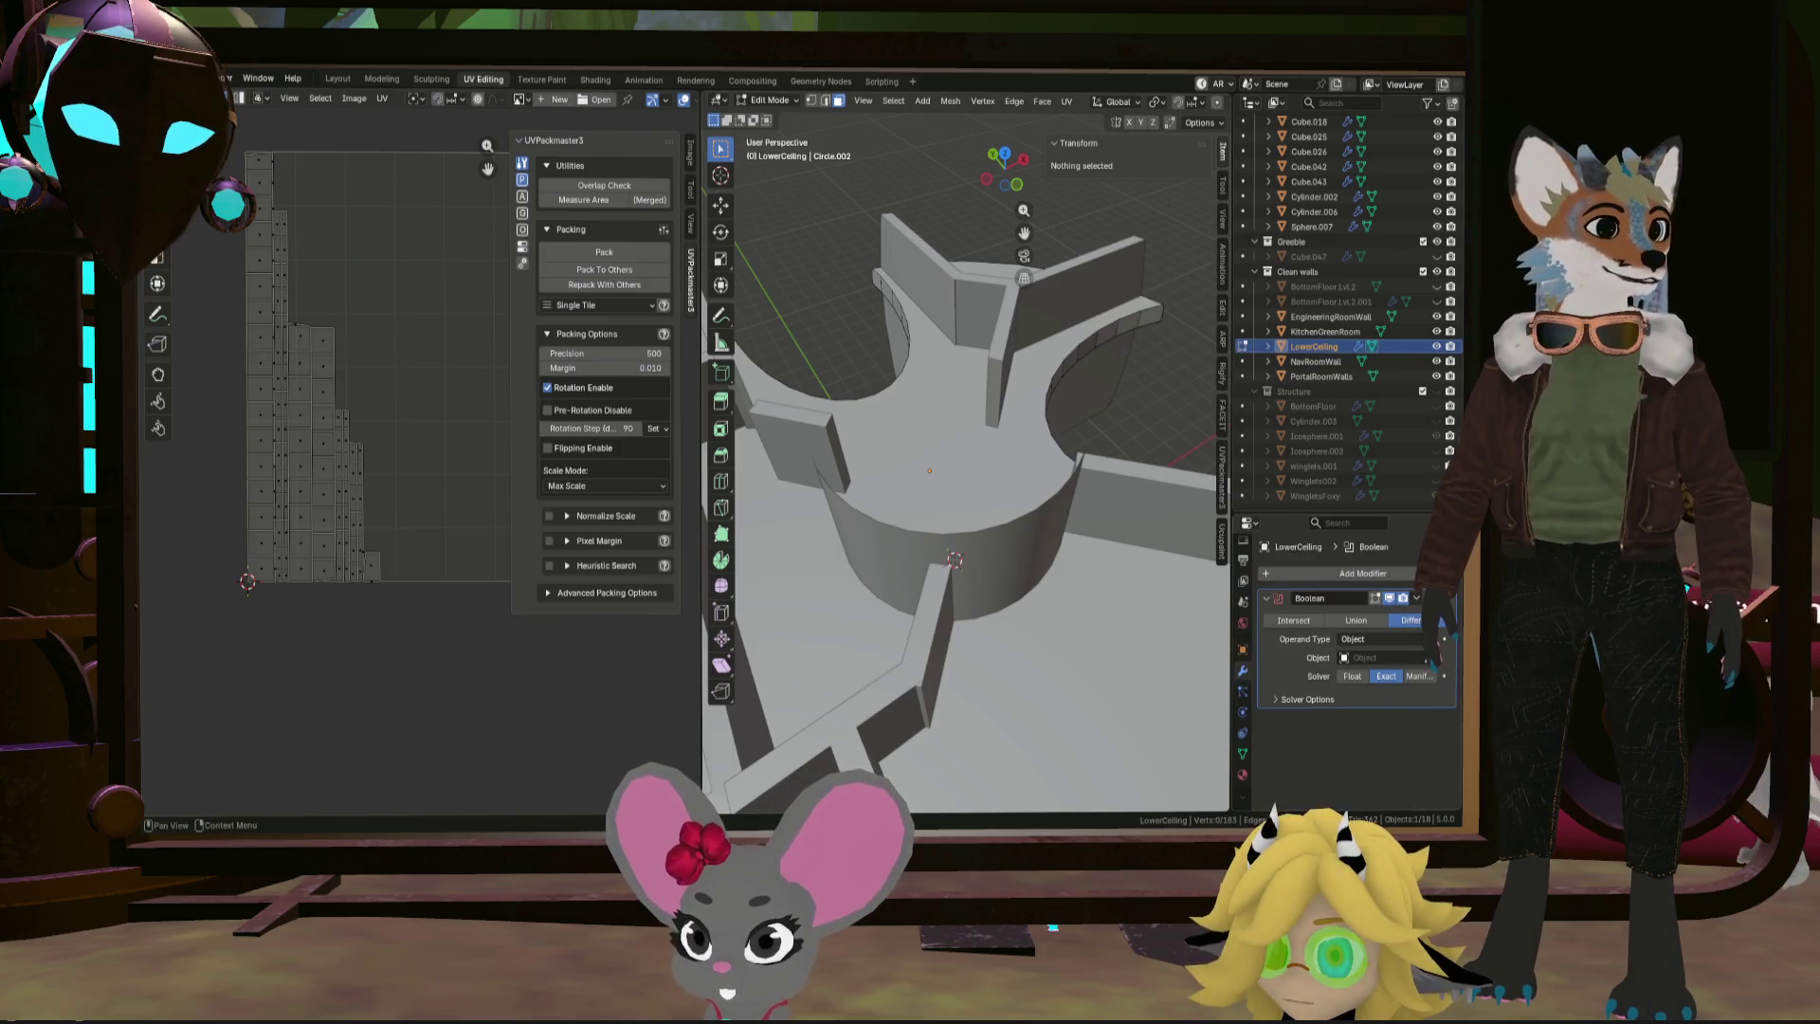
pyautogui.moveTo(1077, 545)
pyautogui.mouseDown(button='middle')
pyautogui.moveTo(1076, 588)
pyautogui.moveTo(1067, 551)
pyautogui.moveTo(1000, 583)
pyautogui.moveTo(999, 495)
pyautogui.moveTo(1019, 486)
pyautogui.mouseUp(button='middle')
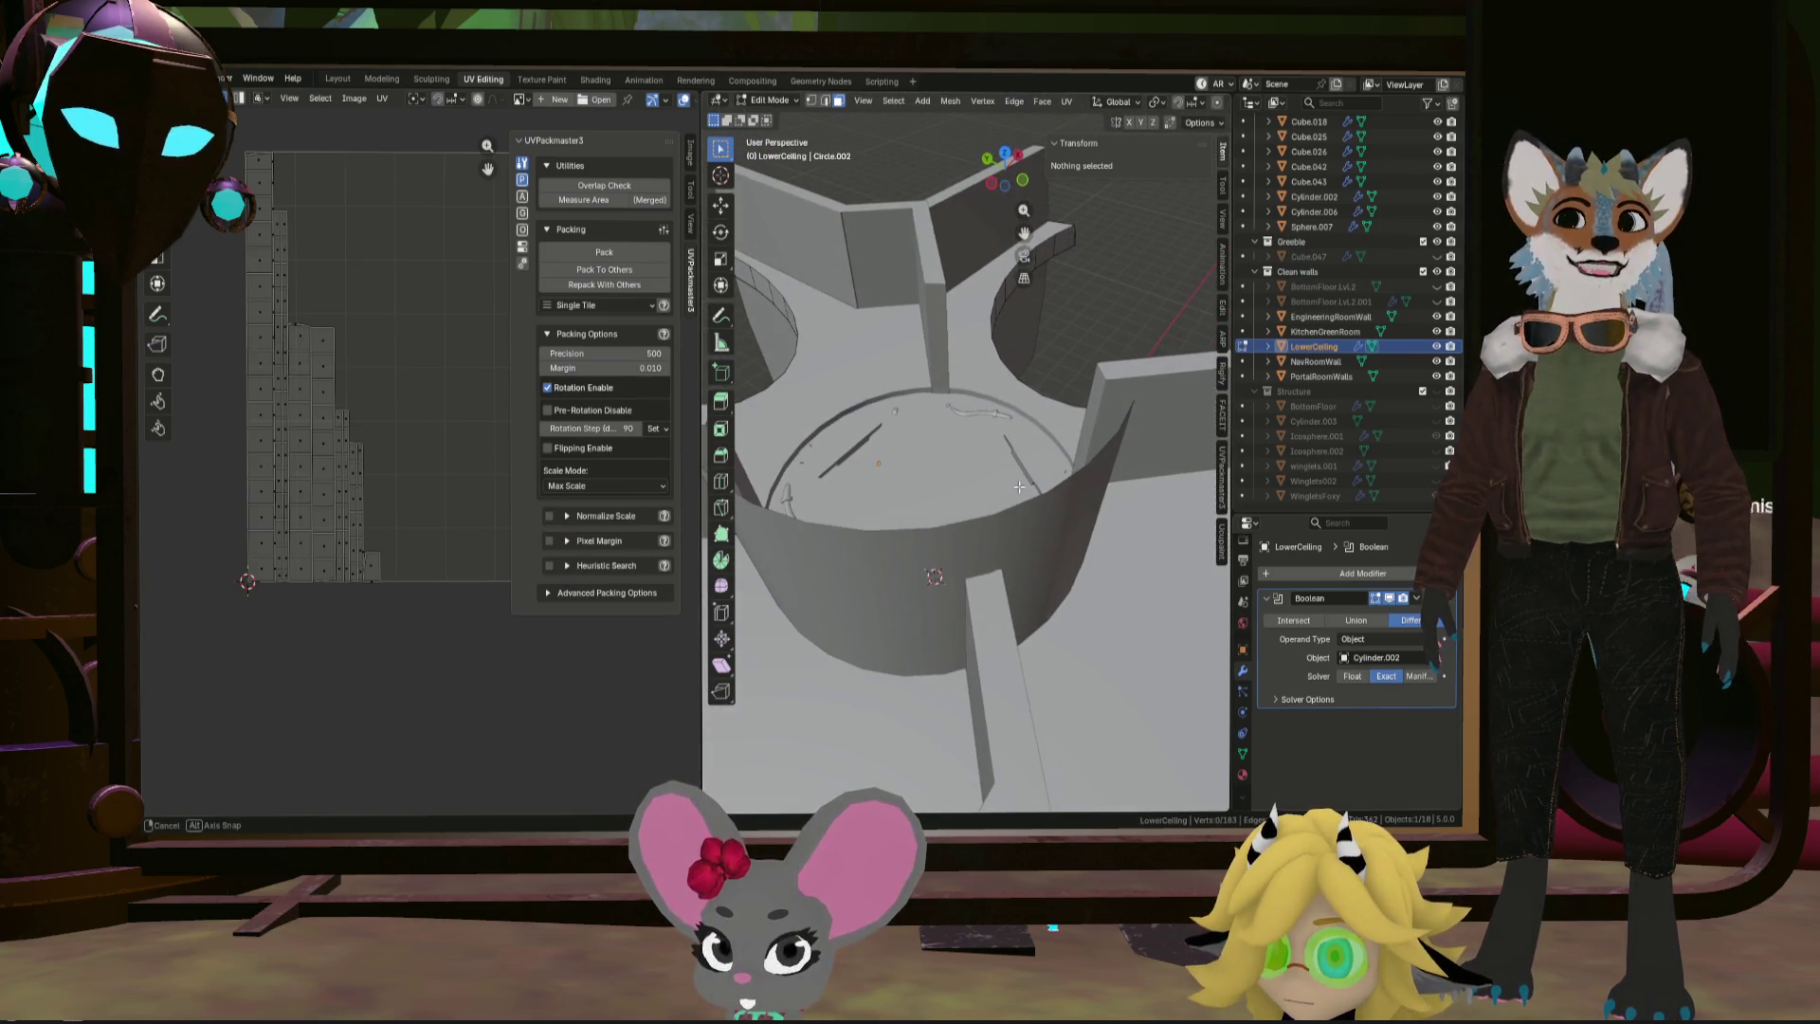
pyautogui.press('Tab')
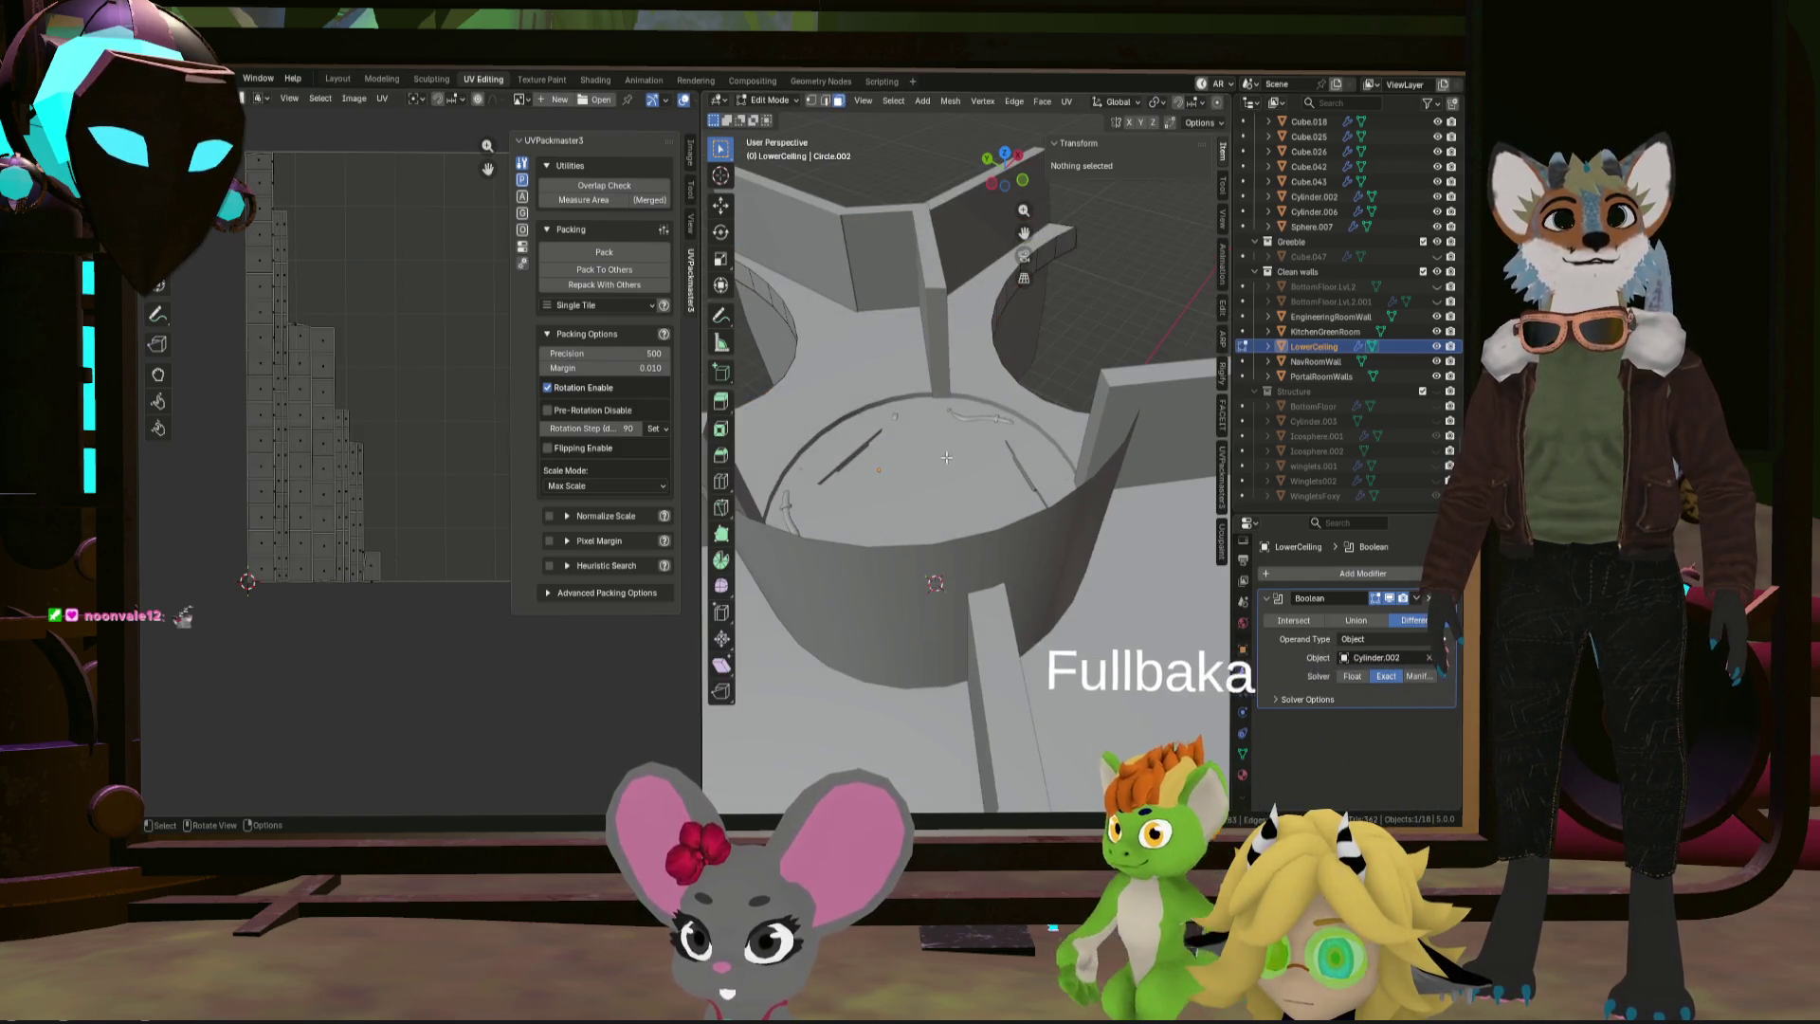
pyautogui.press('Tab')
pyautogui.moveTo(941, 448)
pyautogui.mouseDown(button='middle')
pyautogui.moveTo(994, 308)
pyautogui.moveTo(956, 446)
pyautogui.moveTo(925, 322)
pyautogui.moveTo(899, 493)
pyautogui.mouseUp(button='middle')
pyautogui.scroll(3, 956, 446)
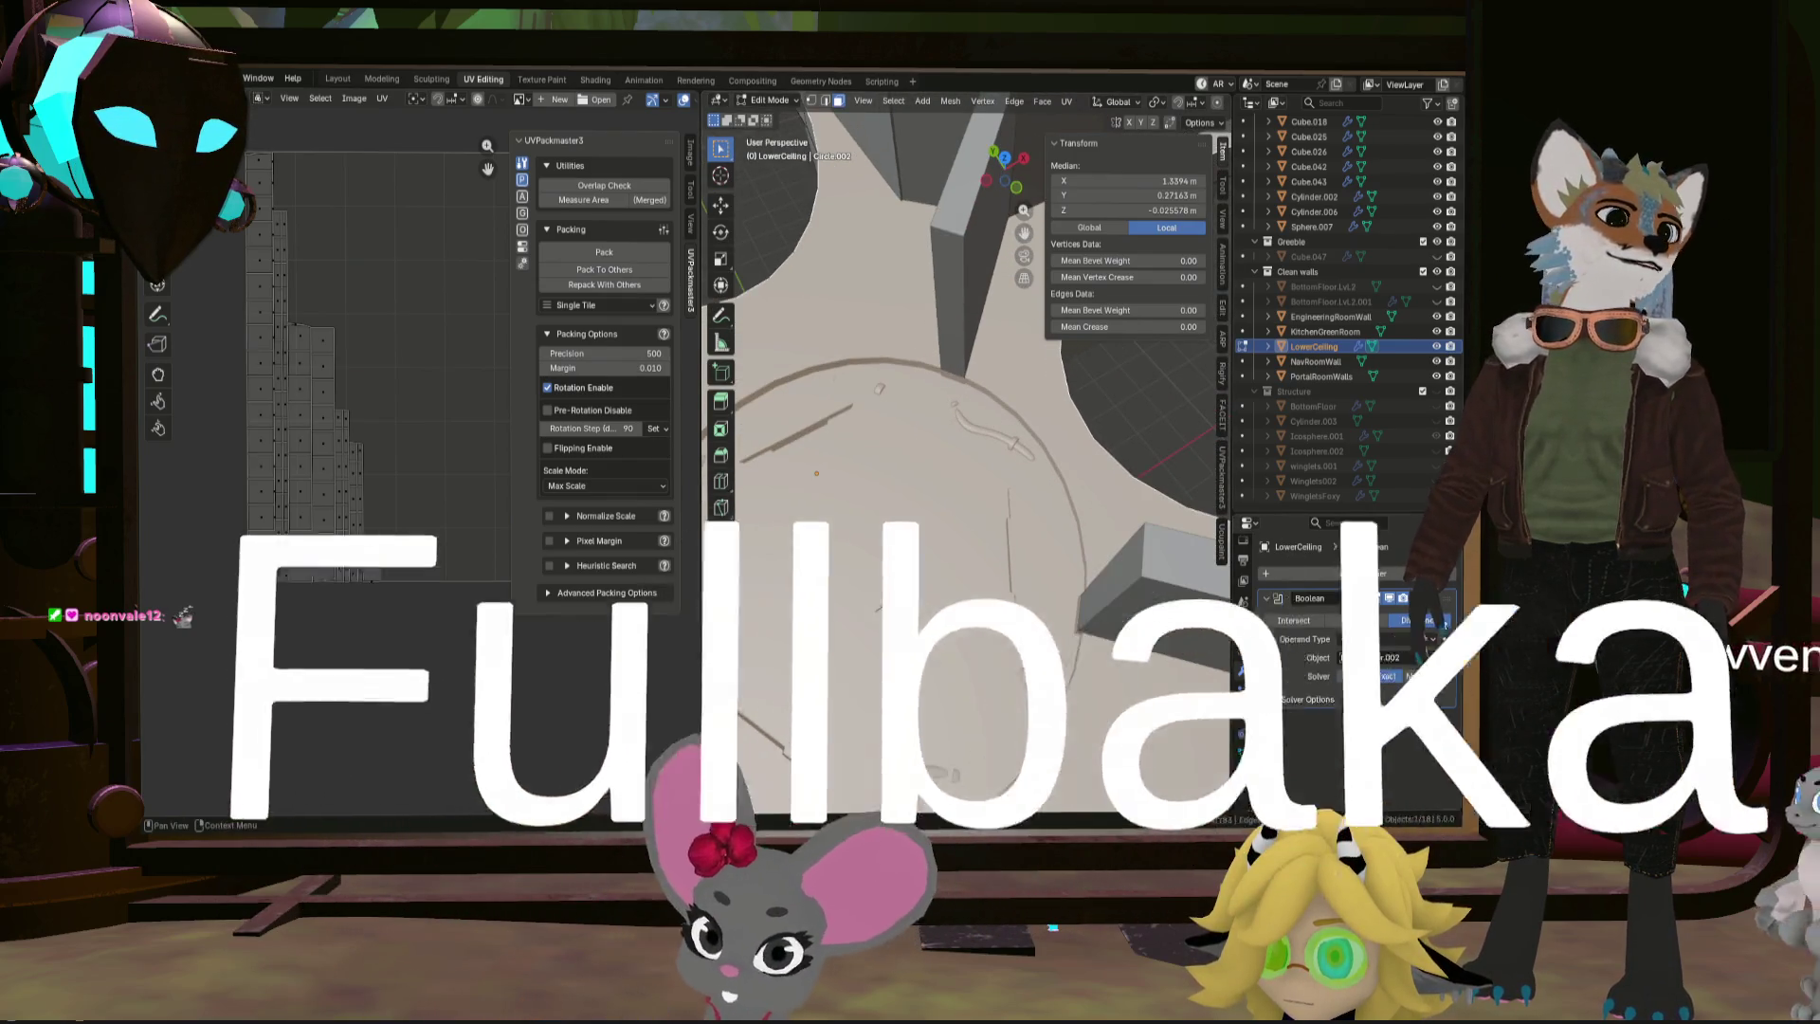
# Apply the Boolean modifier to LowerCeiling and go back to Edit Mode
pyautogui.click(1417, 598)
pyautogui.press('Tab')
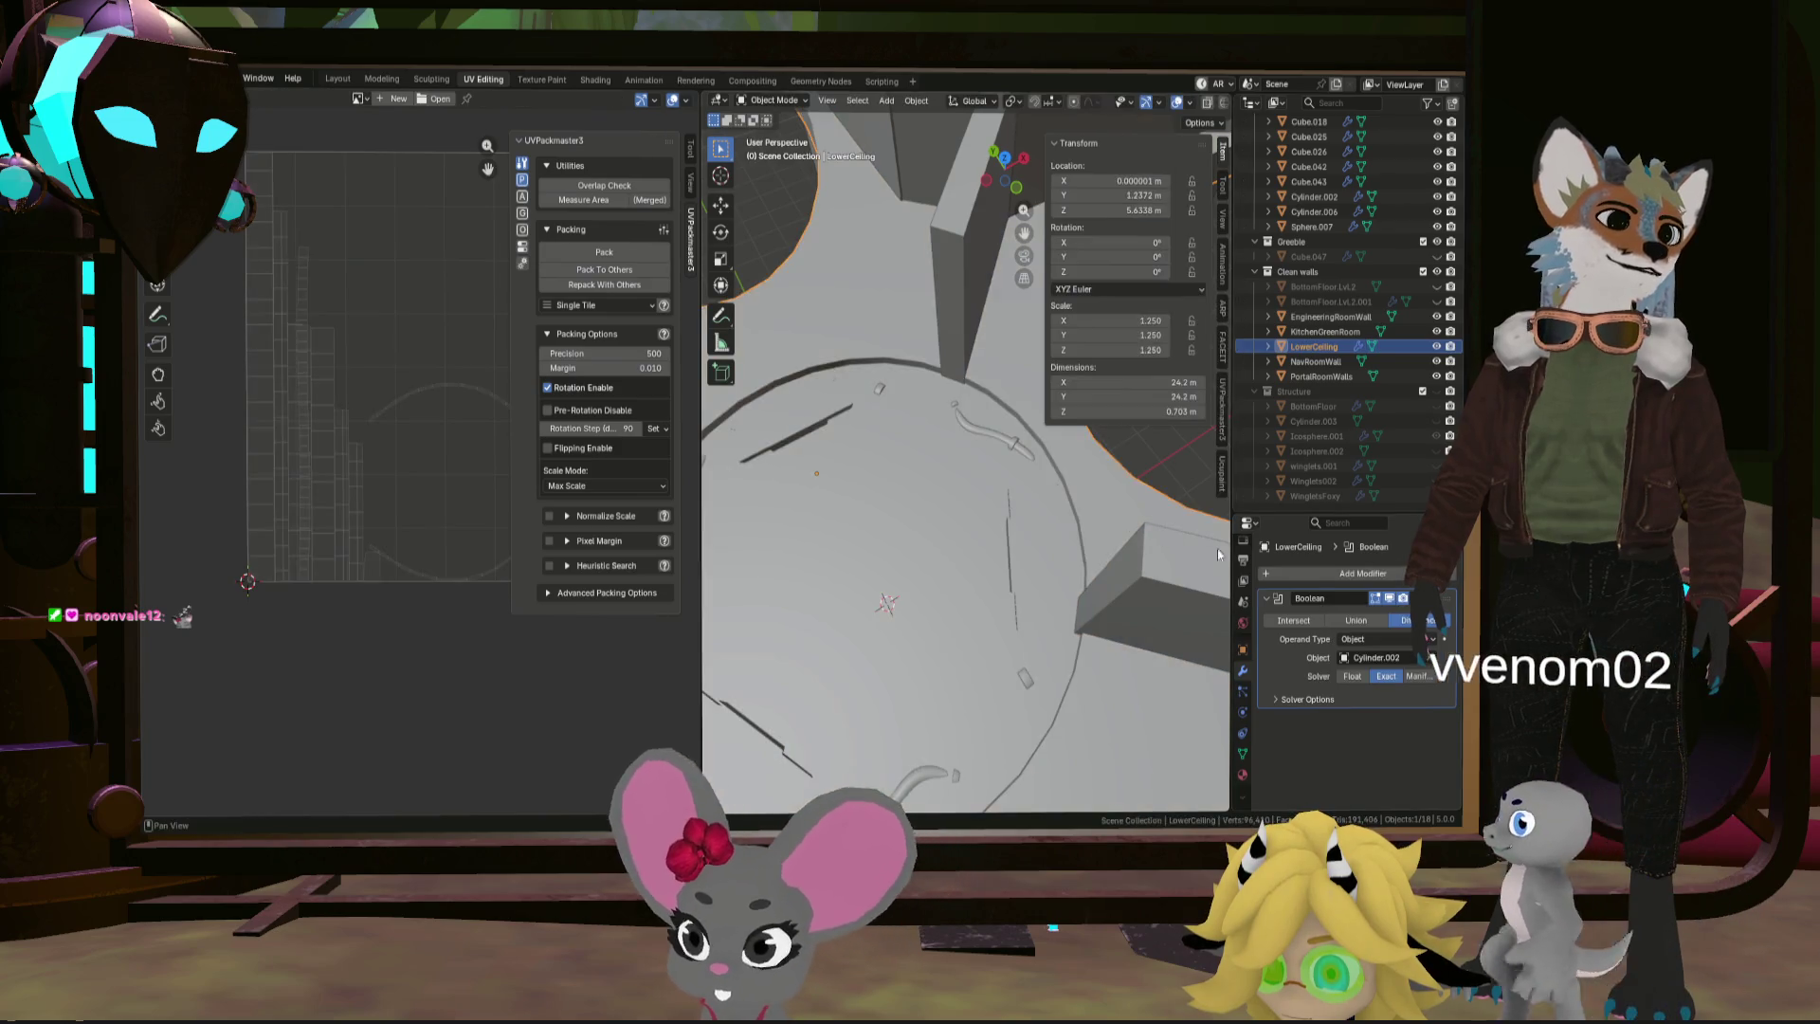
pyautogui.click(1394, 618)
pyautogui.press('Tab')
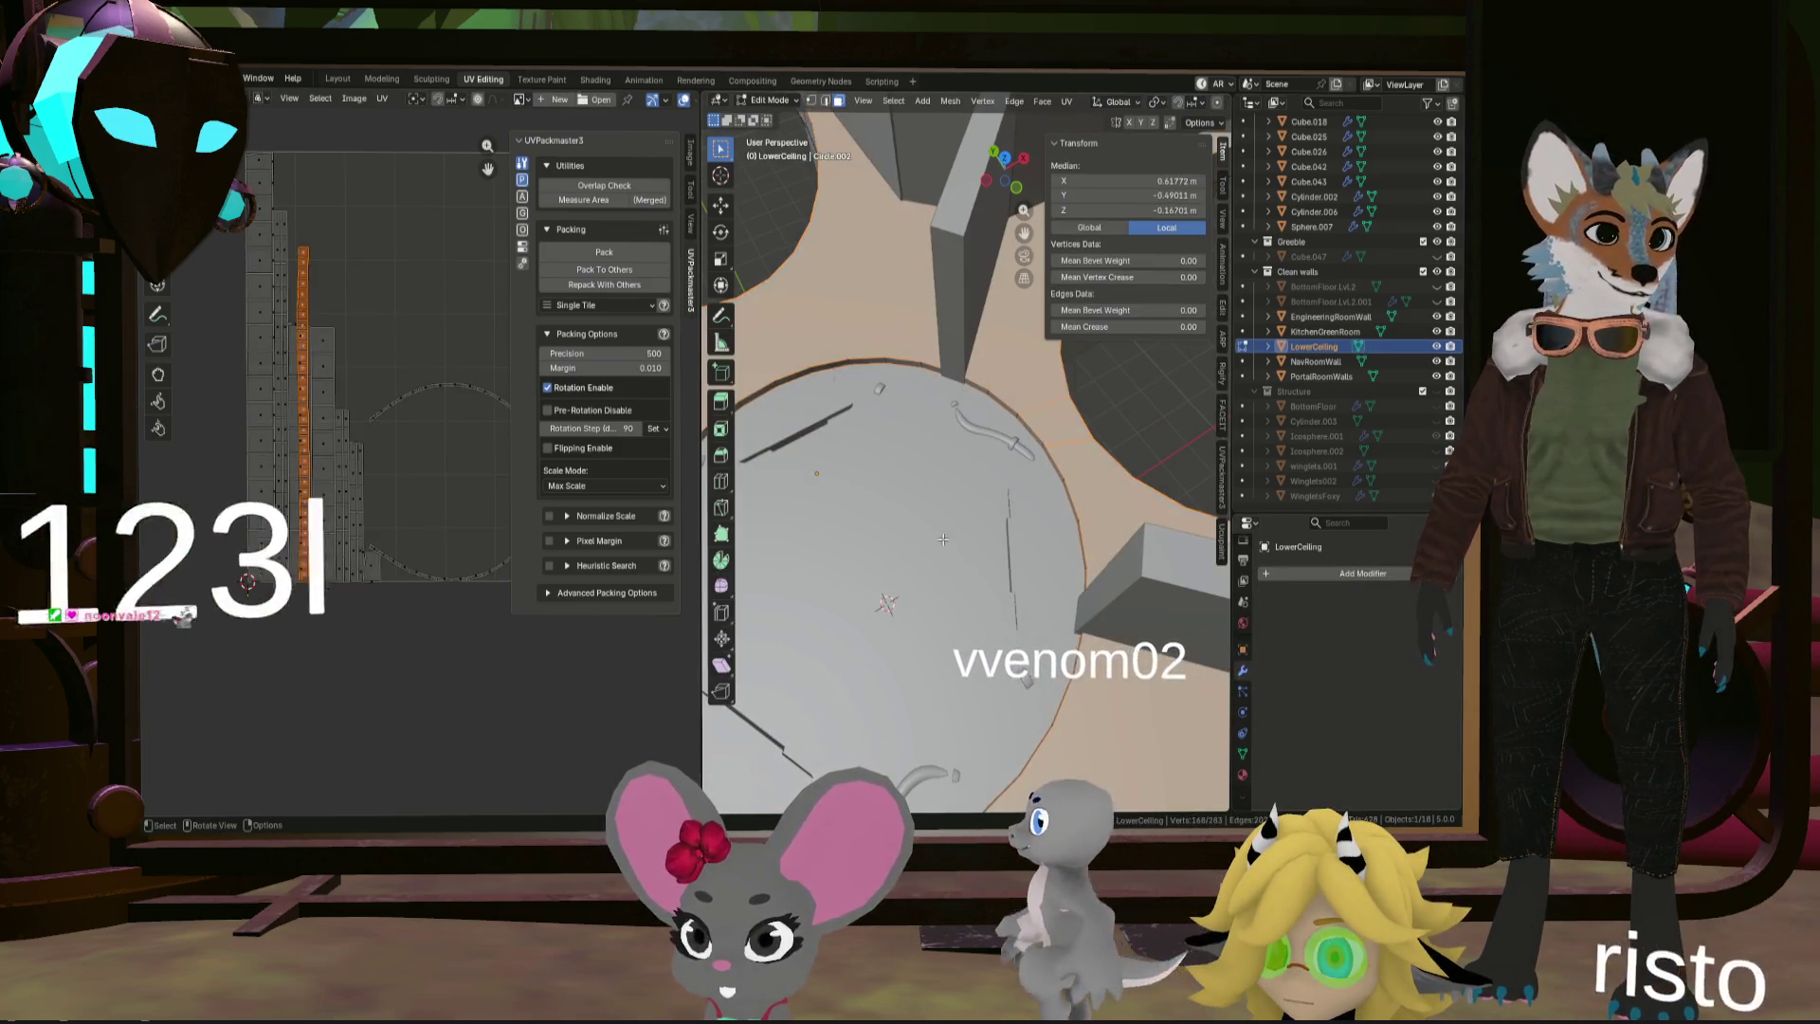
# Delete the central ring's edges, try filling the rim, then undo the fill to keep the hole open
pyautogui.press('x')
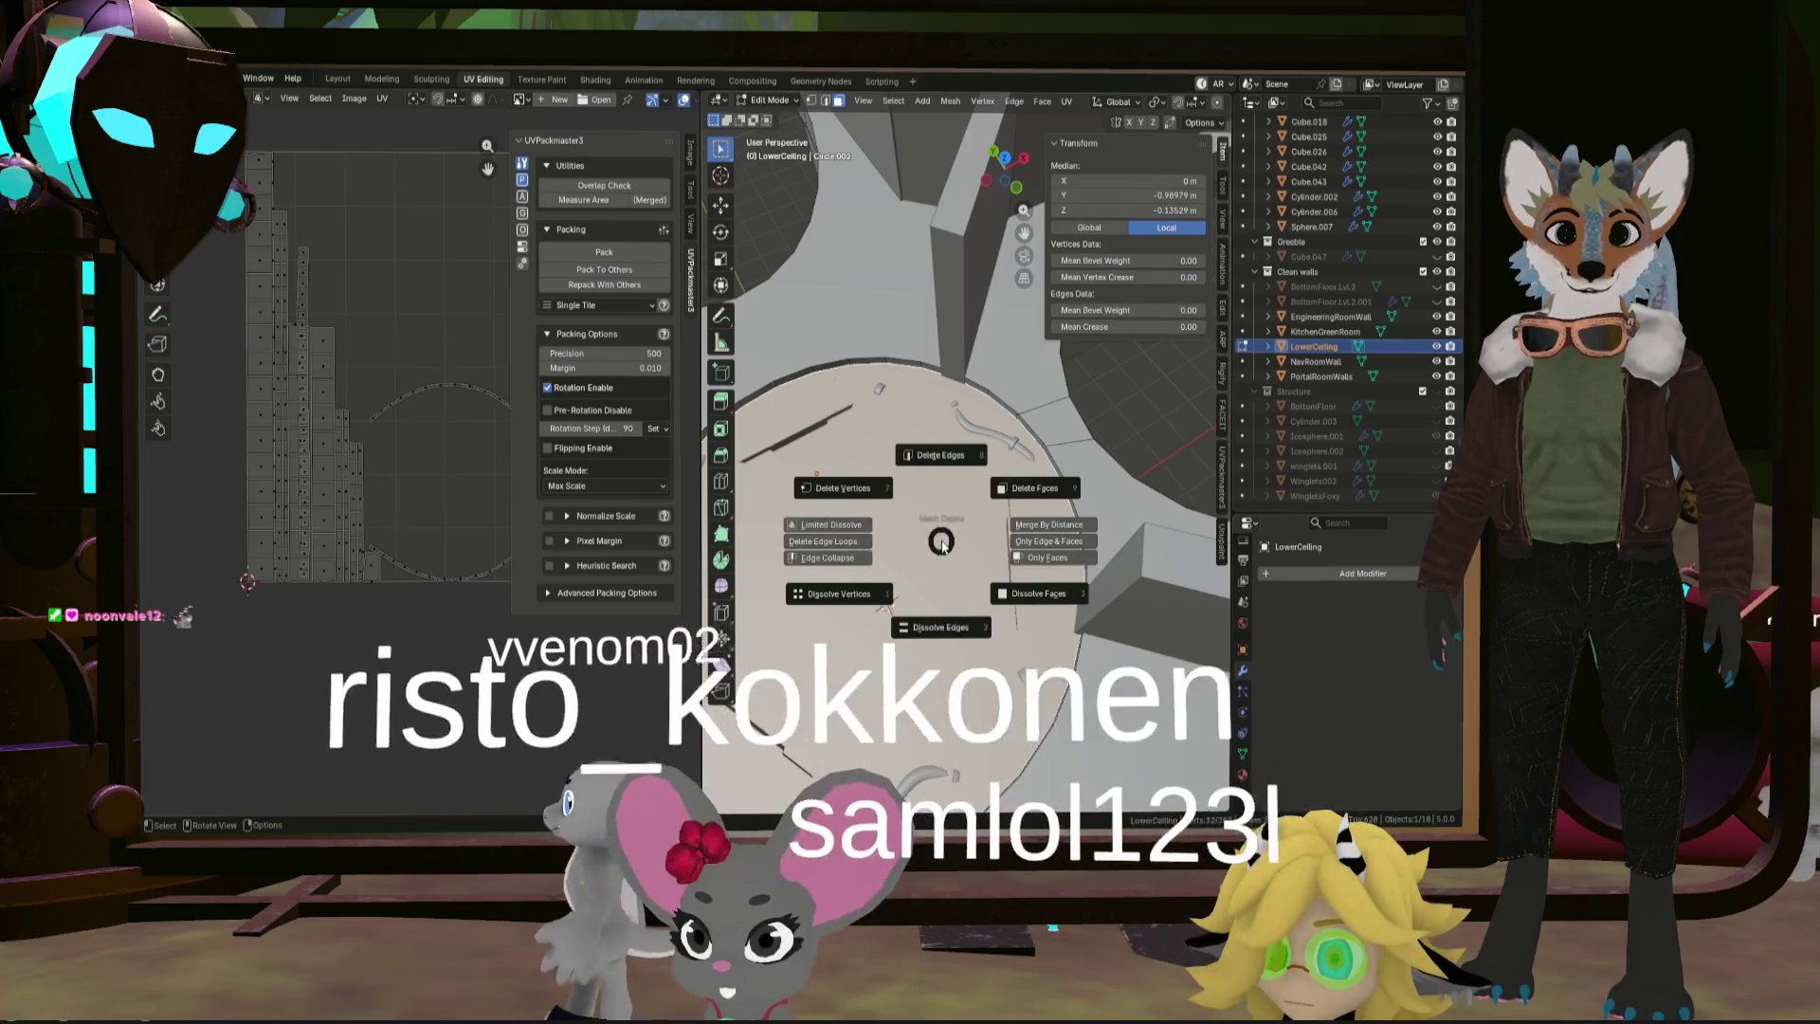
pyautogui.click(952, 464)
pyautogui.scroll(-5, 951, 465)
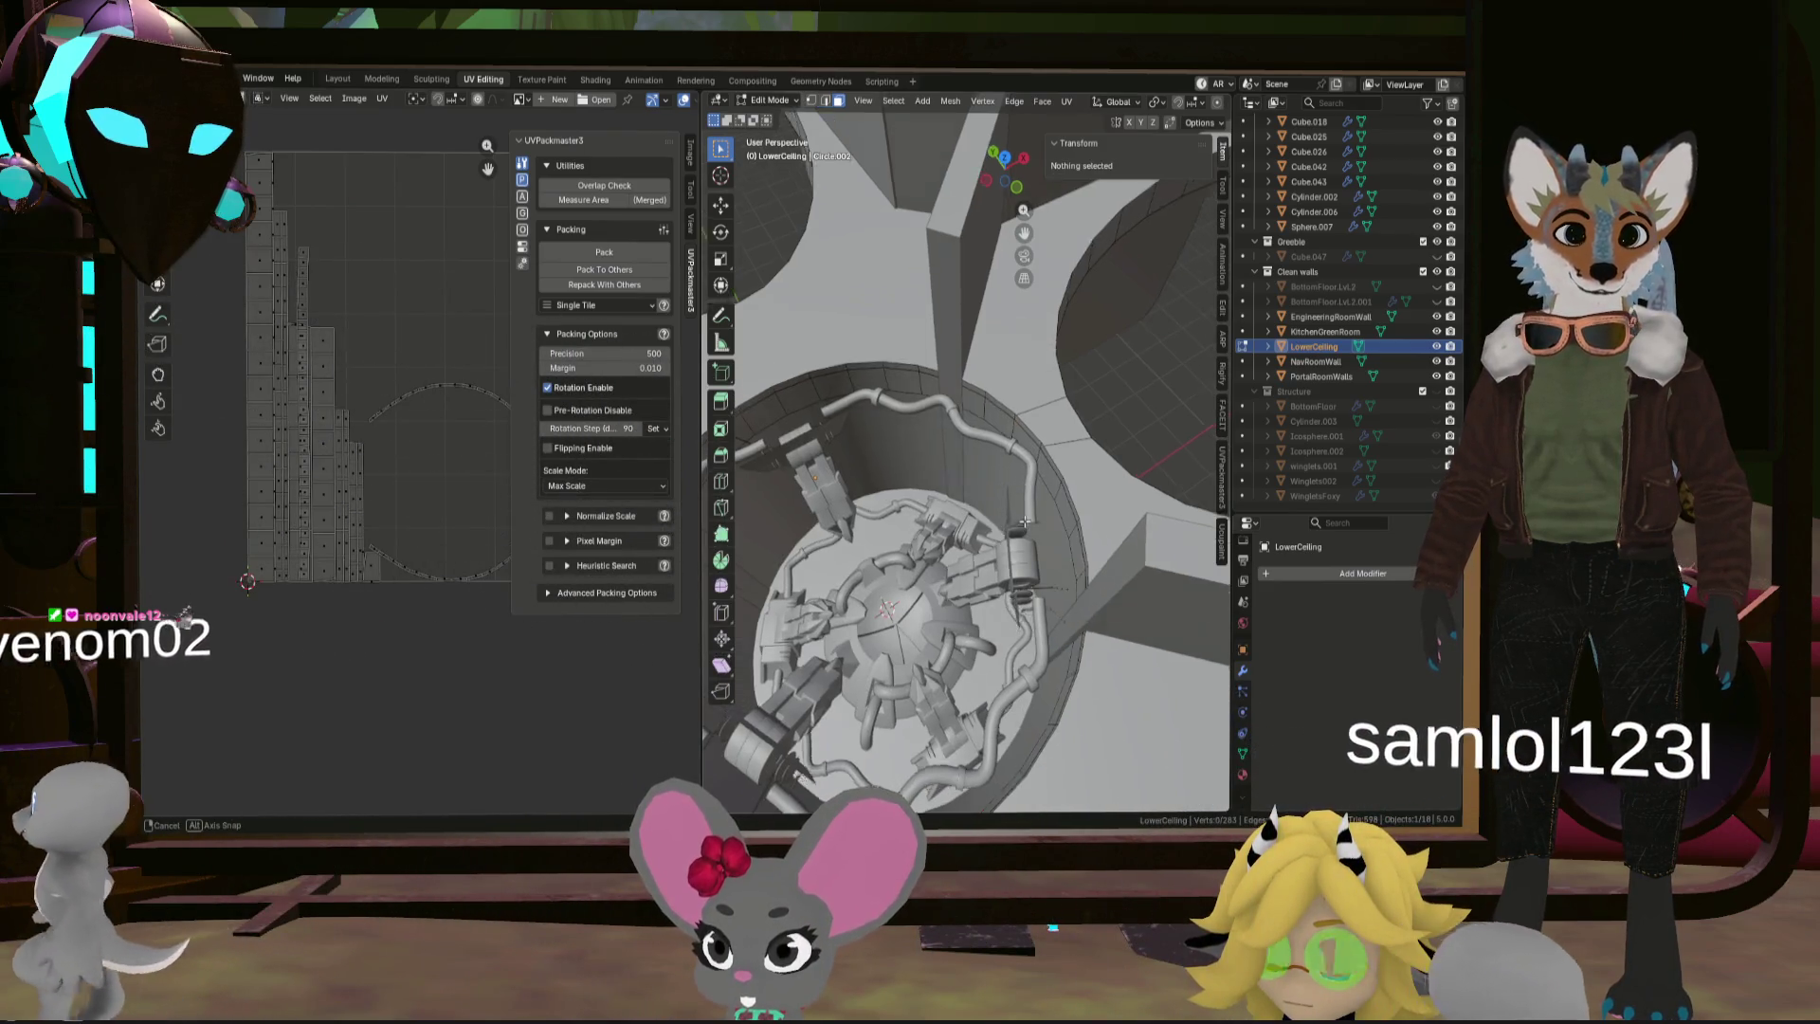
pyautogui.moveTo(952, 464); pyautogui.dragTo(1026, 488, button='middle')
pyautogui.keyDown('alt'); pyautogui.click(1026, 488); pyautogui.keyUp('alt')
pyautogui.press('f')
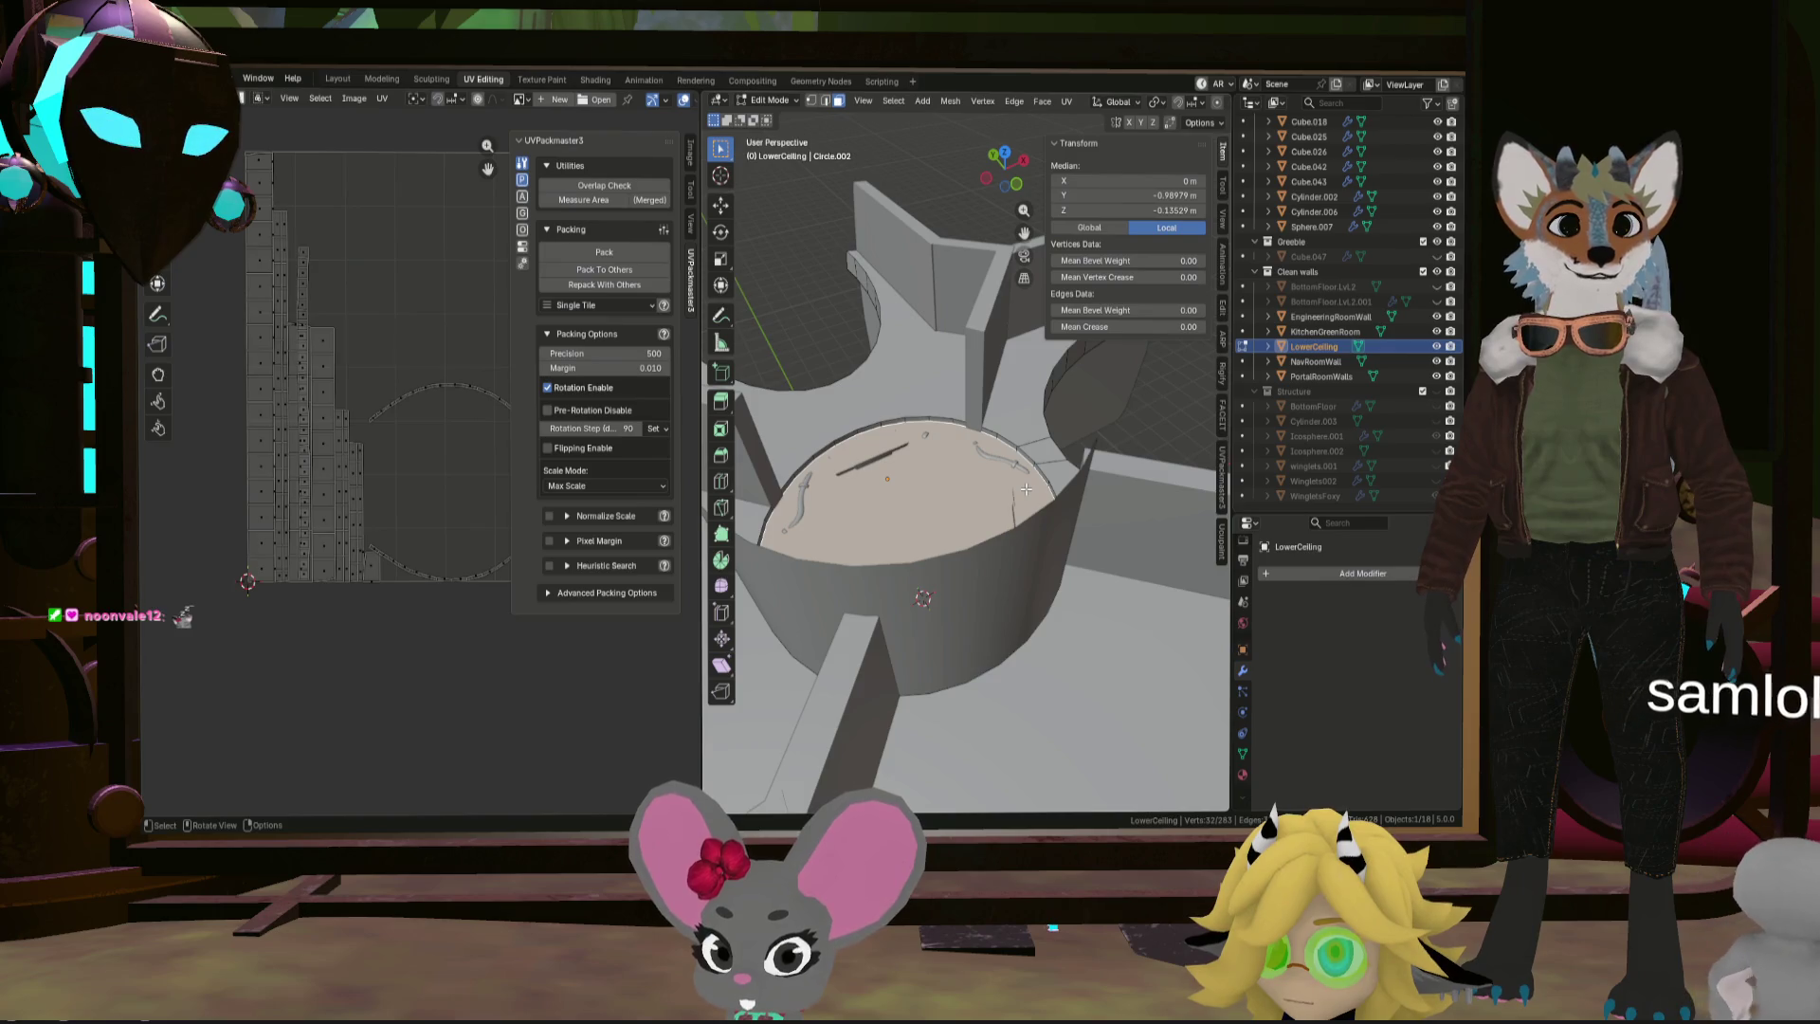
pyautogui.hotkey('ctrl', 'z')
pyautogui.hotkey('ctrl', 'z')
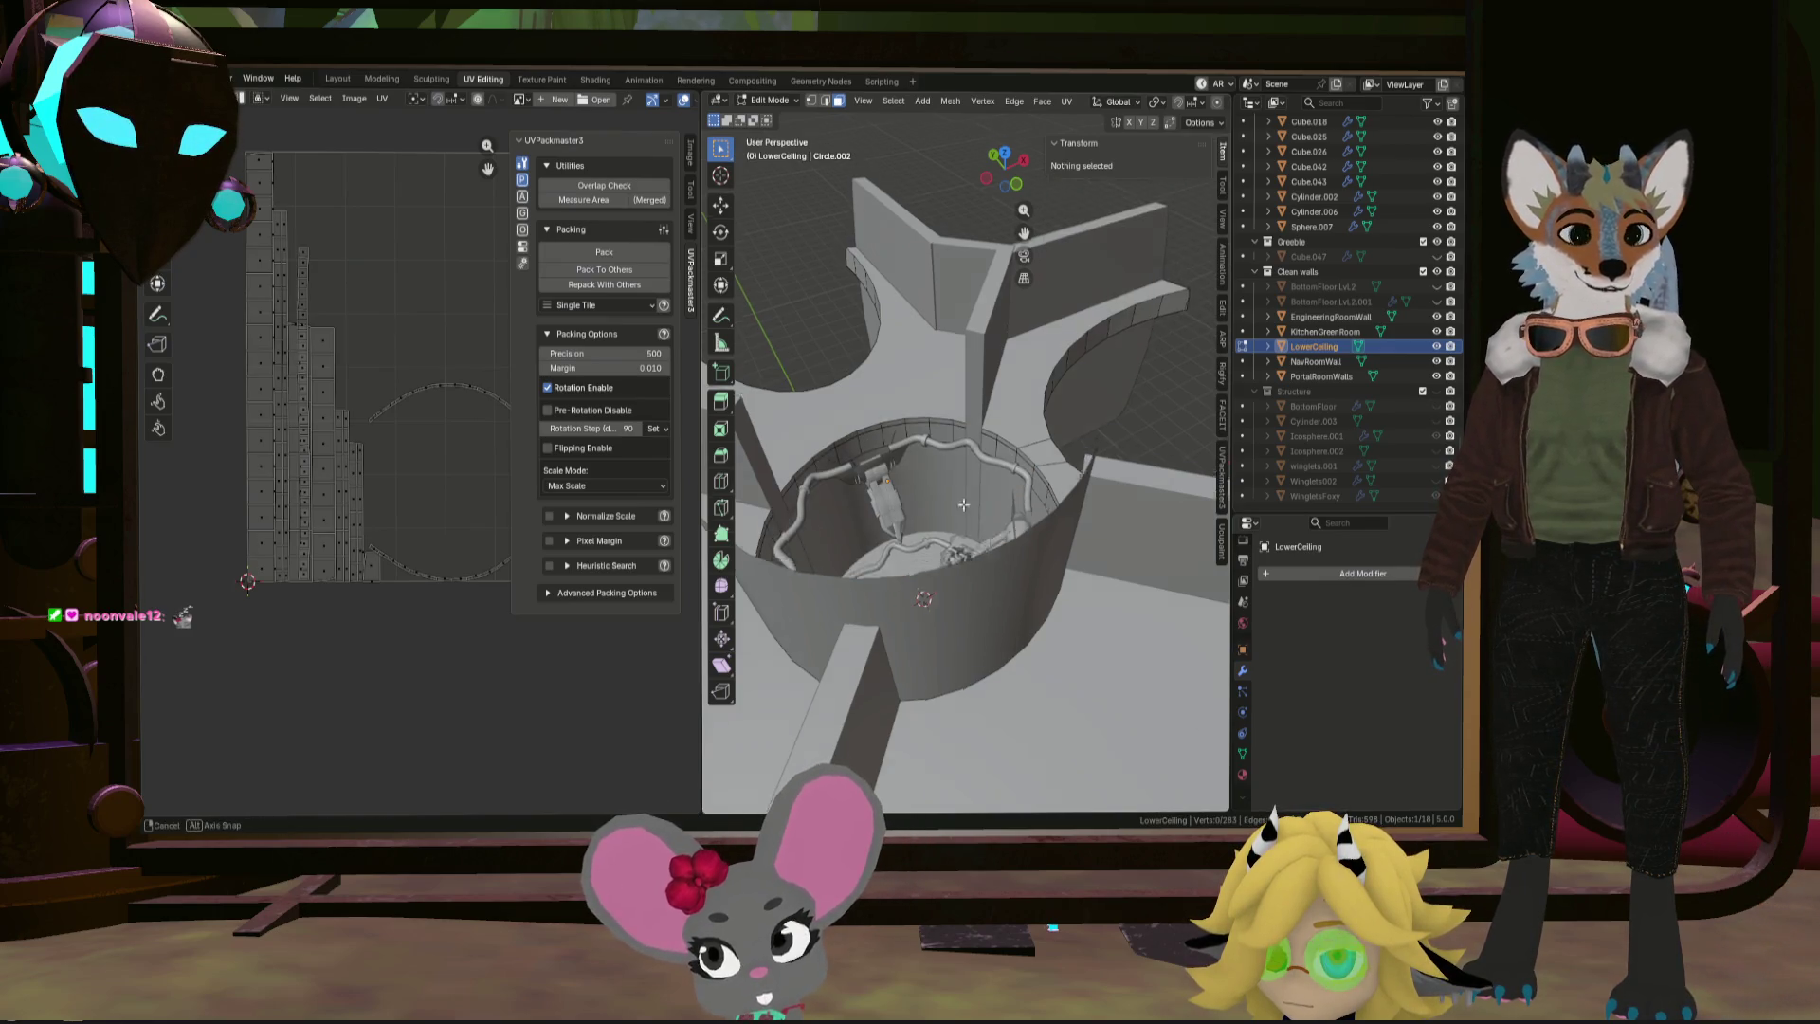
pyautogui.moveTo(963, 504)
pyautogui.mouseDown(button='middle')
pyautogui.moveTo(1125, 493)
pyautogui.moveTo(939, 520)
pyautogui.moveTo(876, 405)
pyautogui.moveTo(992, 477)
pyautogui.moveTo(897, 434)
pyautogui.mouseUp(button='middle')
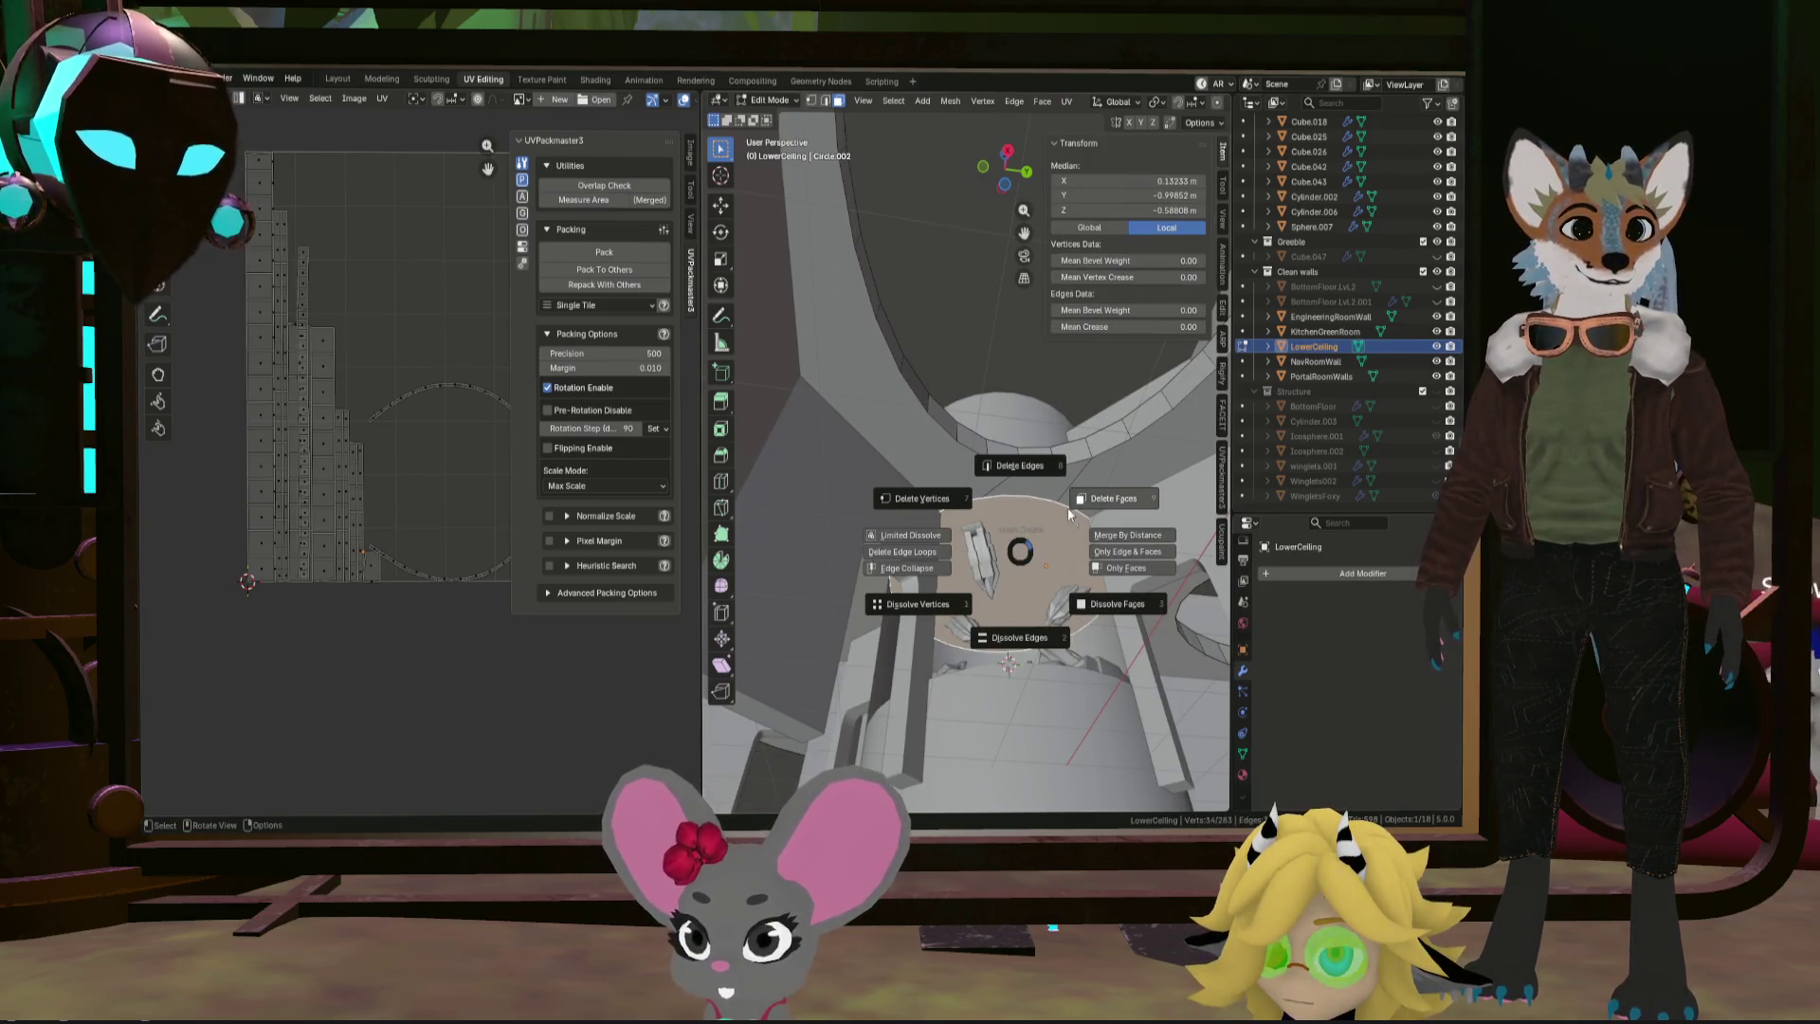
pyautogui.moveTo(1024, 532)
pyautogui.mouseDown(button='middle')
pyautogui.moveTo(1019, 739)
pyautogui.moveTo(1050, 514)
pyautogui.moveTo(989, 753)
pyautogui.moveTo(1028, 489)
pyautogui.moveTo(1028, 516)
pyautogui.moveTo(1002, 577)
pyautogui.moveTo(1014, 284)
pyautogui.mouseUp(button='middle')
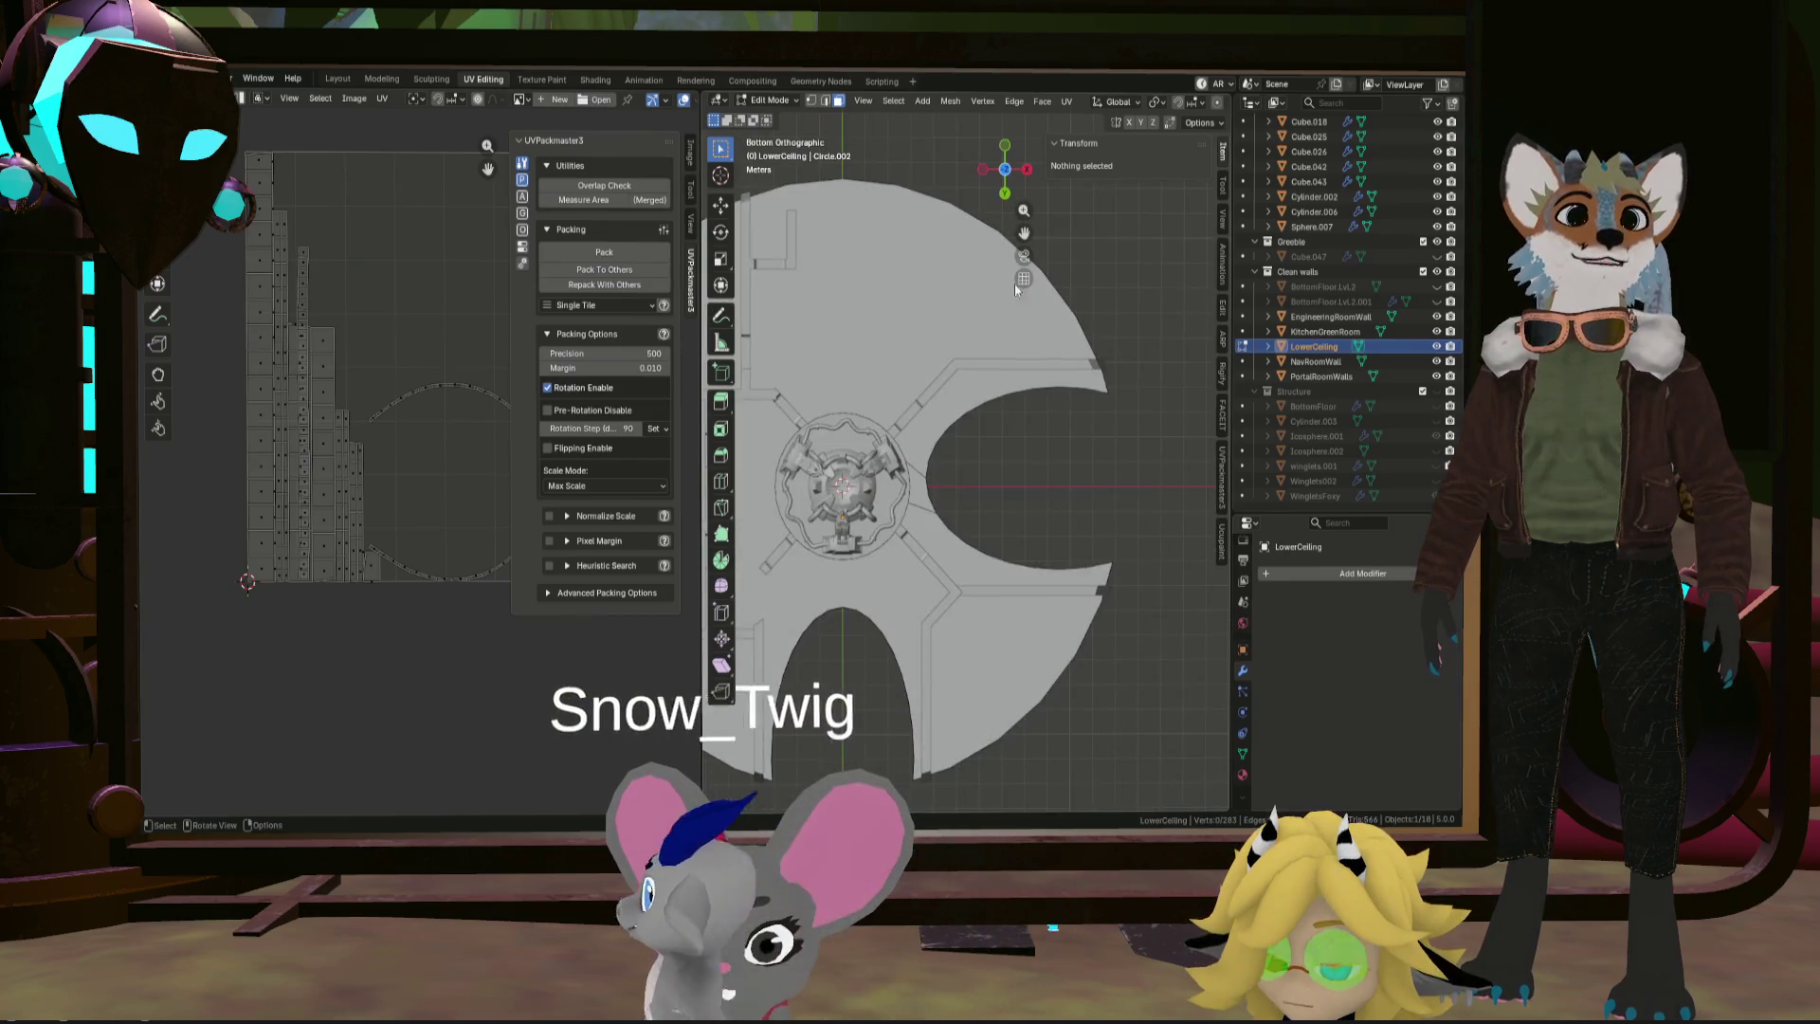
# Knife-cut a line from the outer ring through a corner to the hub
pyautogui.scroll(3, 1015, 284)
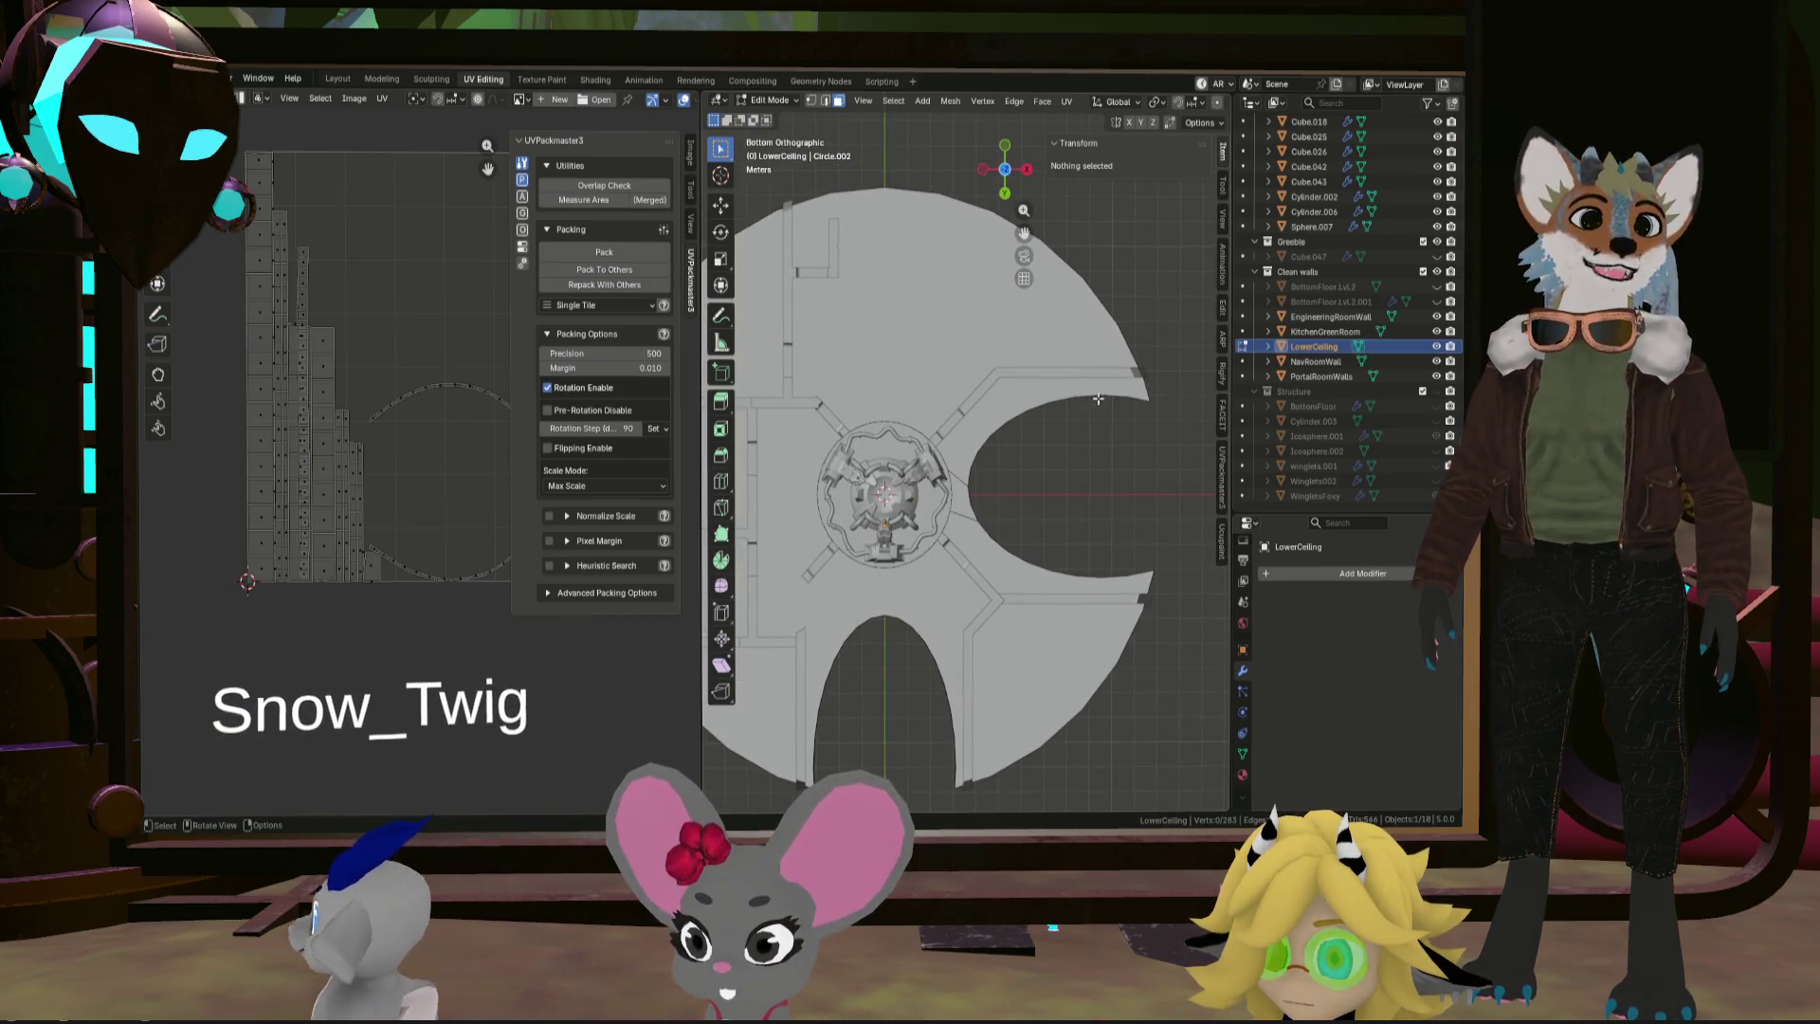
pyautogui.click(1145, 366)
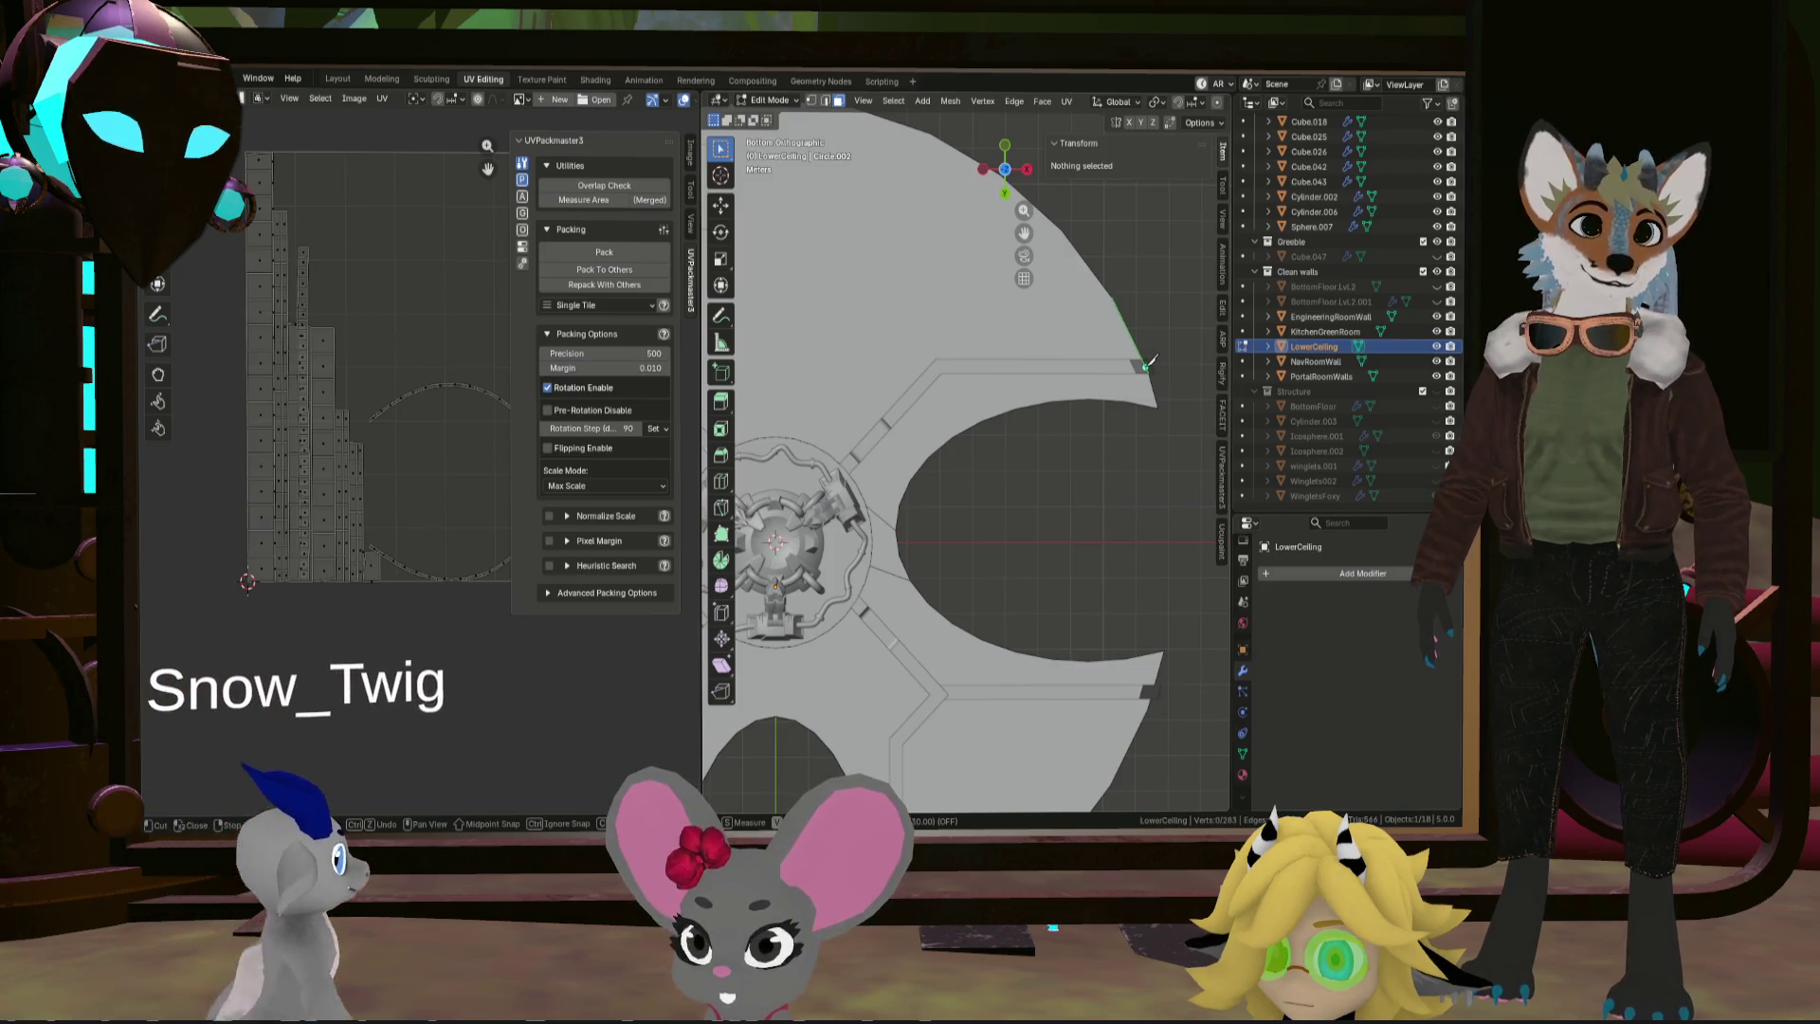
pyautogui.click(939, 368)
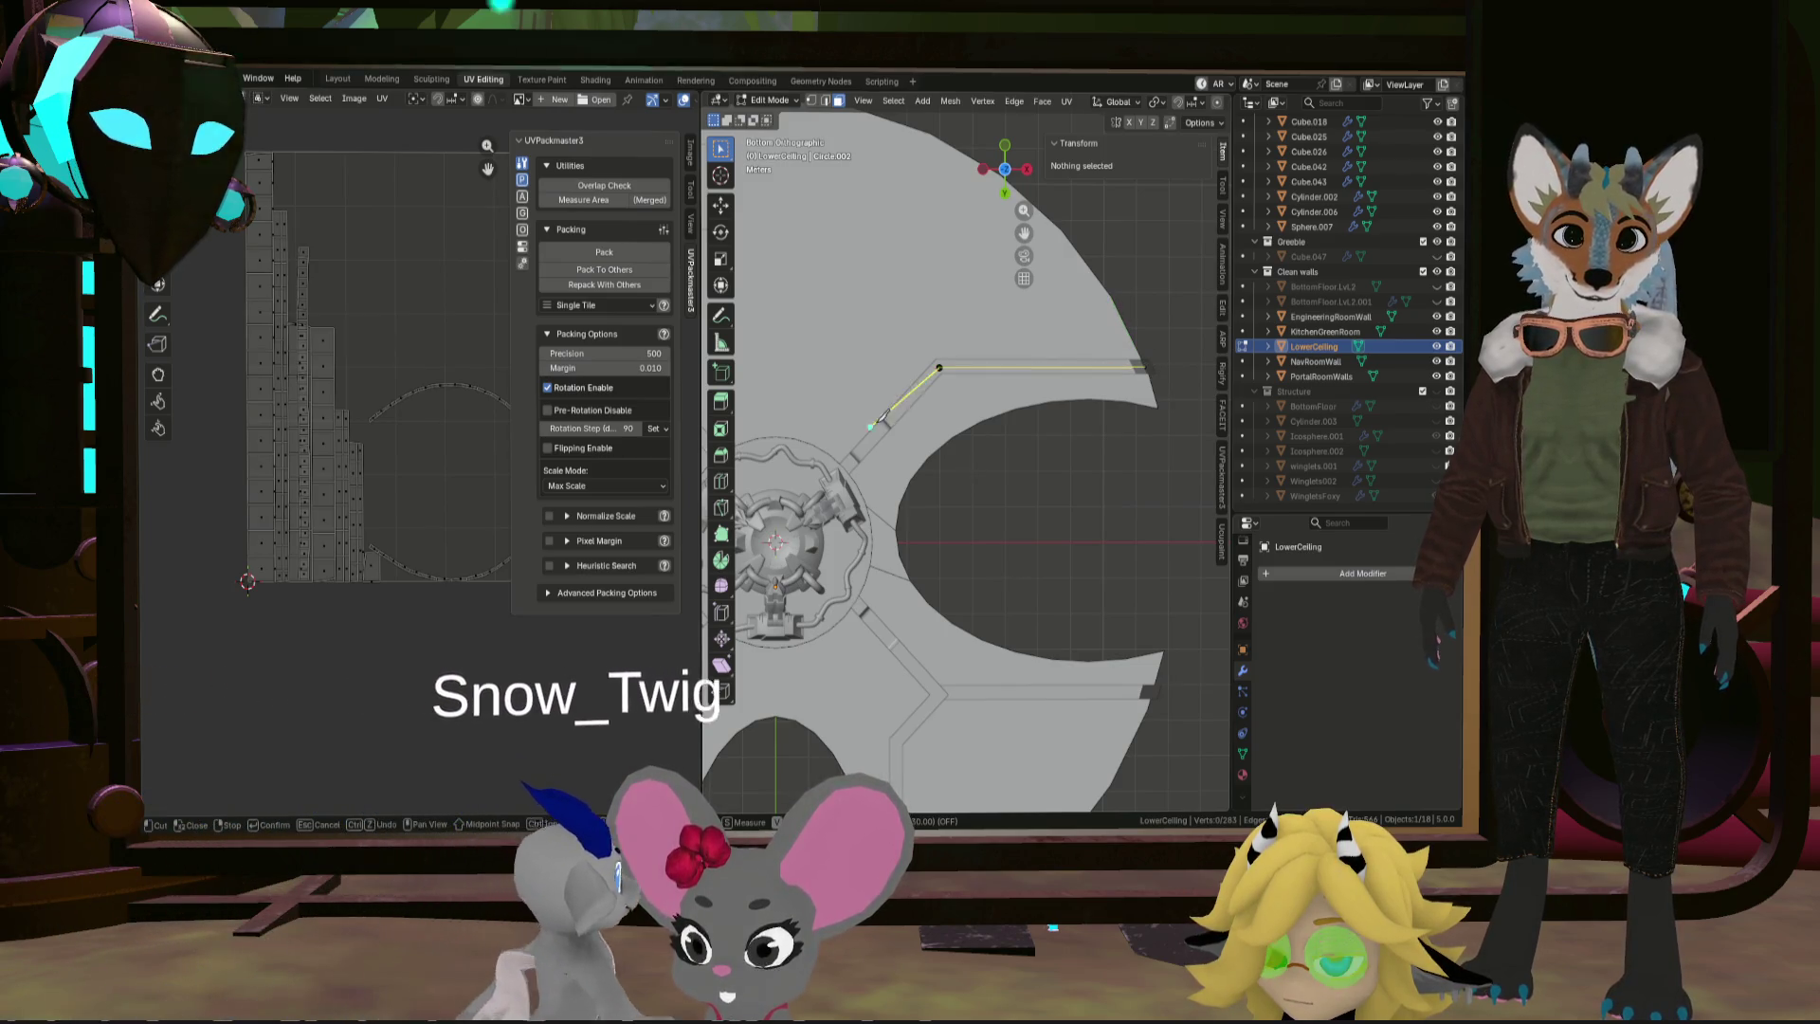
pyautogui.click(848, 464)
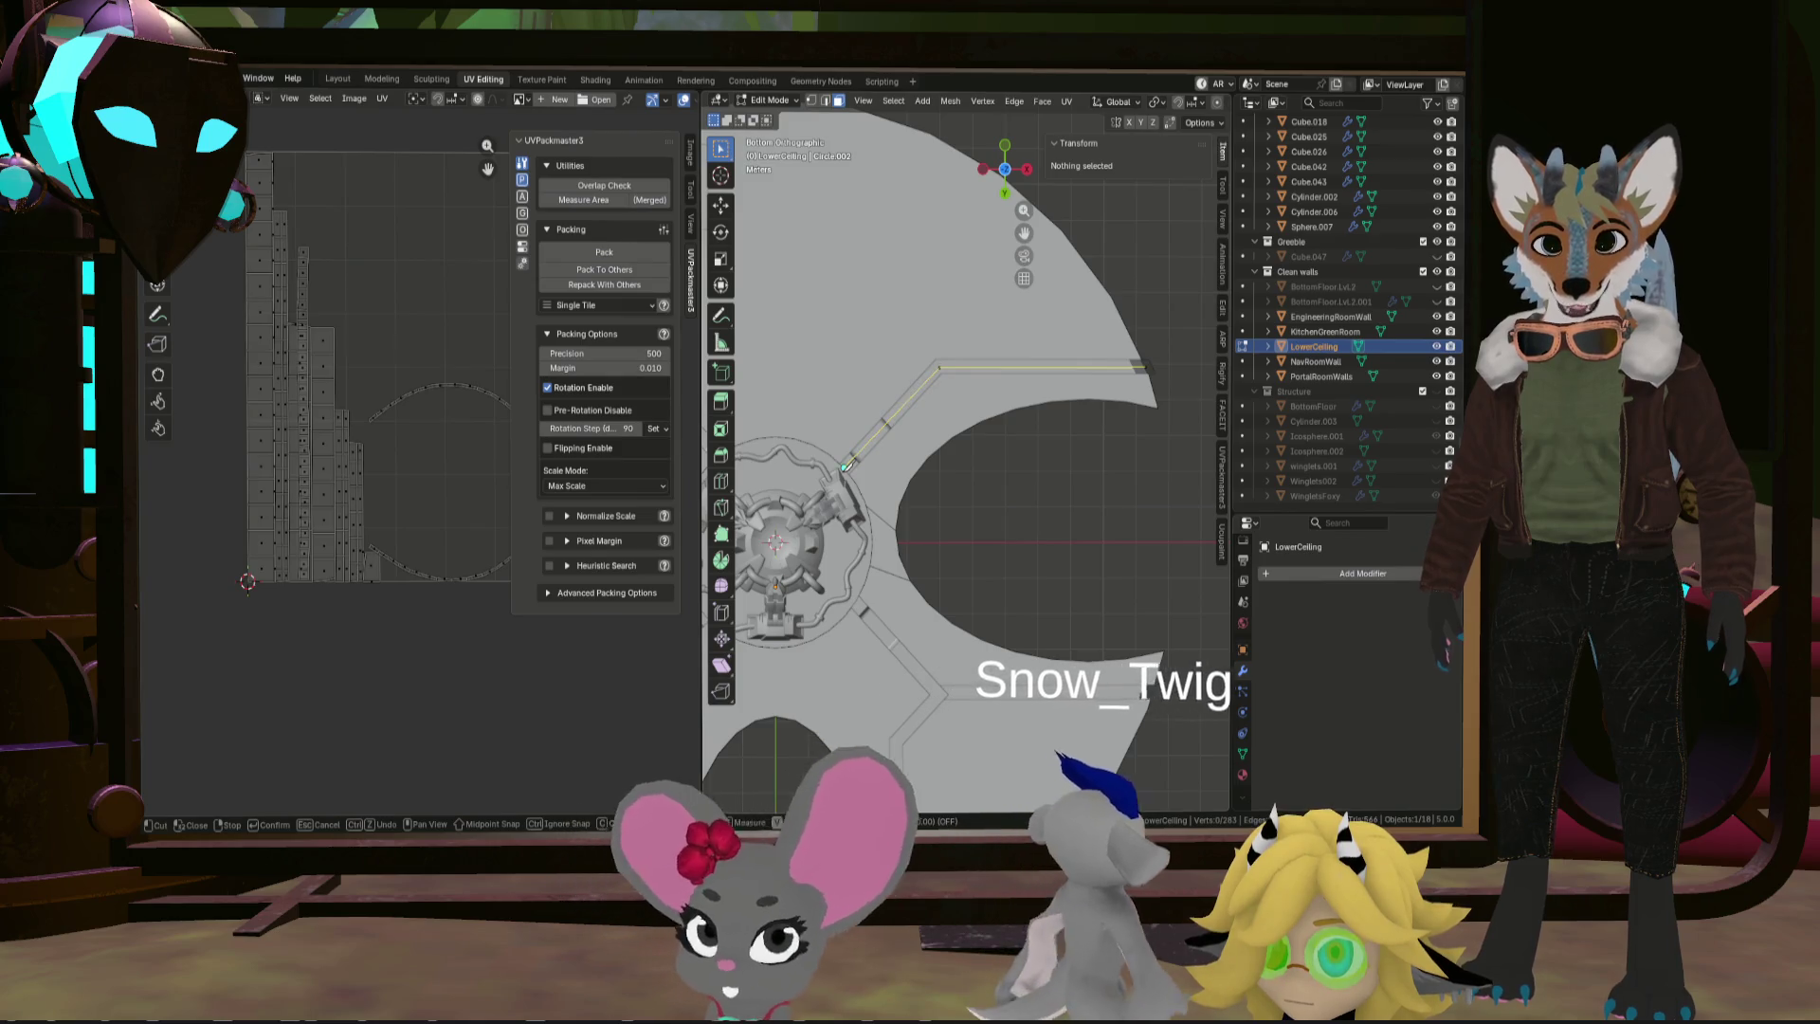
pyautogui.press('Return')
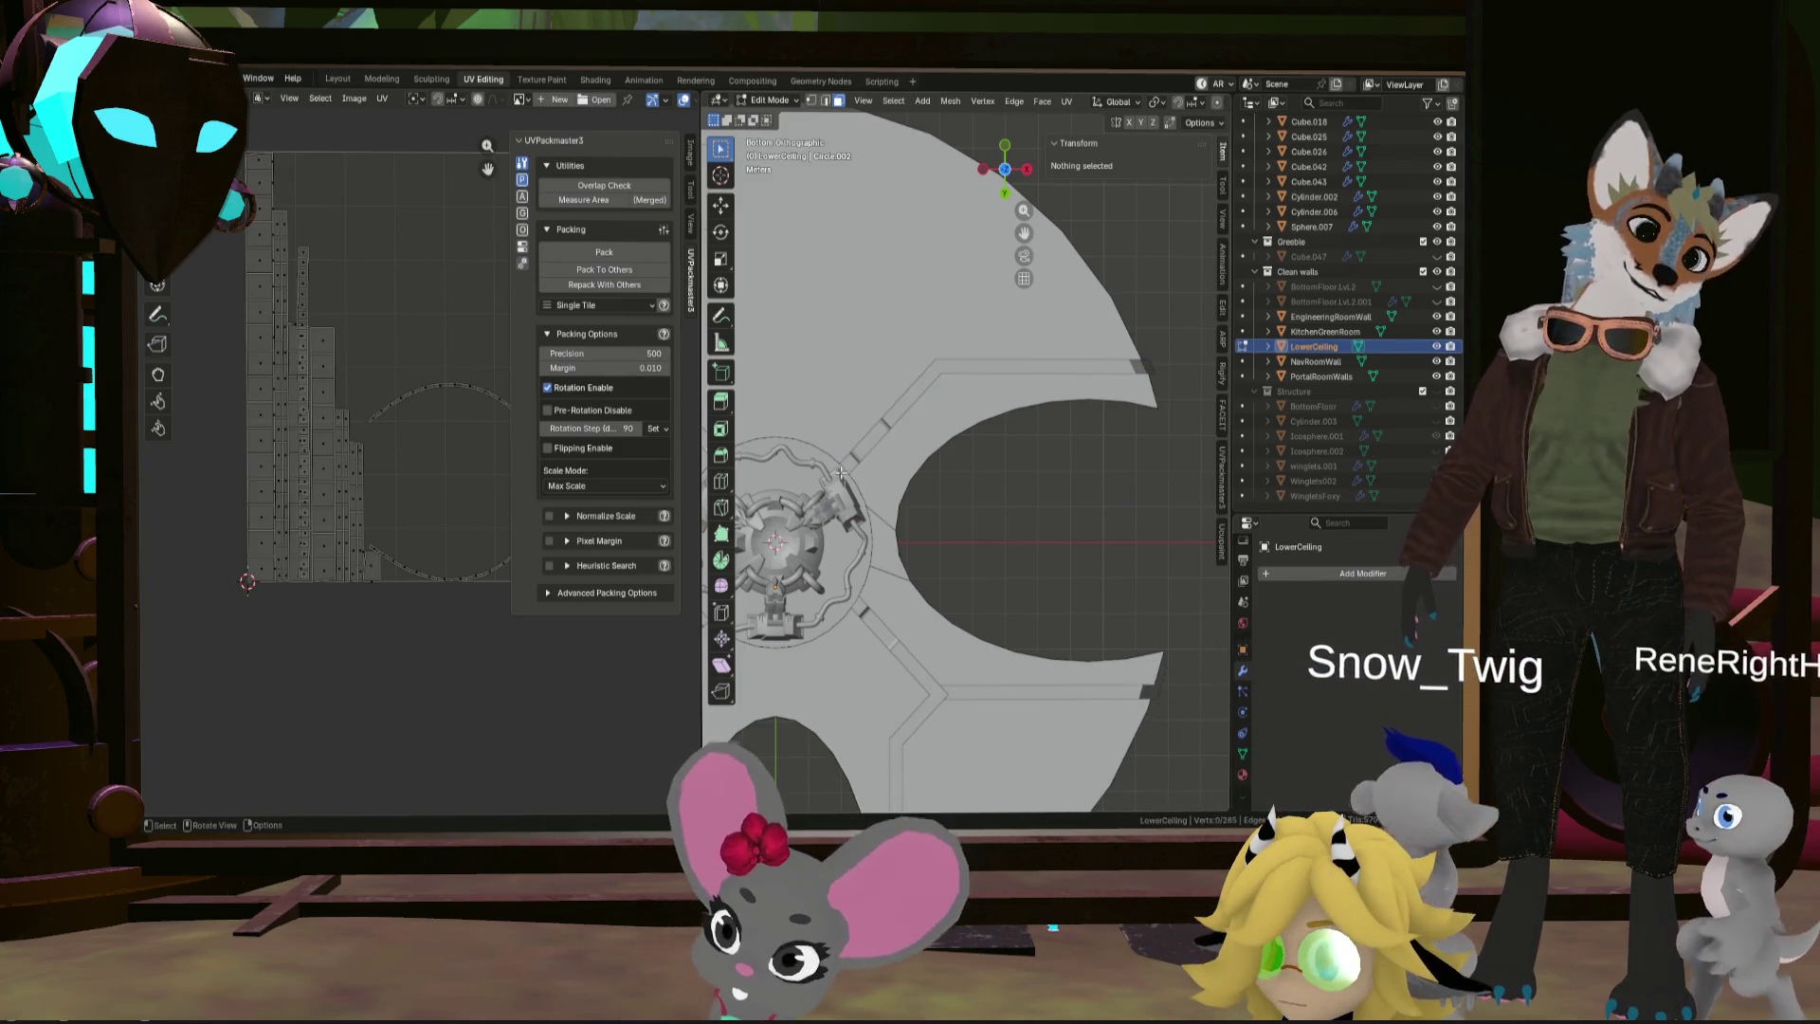
# Knife-cut a lower-right line from beside the hub via a corner to the outer rim
pyautogui.press('k')
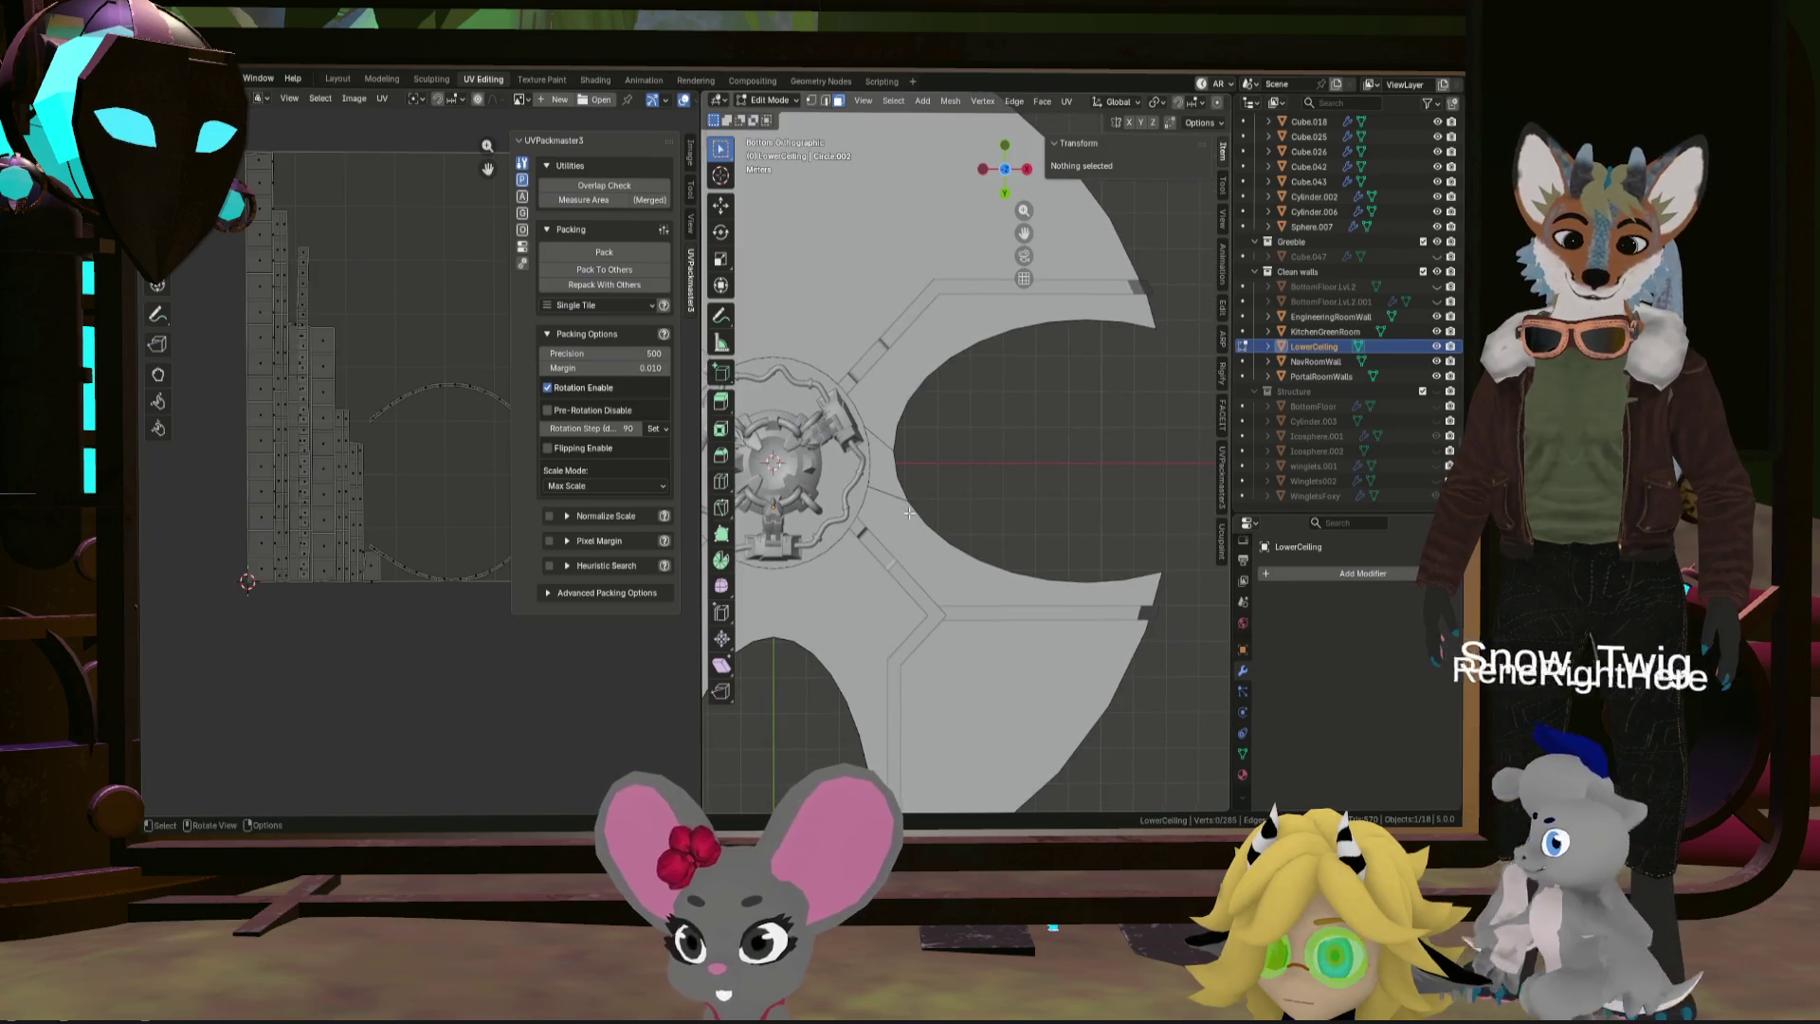
pyautogui.click(856, 523)
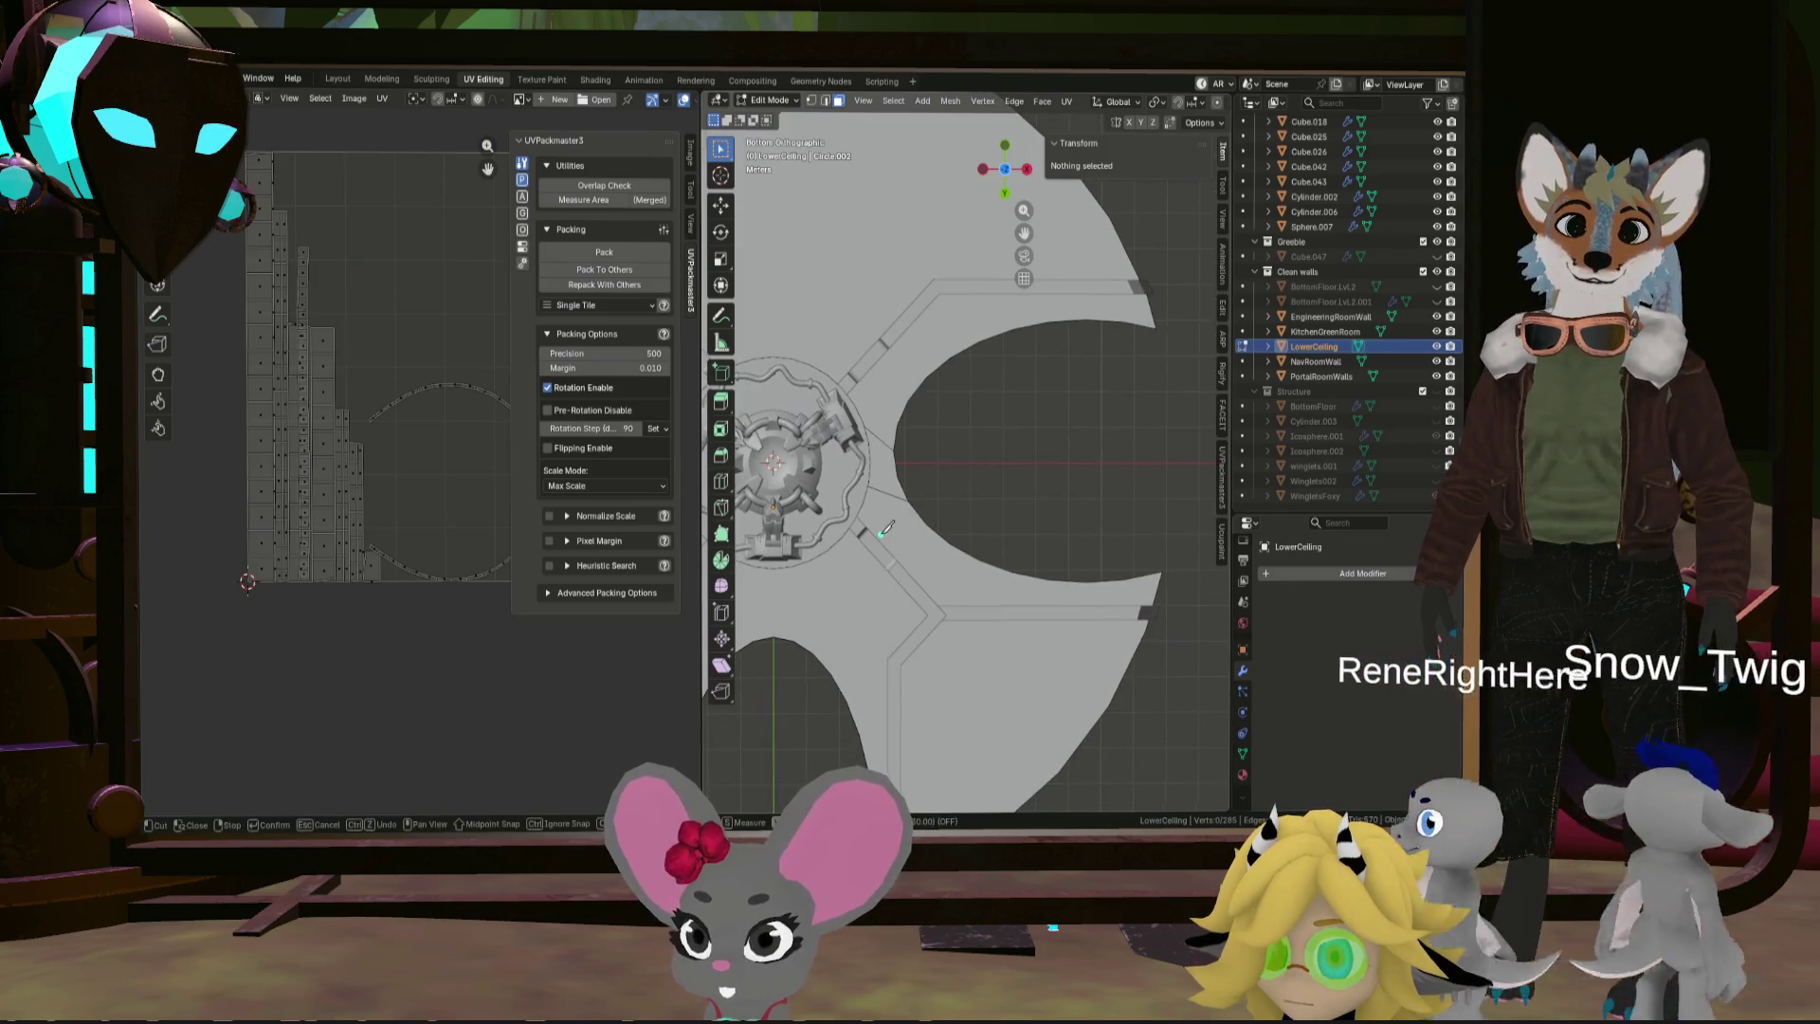
pyautogui.click(936, 615)
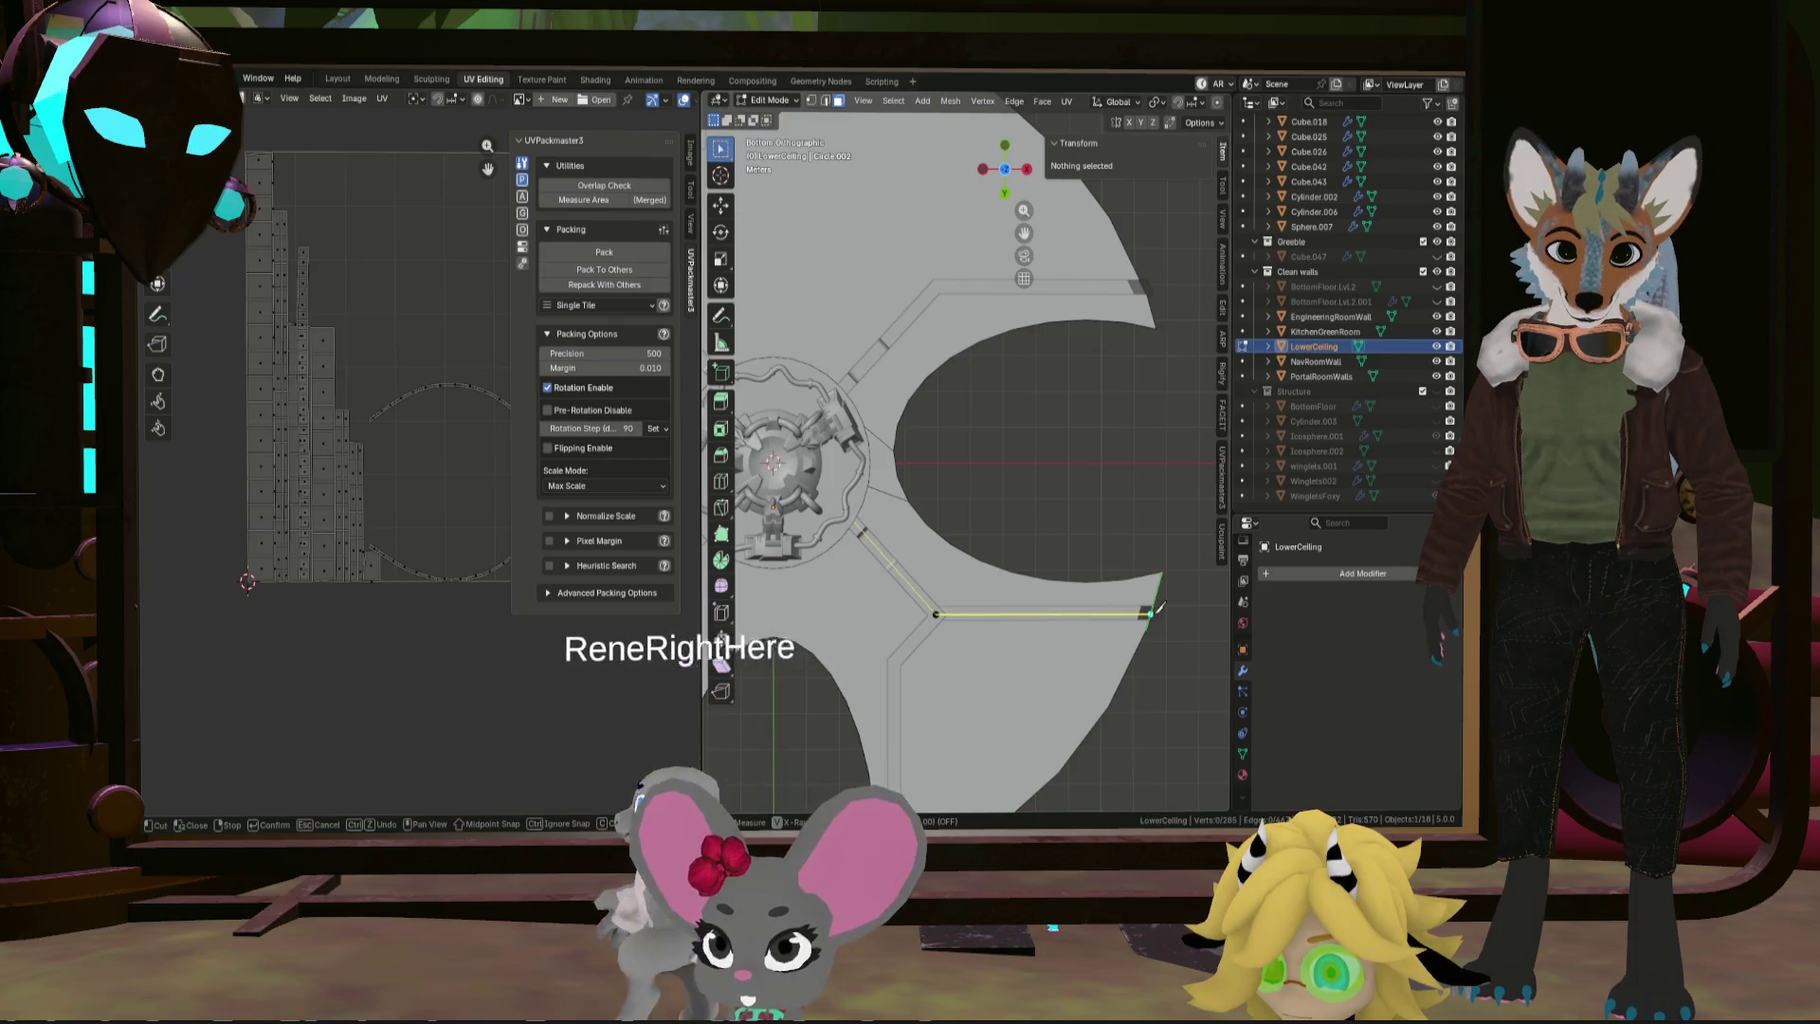
pyautogui.click(1153, 611)
pyautogui.press('Return')
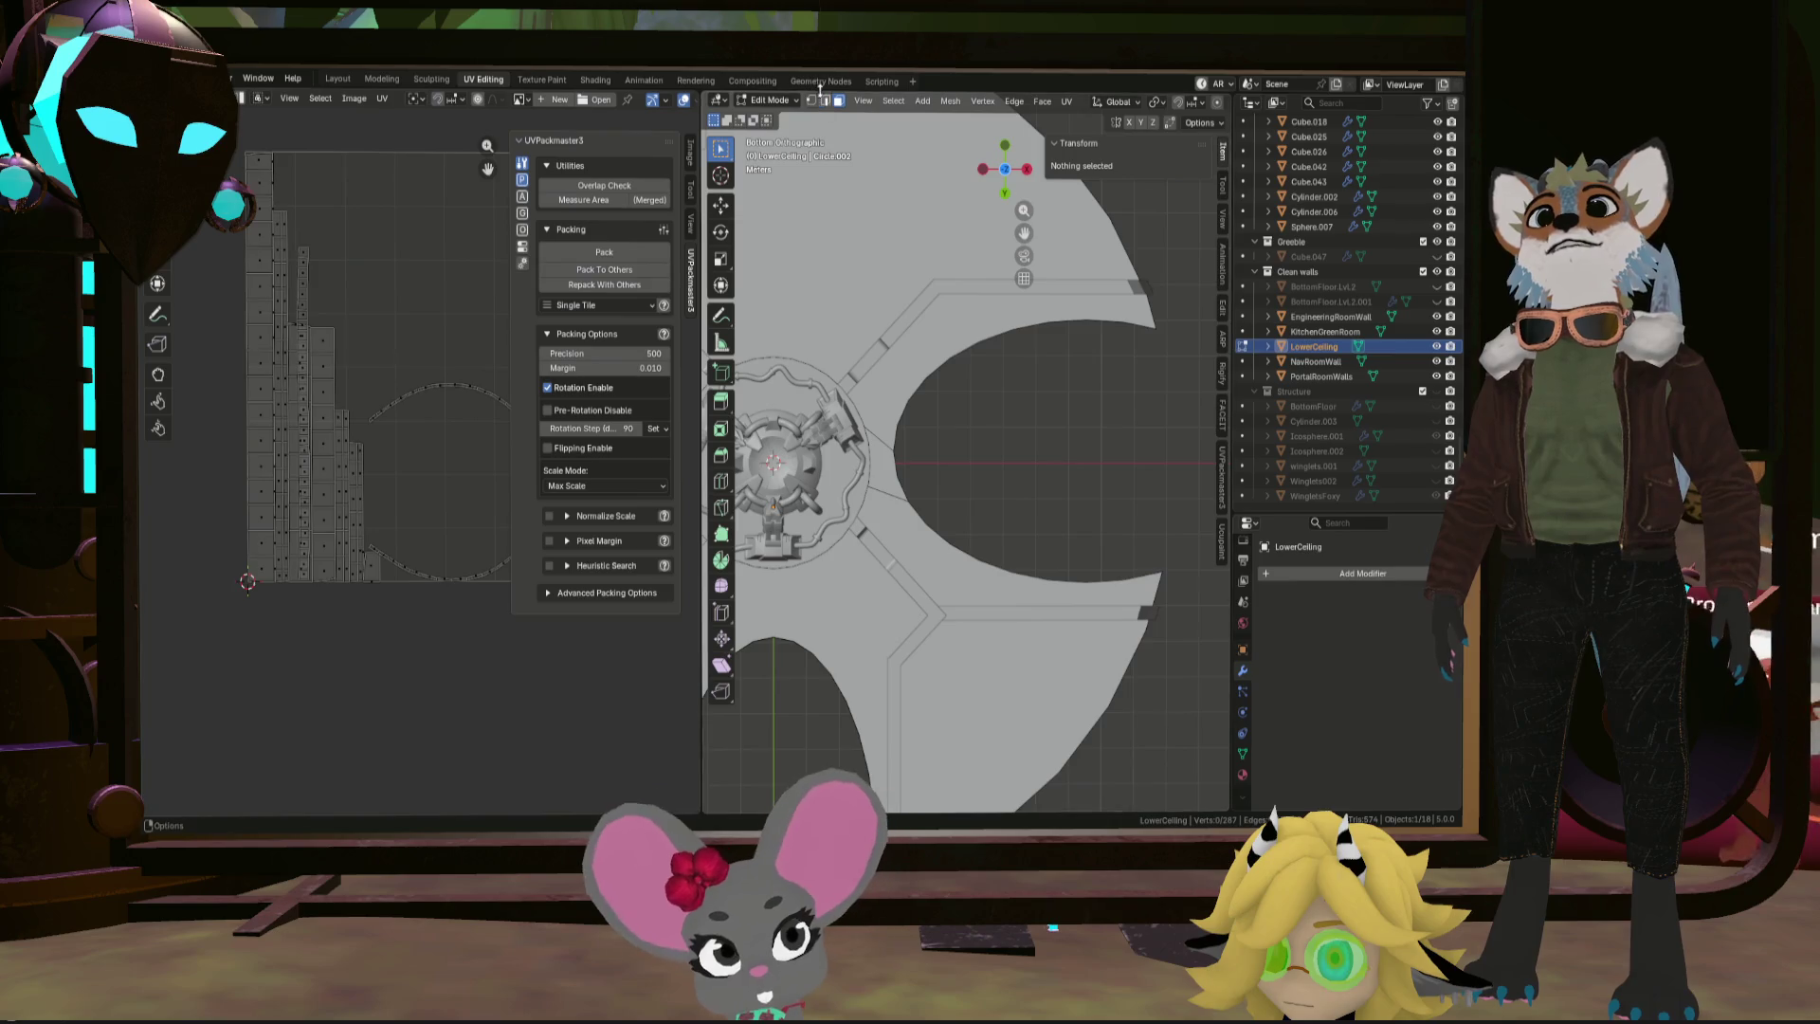
# Dissolve the stray edge near the hub
pyautogui.click(899, 494)
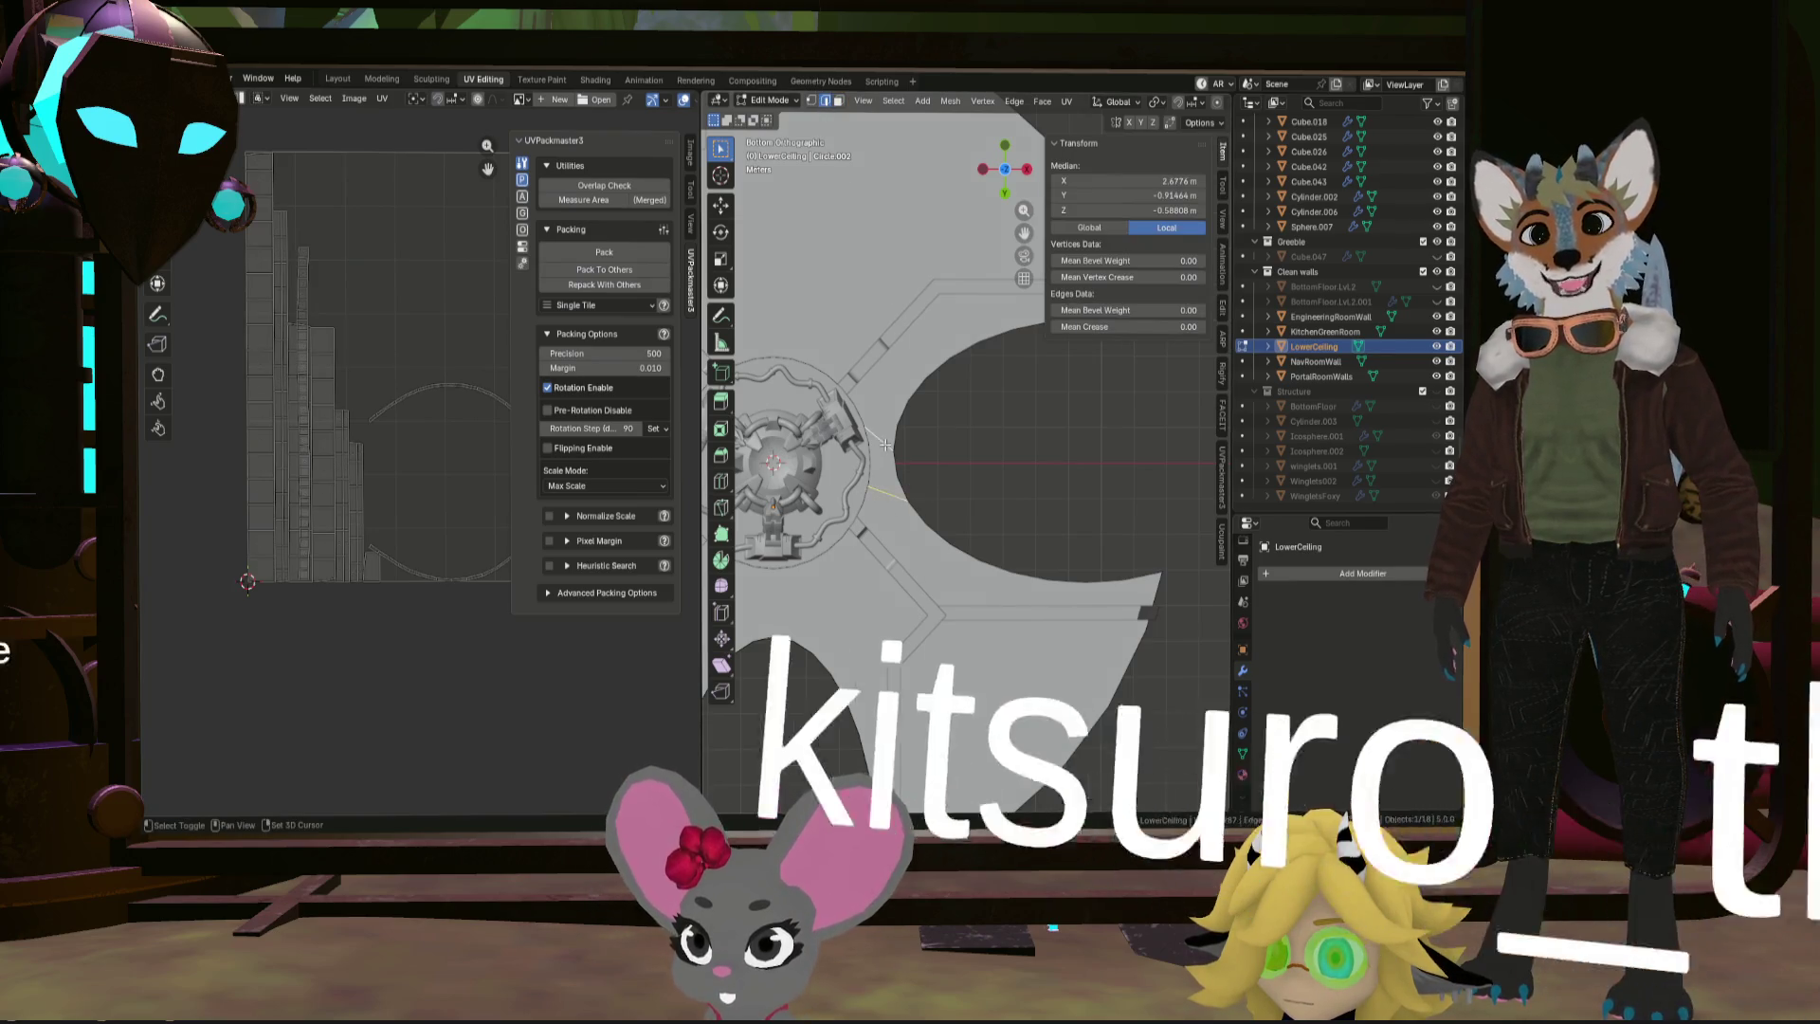
pyautogui.press('x')
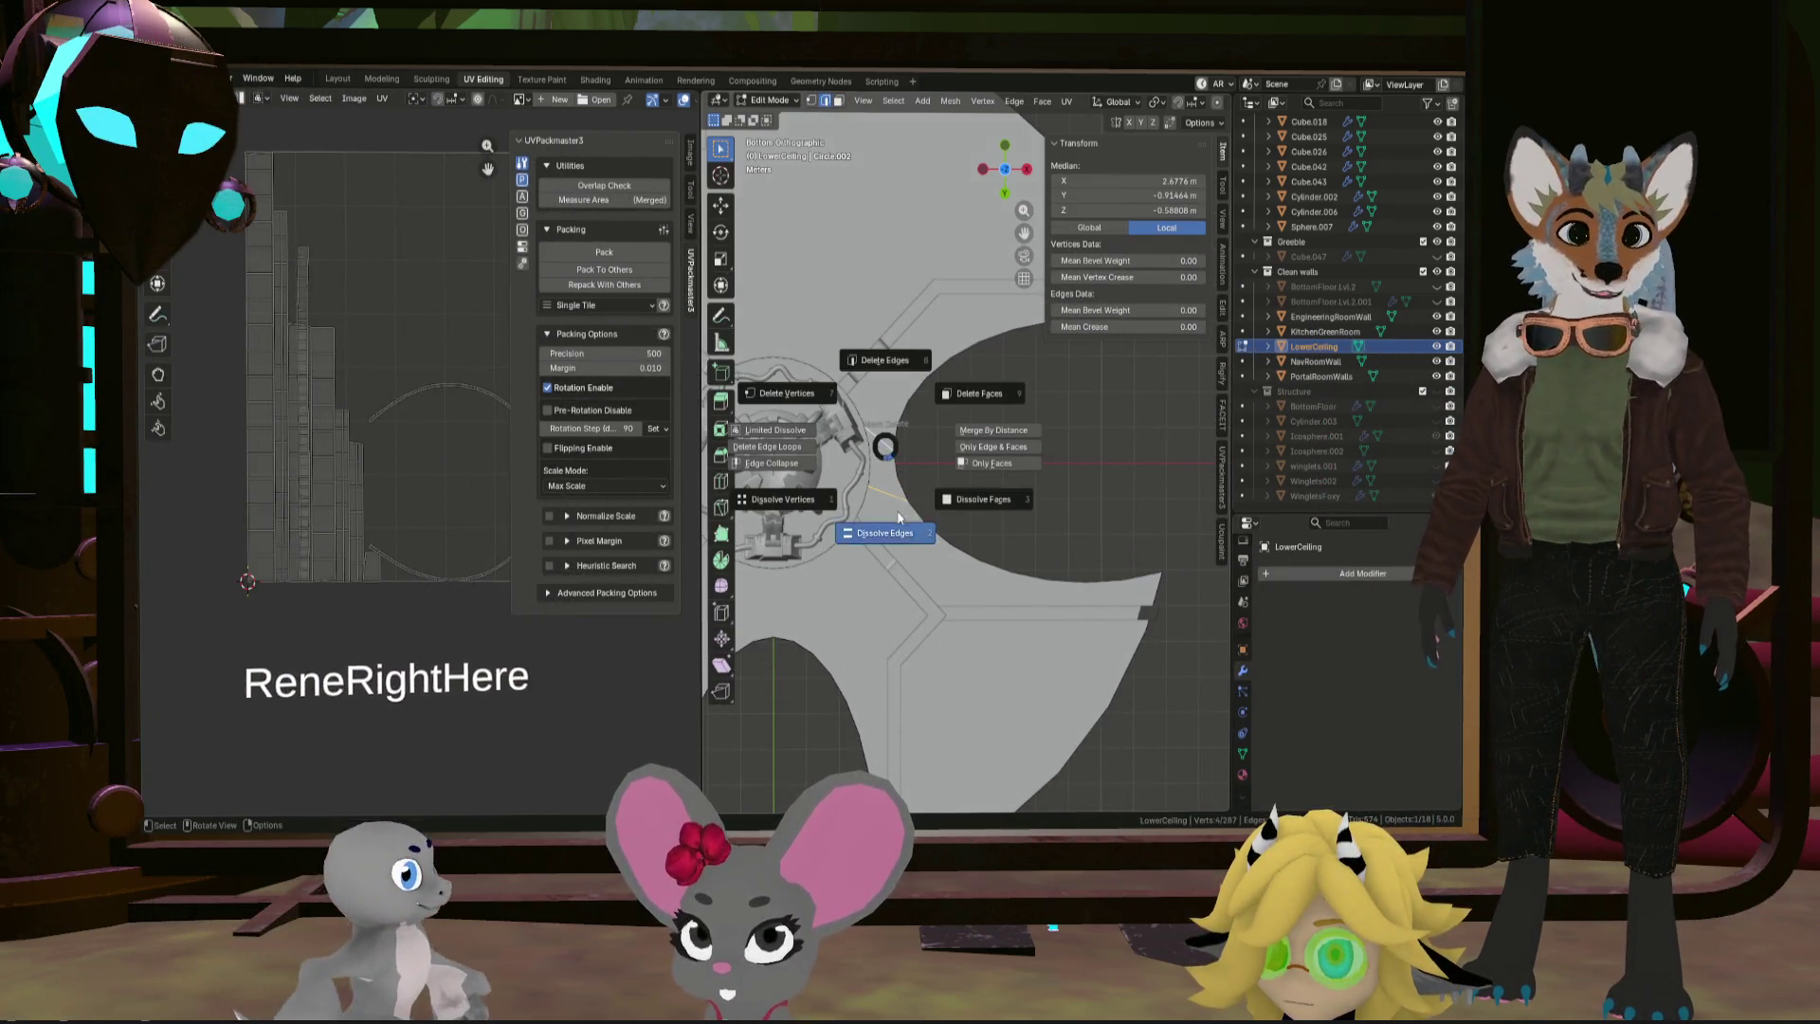
pyautogui.click(927, 532)
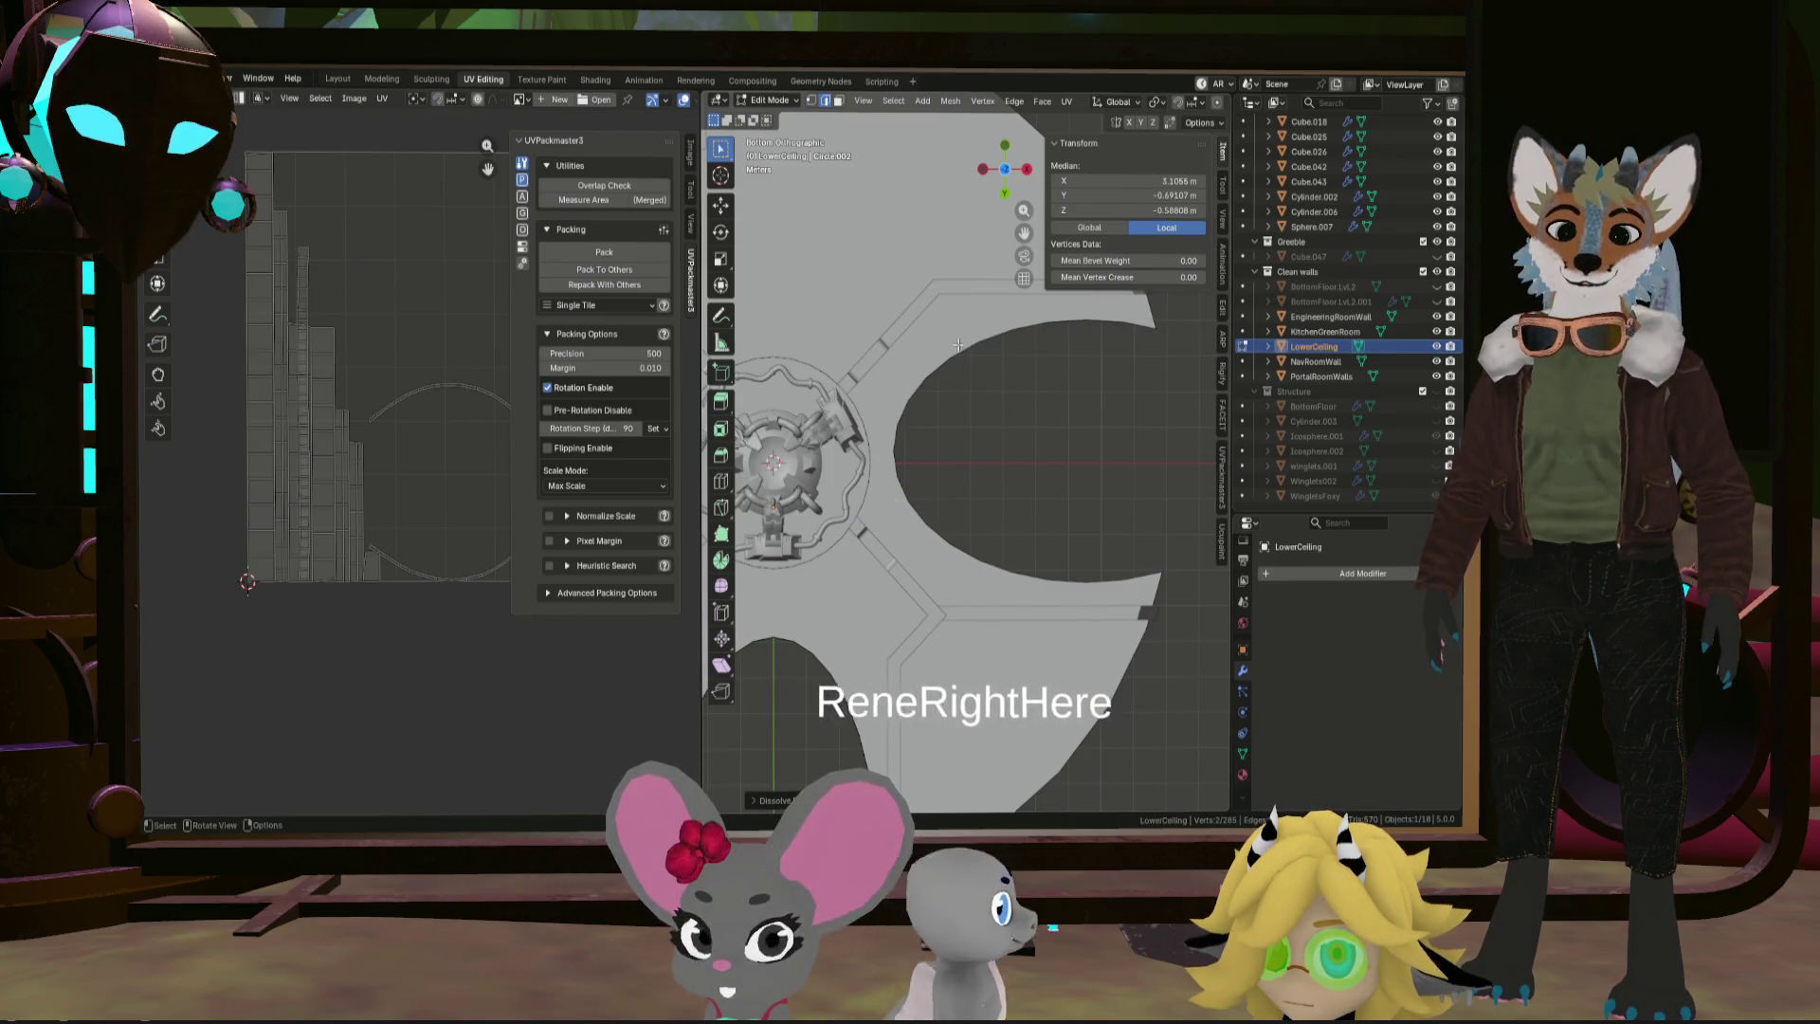
pyautogui.press('k')
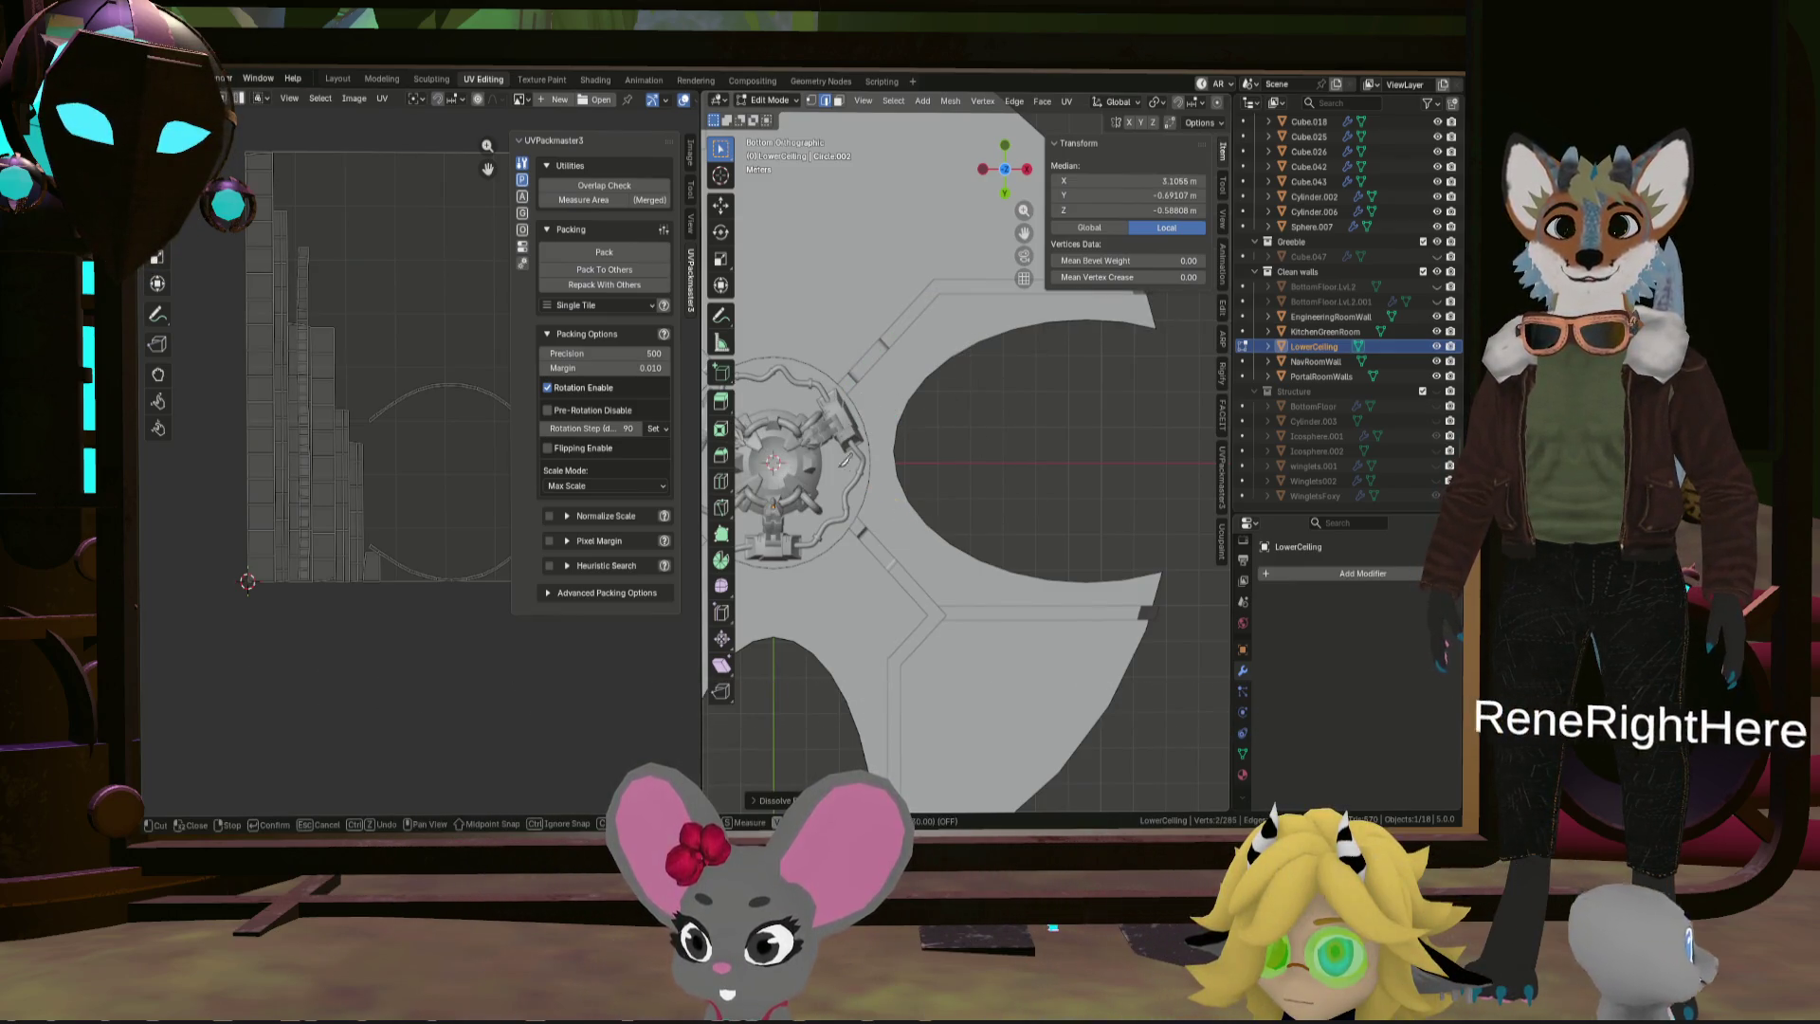
pyautogui.keyDown('shift'); pyautogui.moveTo(942, 621); pyautogui.dragTo(927, 721, button='middle'); pyautogui.keyUp('shift')
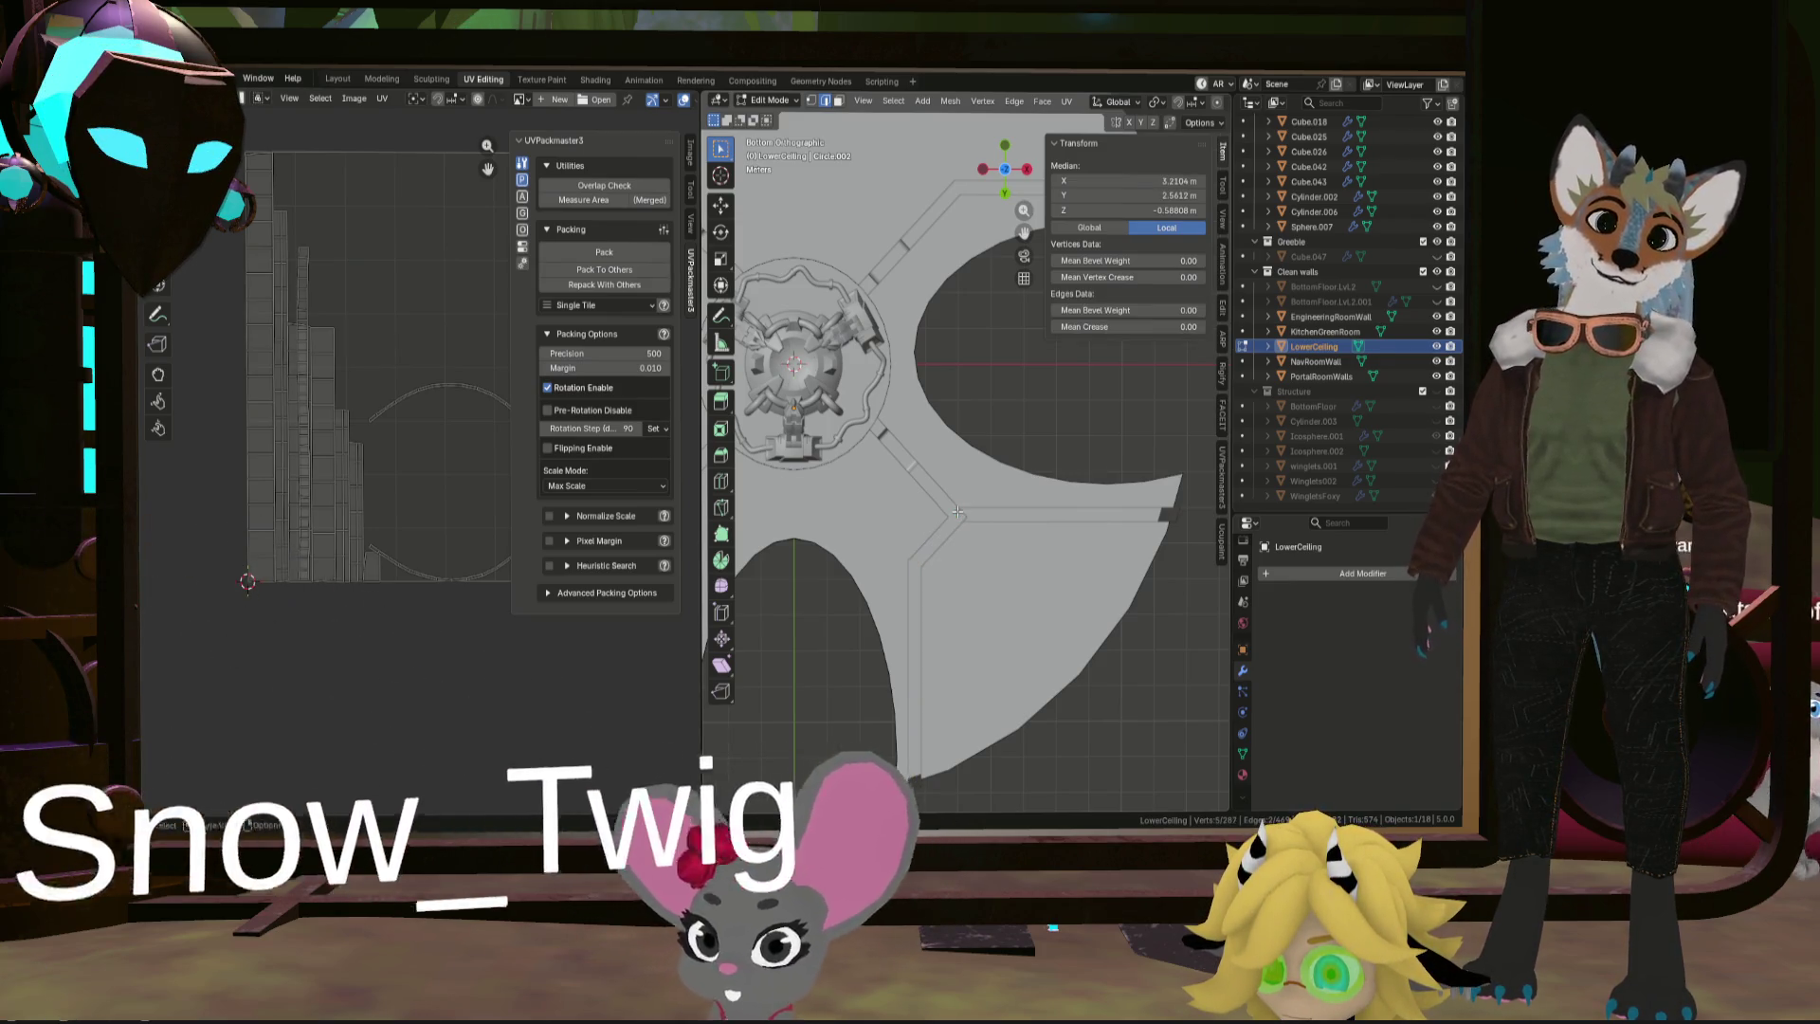
# Knife-cut a vertical line upward from the bottom vertex on the ceiling's left side
pyautogui.press('Return')
pyautogui.scroll(-3, 960, 512)
pyautogui.keyDown('shift'); pyautogui.moveTo(868, 629); pyautogui.dragTo(1077, 480, button='middle'); pyautogui.keyUp('shift')
pyautogui.scroll(2, 1077, 480)
pyautogui.press('k')
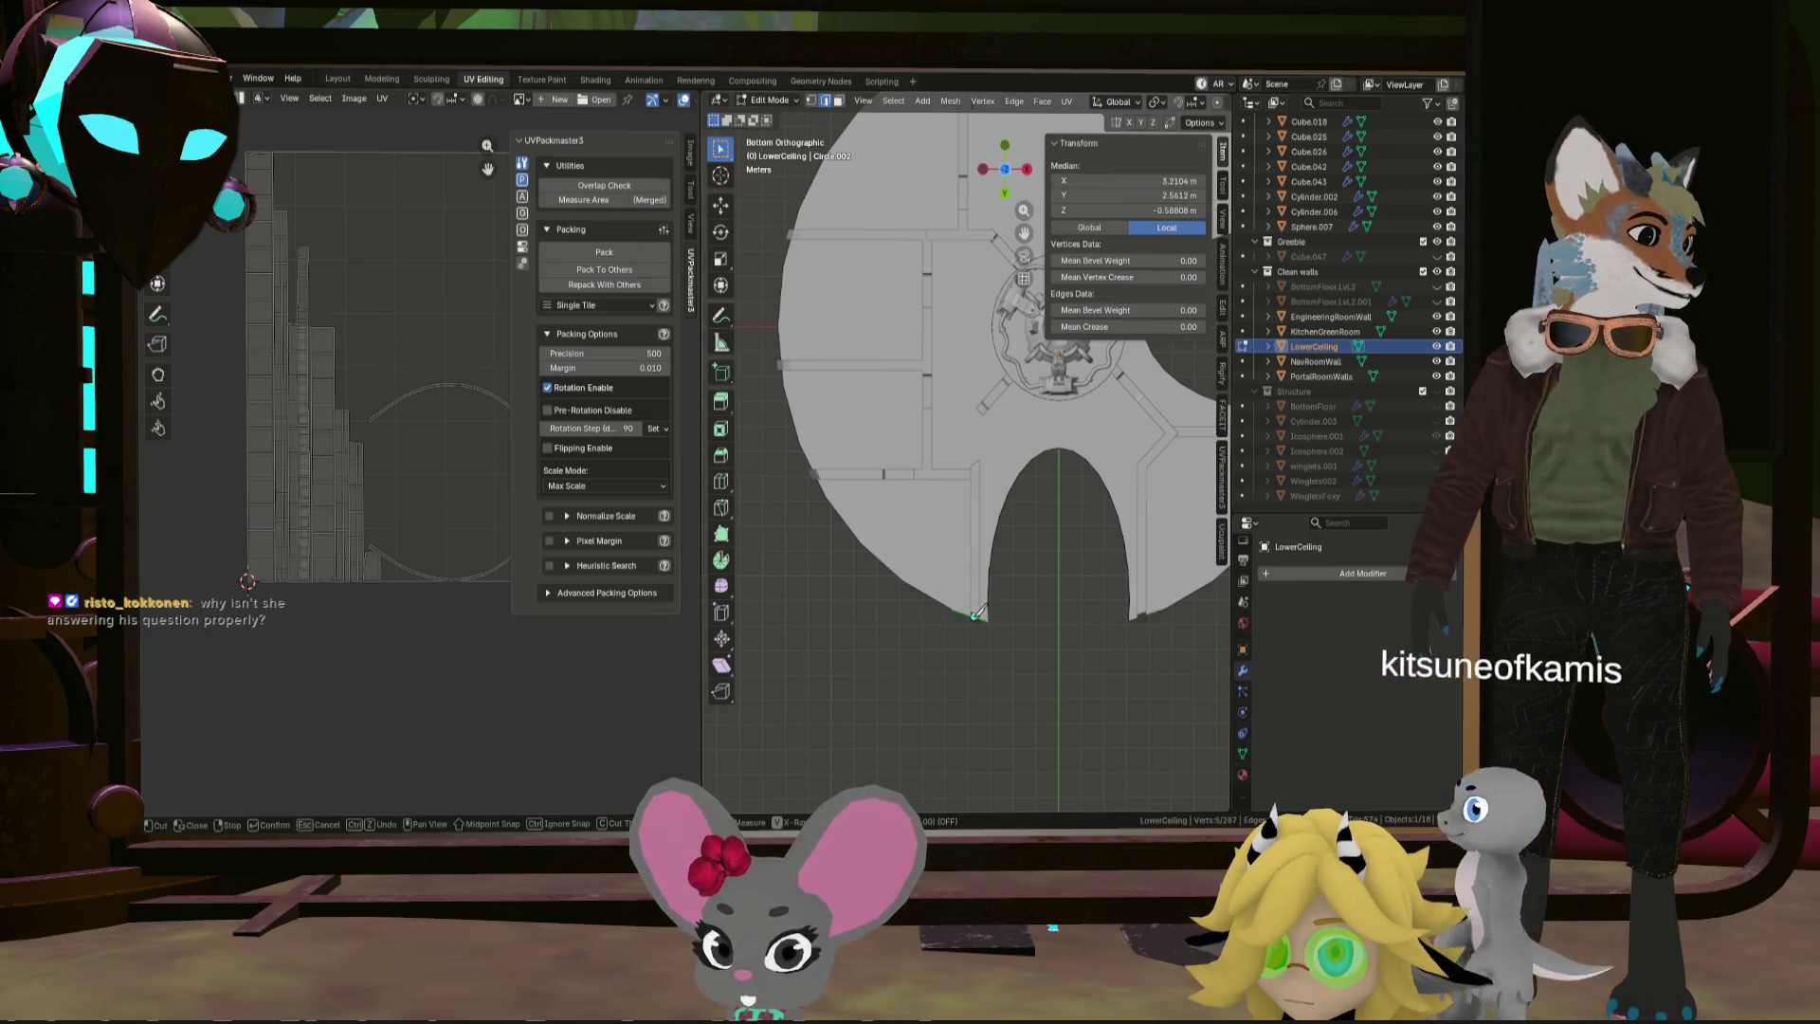
pyautogui.click(976, 615)
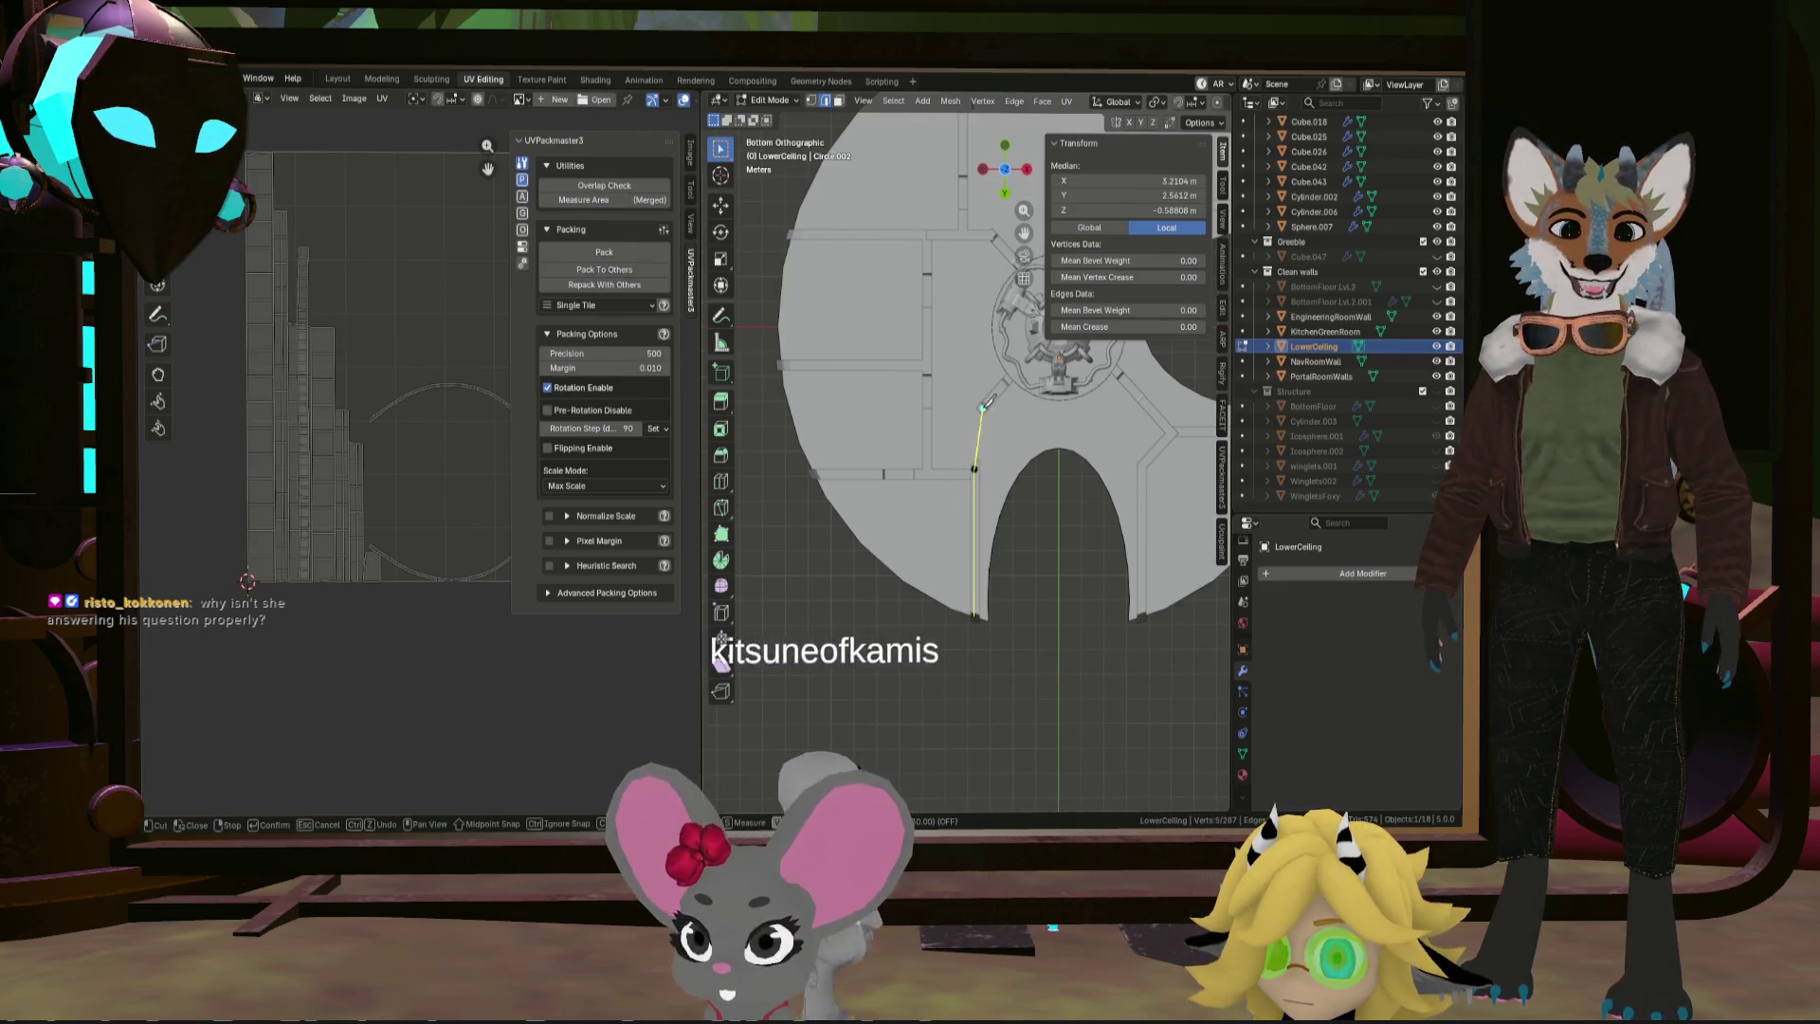
pyautogui.click(983, 406)
pyautogui.press('Return')
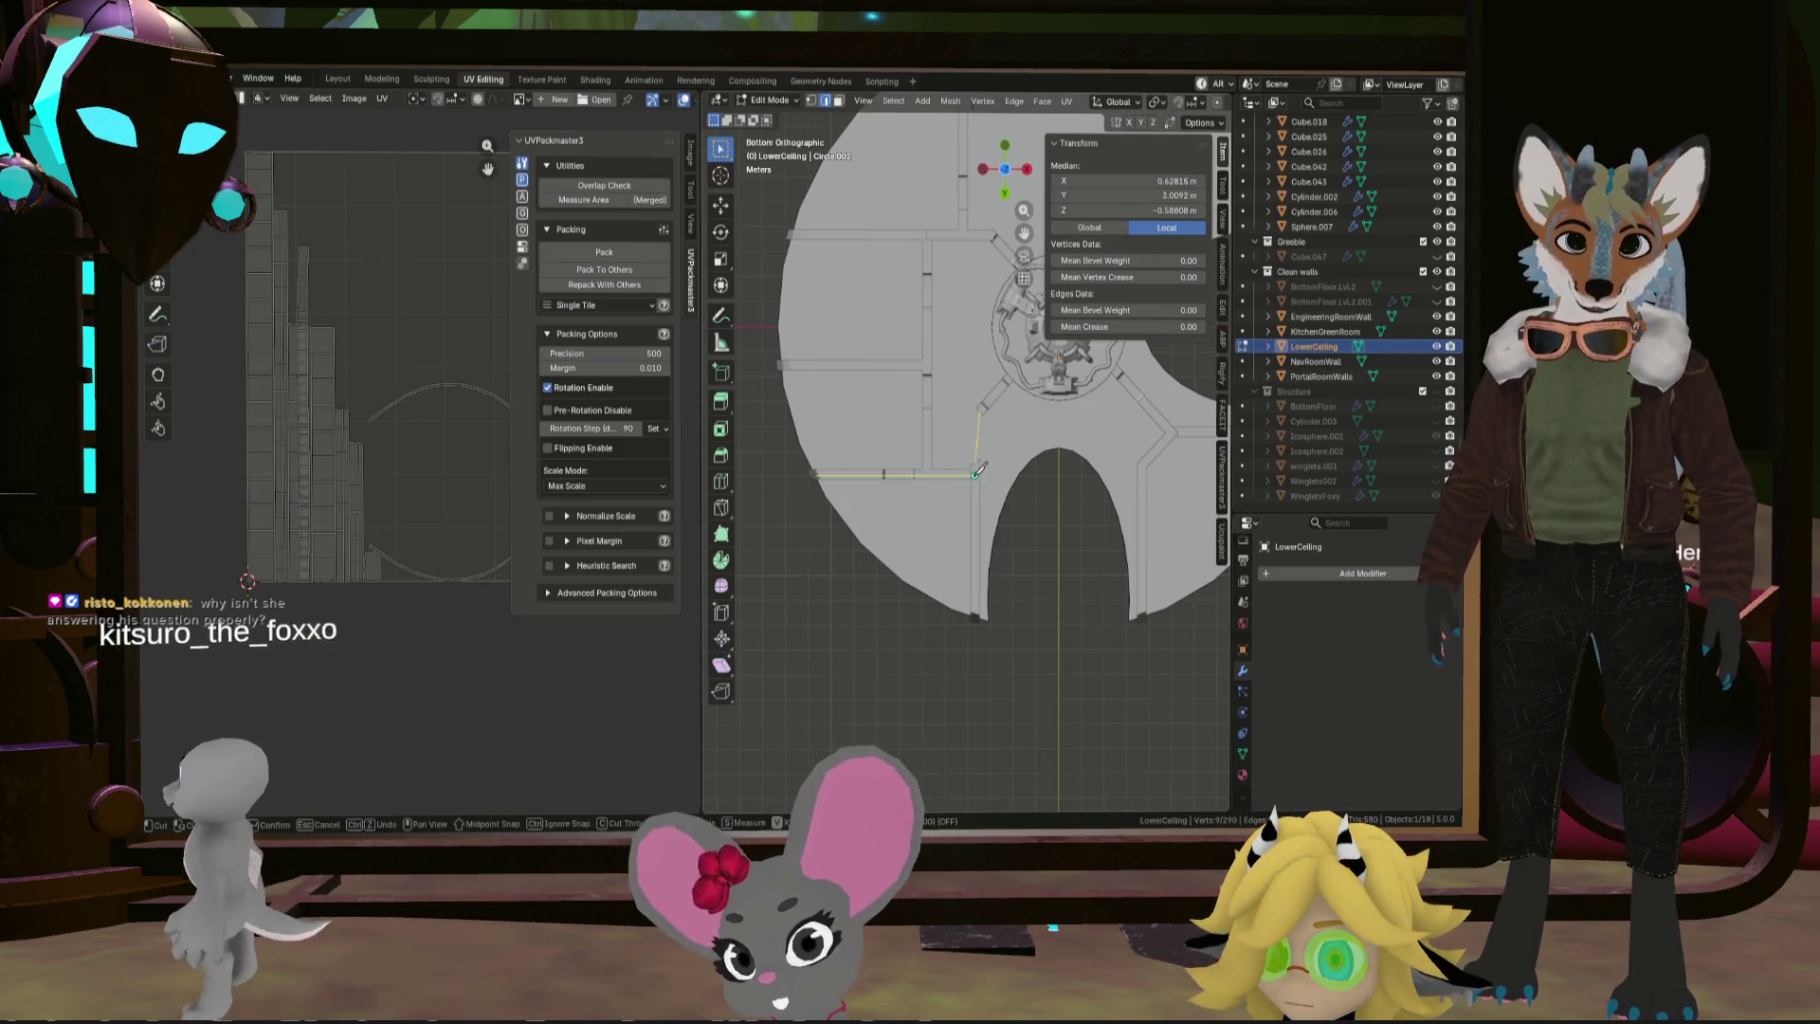
pyautogui.click(977, 474)
pyautogui.press('Return')
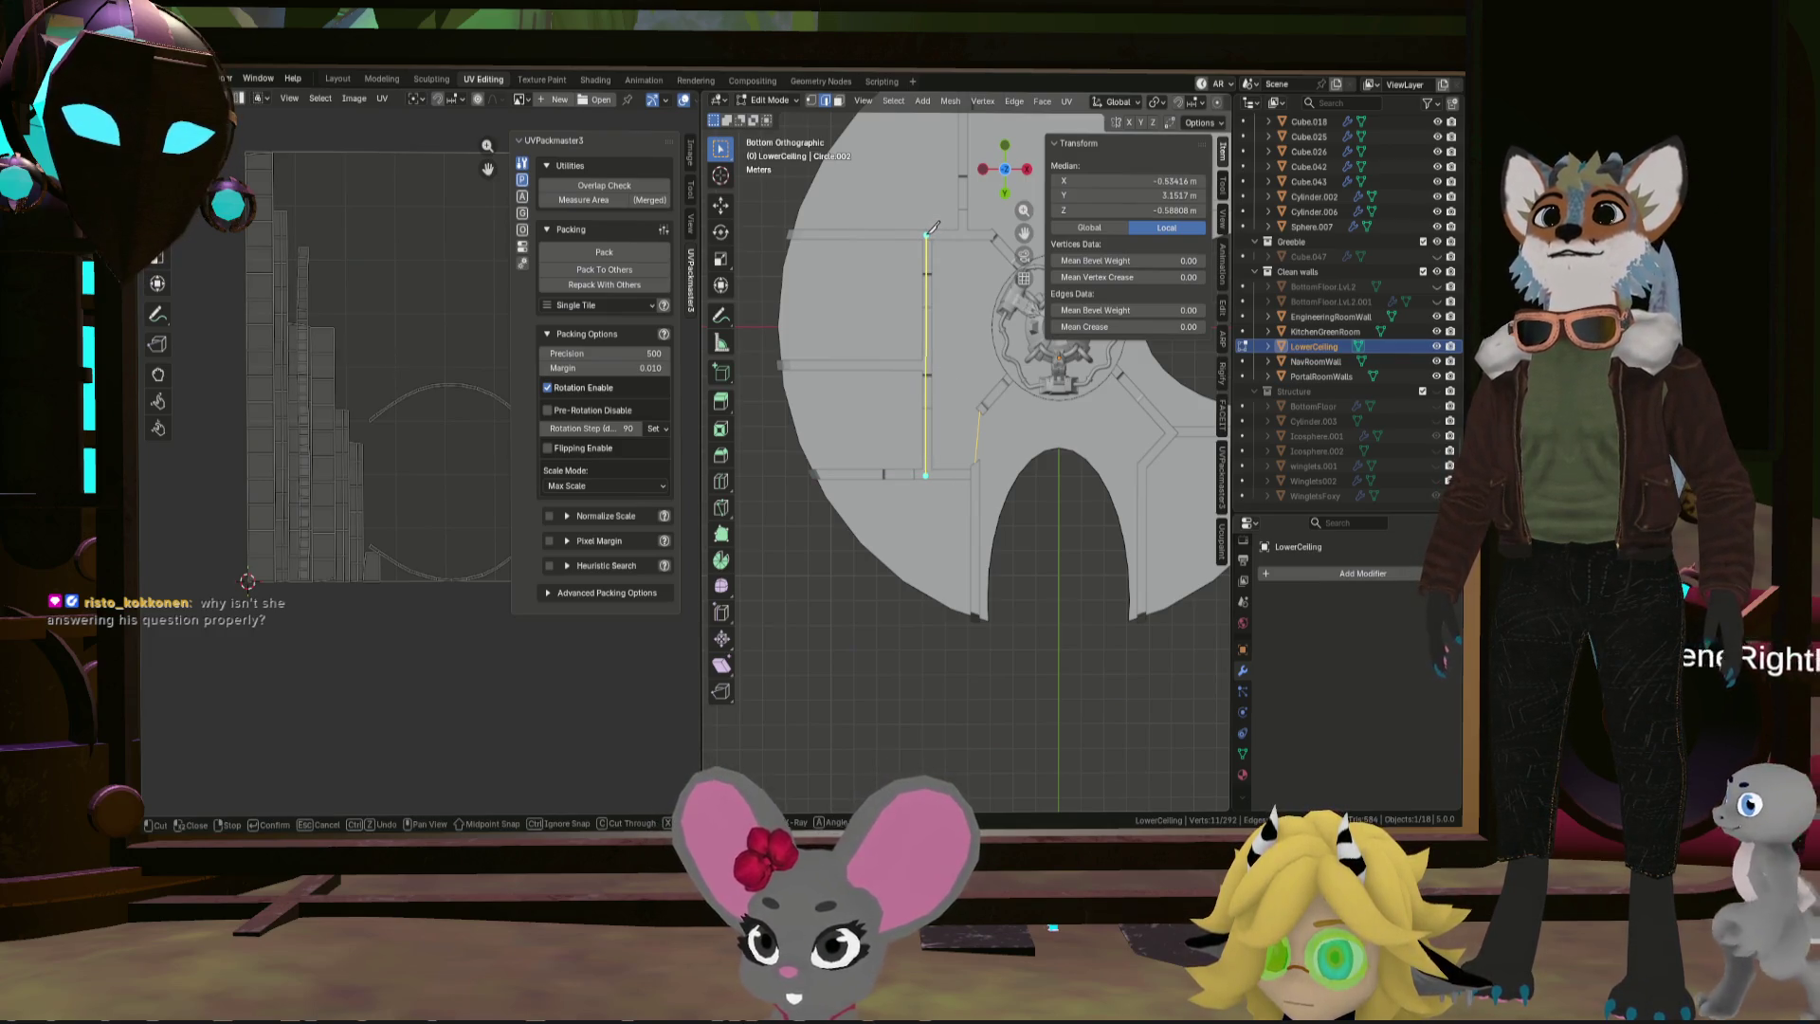
pyautogui.press('Return')
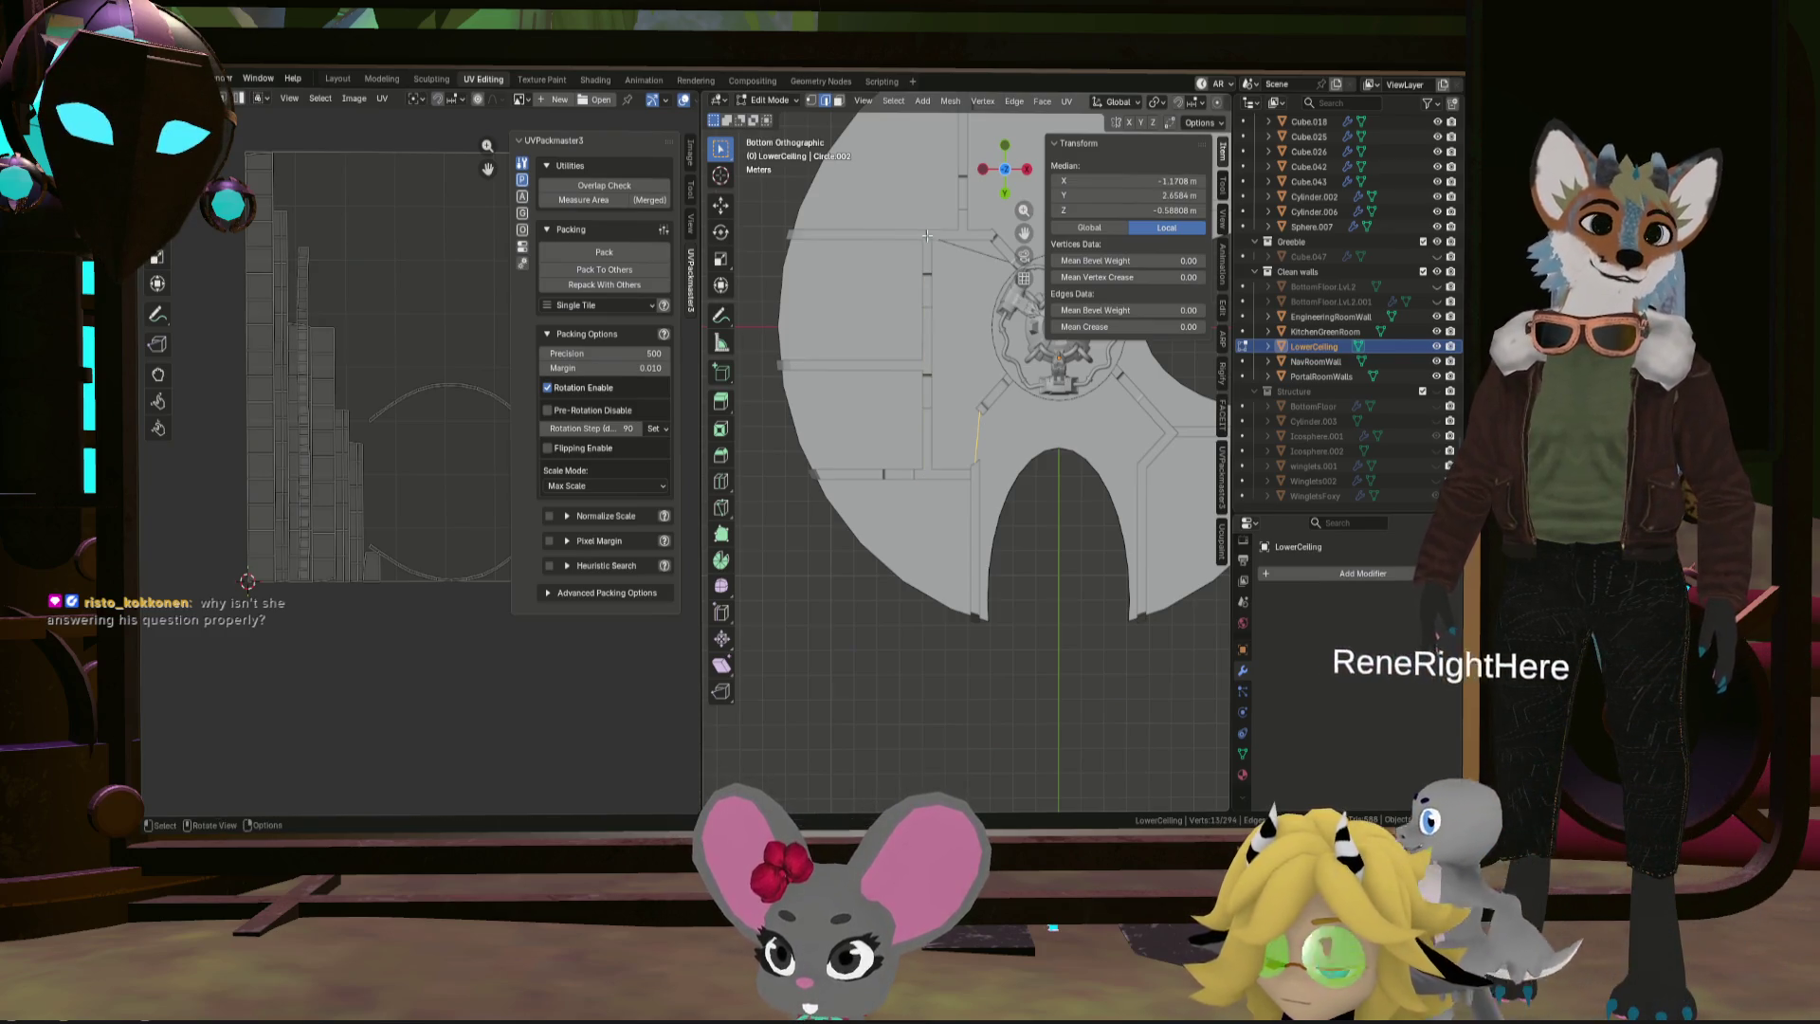
# Knife-cut a rectangular room outline from the left outer edge, turning right then upward
pyautogui.press('k')
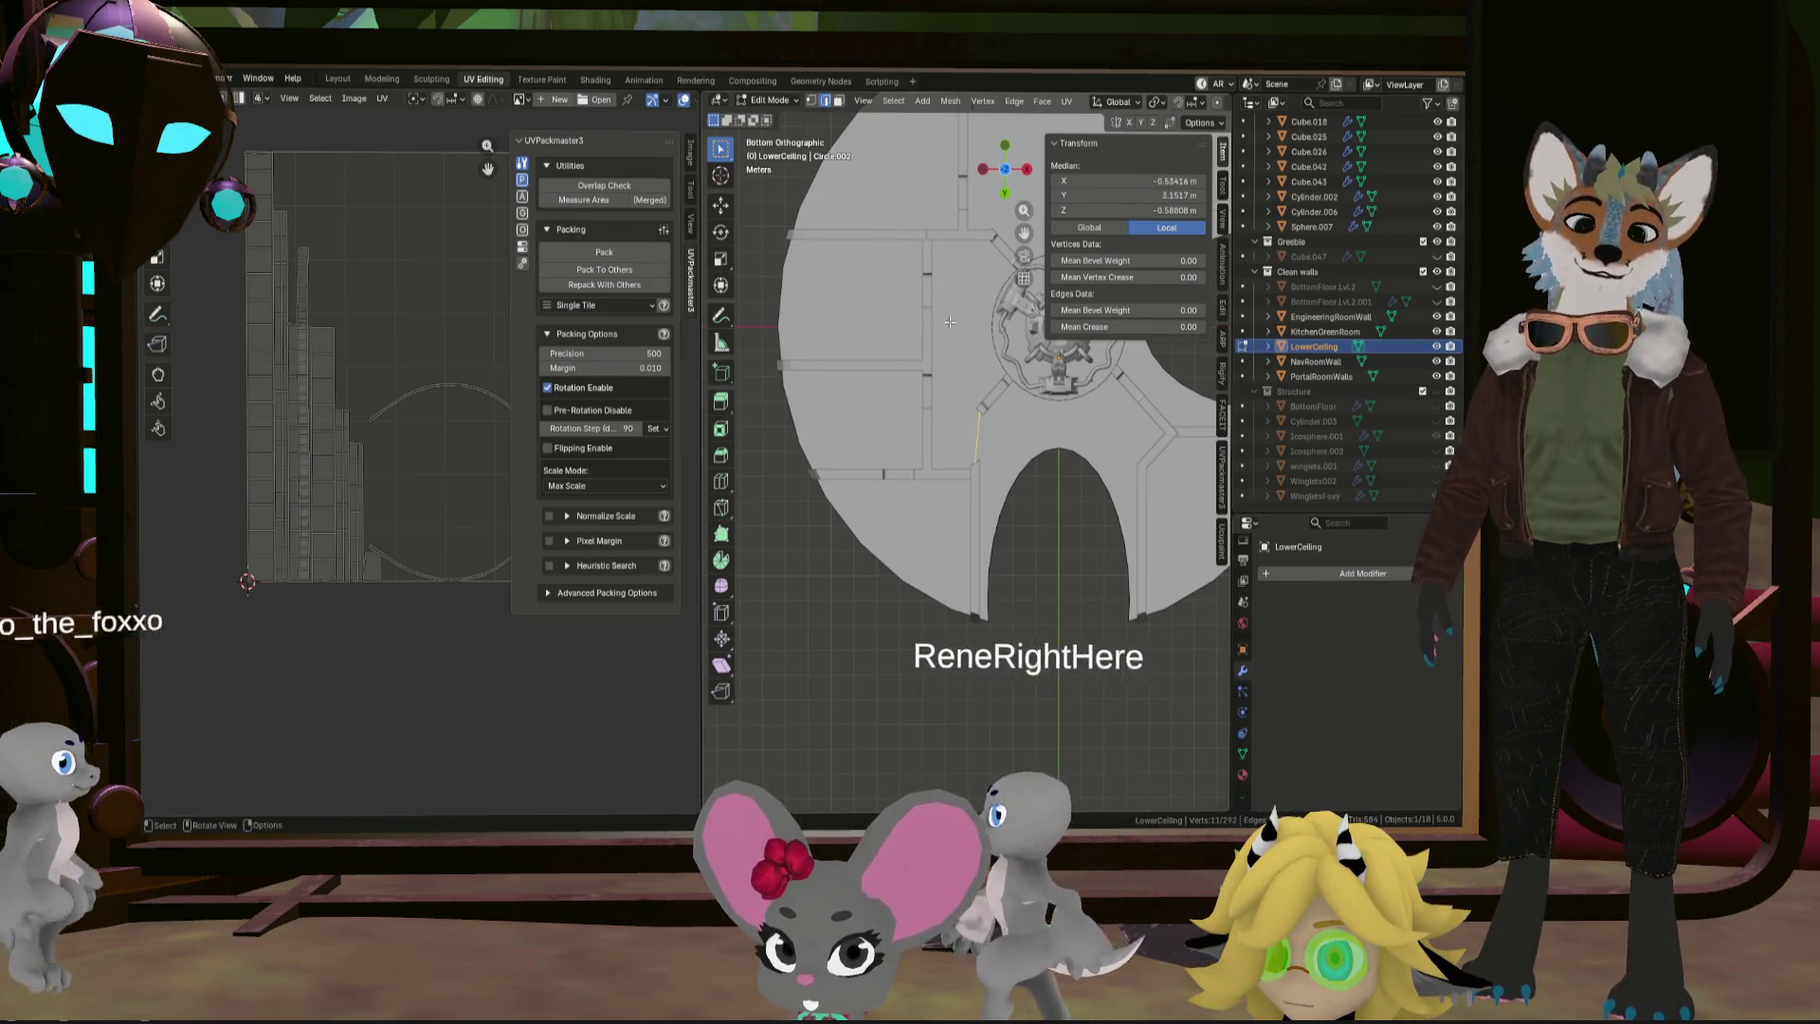
pyautogui.click(780, 364)
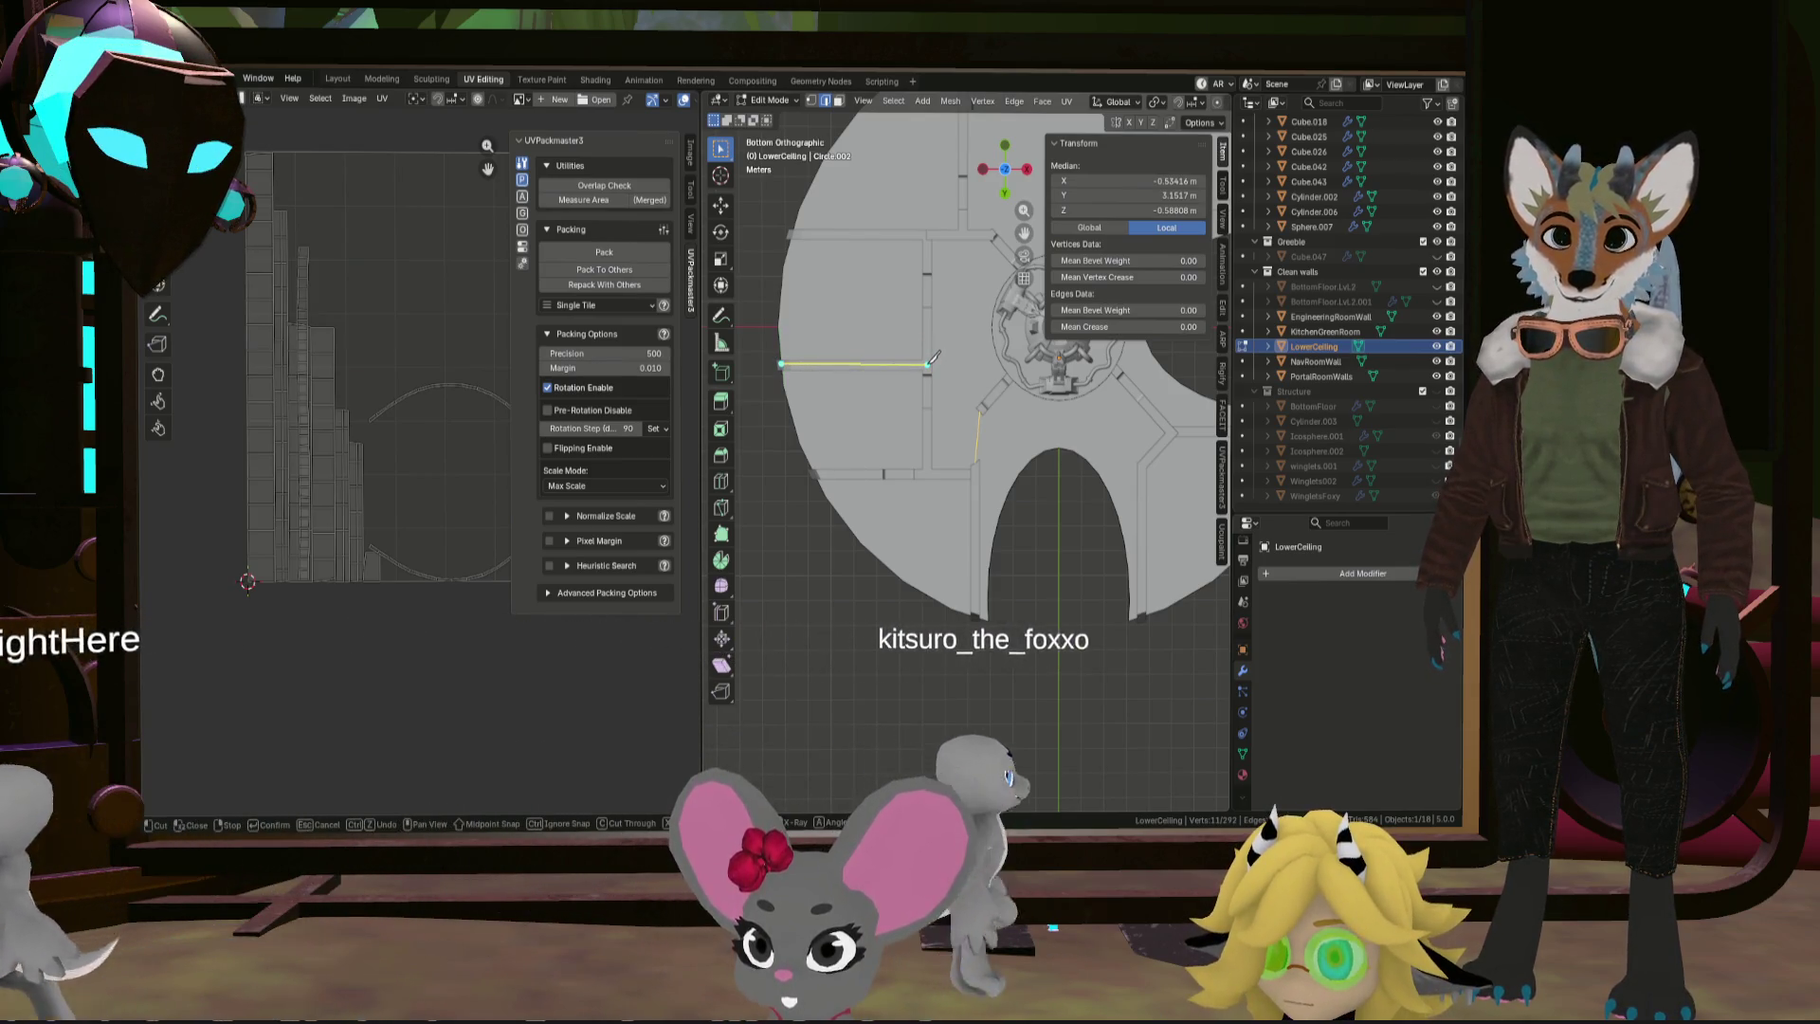
pyautogui.click(928, 364)
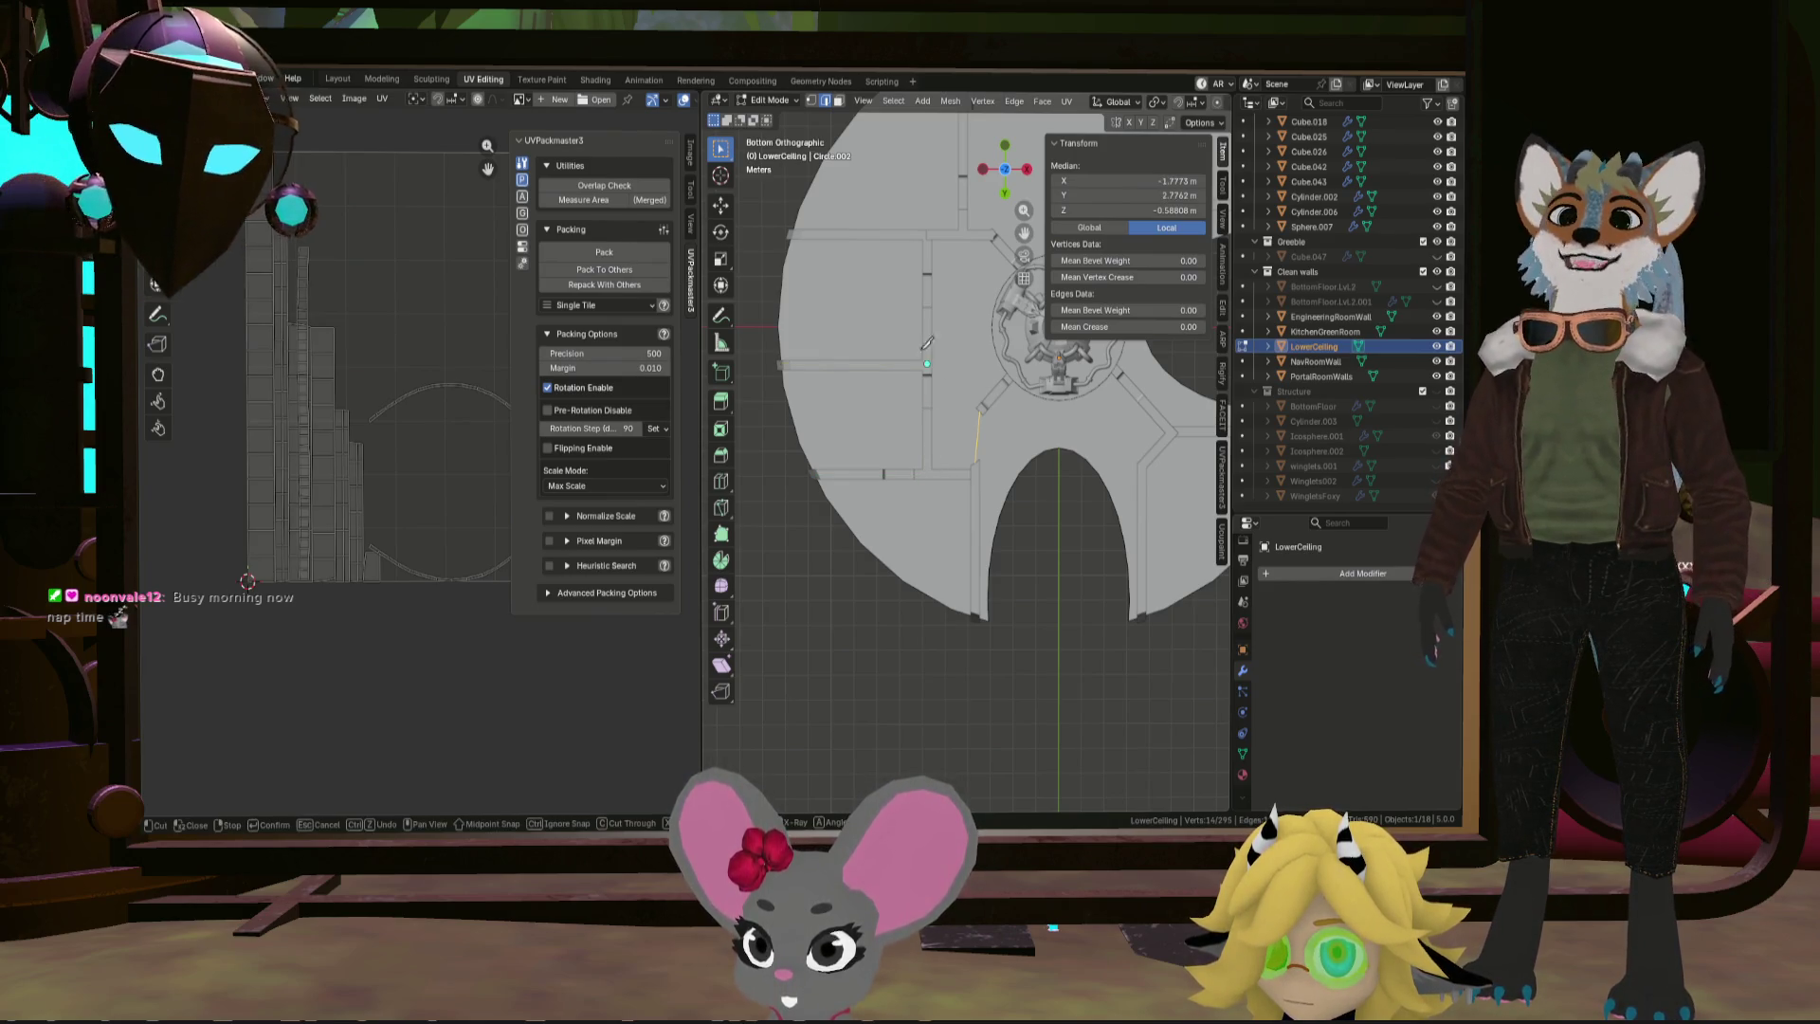
pyautogui.click(926, 233)
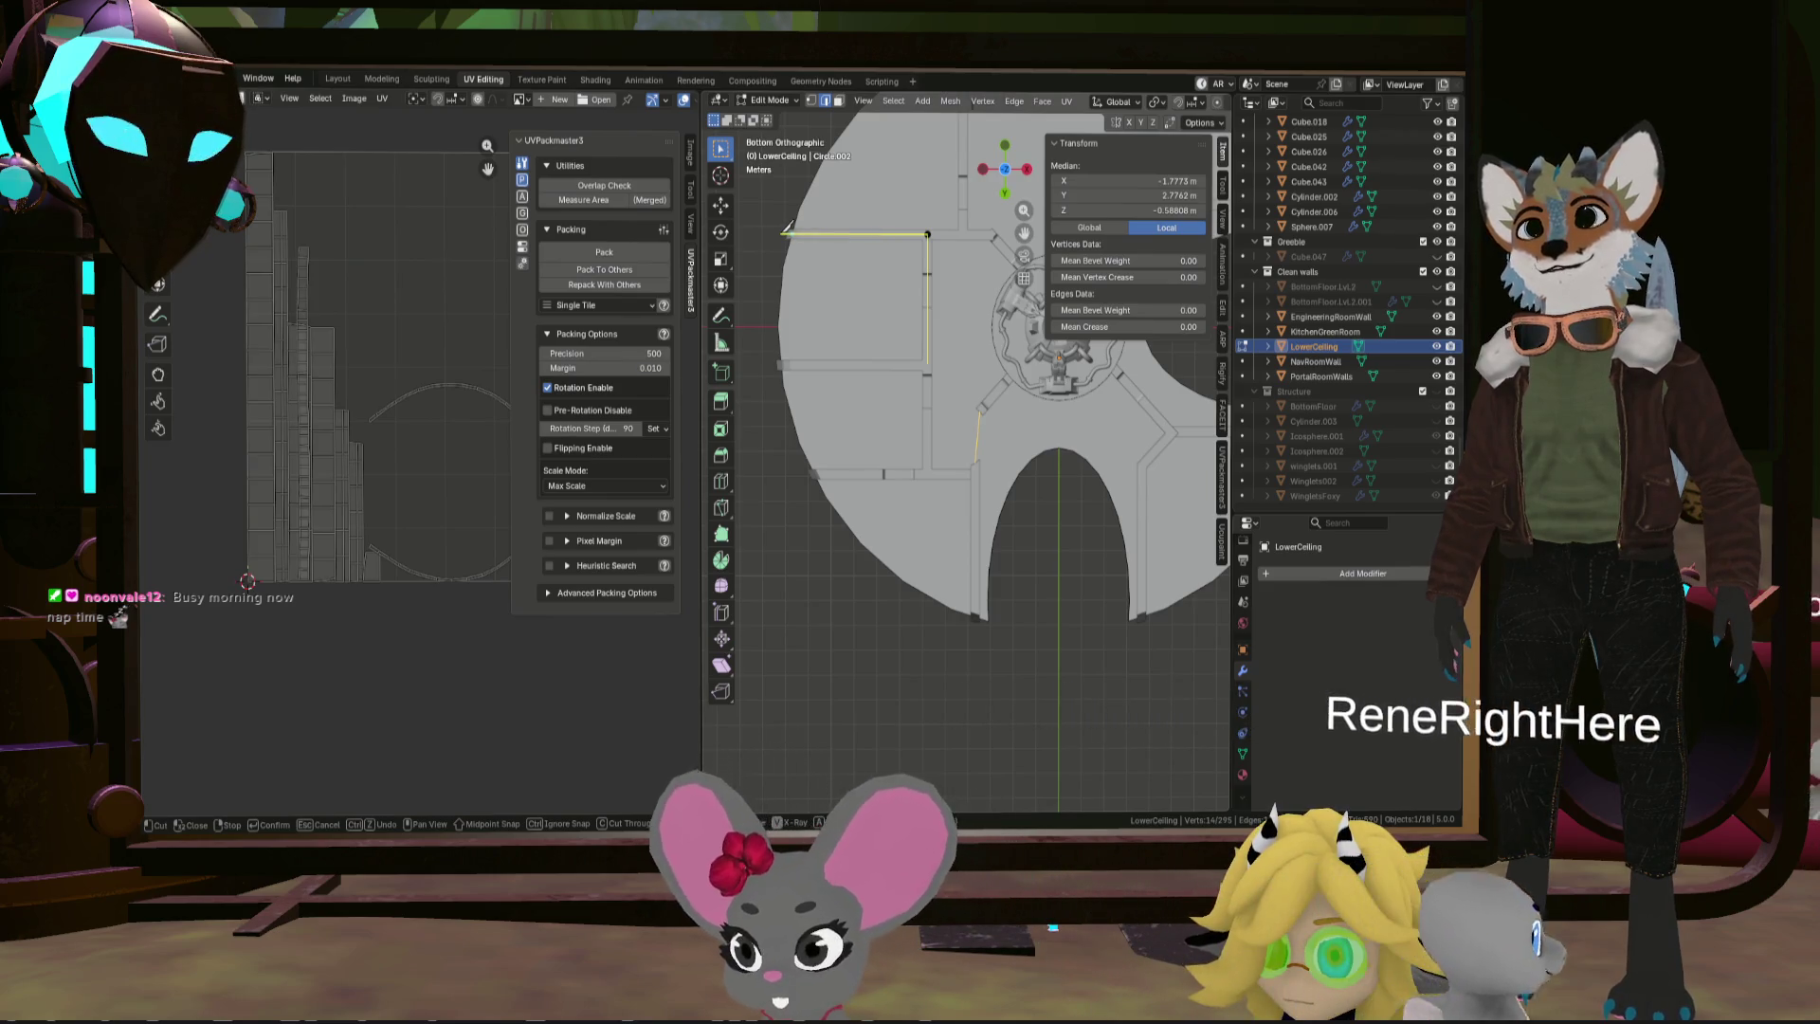
pyautogui.press('Return')
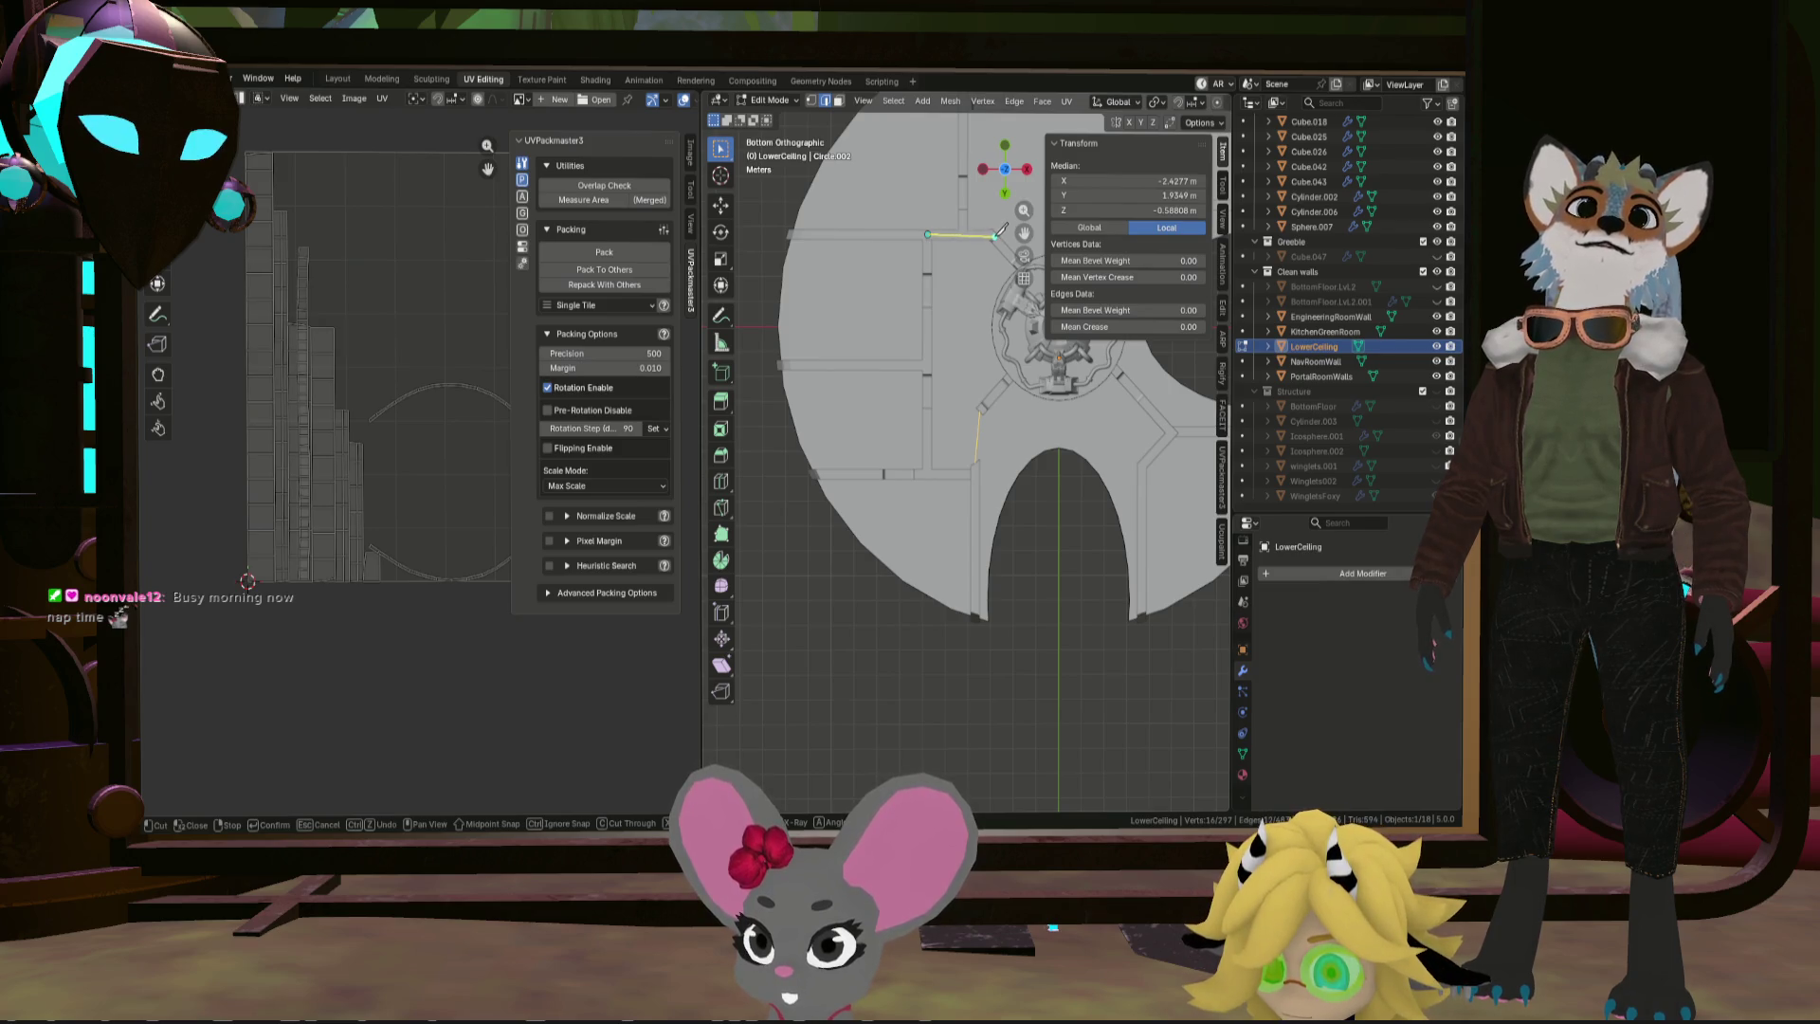
pyautogui.press('Return')
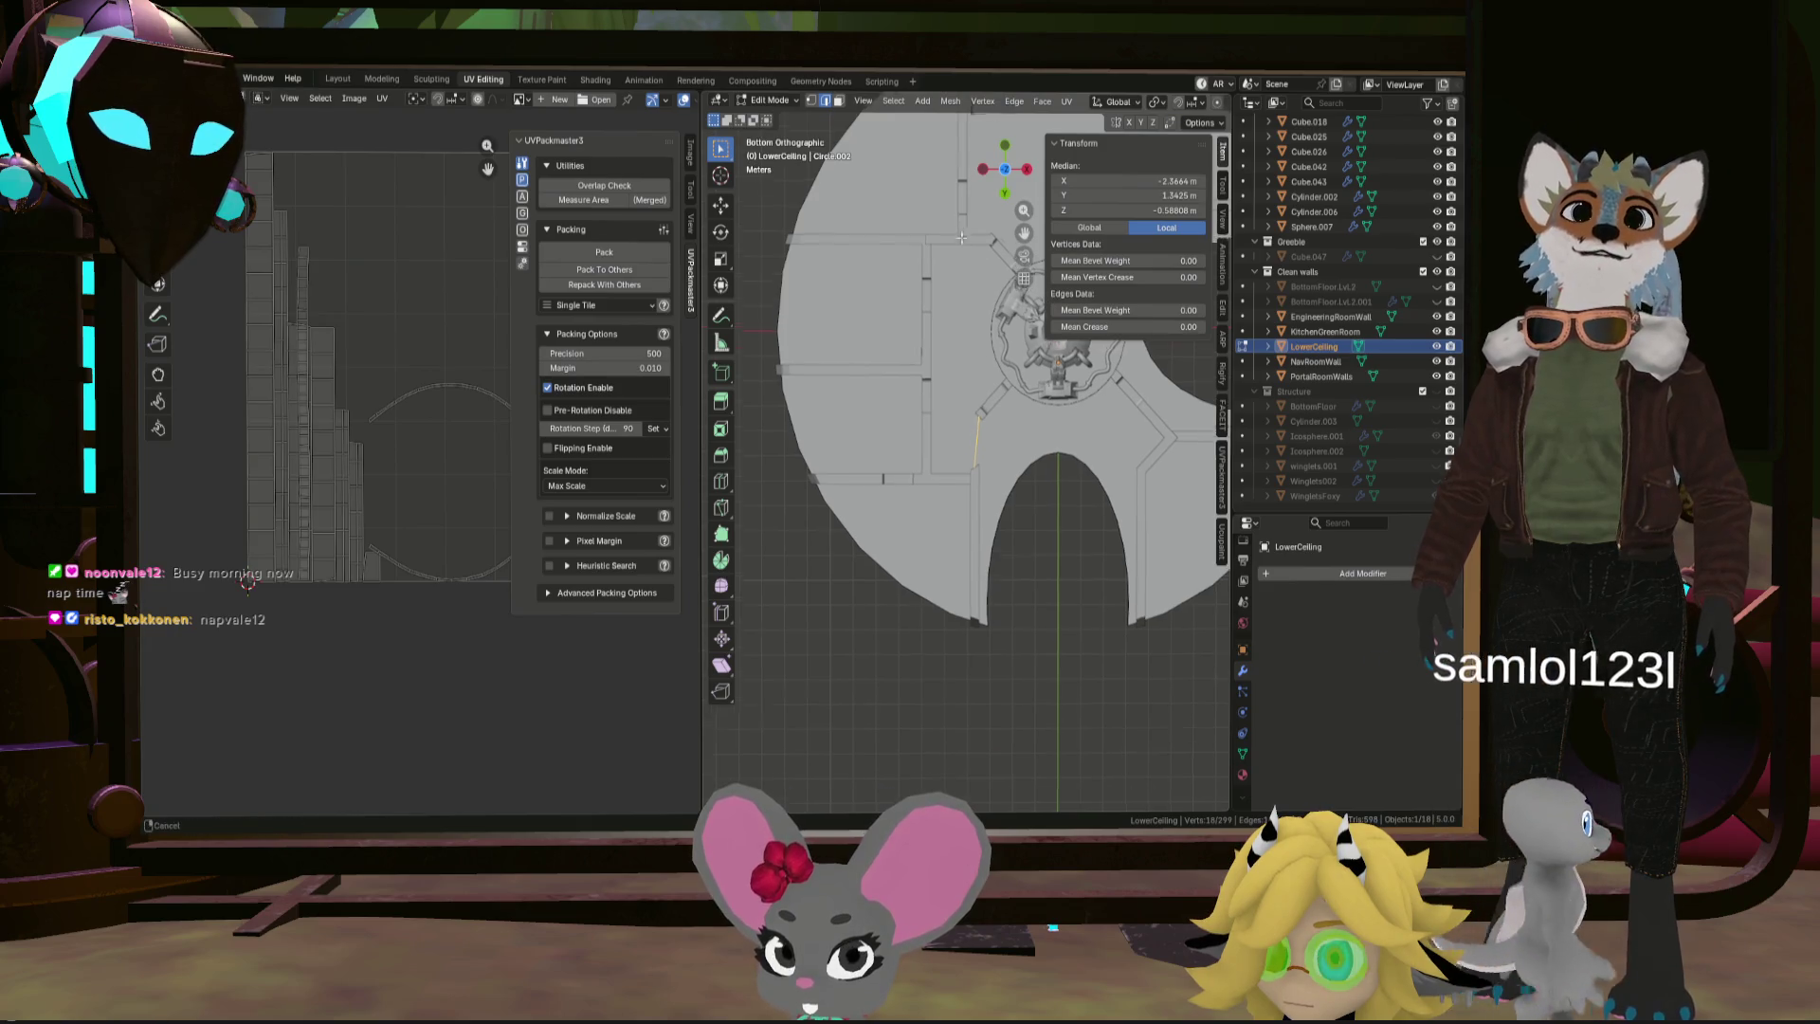
pyautogui.moveTo(930, 195)
pyautogui.keyDown('shift'); pyautogui.mouseDown(button='middle')
pyautogui.moveTo(846, 469)
pyautogui.moveTo(878, 380)
pyautogui.moveTo(909, 395)
pyautogui.mouseUp(button='middle'); pyautogui.keyUp('shift')
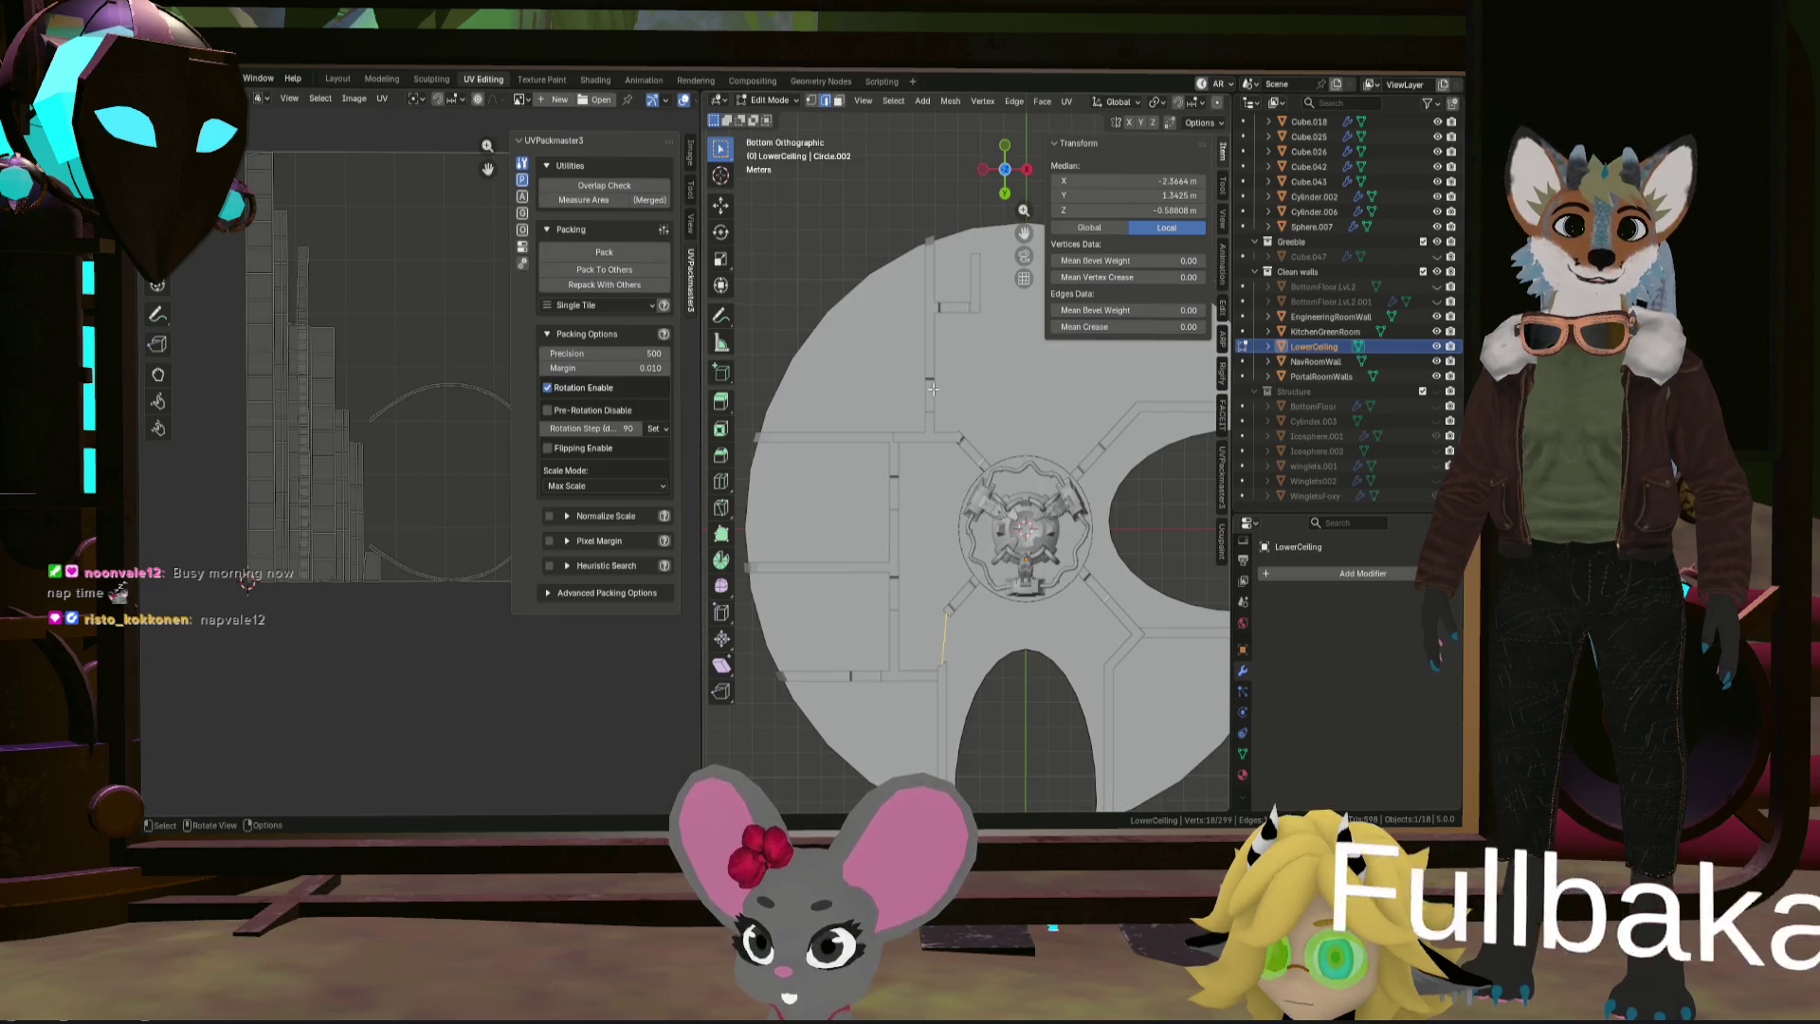
# Switch to Bottom Orthographic view and knife-cut another room division across the upper ceiling near the rim
pyautogui.moveTo(932, 388)
pyautogui.mouseDown(button='middle')
pyautogui.moveTo(998, 647)
pyautogui.moveTo(830, 736)
pyautogui.moveTo(1116, 623)
pyautogui.moveTo(1040, 639)
pyautogui.moveTo(1083, 615)
pyautogui.moveTo(1001, 453)
pyautogui.moveTo(1007, 471)
pyautogui.mouseUp(button='middle')
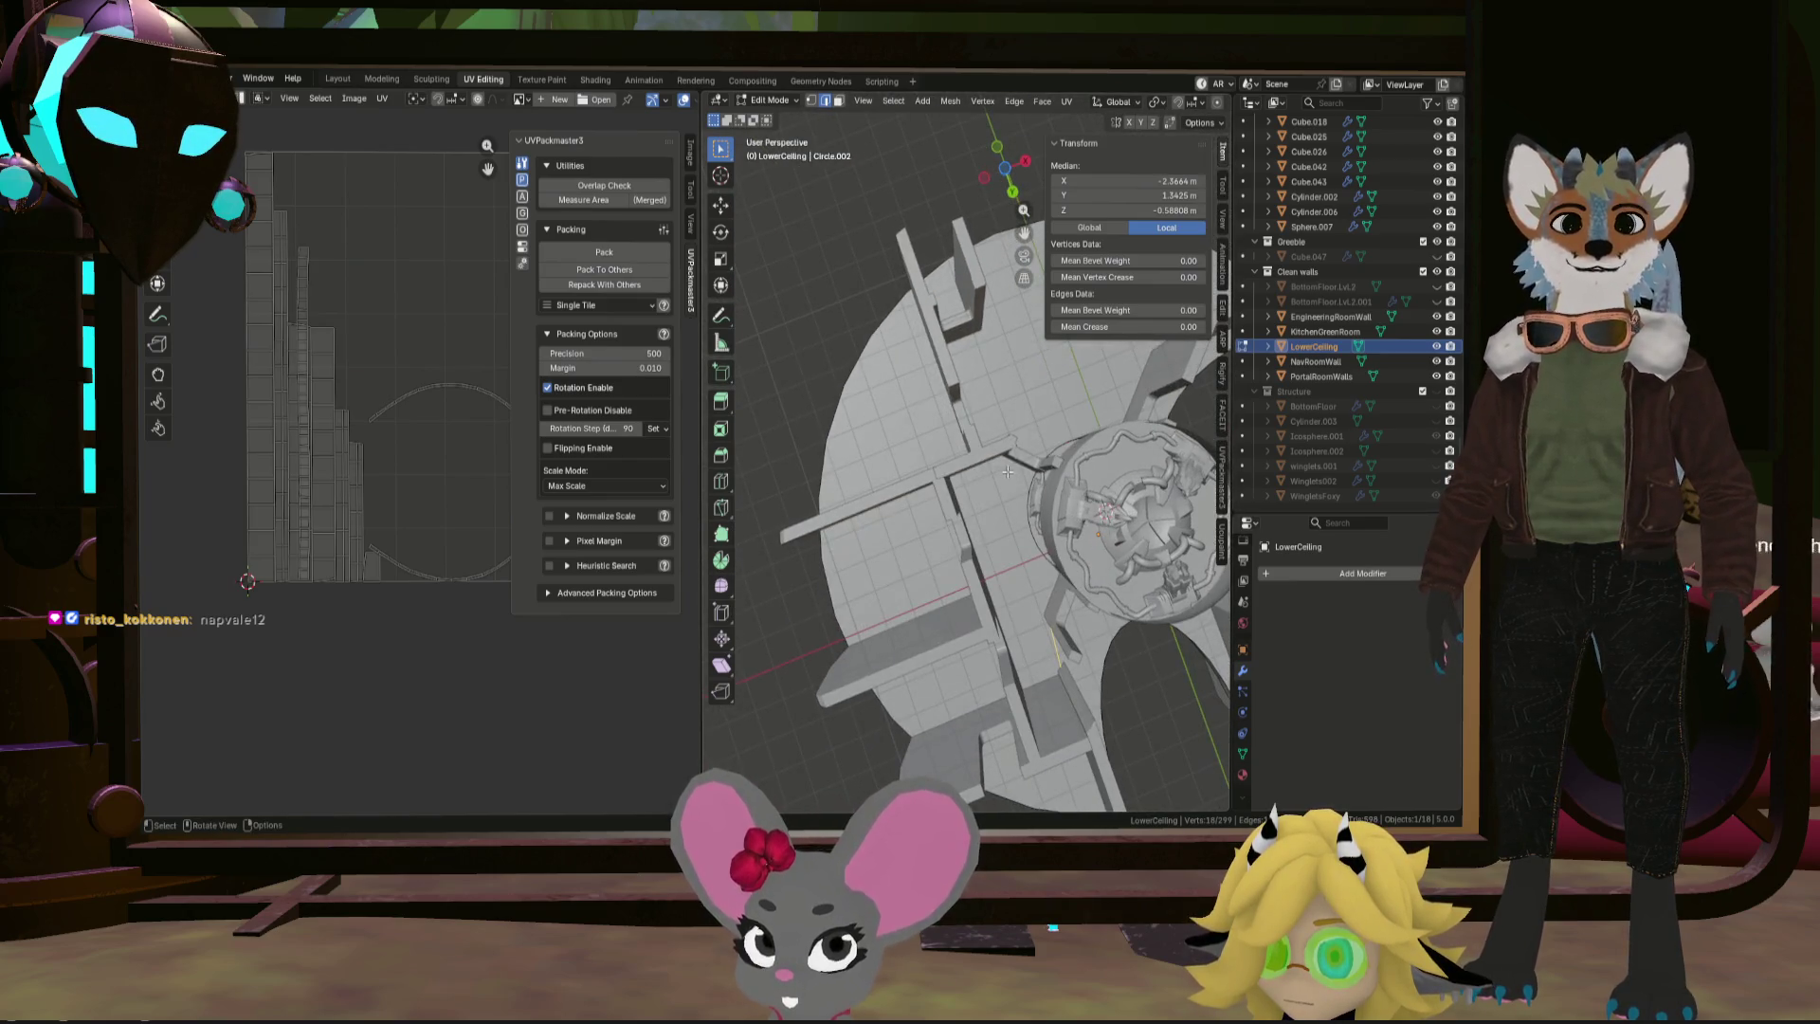
pyautogui.click(1008, 176)
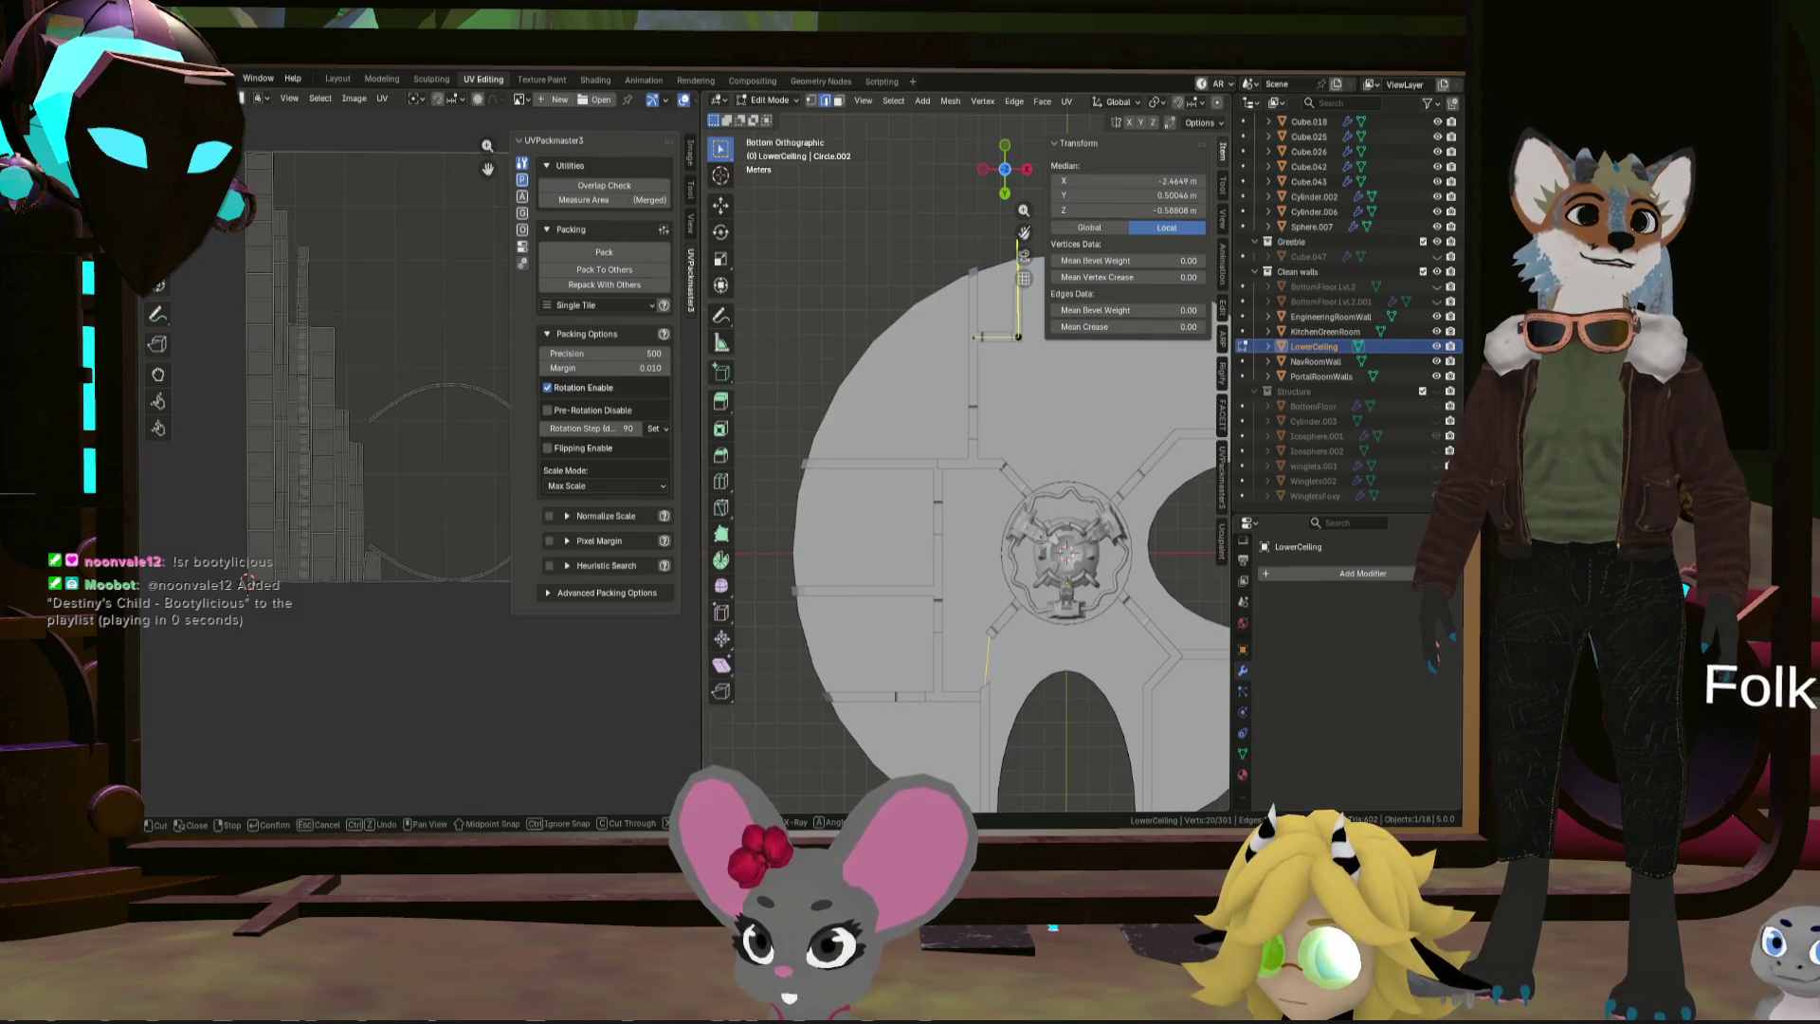
pyautogui.press('Return')
pyautogui.press('Home')
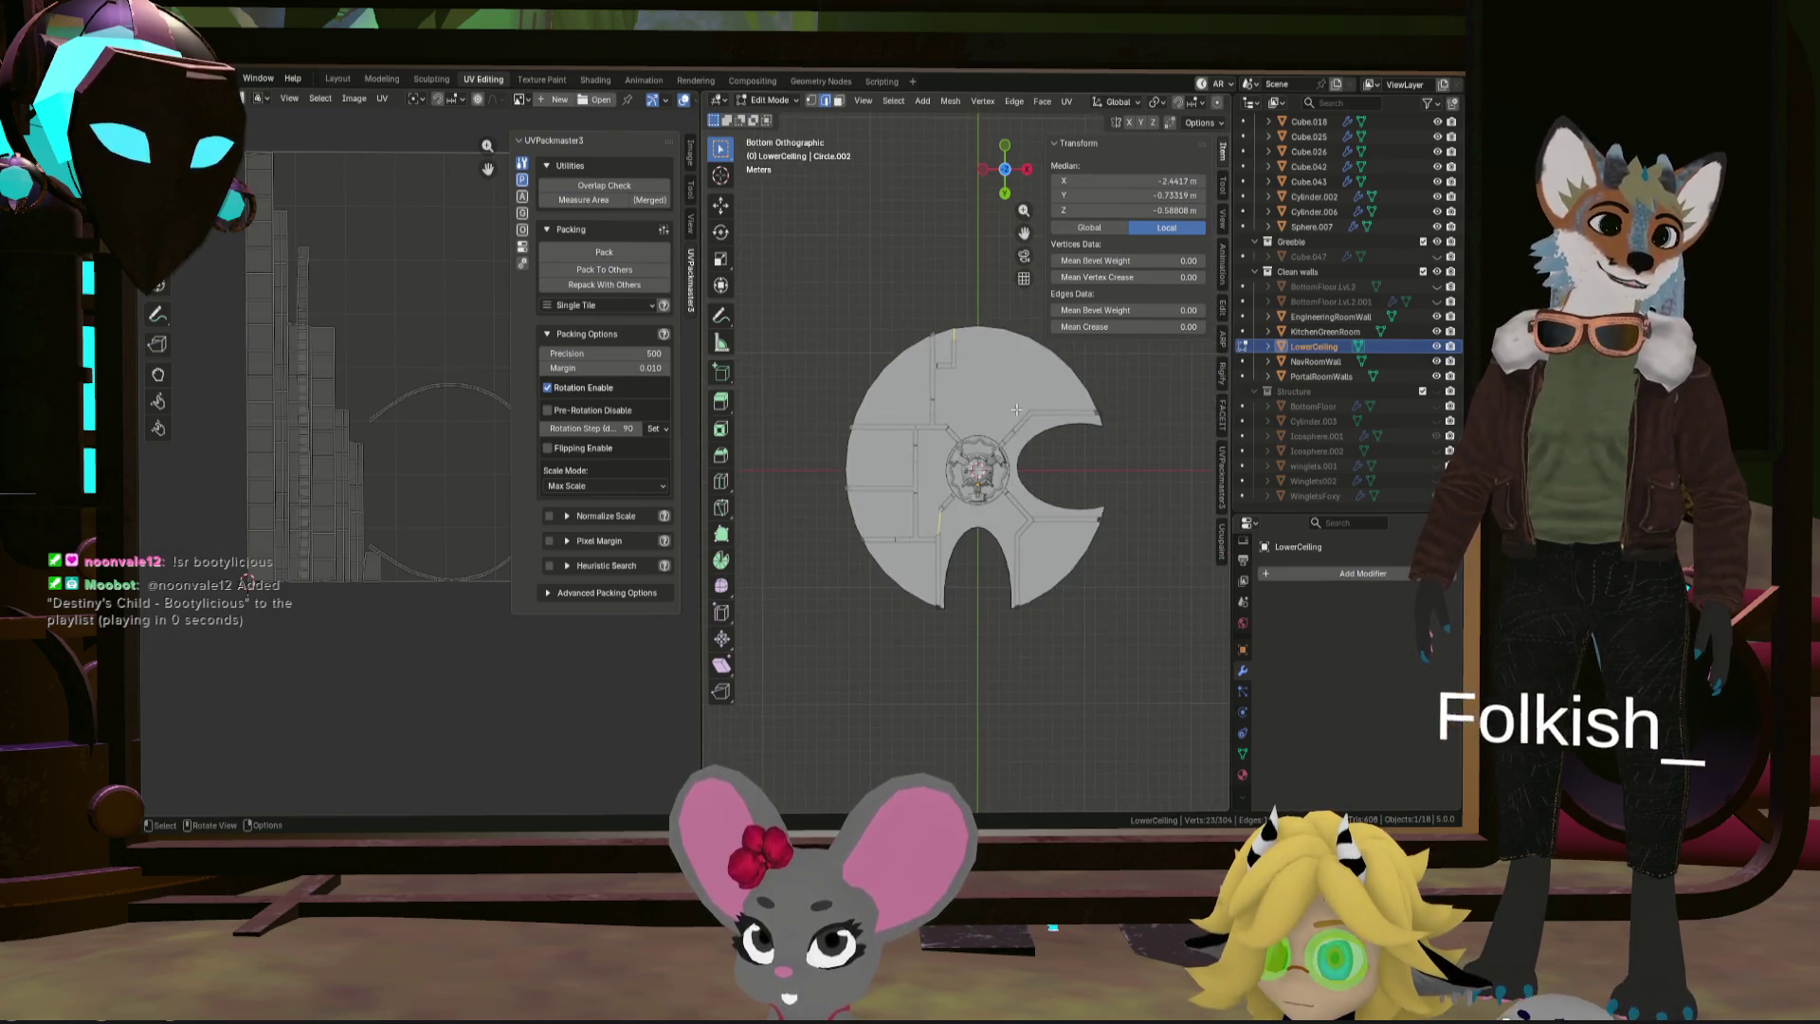
pyautogui.scroll(4, 1017, 410)
pyautogui.press('k')
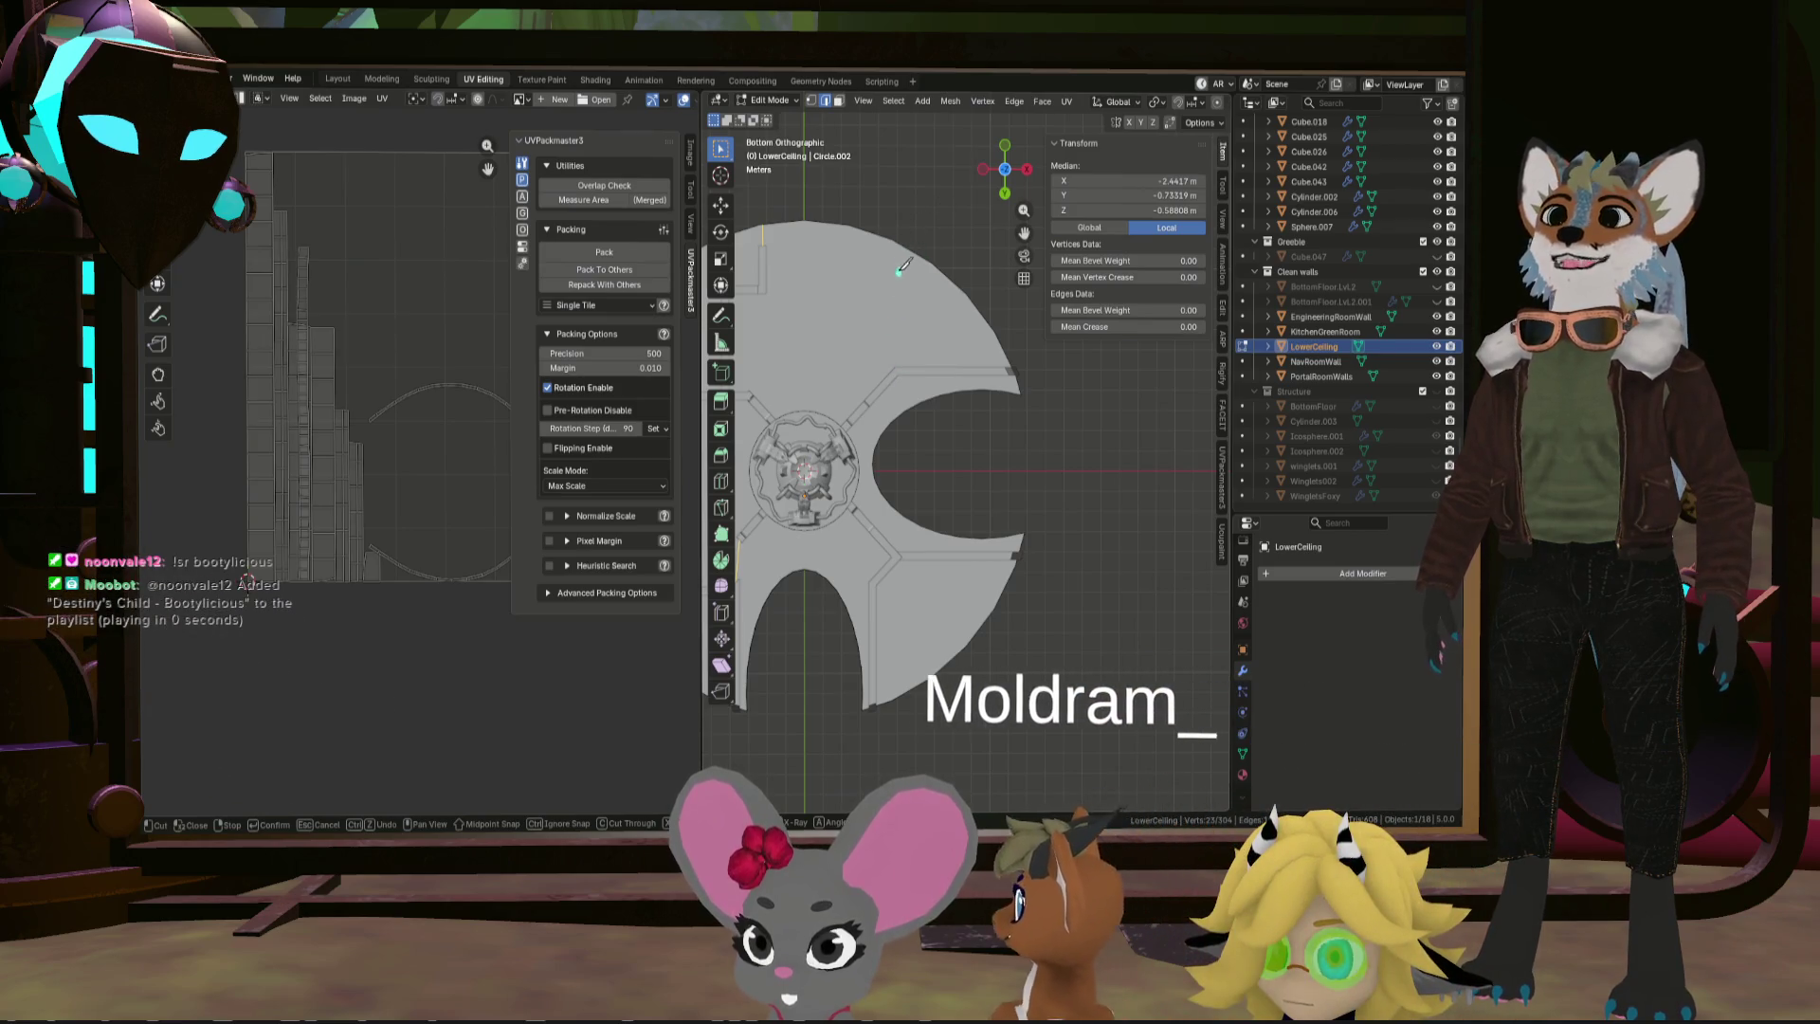
pyautogui.press('Escape')
pyautogui.scroll(-2, 852, 310)
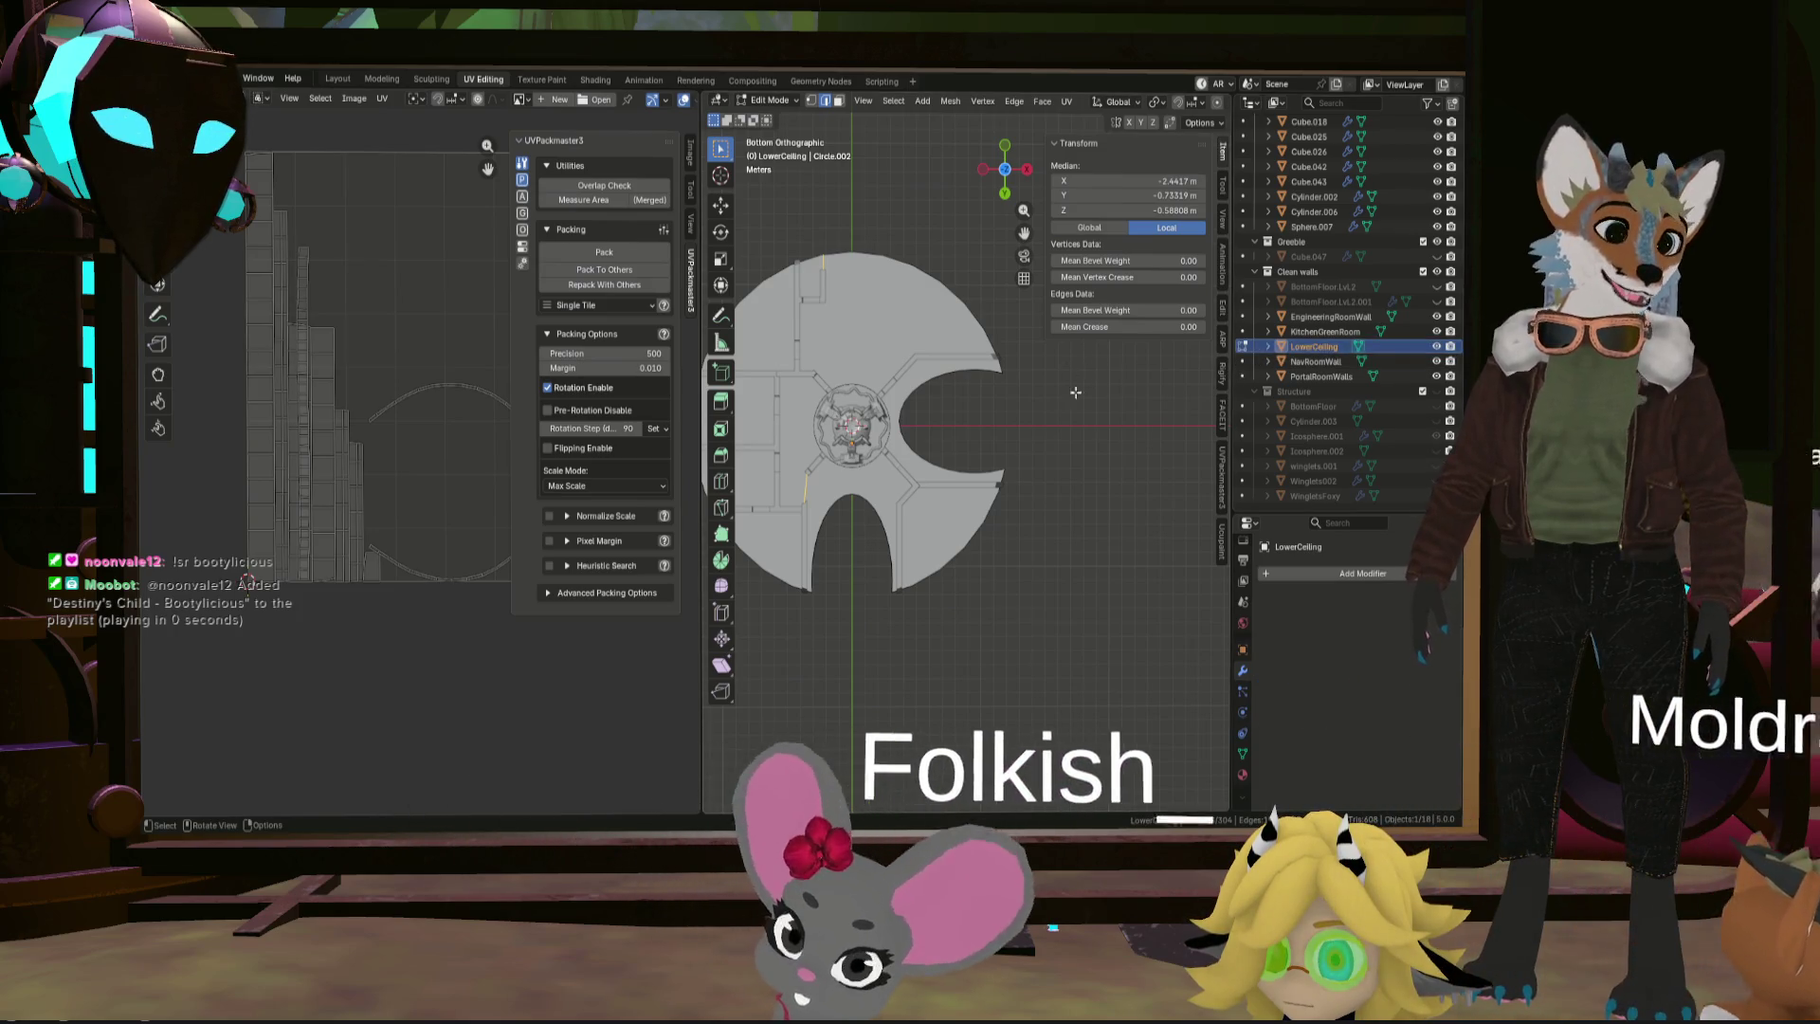
# Add extra material slots to LowerCeiling and create a new material in the first empty slot
pyautogui.click(1243, 774)
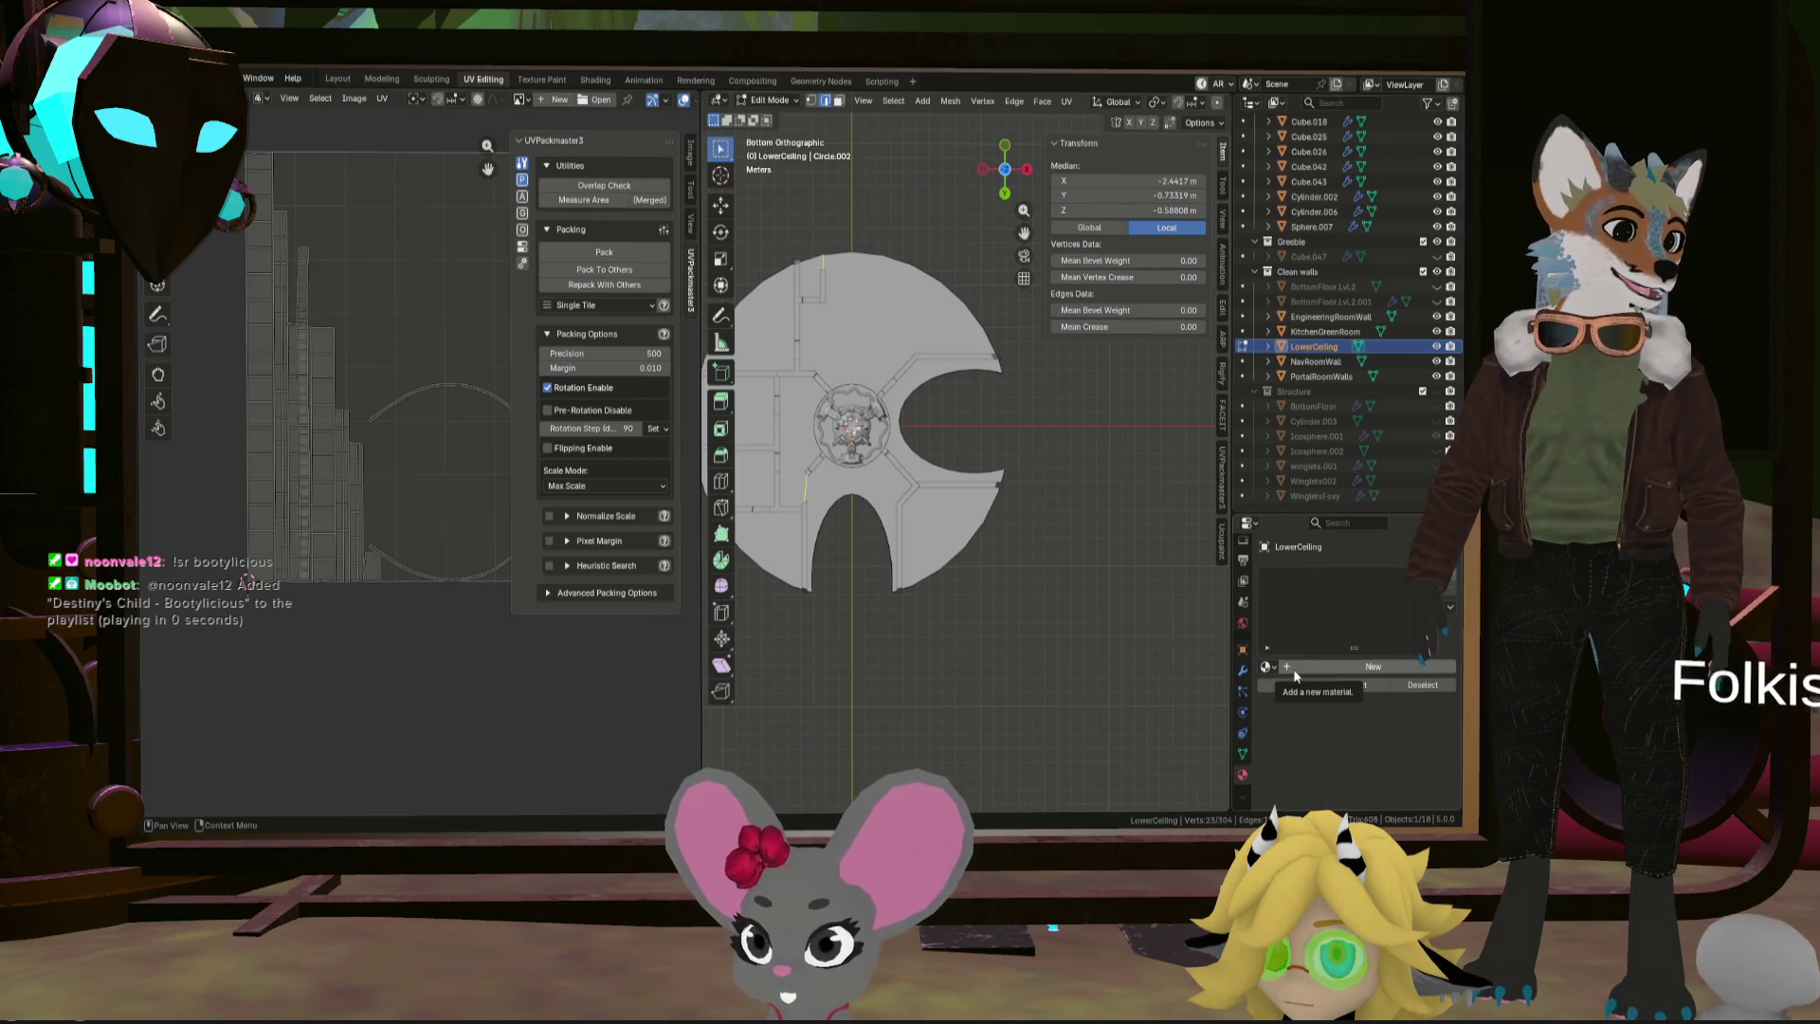
pyautogui.click(1452, 576)
pyautogui.click(1452, 576)
pyautogui.click(1451, 576)
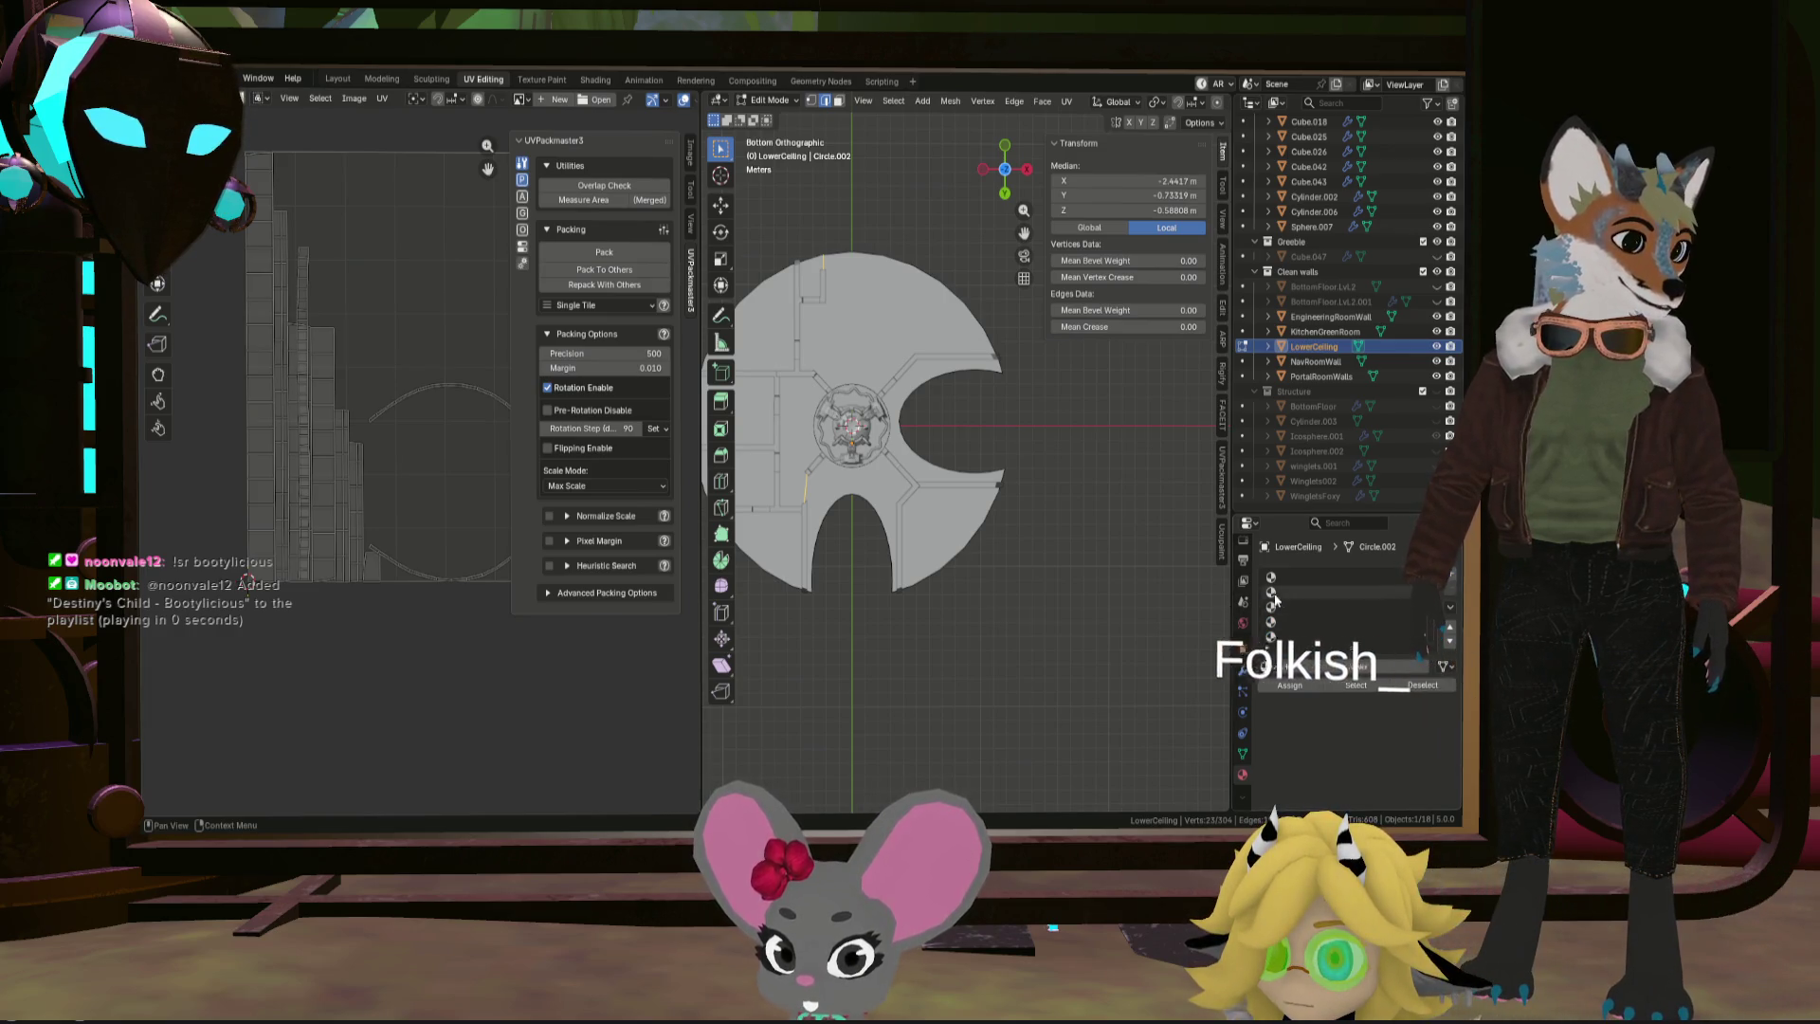
pyautogui.click(1267, 666)
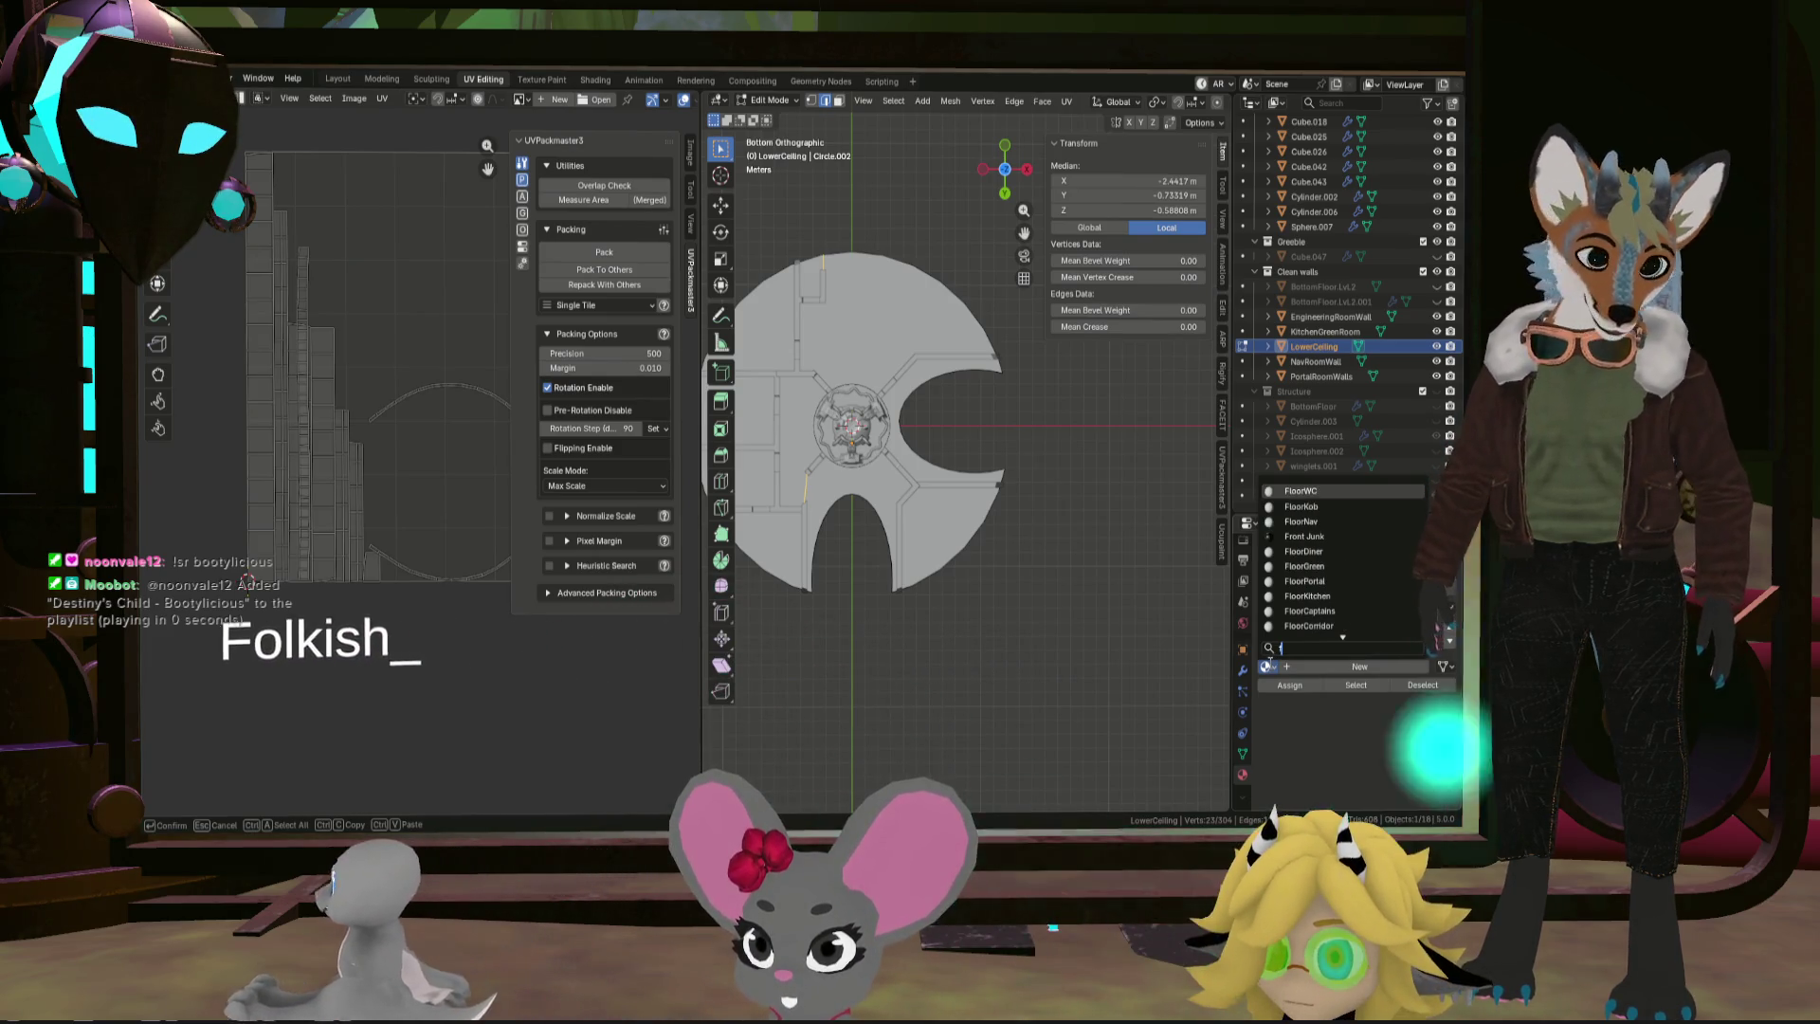
pyautogui.write('f')
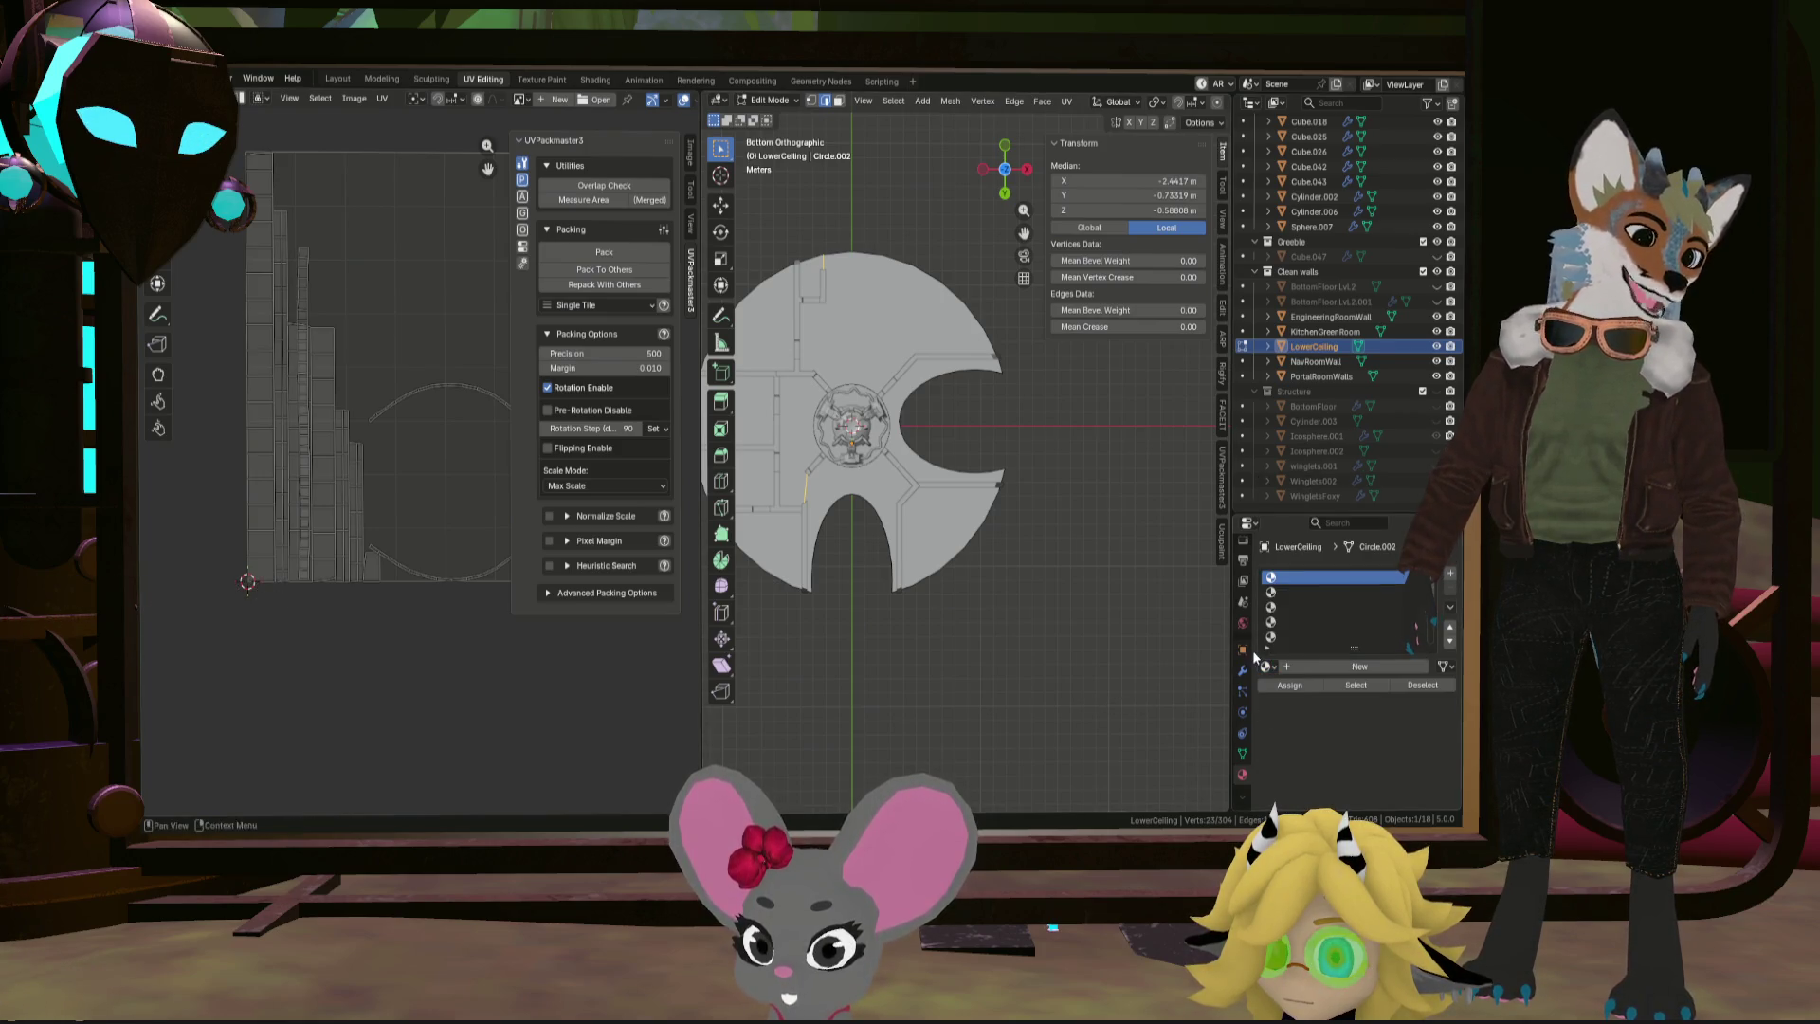
pyautogui.click(1316, 667)
# Fill the next four empty slots with new default materials
pyautogui.click(1340, 593)
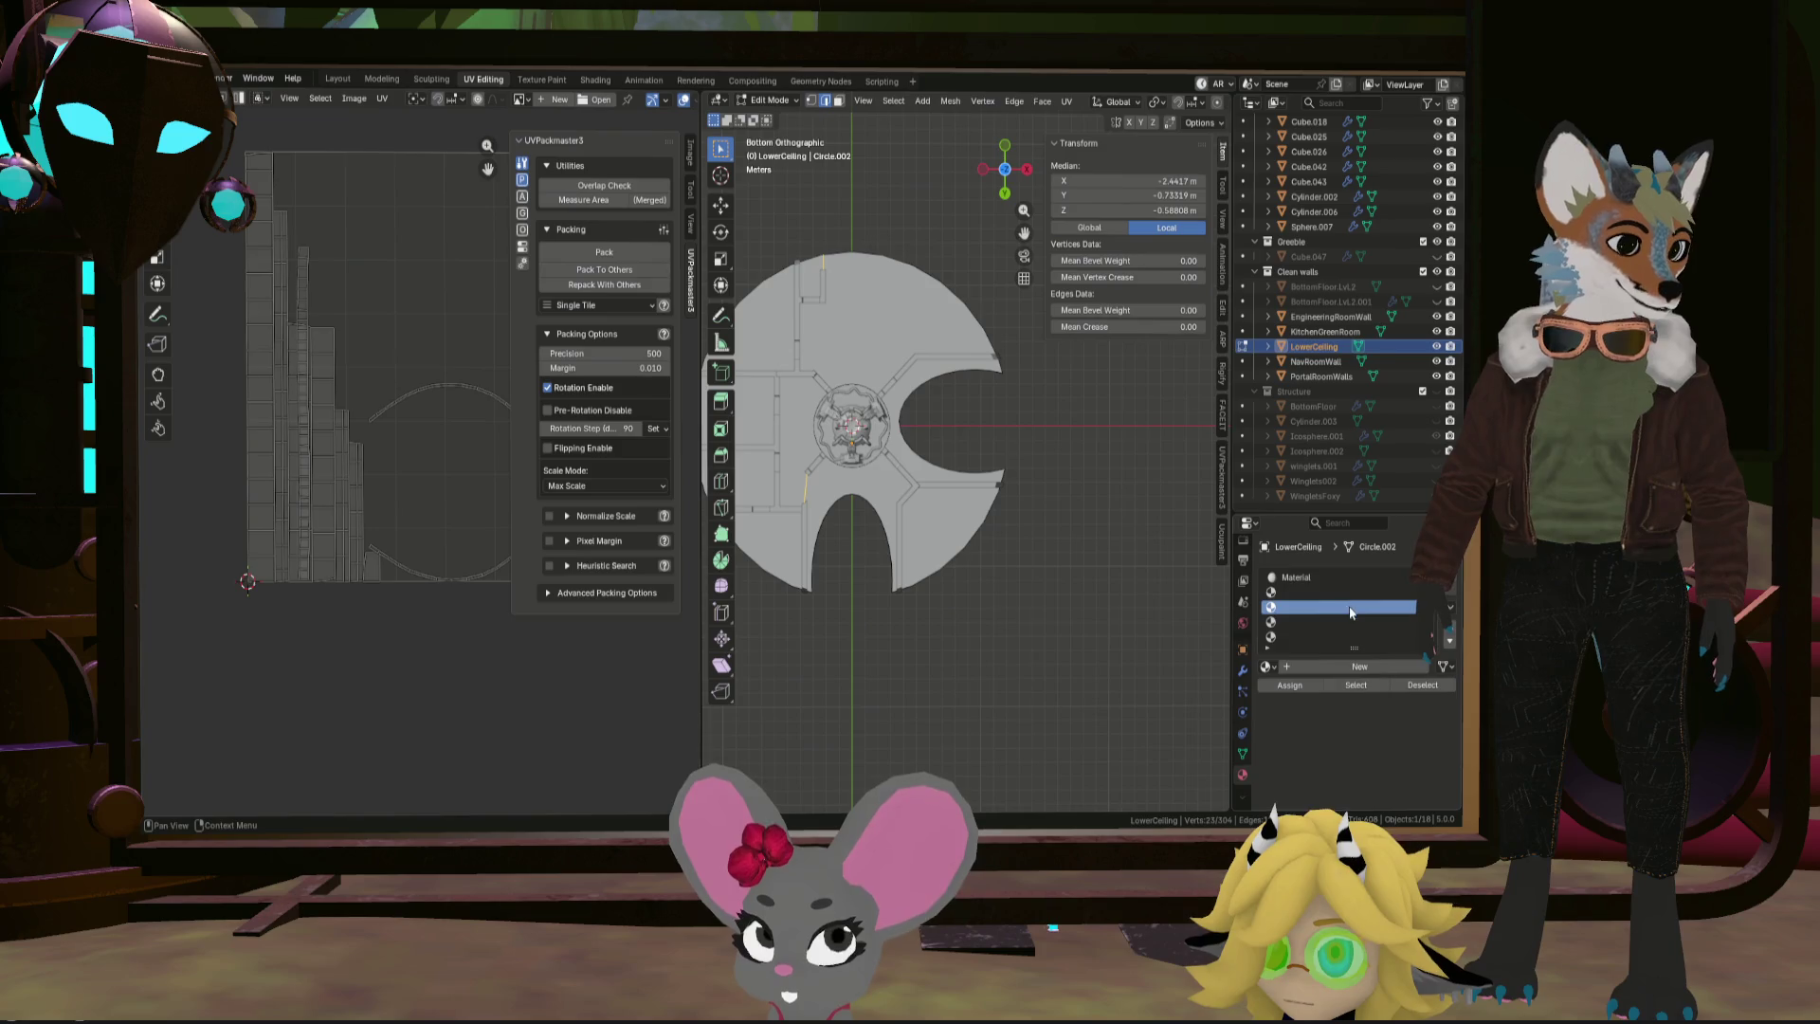
pyautogui.click(1355, 624)
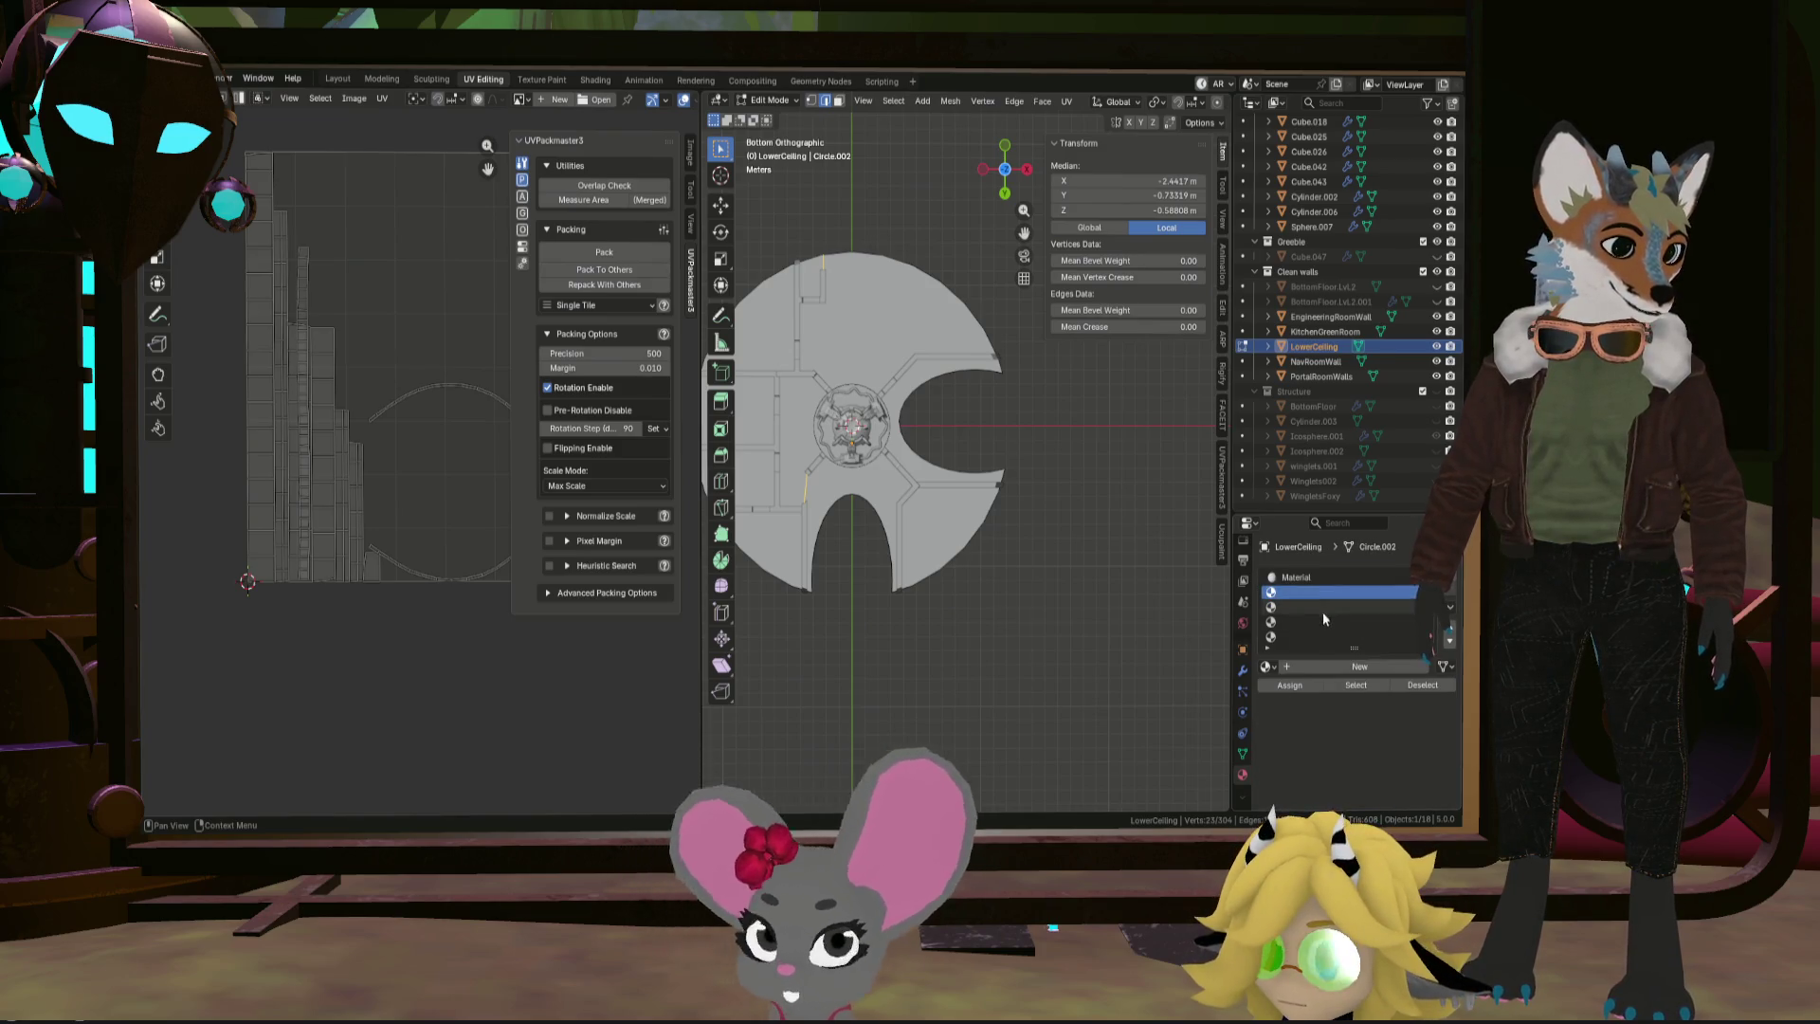
pyautogui.click(1348, 671)
pyautogui.click(1293, 609)
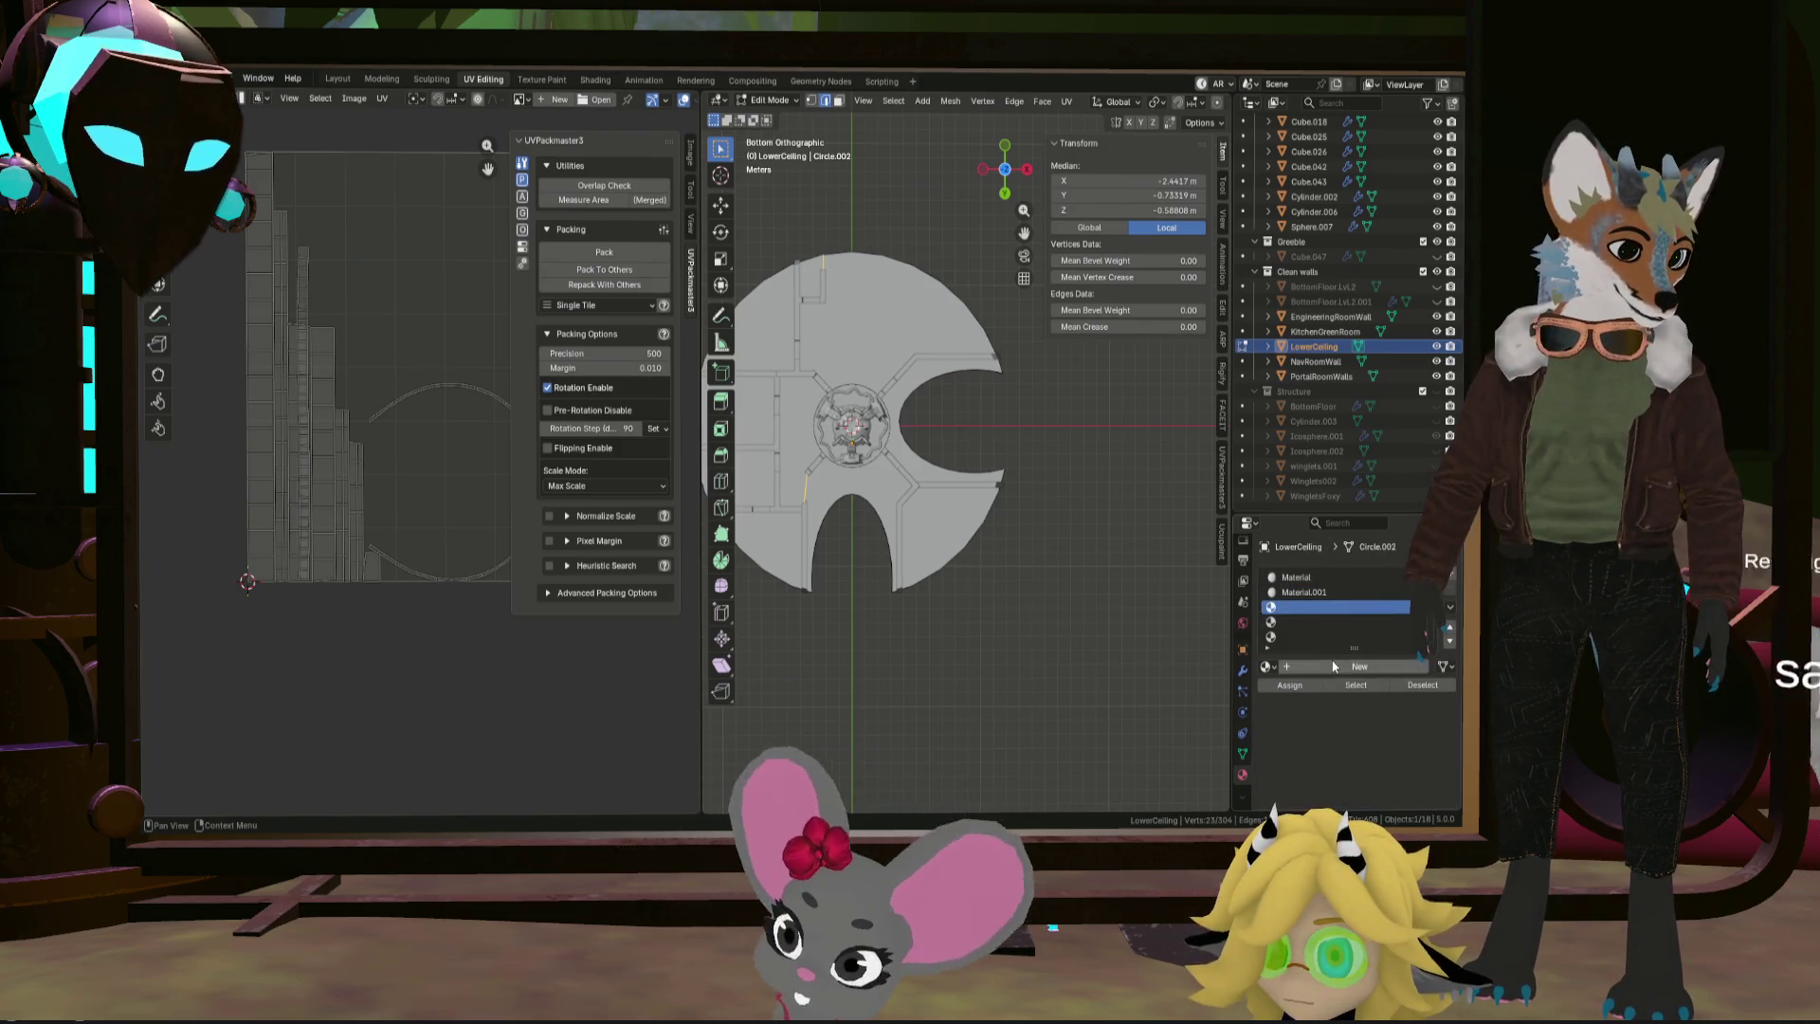
pyautogui.click(1327, 667)
pyautogui.click(1304, 622)
pyautogui.click(1327, 666)
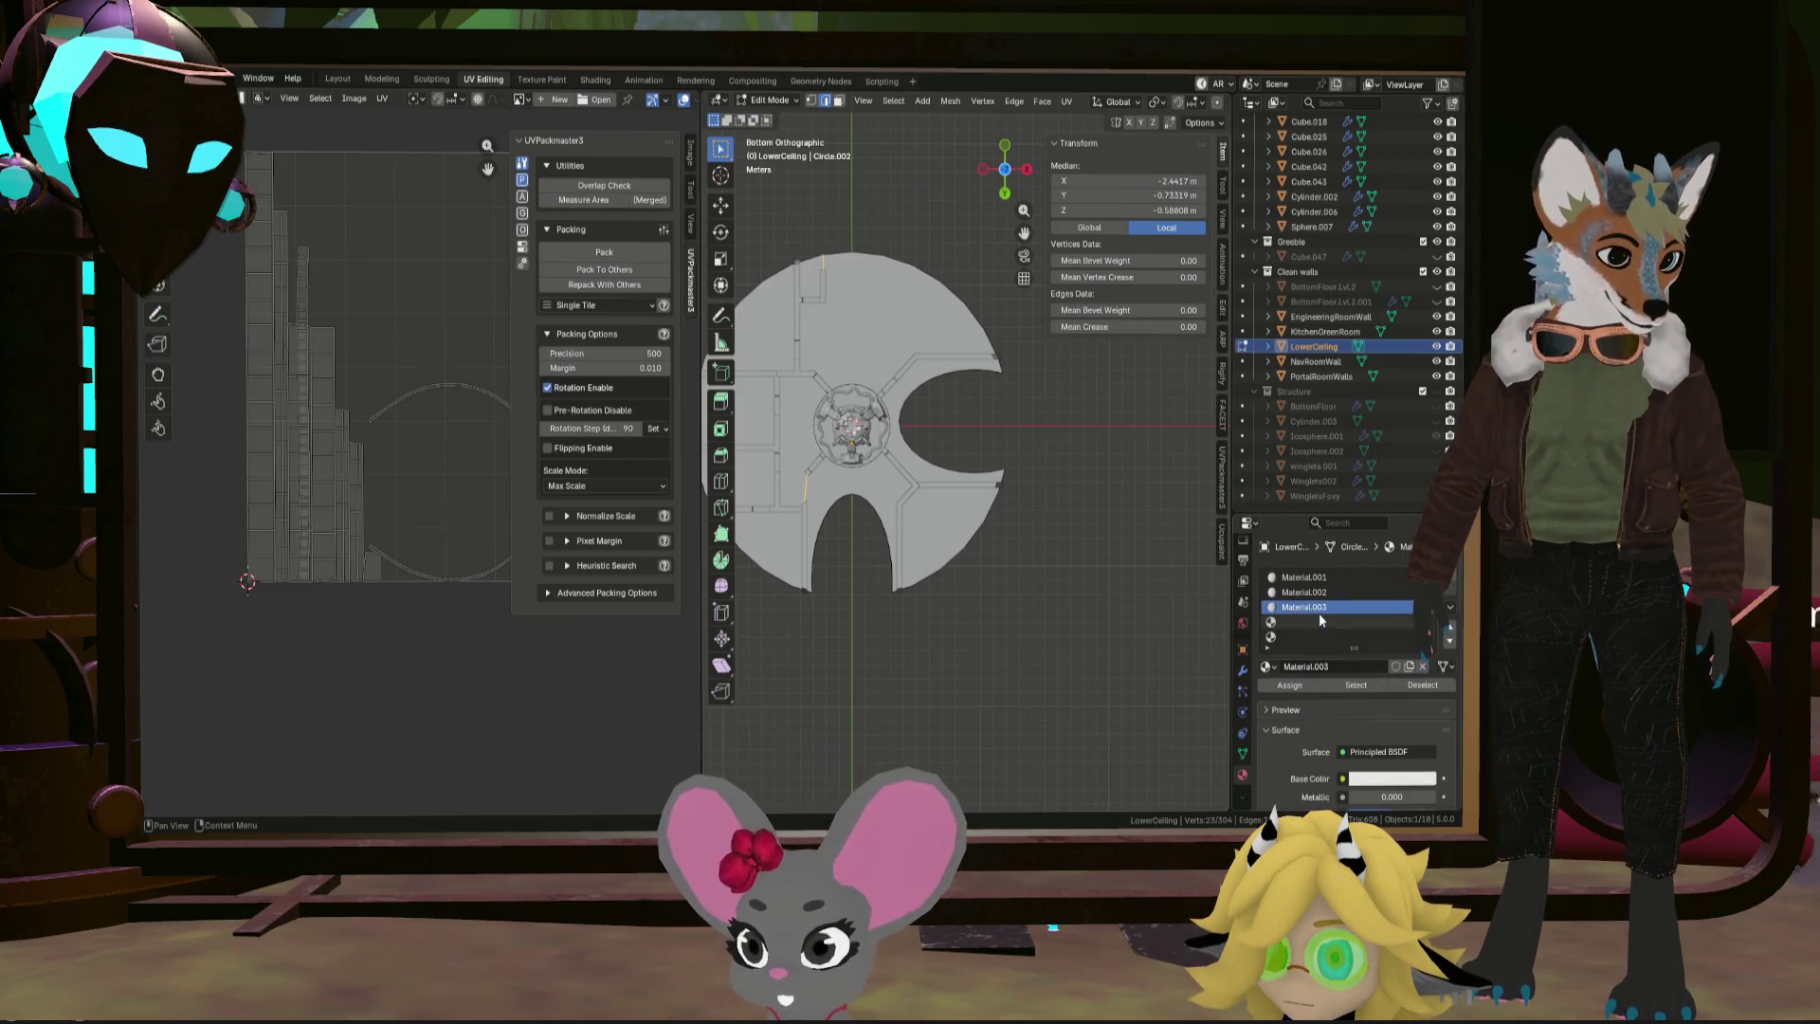
pyautogui.click(1305, 630)
pyautogui.click(1327, 666)
# Fill the remaining empty slots with new materials Material.006 through Material.010
pyautogui.click(1297, 621)
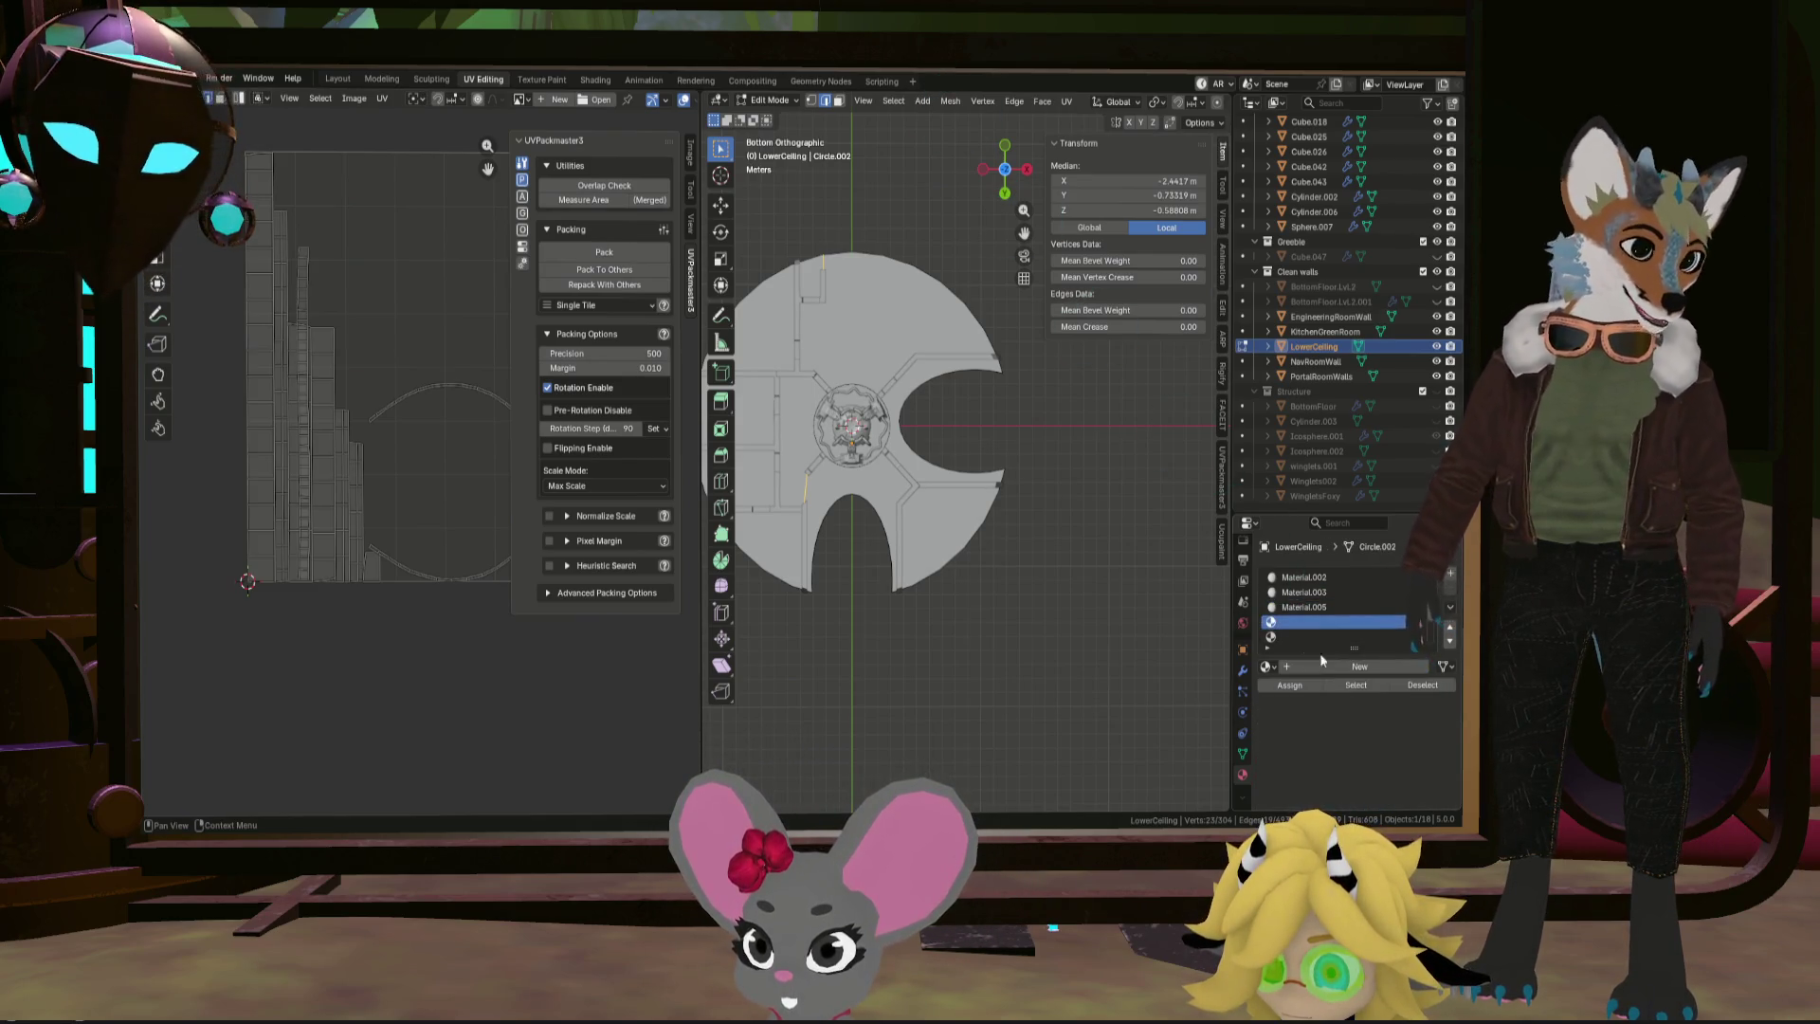
pyautogui.click(1328, 670)
pyautogui.click(1308, 609)
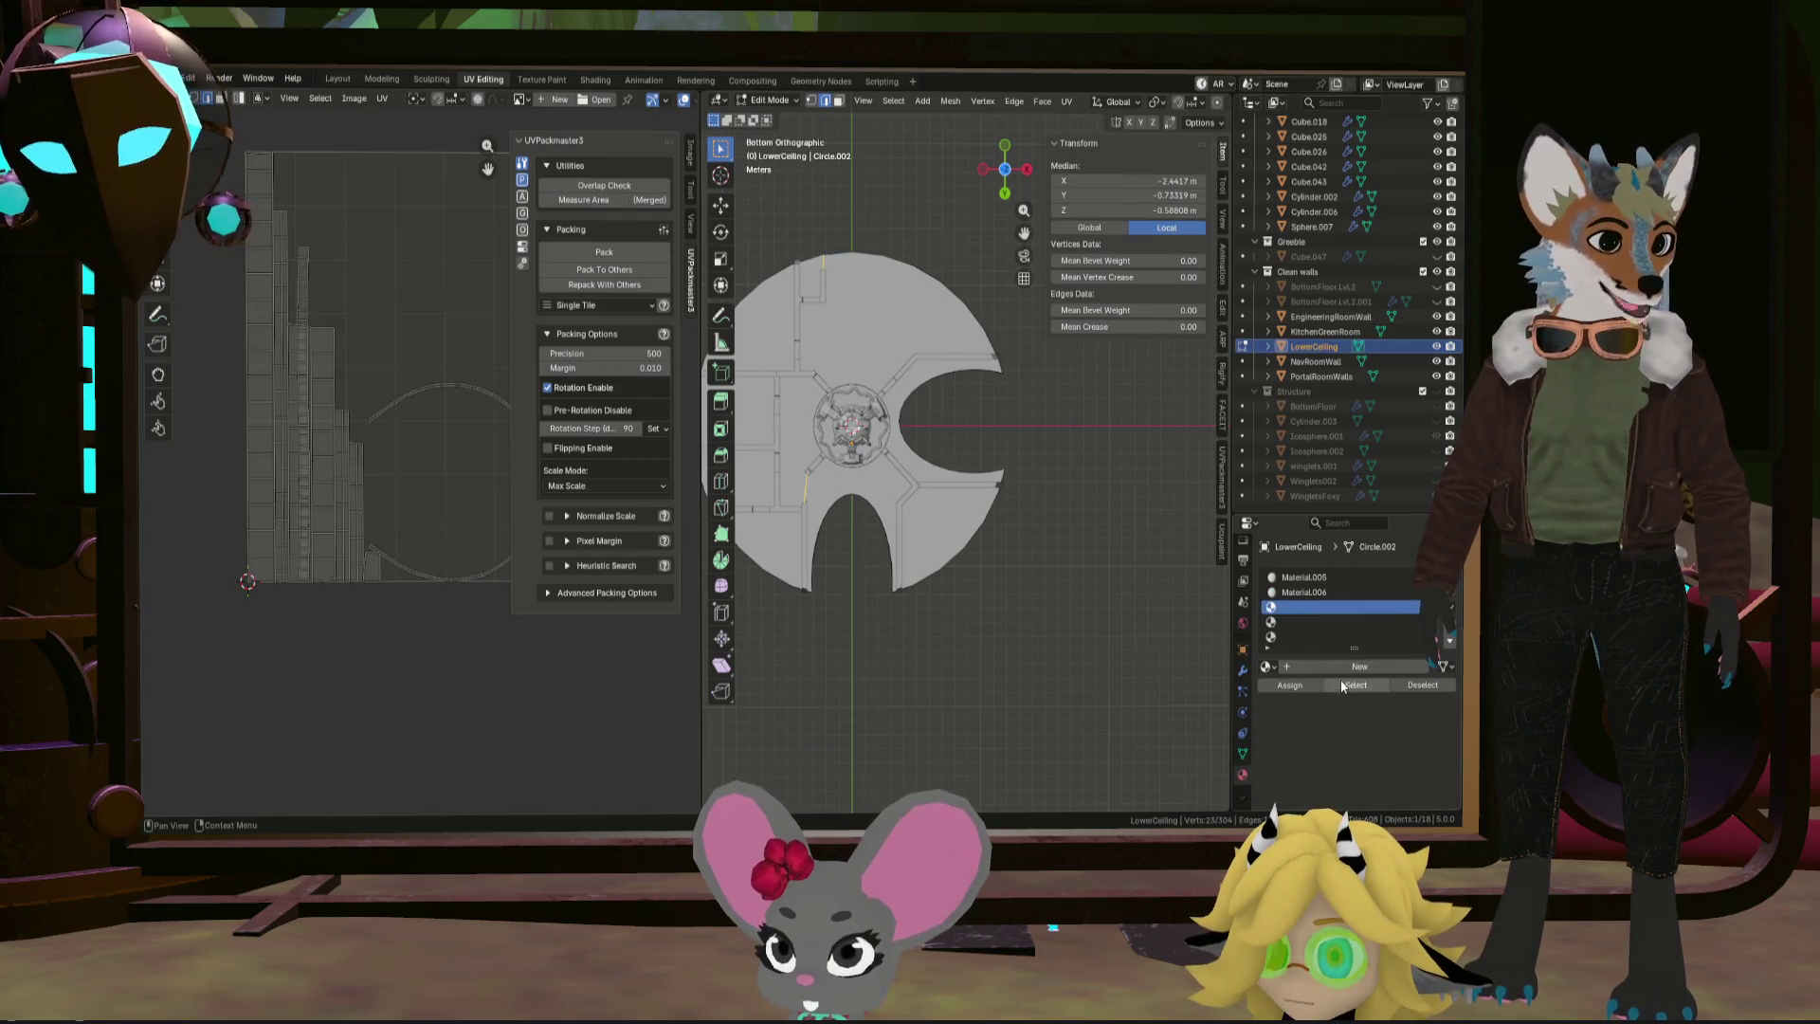
pyautogui.click(1319, 666)
pyautogui.click(1306, 623)
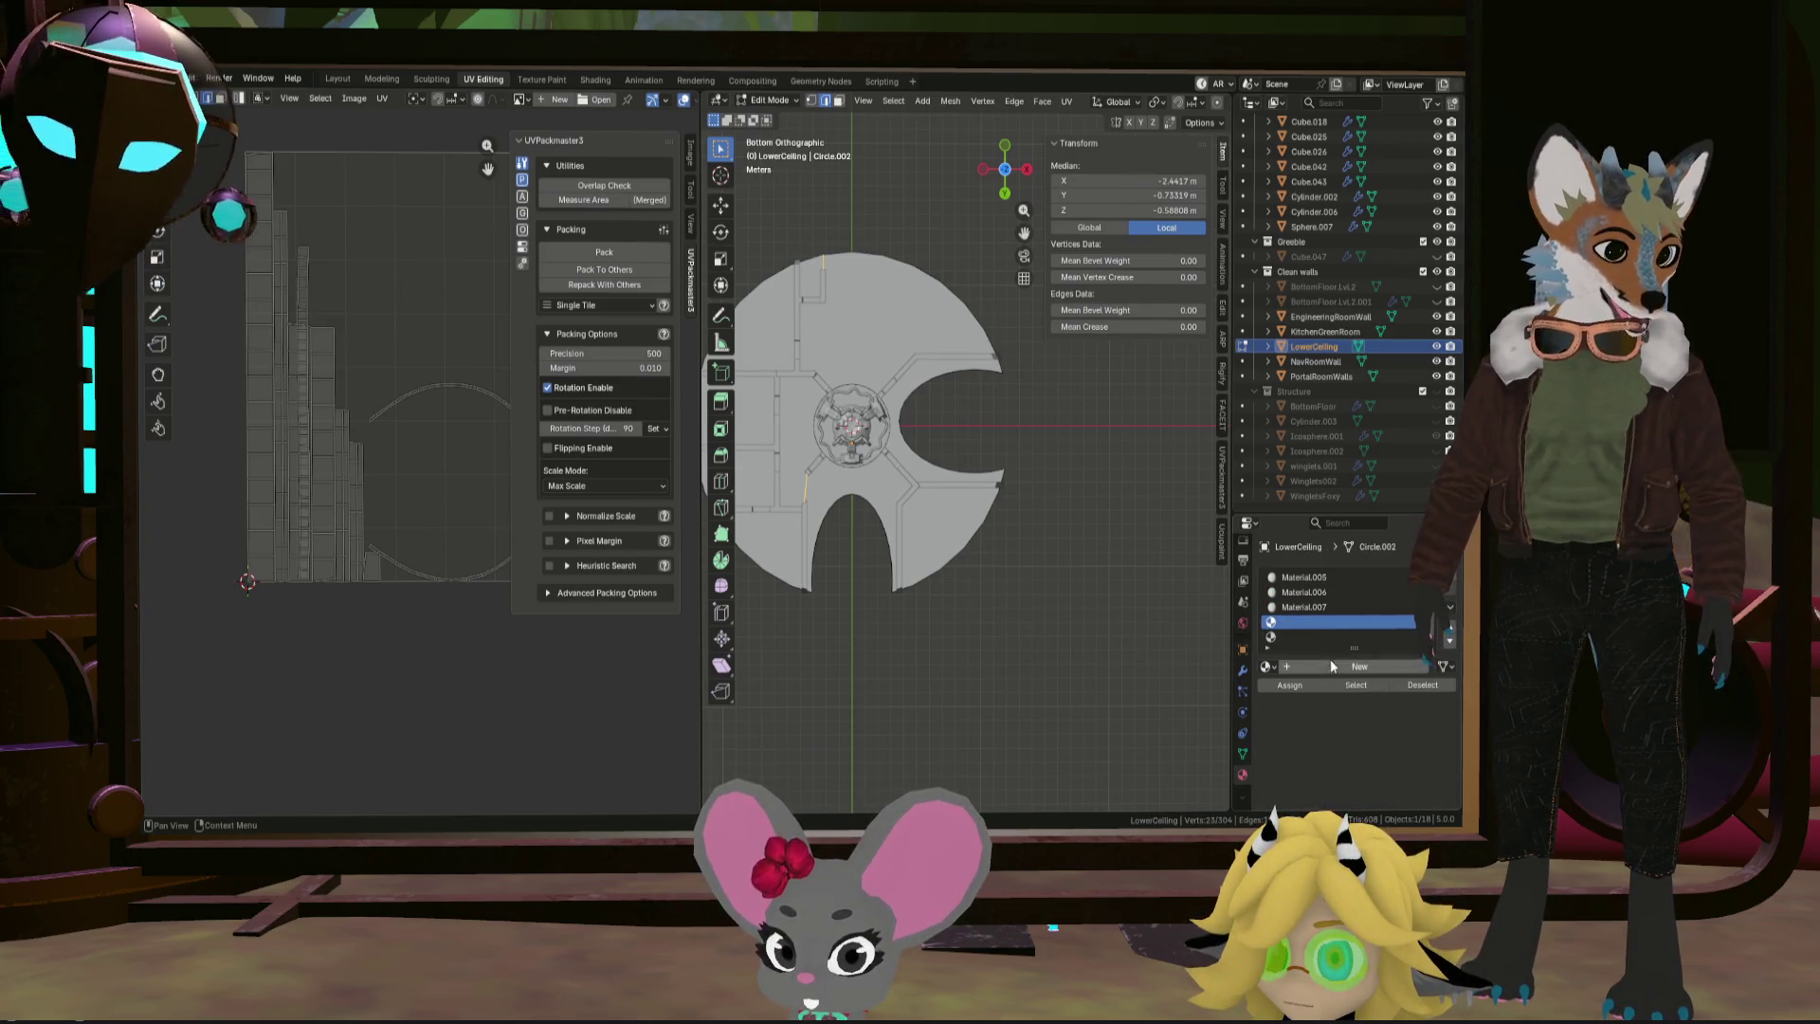
pyautogui.click(1330, 666)
pyautogui.click(1295, 634)
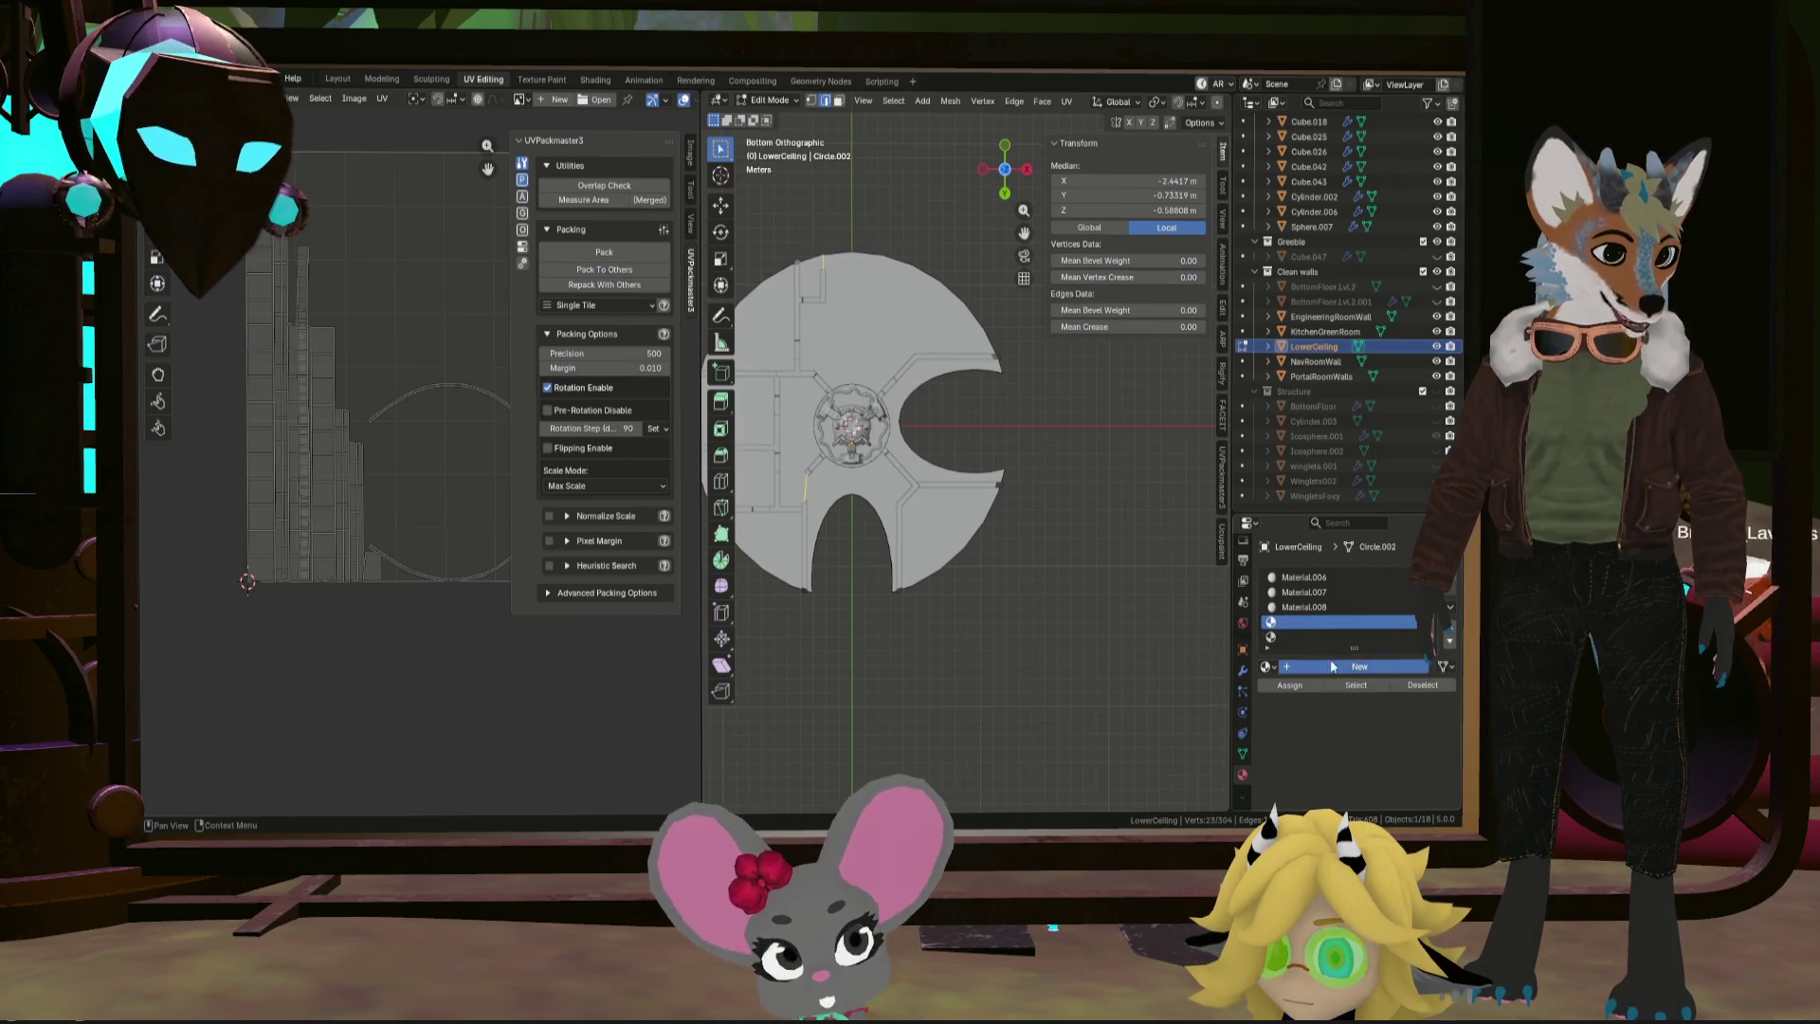
pyautogui.click(1332, 667)
pyautogui.click(1289, 637)
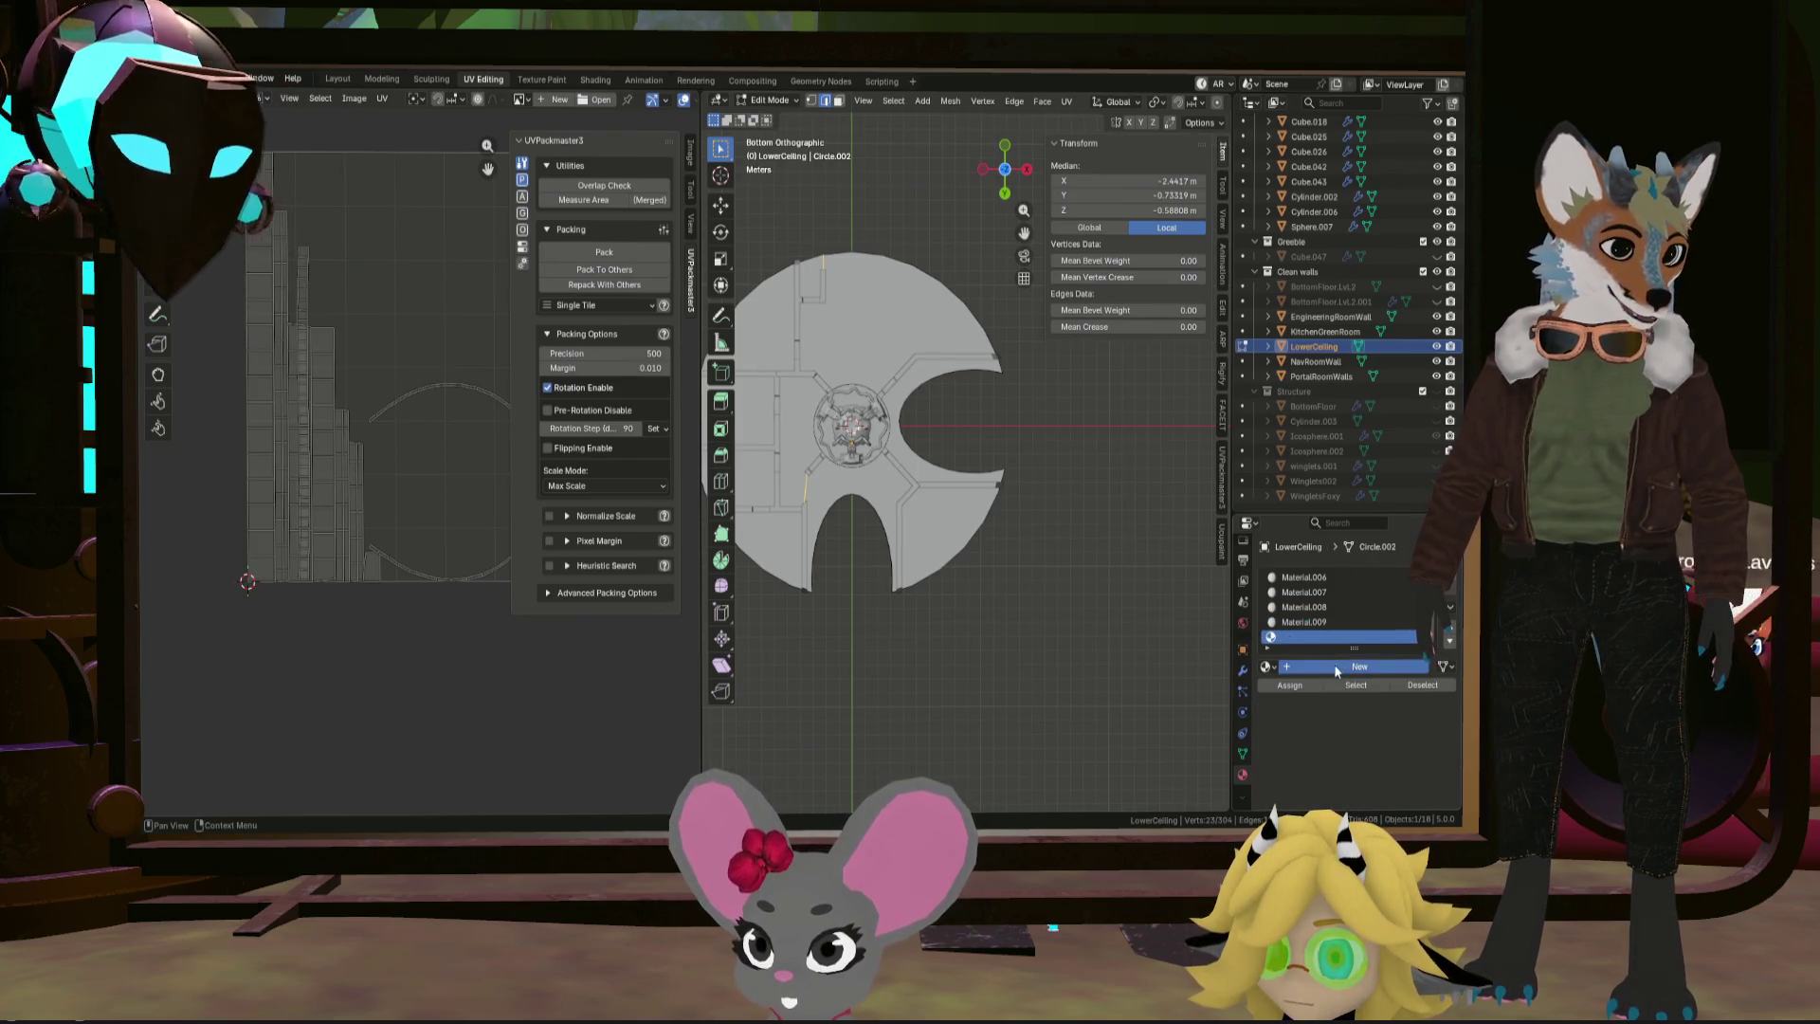
pyautogui.click(1336, 667)
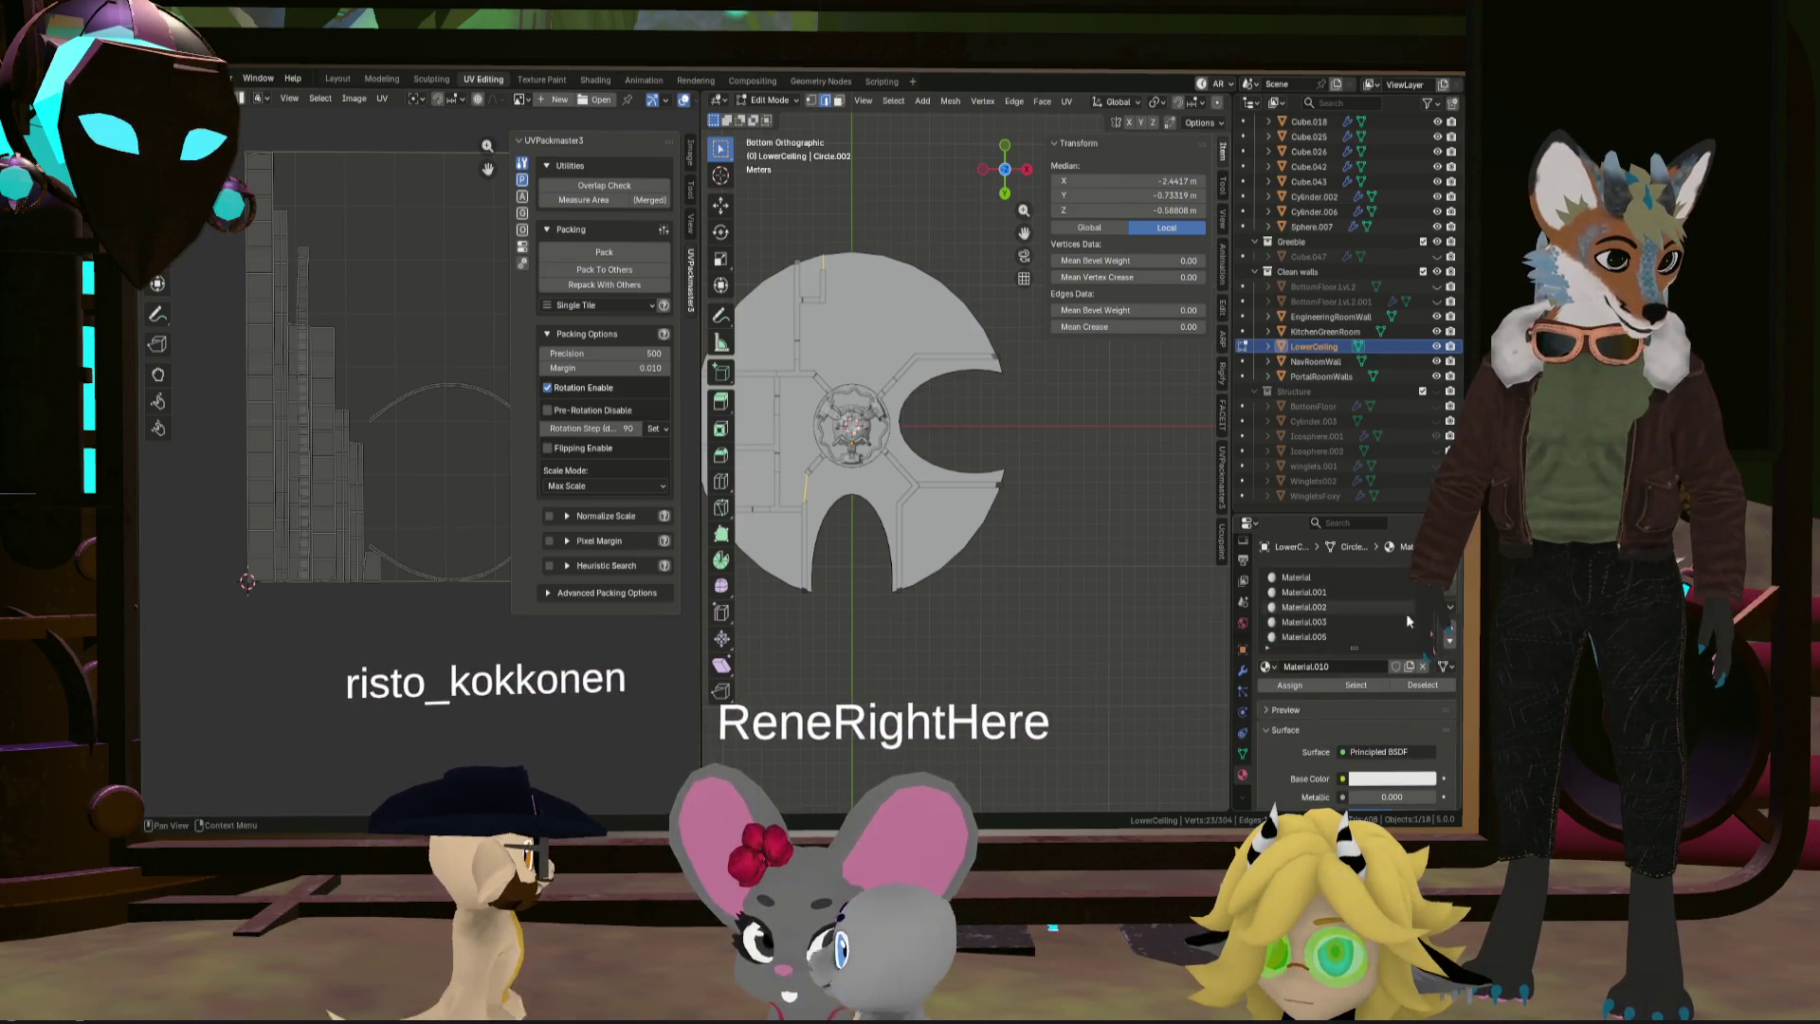
# Rename the top ceiling material from Material to CeilingNav
pyautogui.doubleClick(1325, 578)
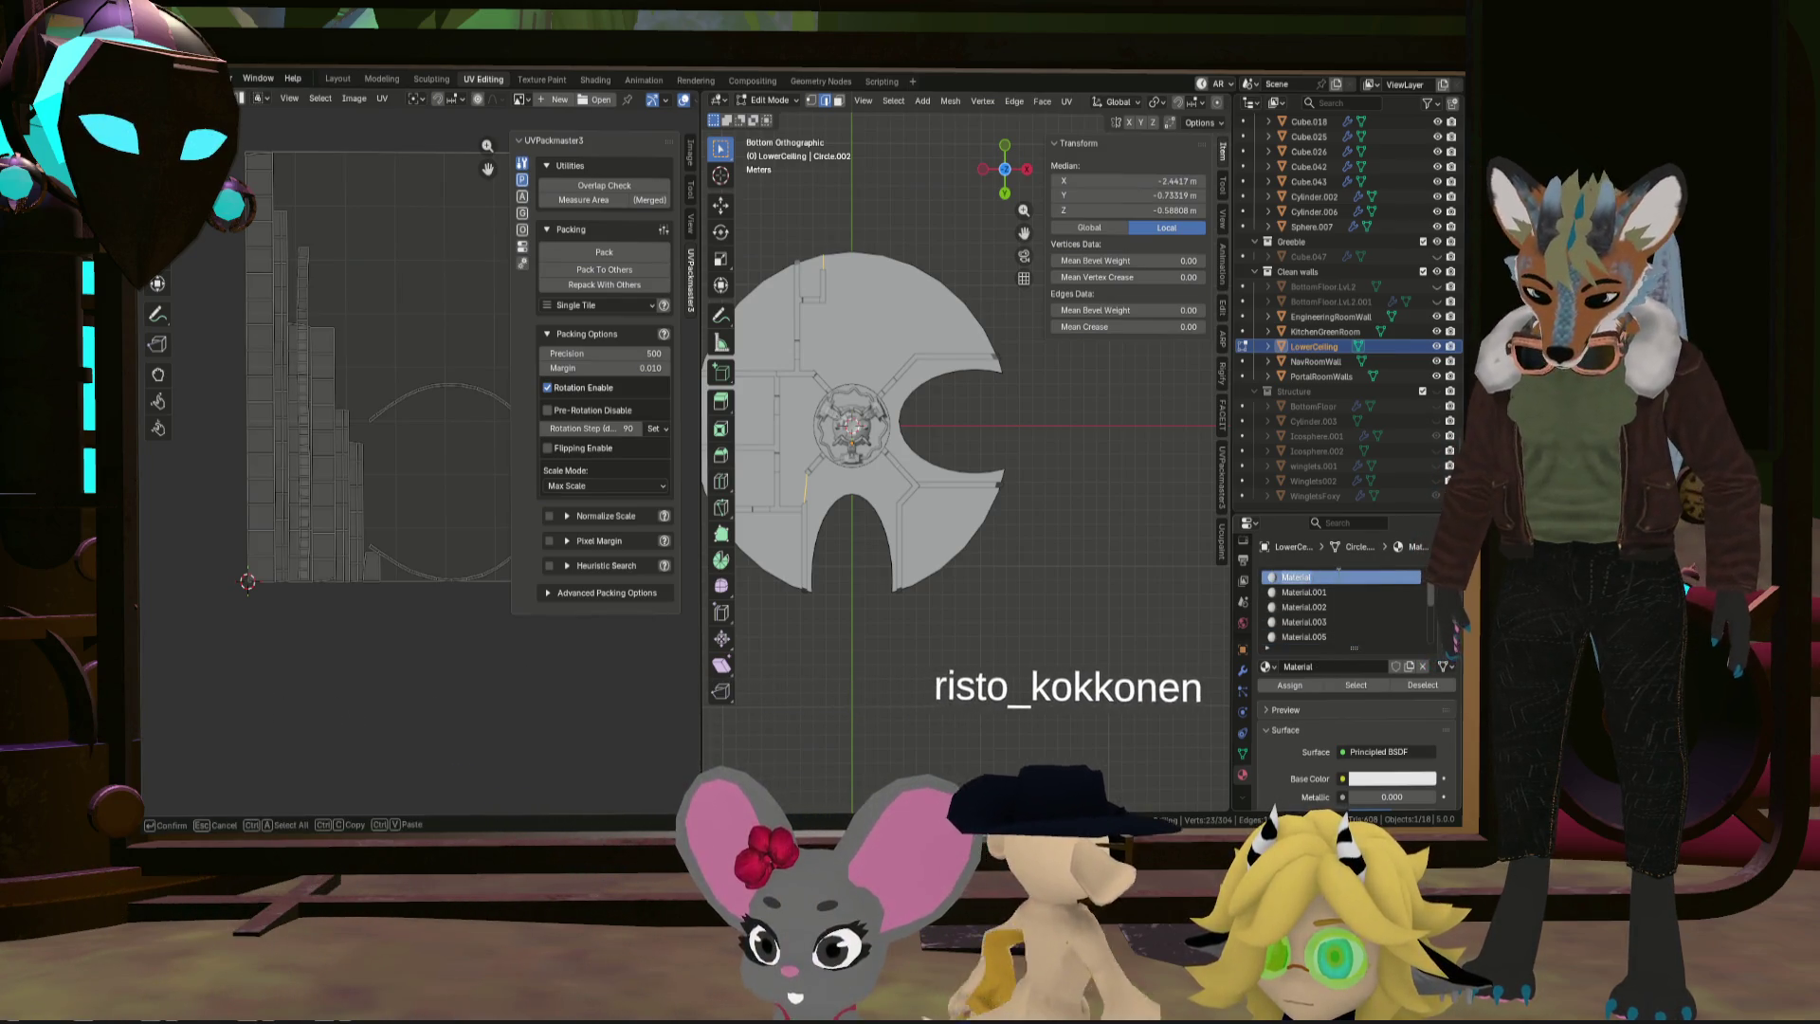
pyautogui.write('Ceiling')
pyautogui.press('Return')
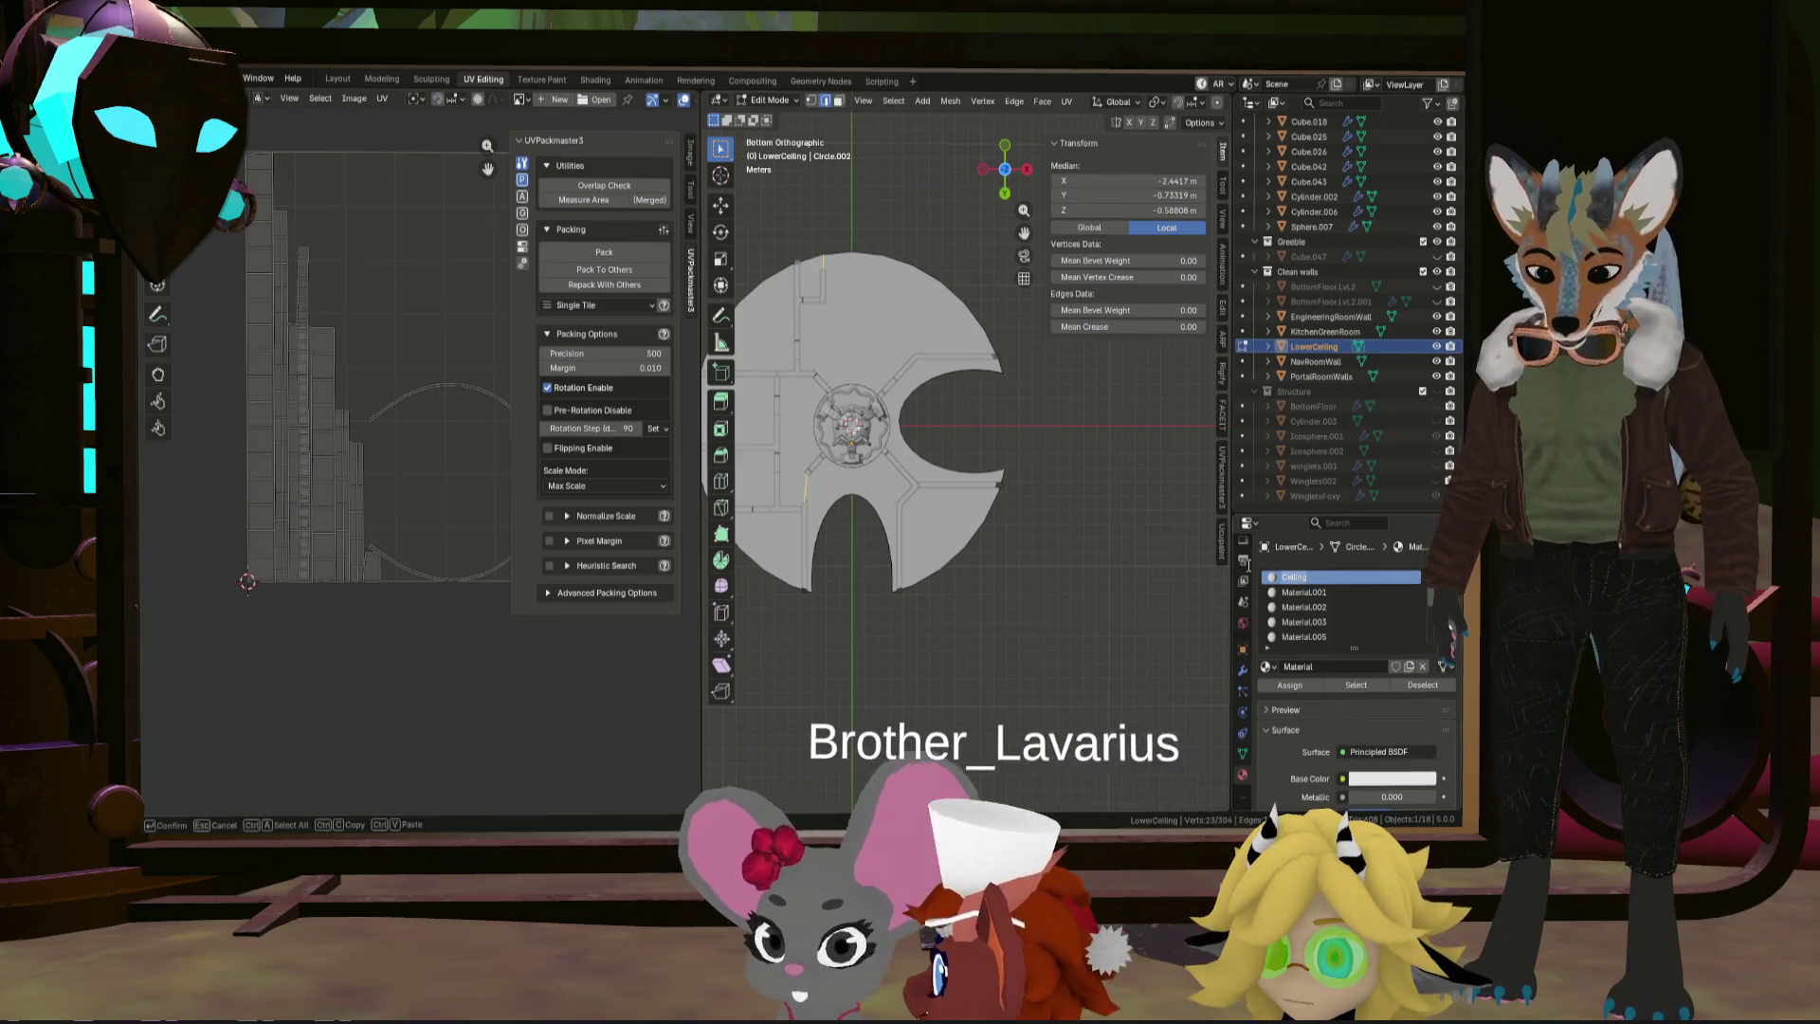
pyautogui.write('Nav')
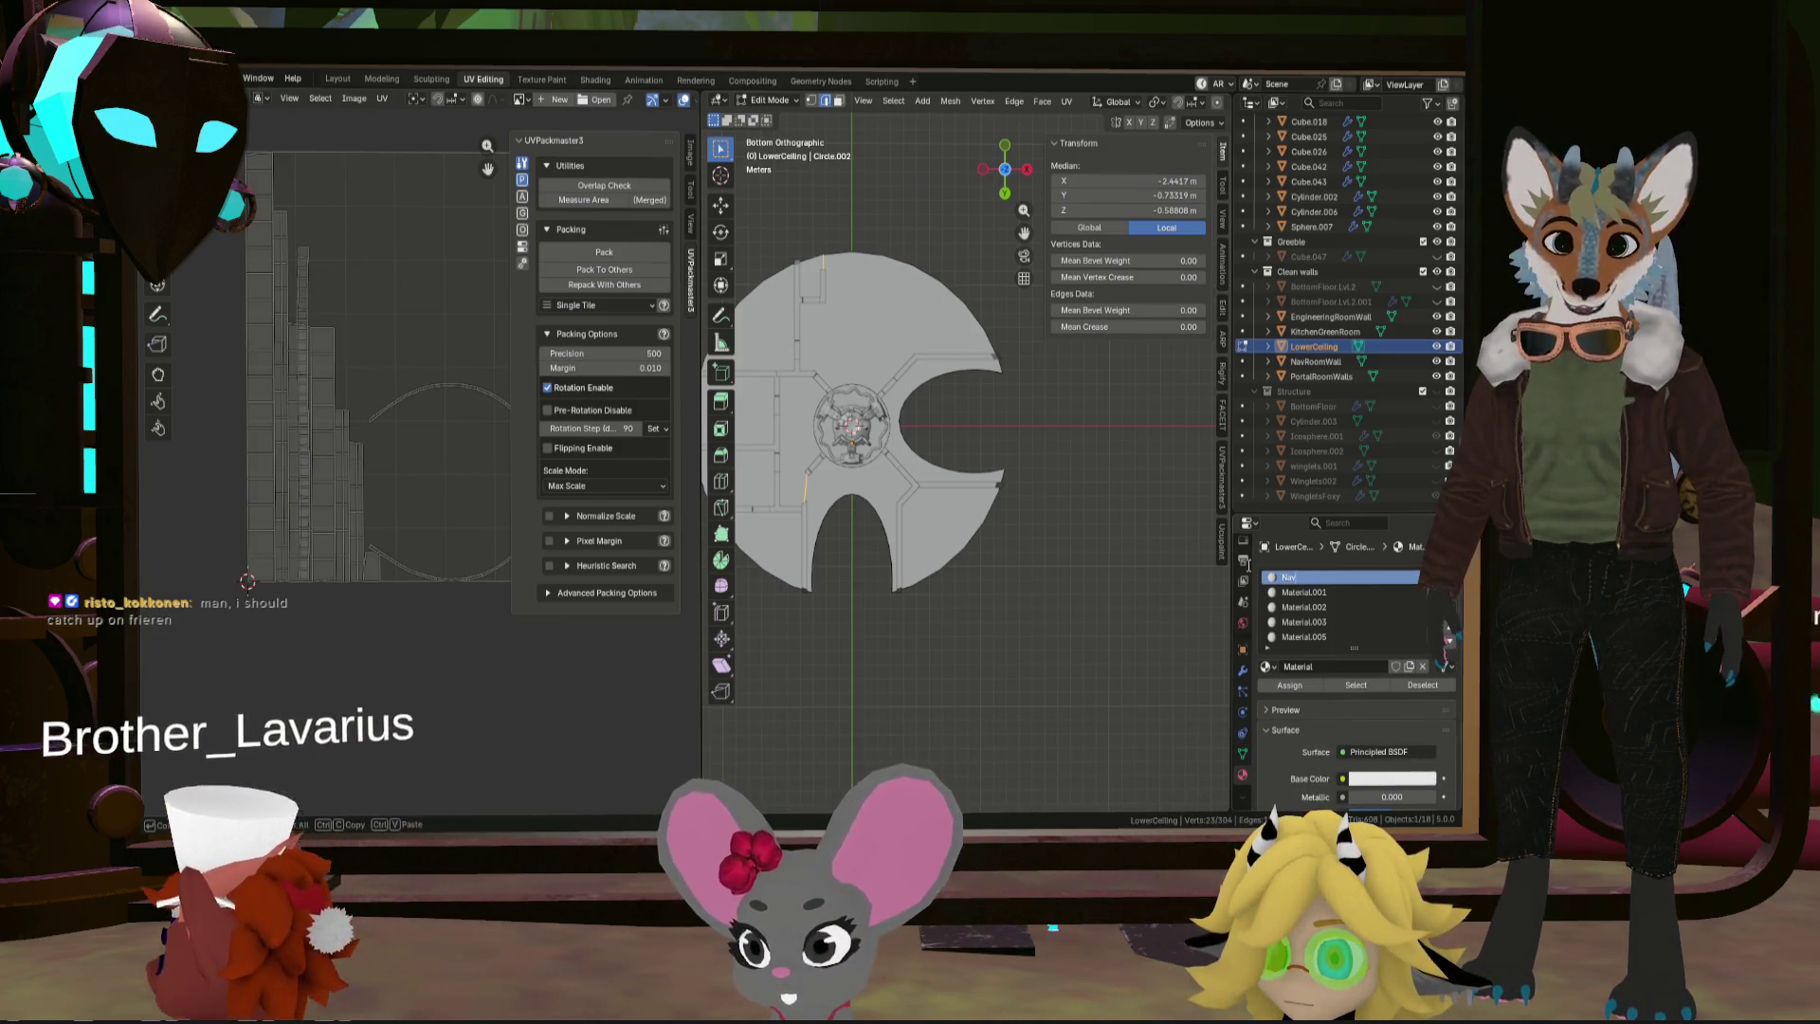
pyautogui.press('Return')
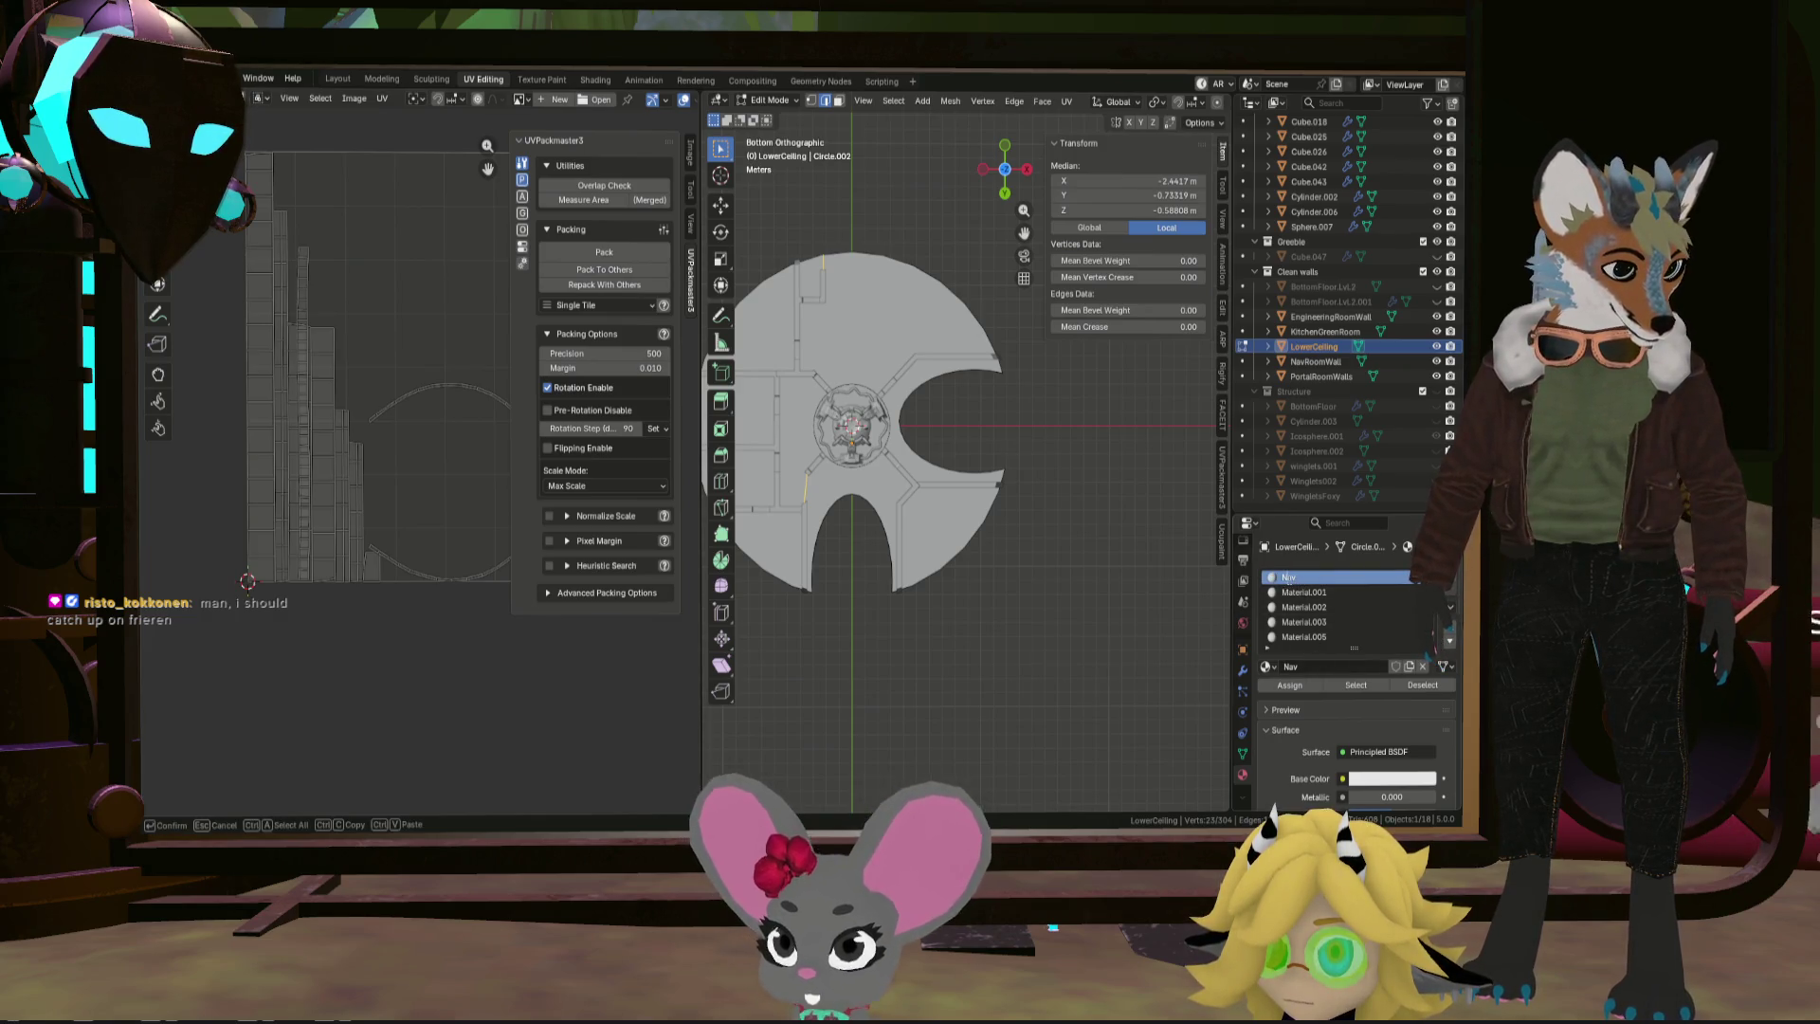
pyautogui.write('Ceiling')
pyautogui.press('Return')
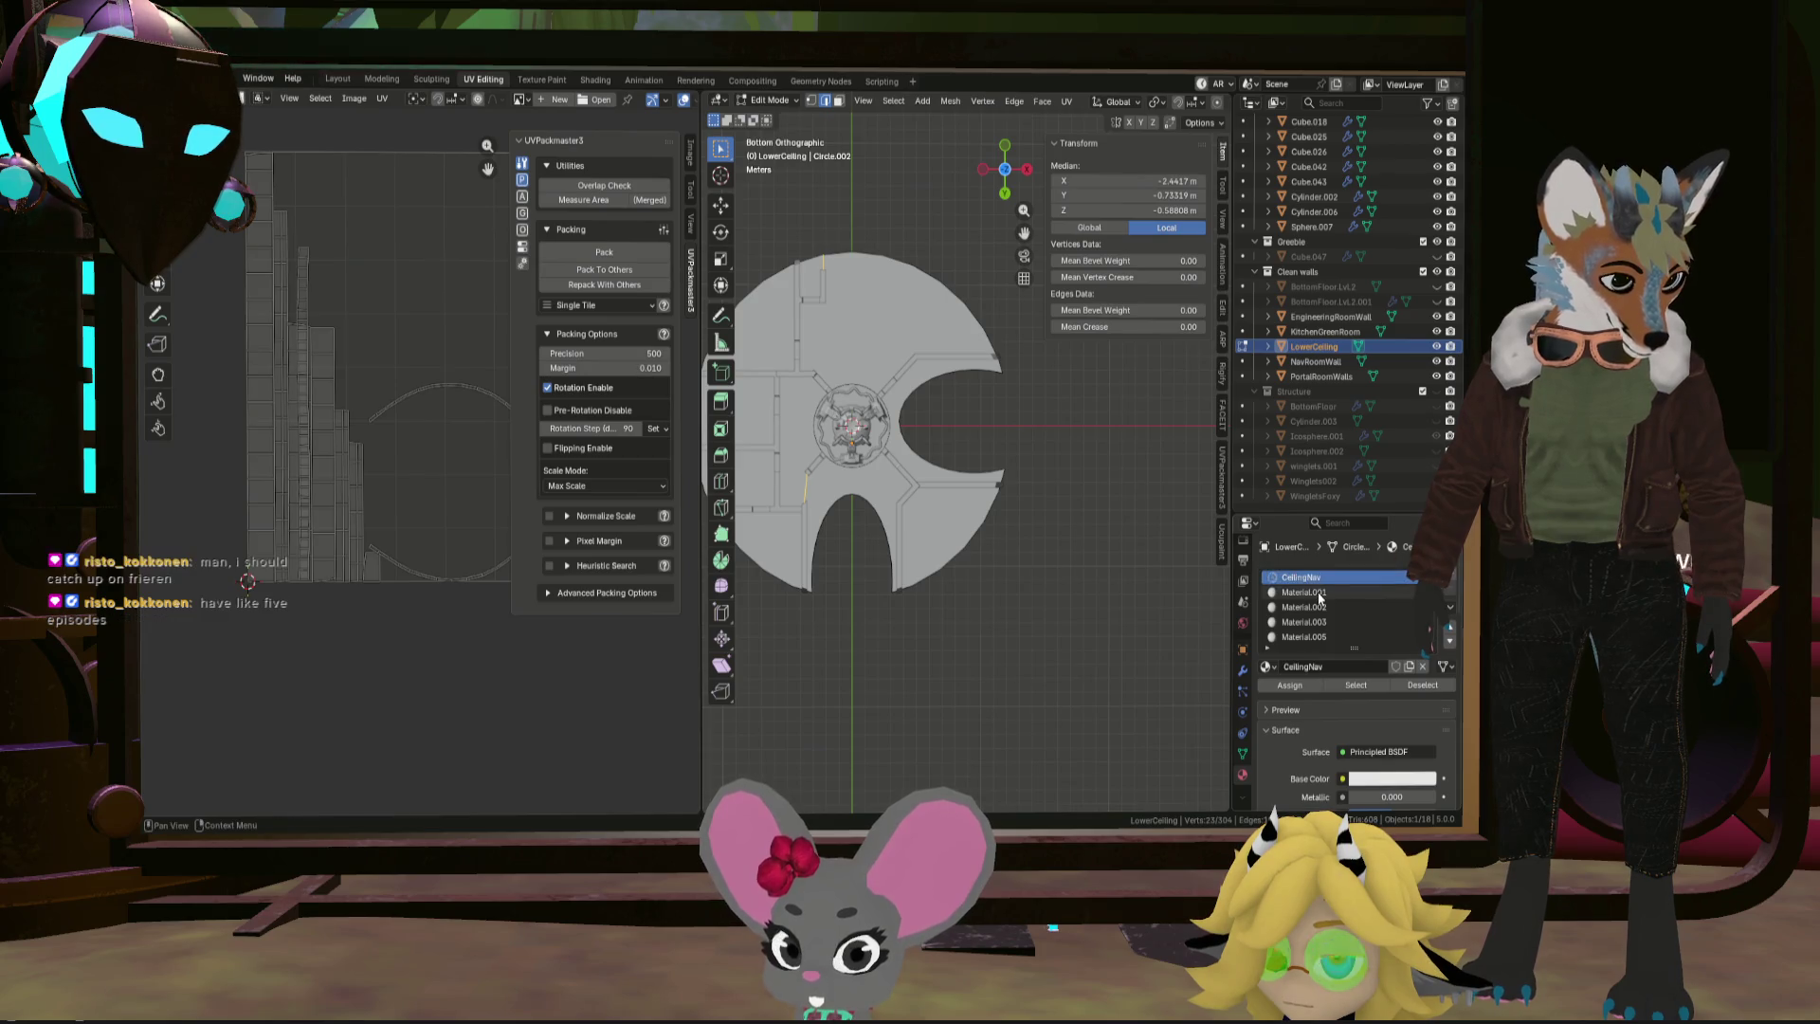
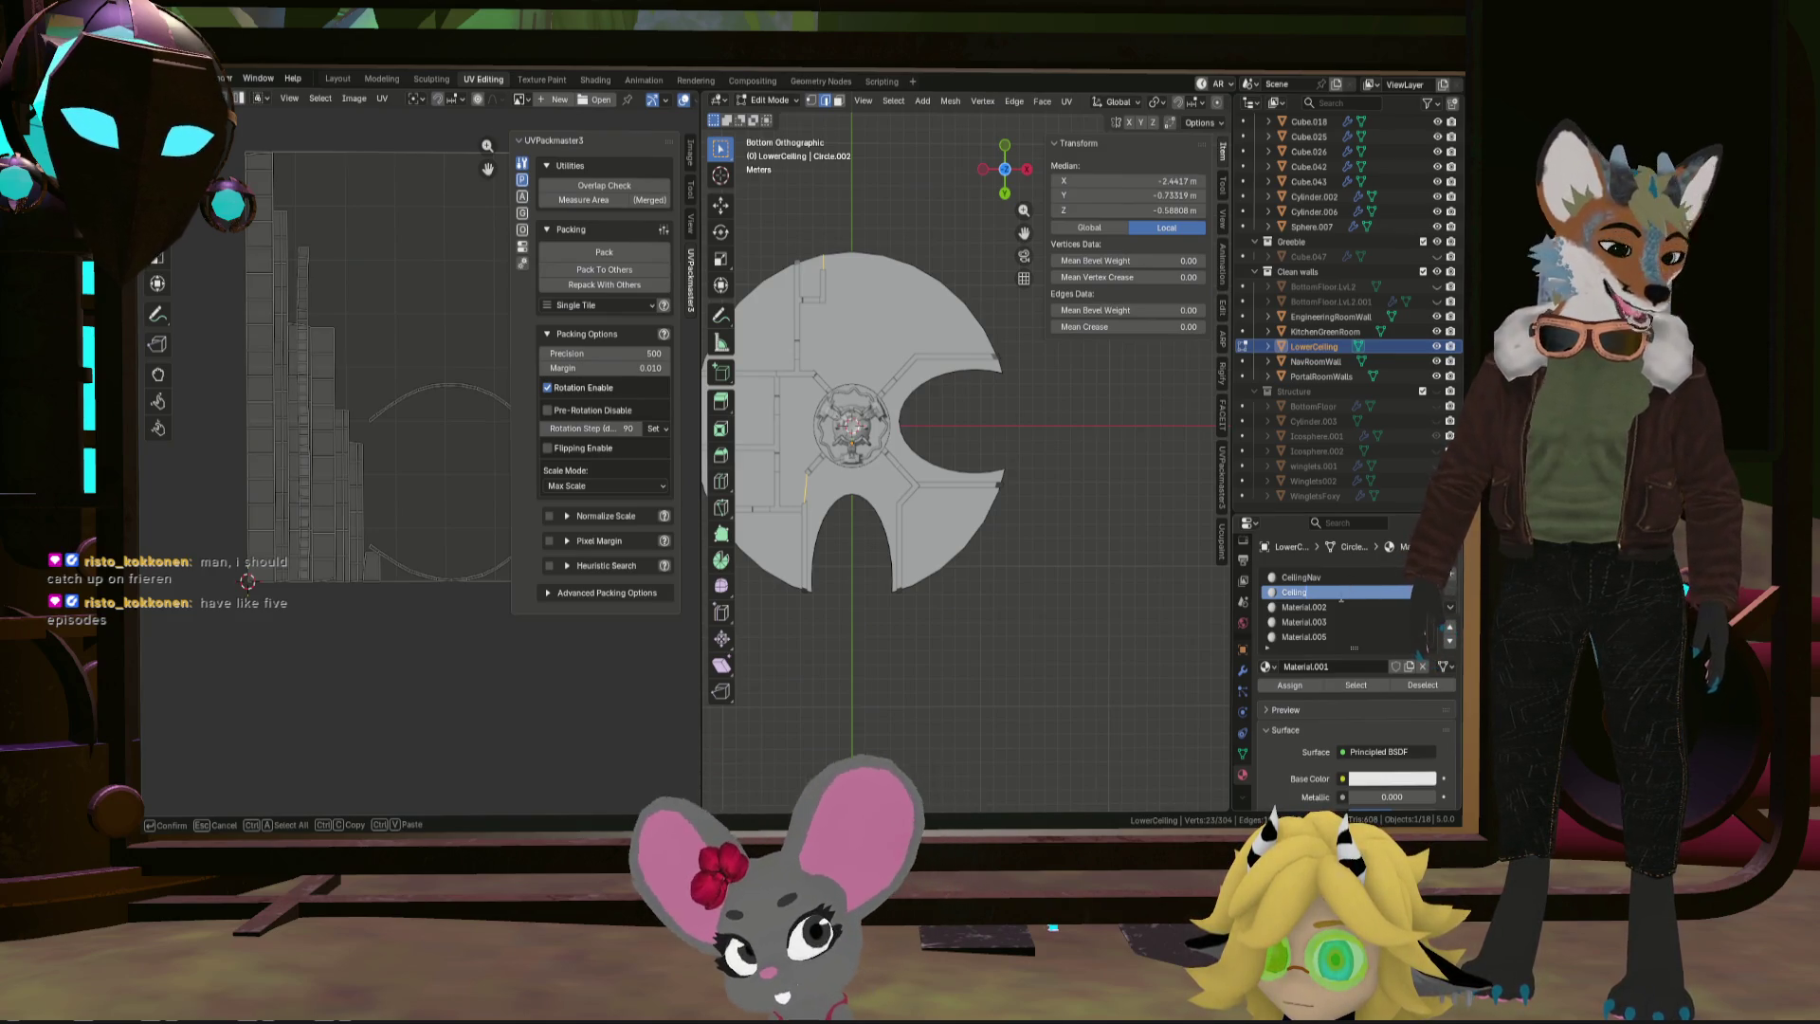
# Rename the Material.002 and Material.003 slots to CeilingPortal and CeilingEngineering
pyautogui.write('Col')
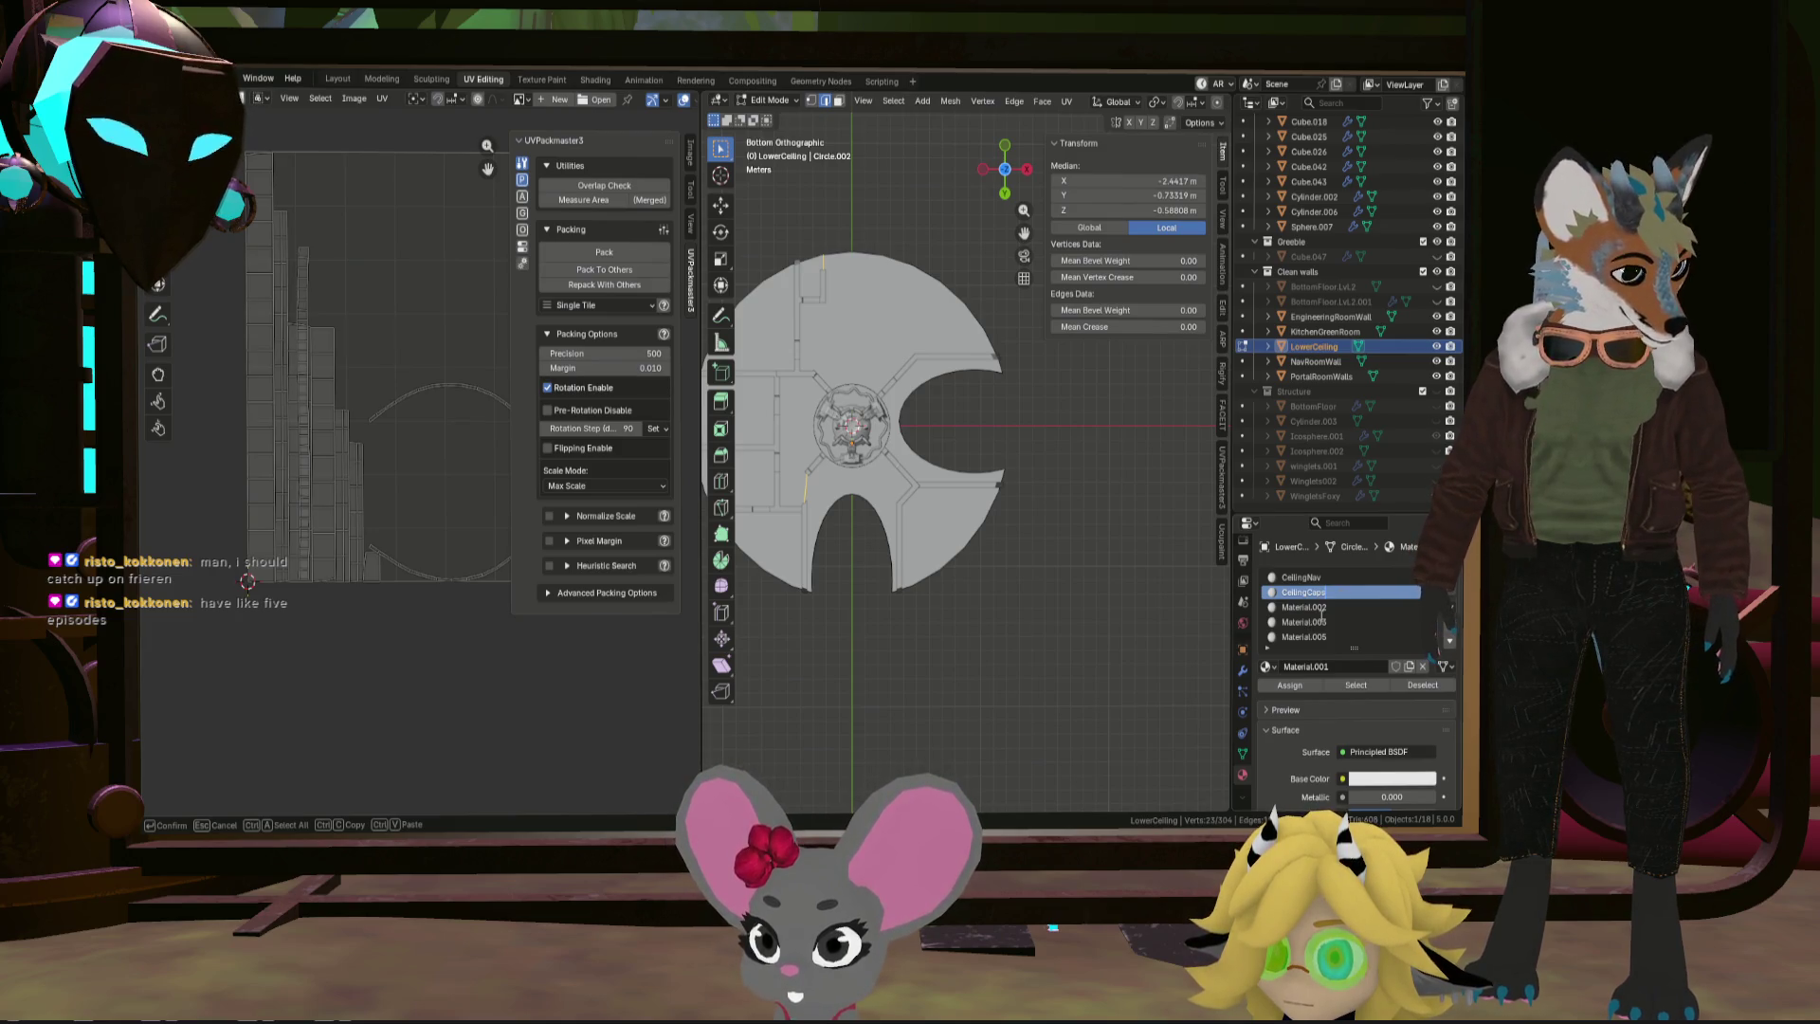
pyautogui.click(1321, 608)
pyautogui.write('CeilingPortal')
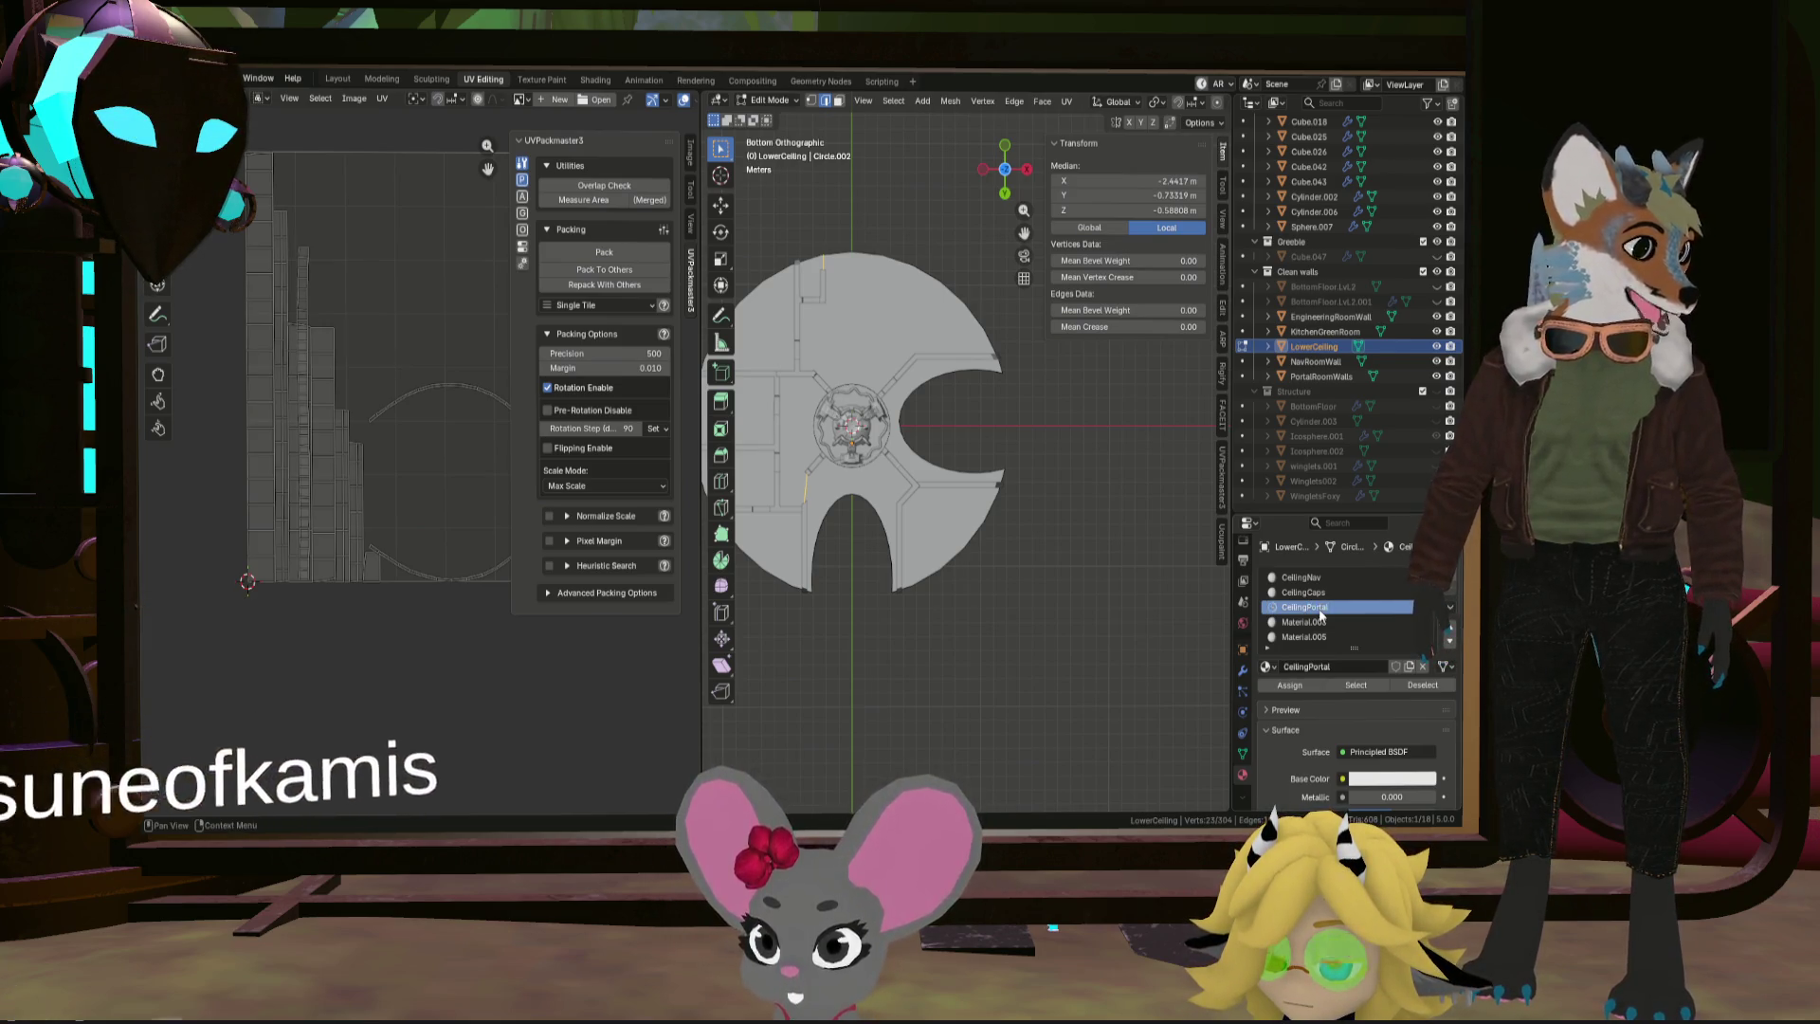
pyautogui.click(1319, 622)
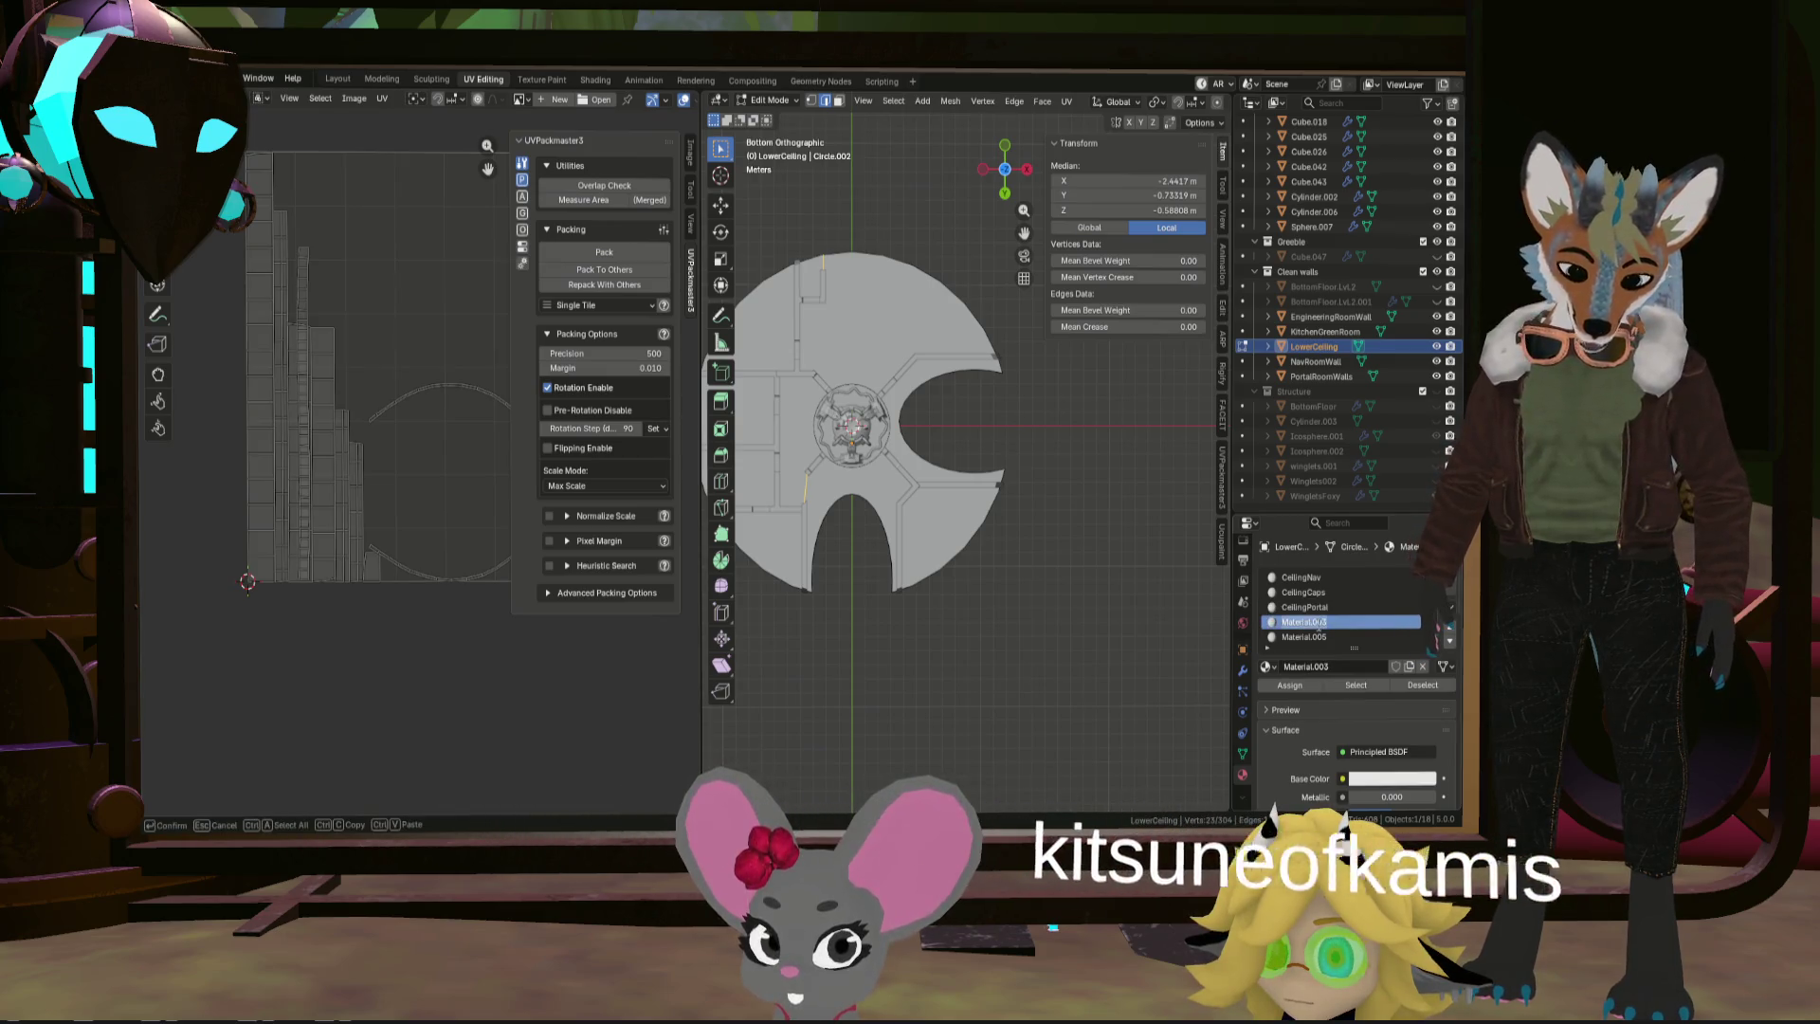
pyautogui.write('Ceiling')
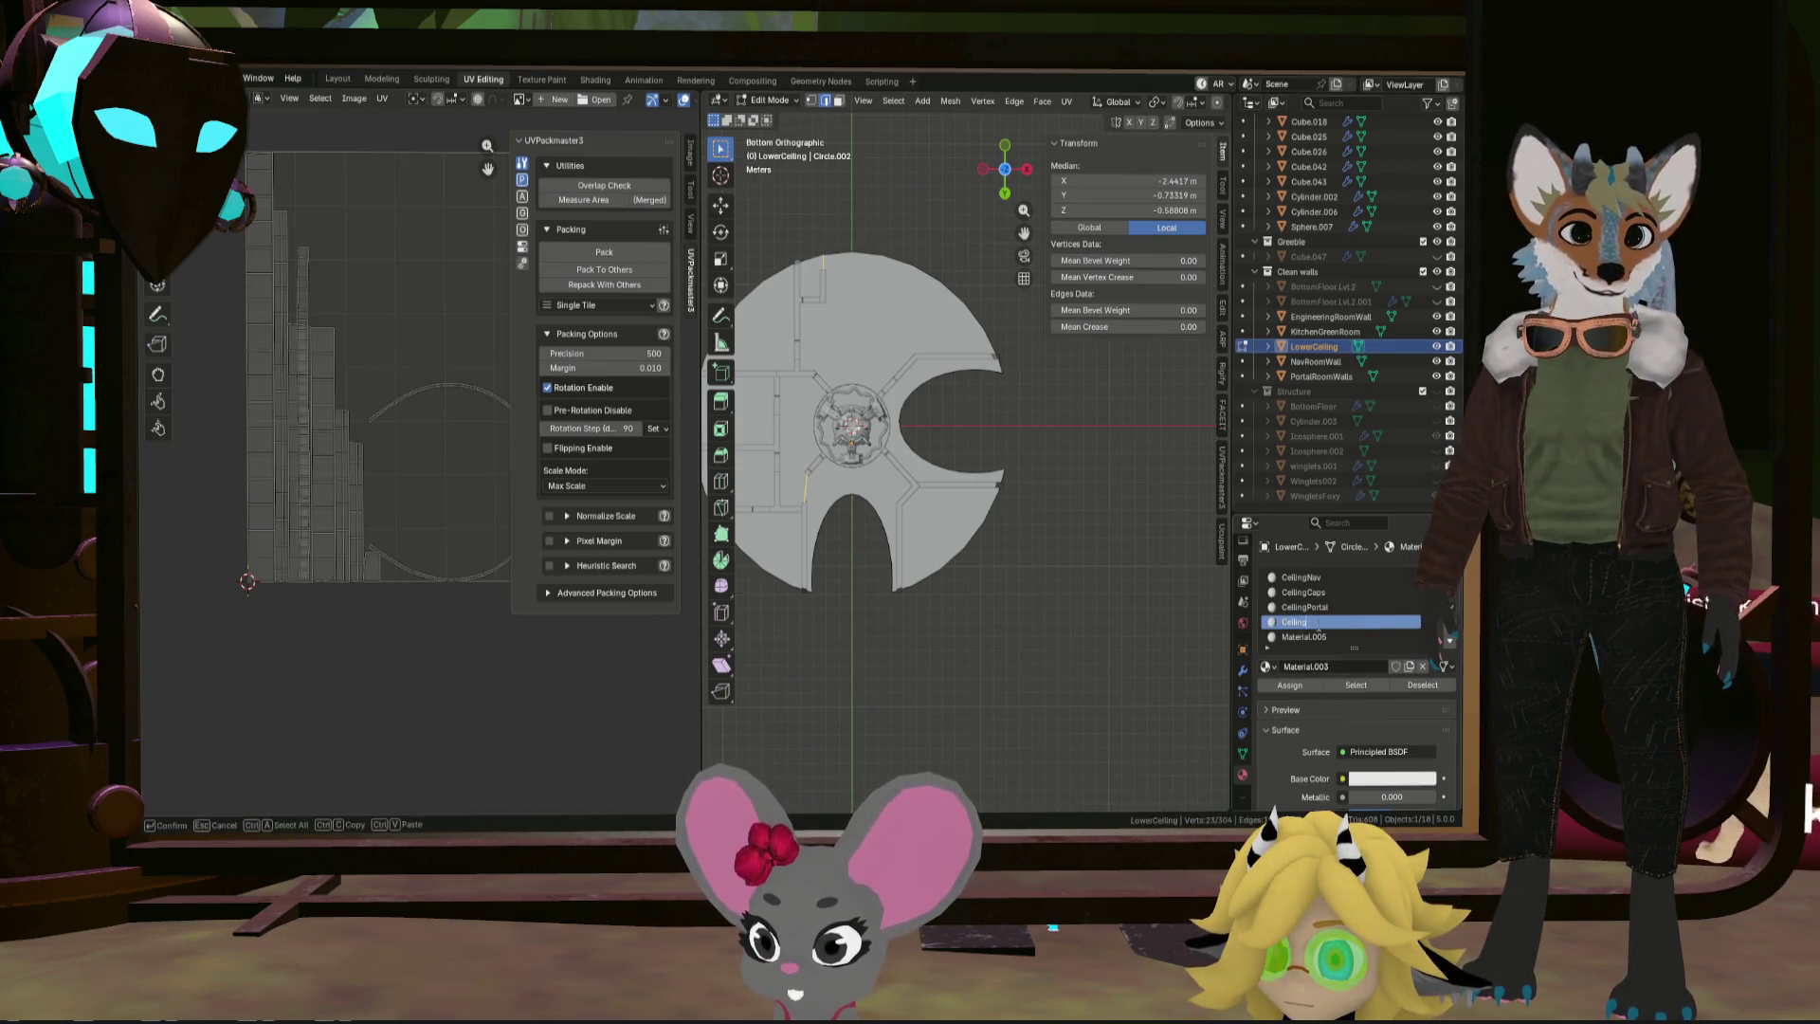
pyautogui.write('Engineeri')
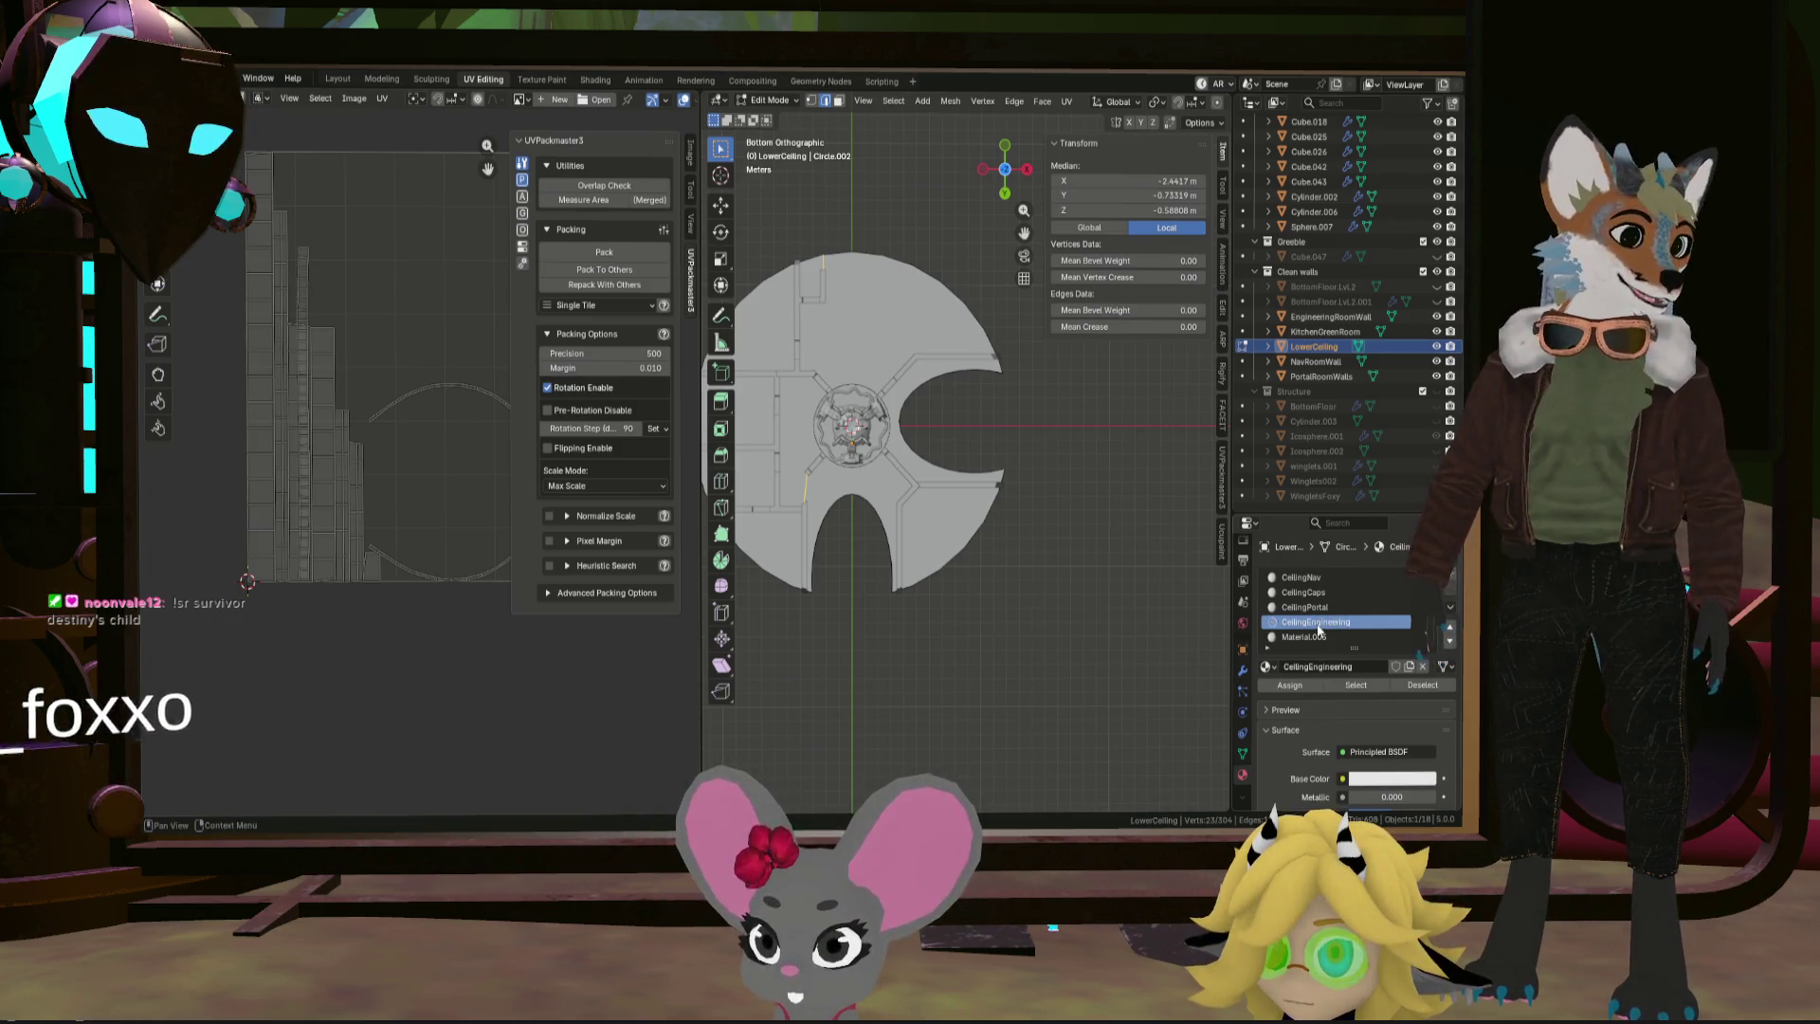
pyautogui.write('ng')
pyautogui.press('Return')
# Rename Material.005, .006 and .007 to CeilingWC, CeilingKob and CeilingGreen
pyautogui.doubleClick(1329, 638)
pyautogui.write('CeilingWC')
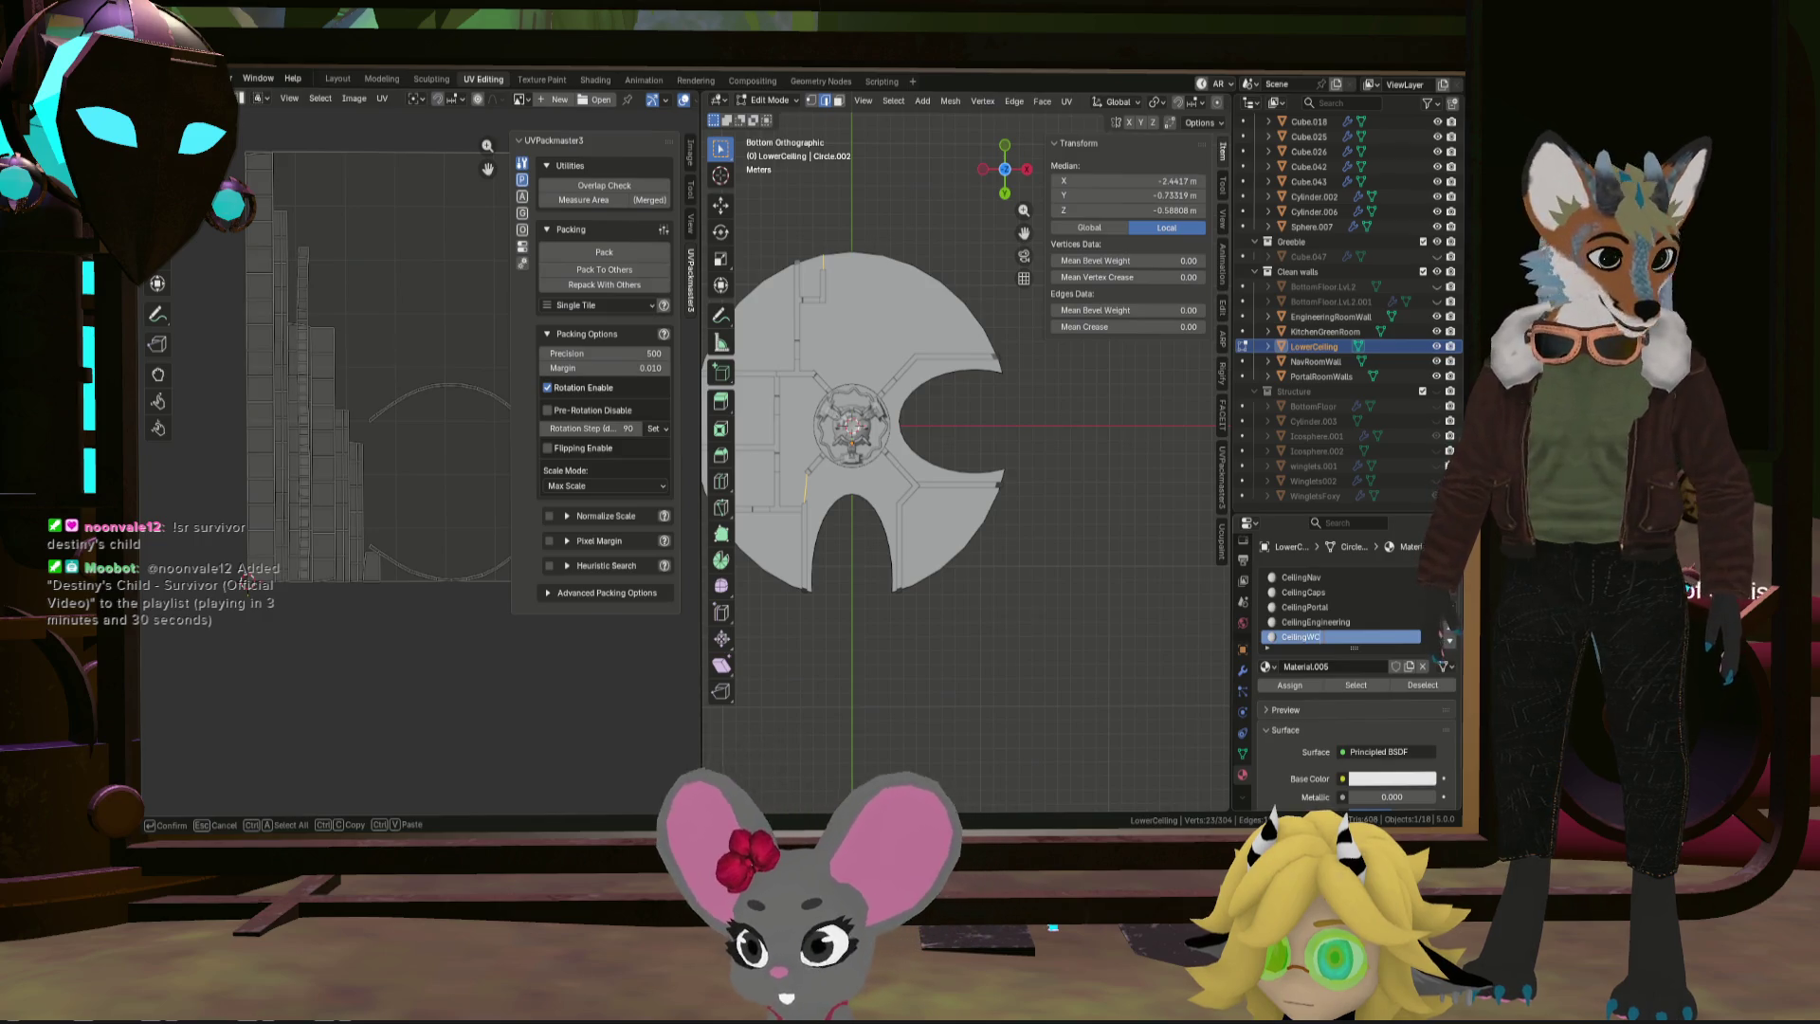
pyautogui.press('Return')
pyautogui.scroll(-1, 1302, 640)
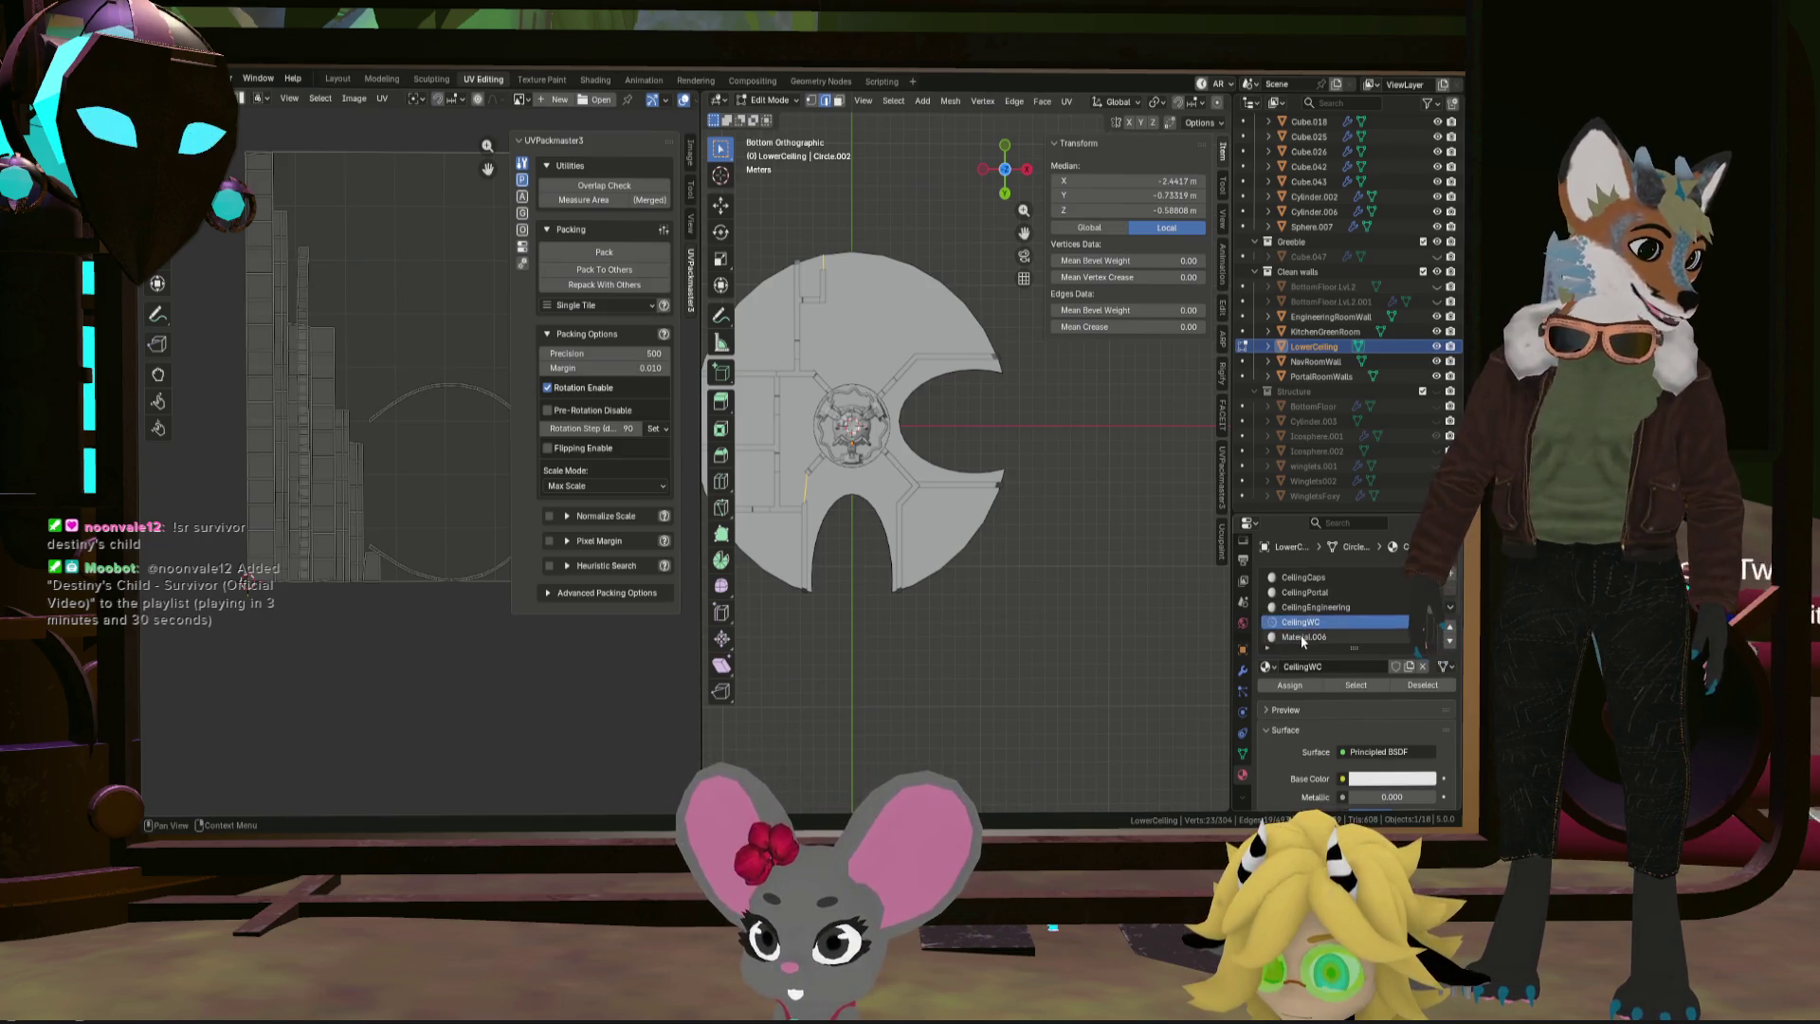
pyautogui.doubleClick(1302, 638)
pyautogui.write('CeilingNav')
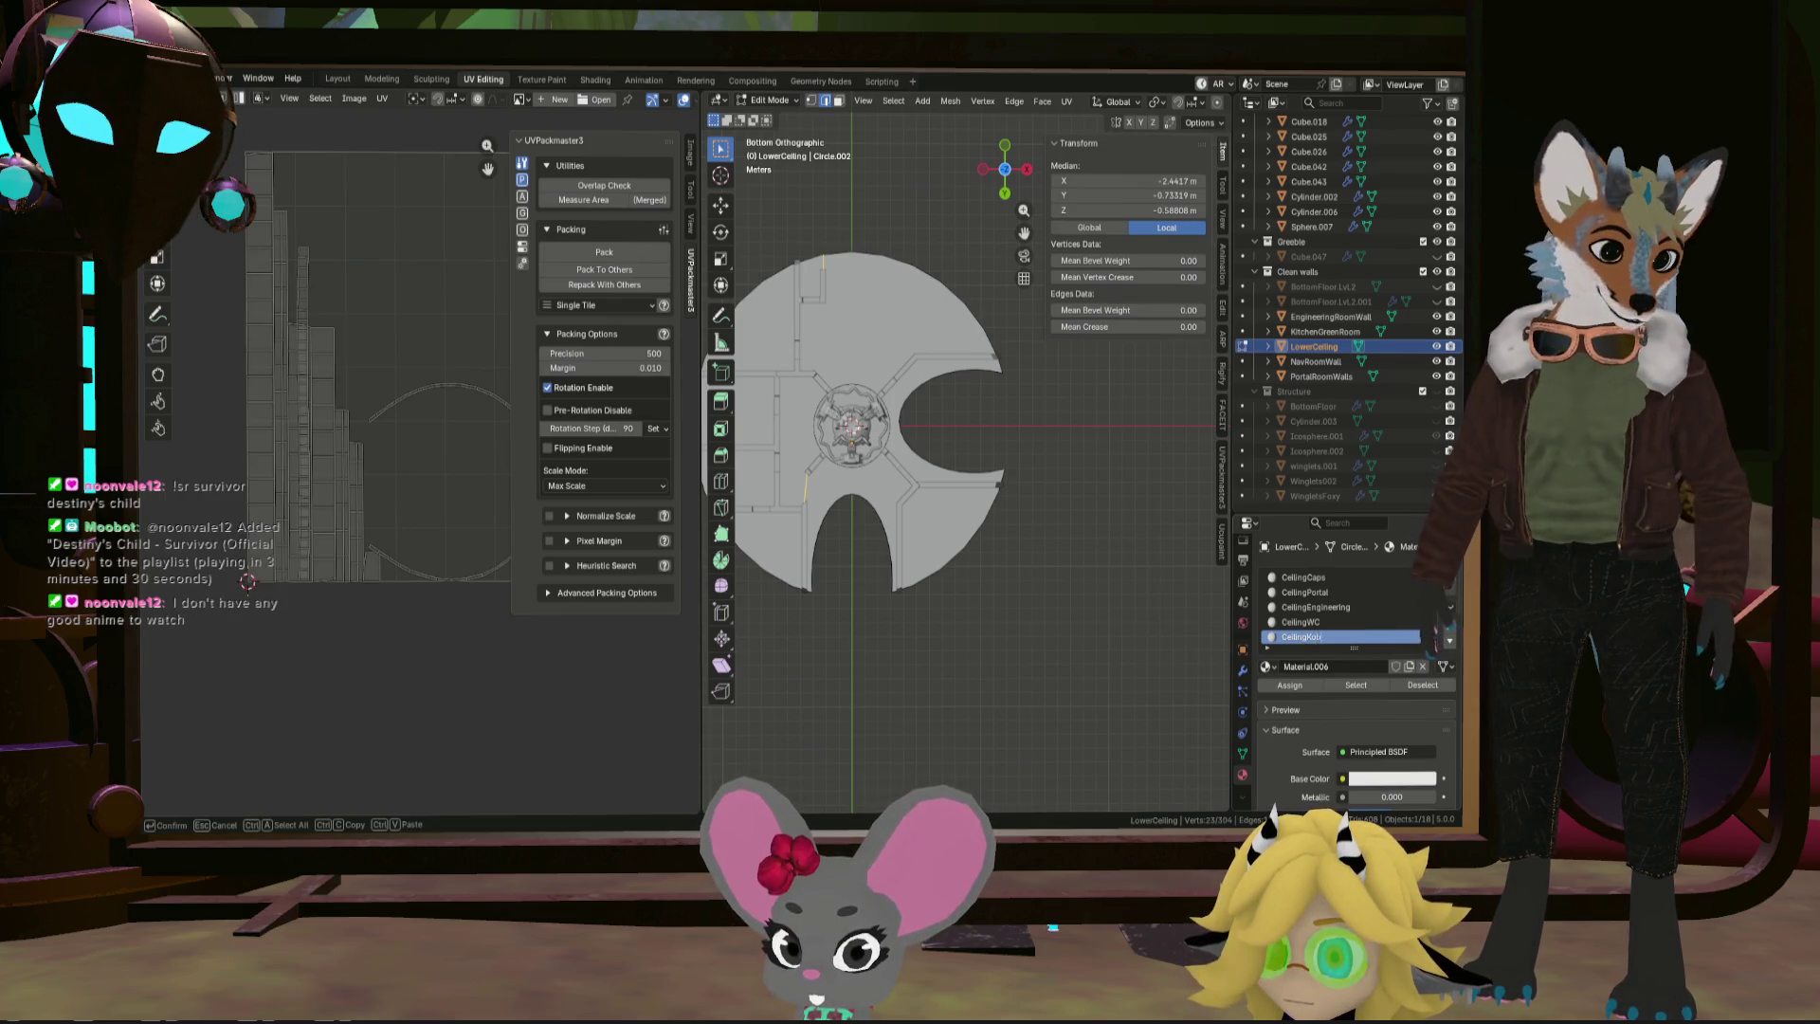
pyautogui.press('Return')
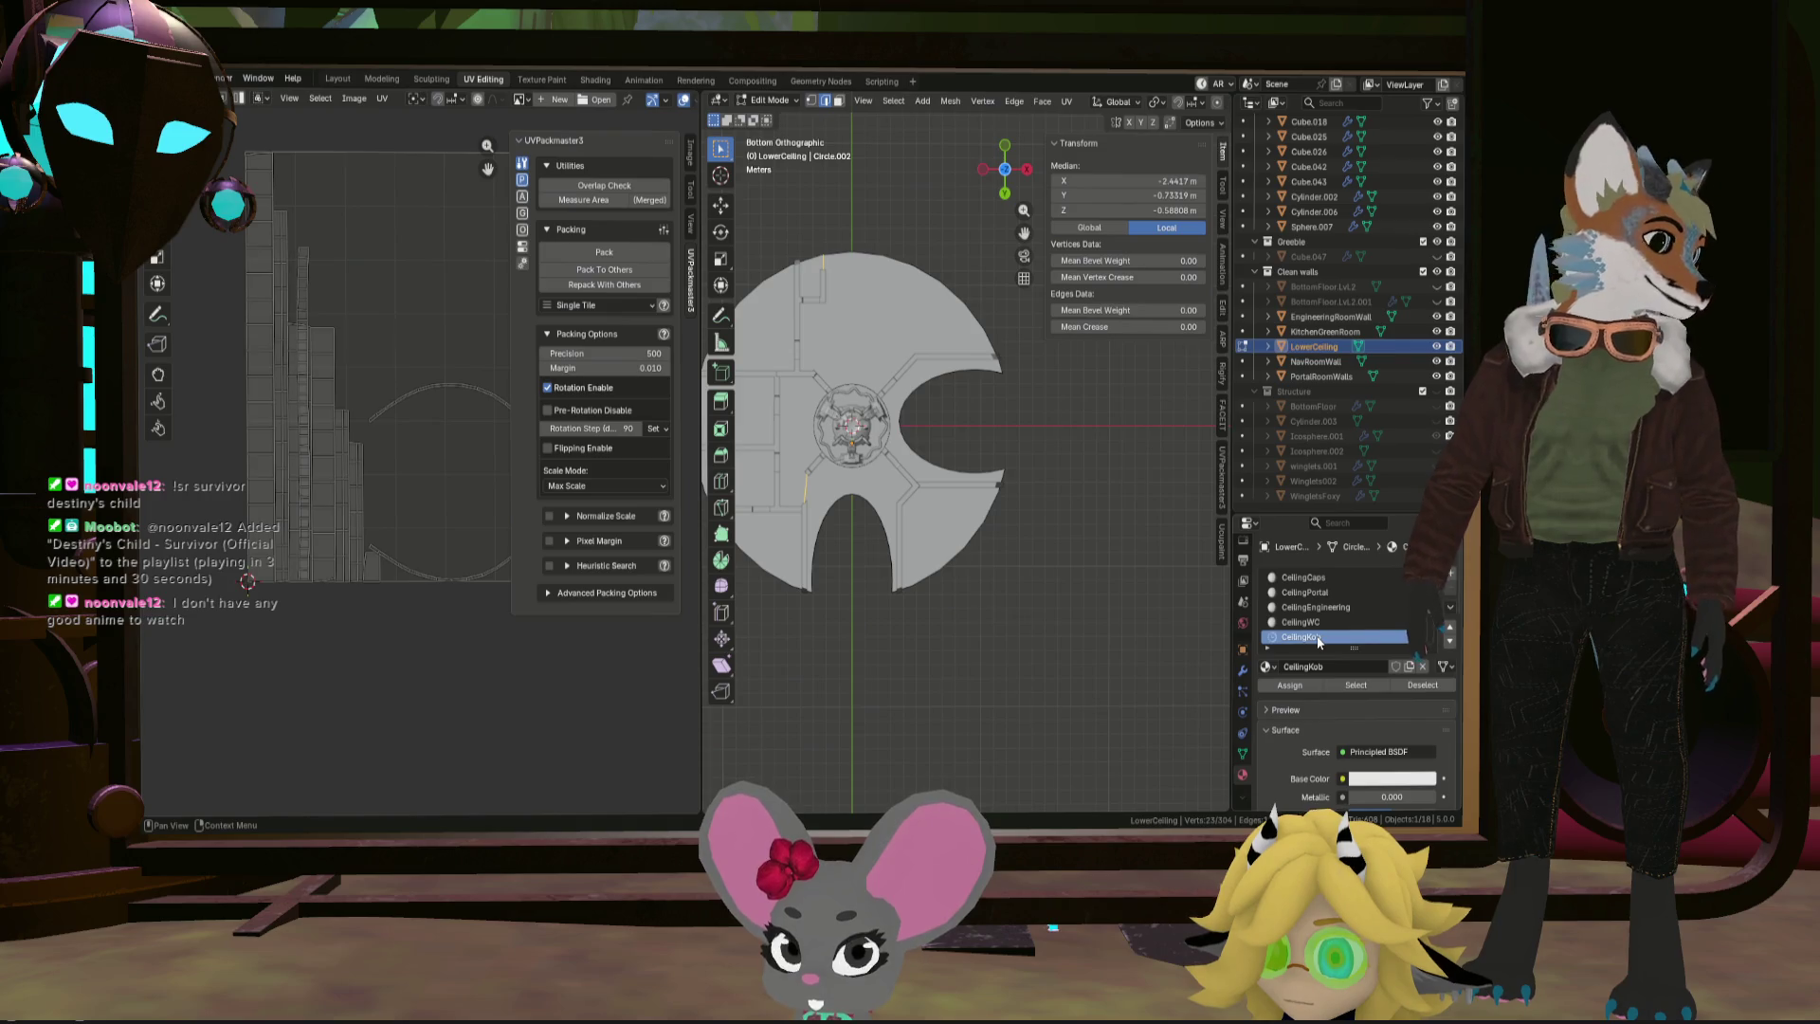
pyautogui.doubleClick(1310, 638)
pyautogui.write('Ceiling')
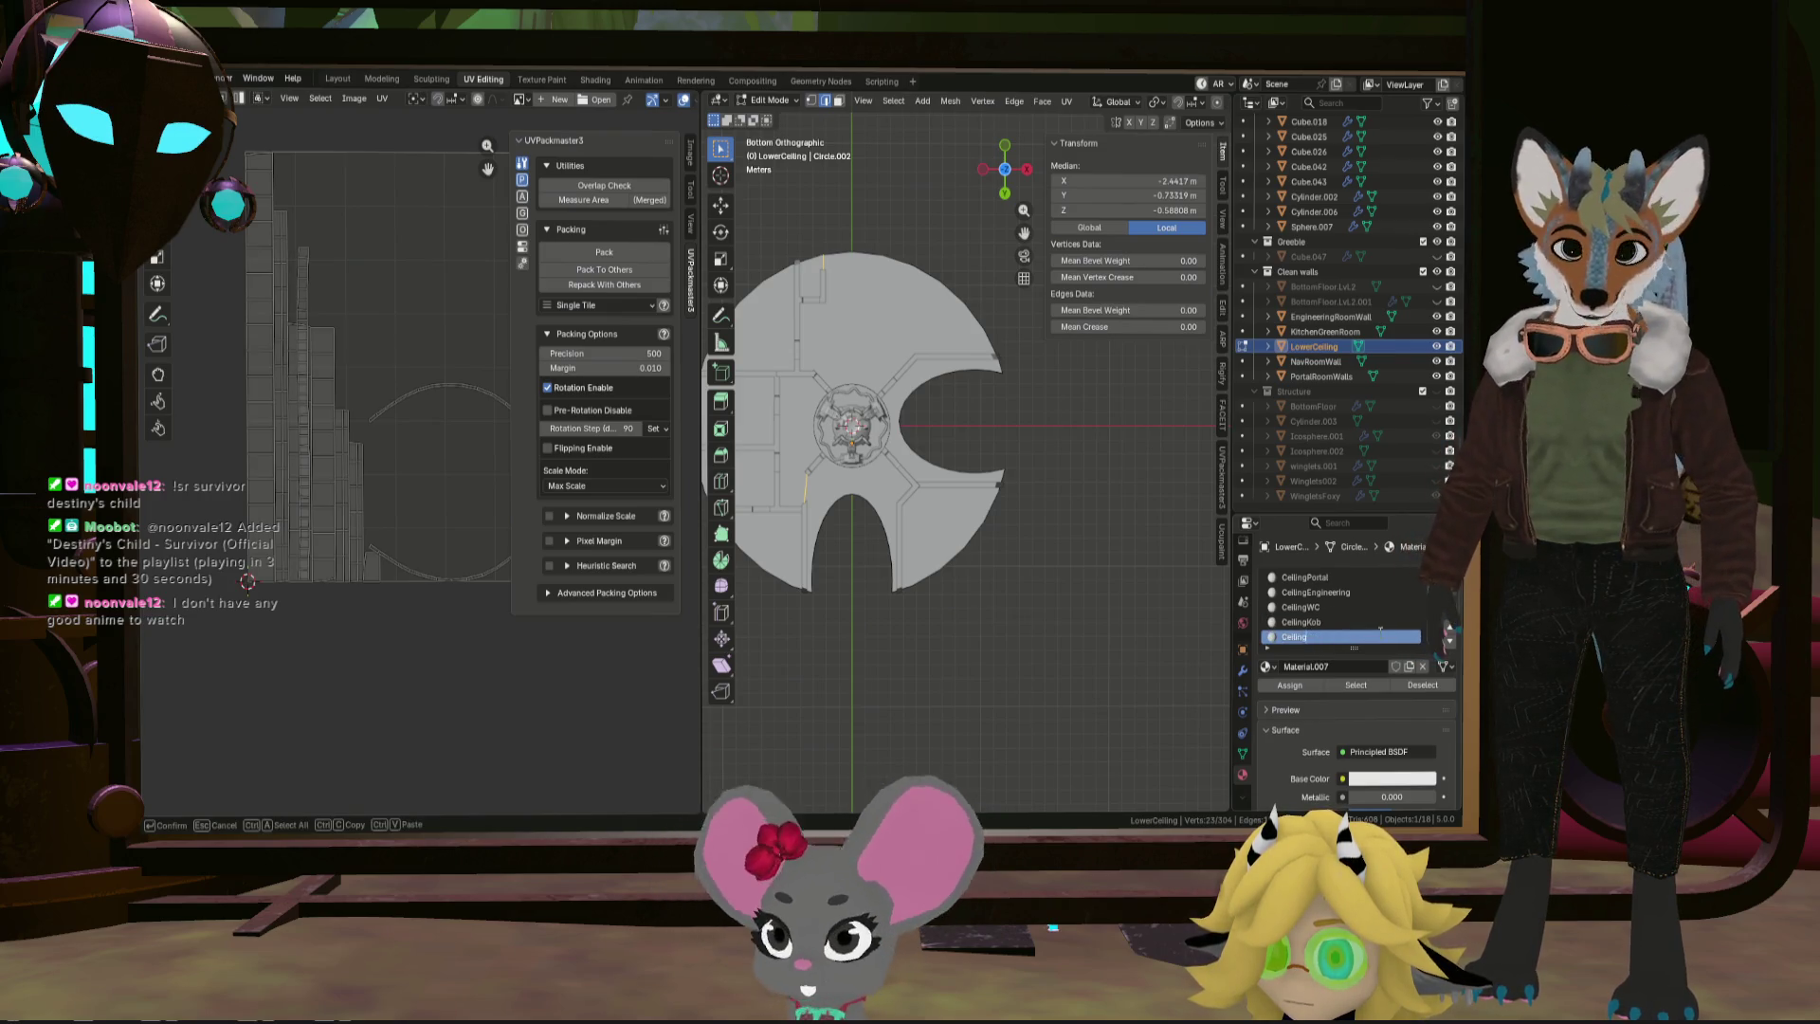
pyautogui.write('Gre')
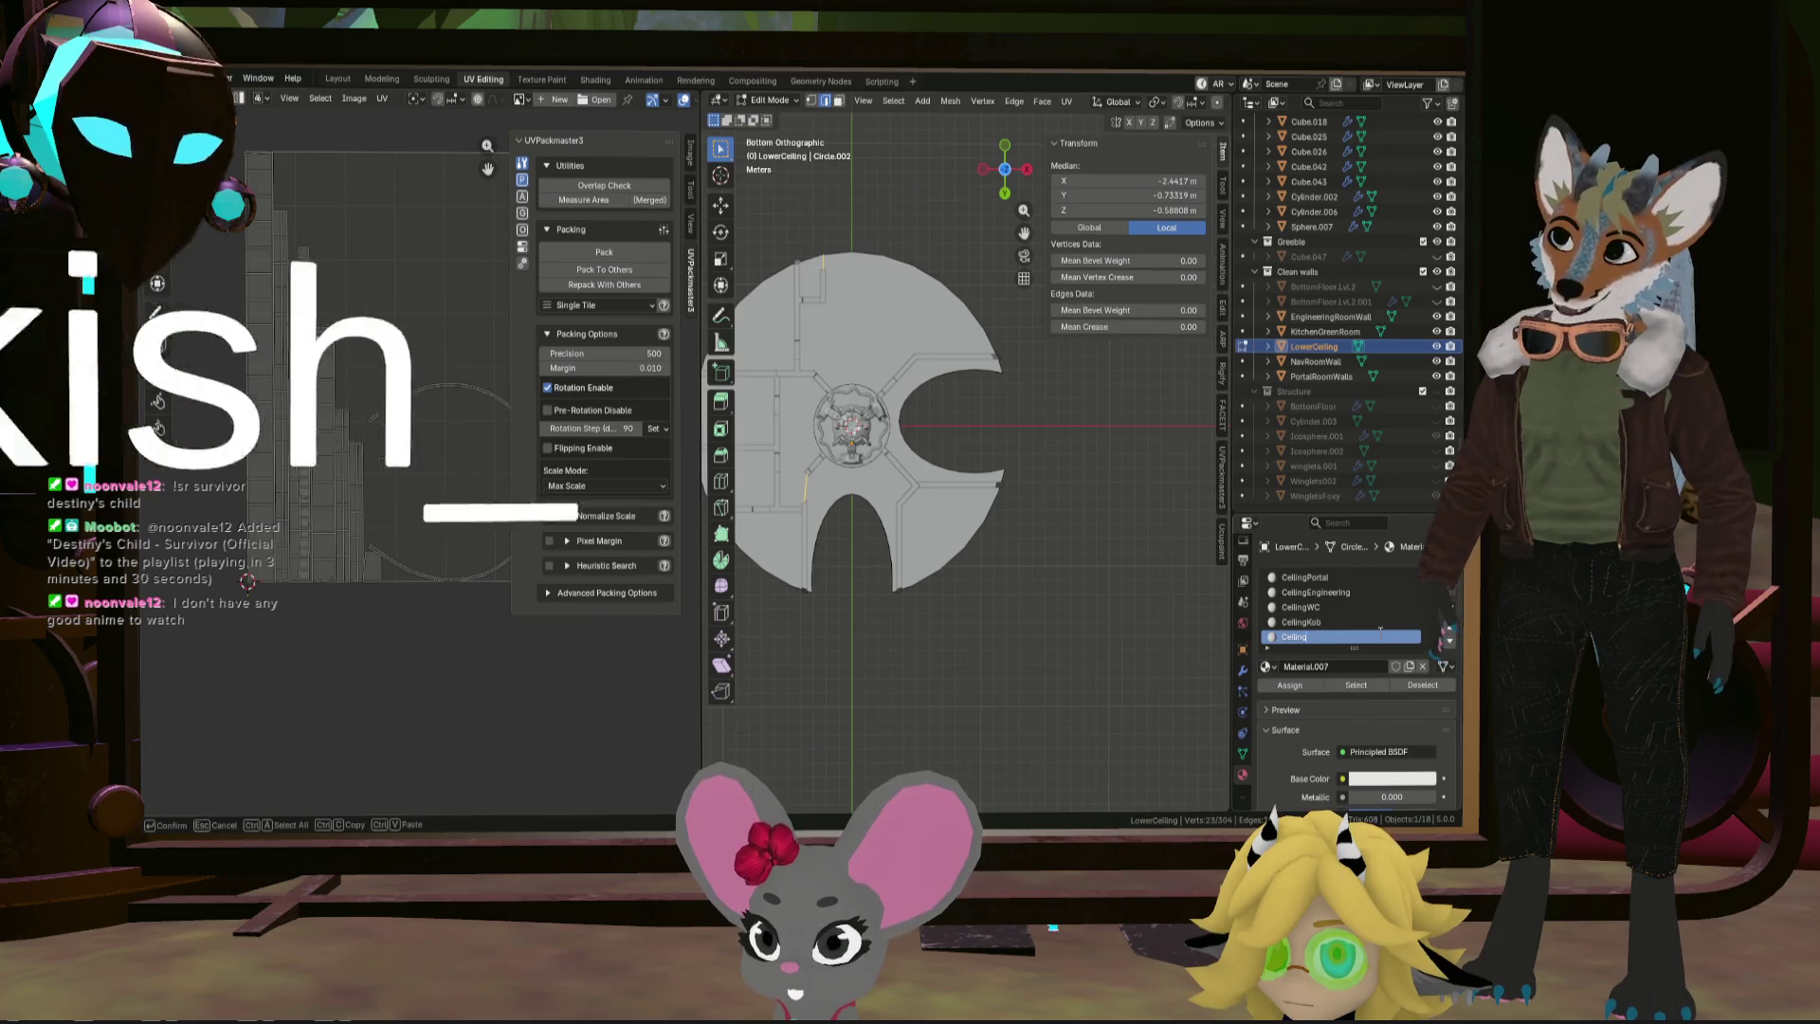
pyautogui.write('en')
pyautogui.press('Return')
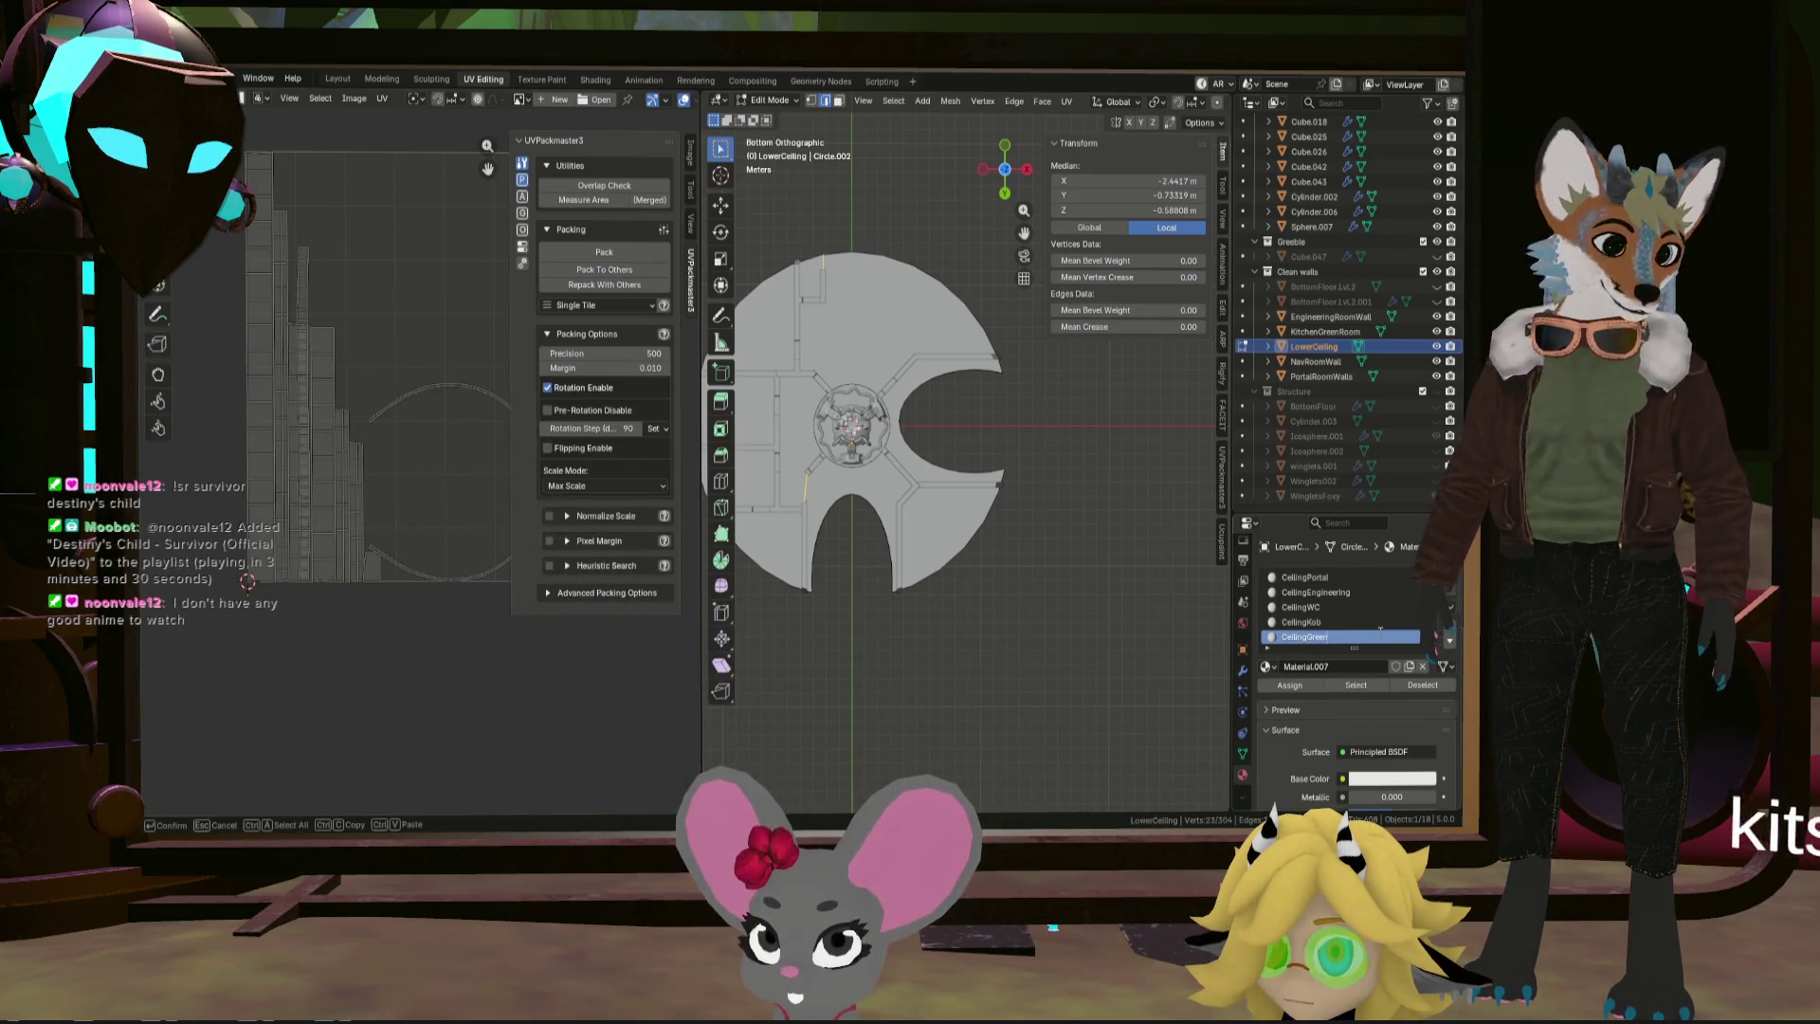
# Add a new material slot and name it CeilingDiner
pyautogui.click(1449, 627)
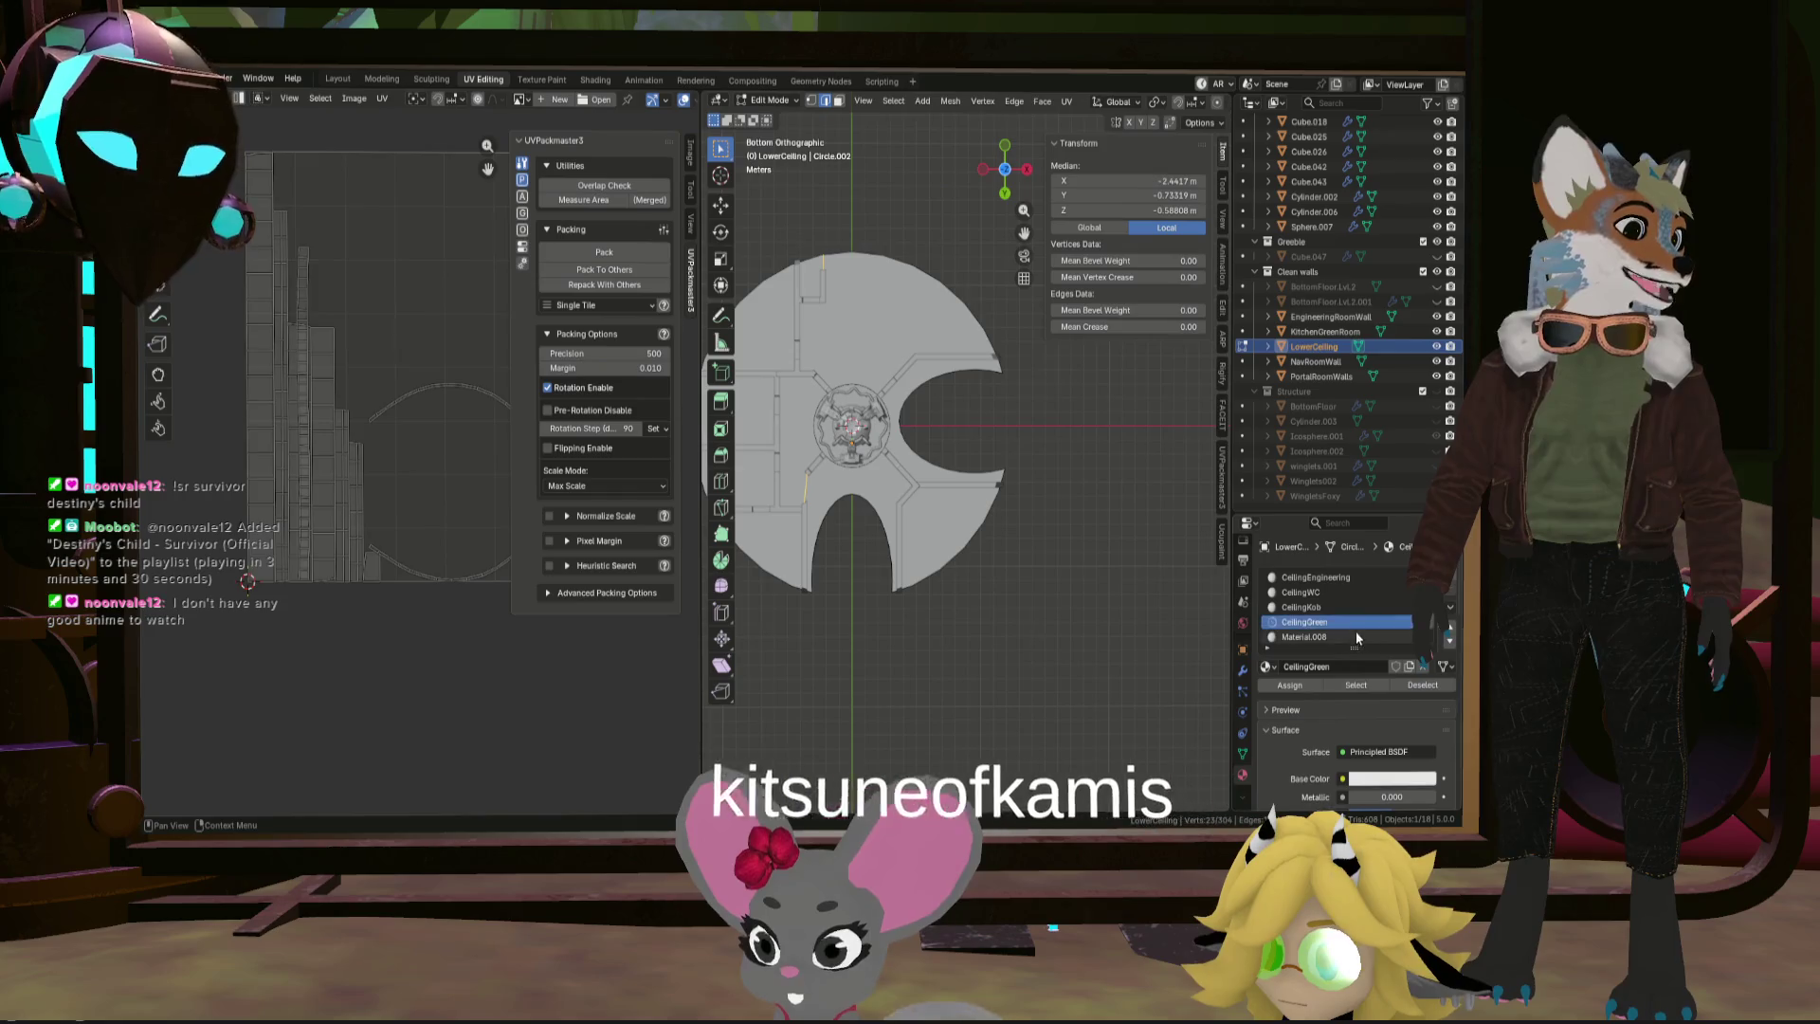
pyautogui.click(1336, 666)
pyautogui.doubleClick(1310, 637)
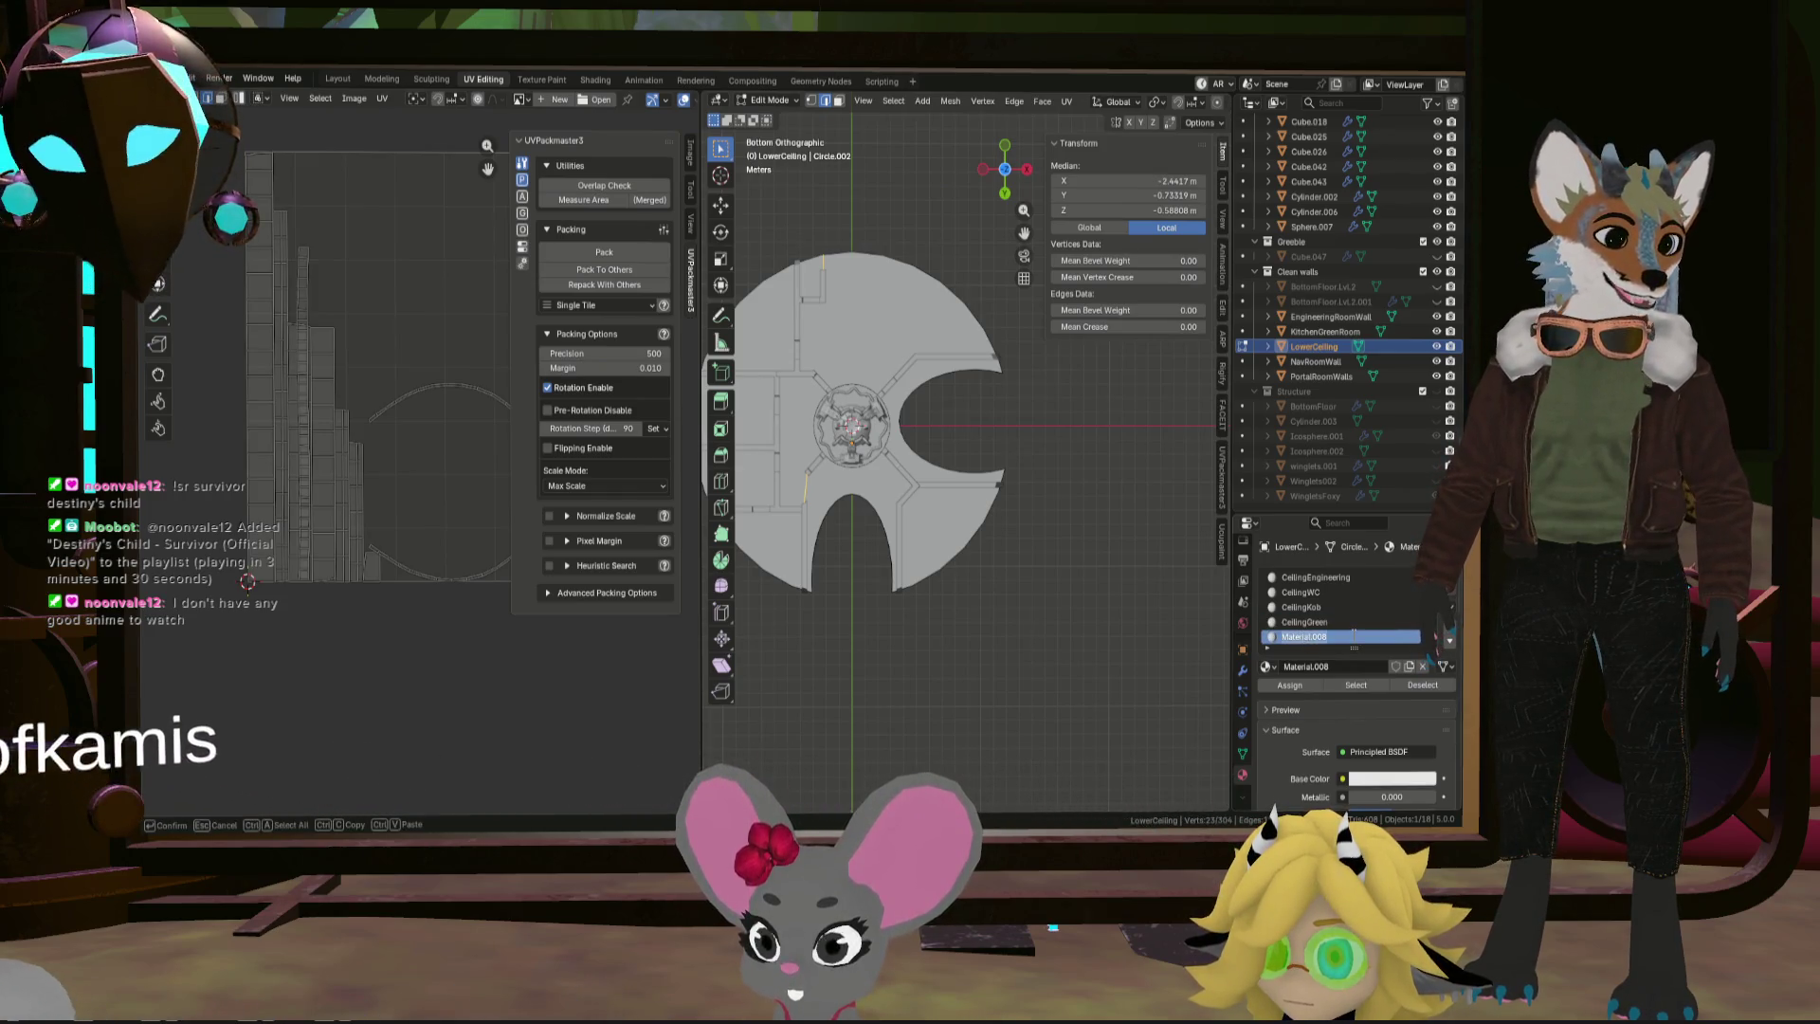
pyautogui.doubleClick(1308, 622)
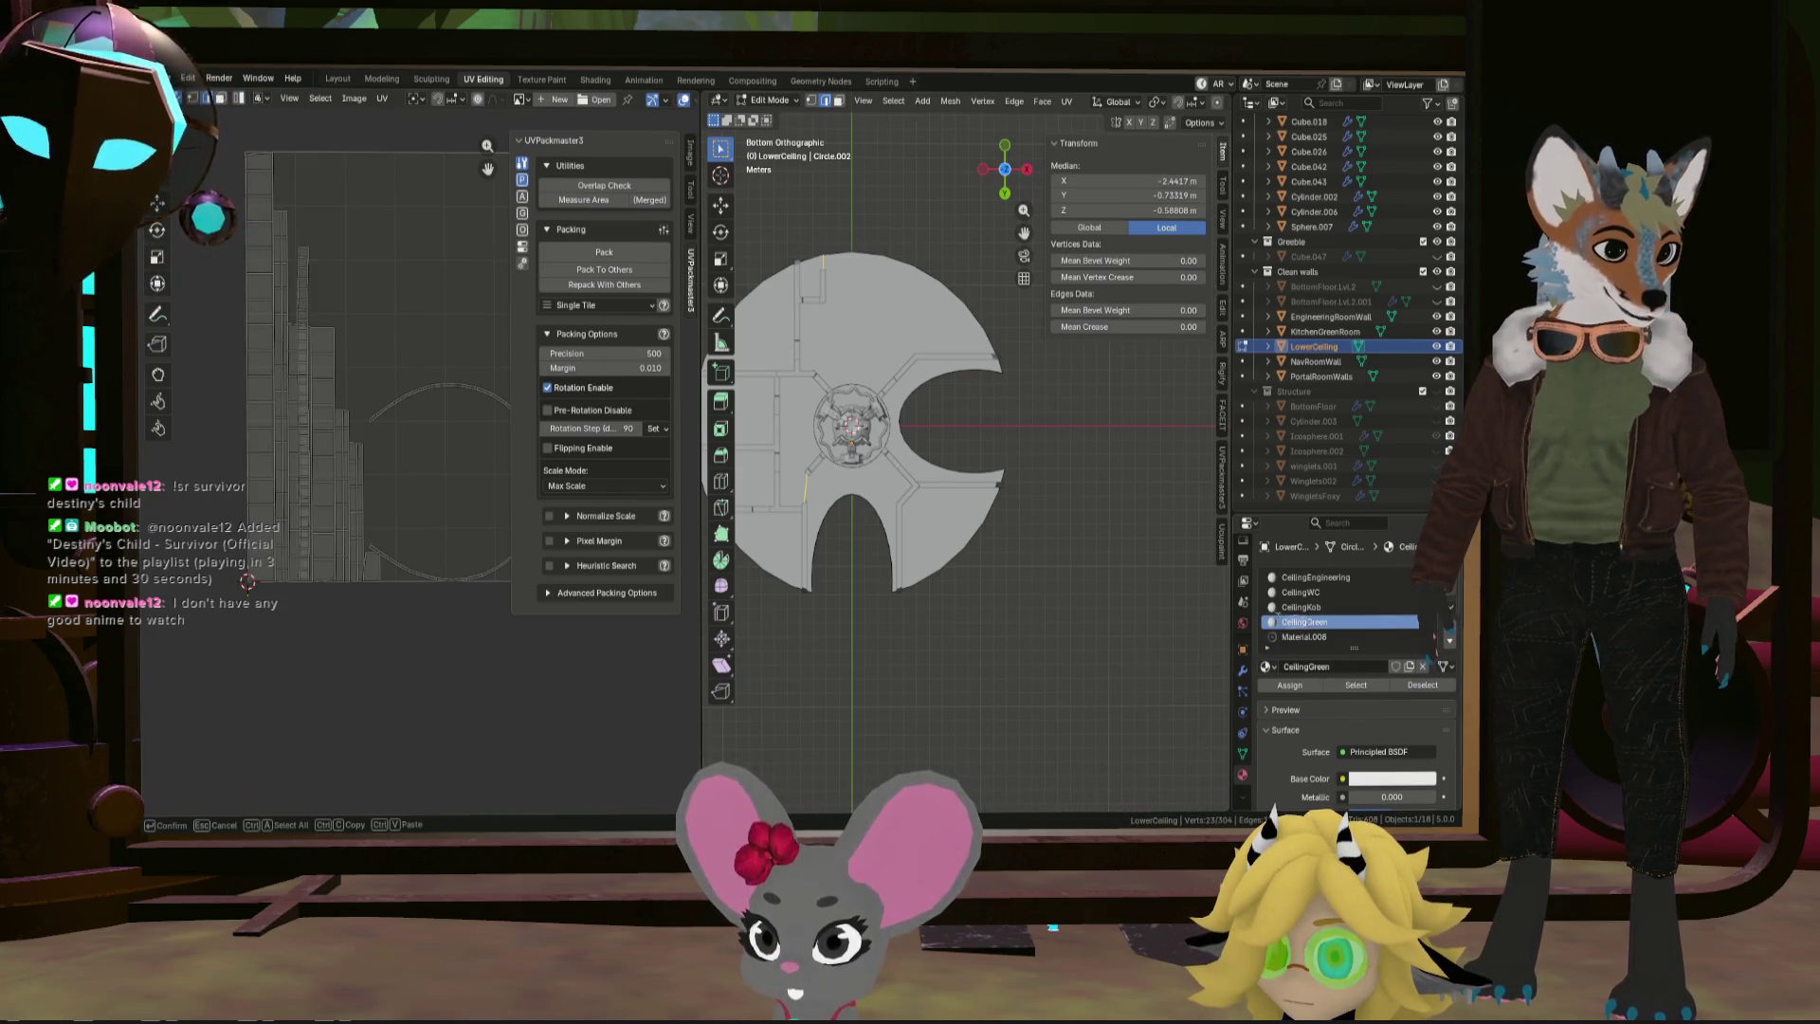
pyautogui.doubleClick(1296, 637)
pyautogui.write('Ceiling')
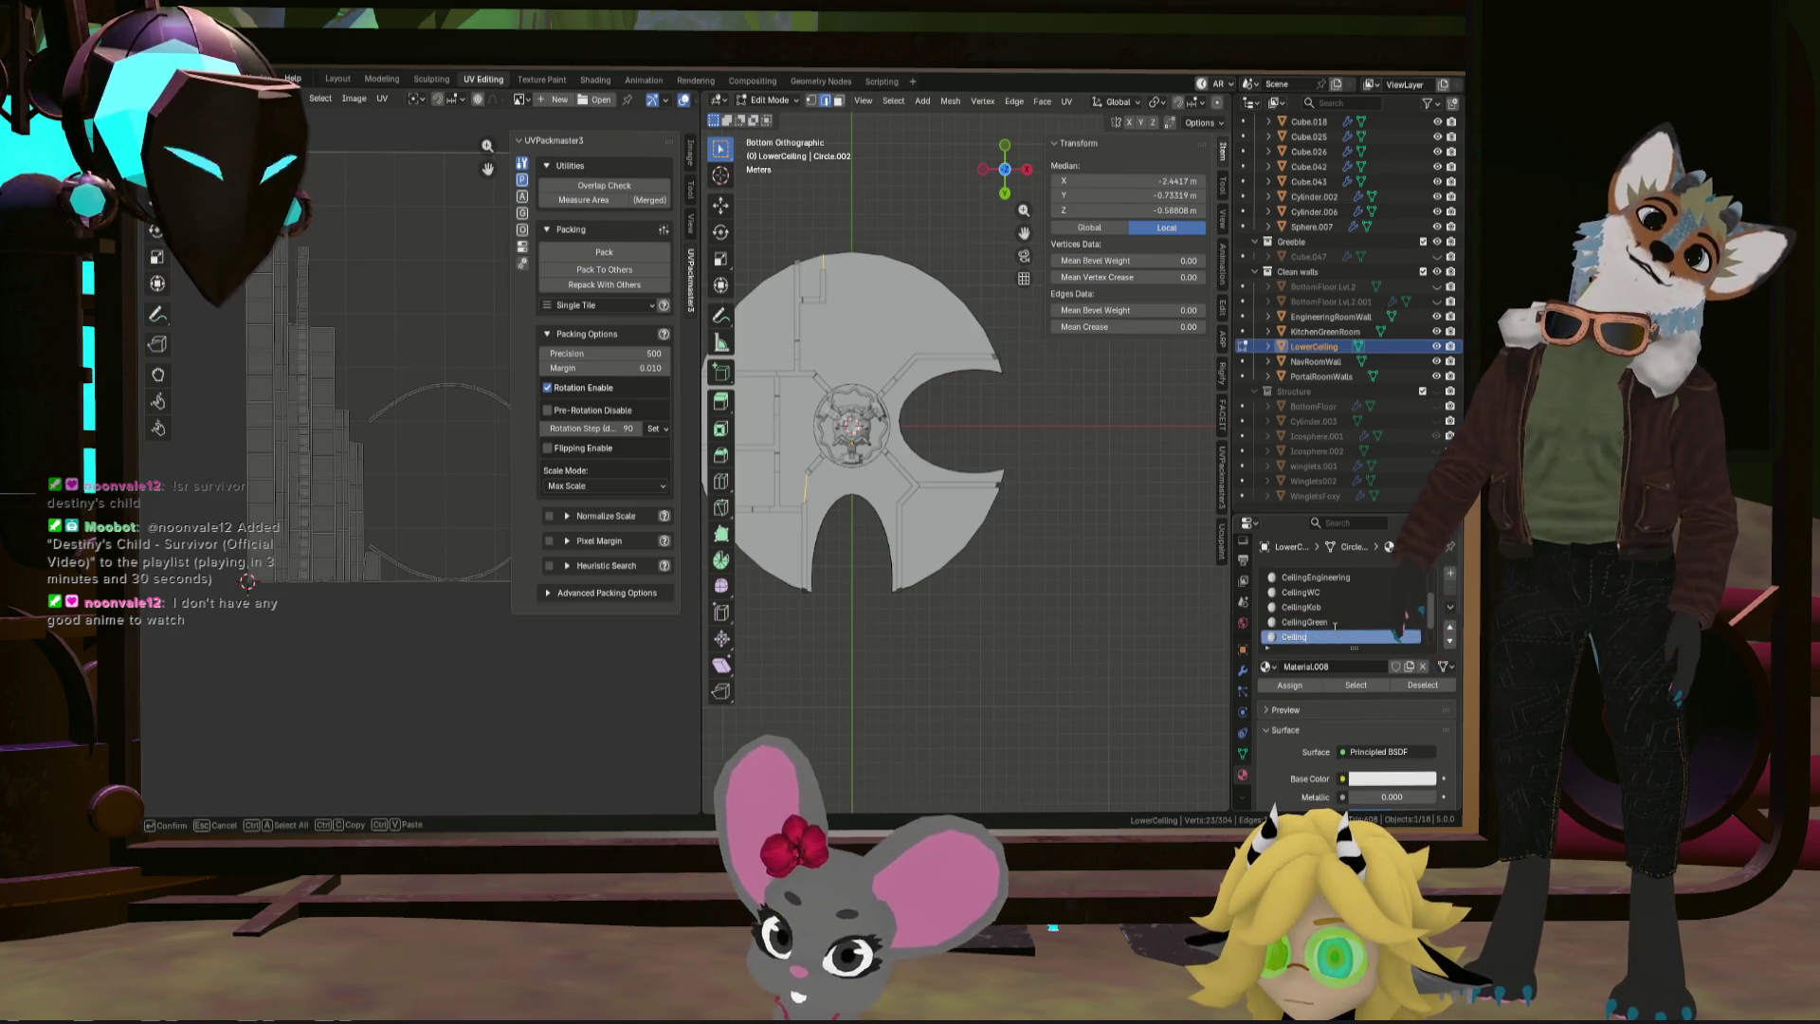
pyautogui.write('Diner')
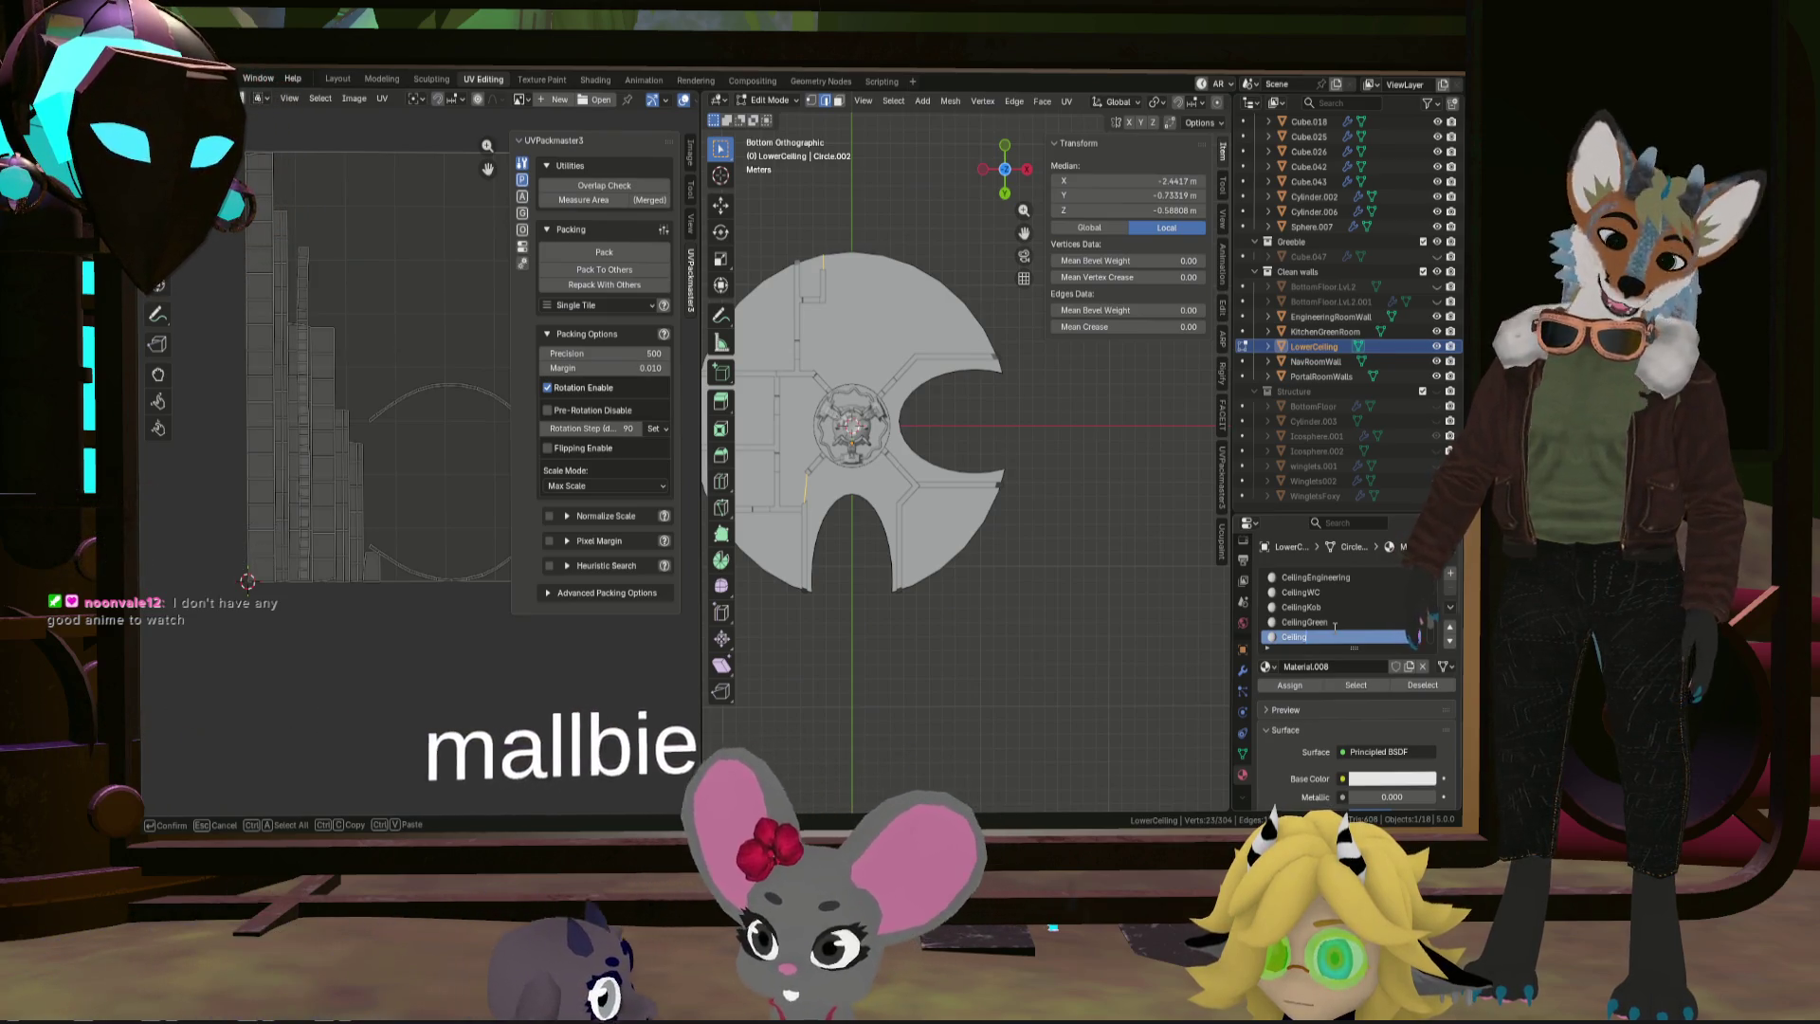
pyautogui.press('Return')
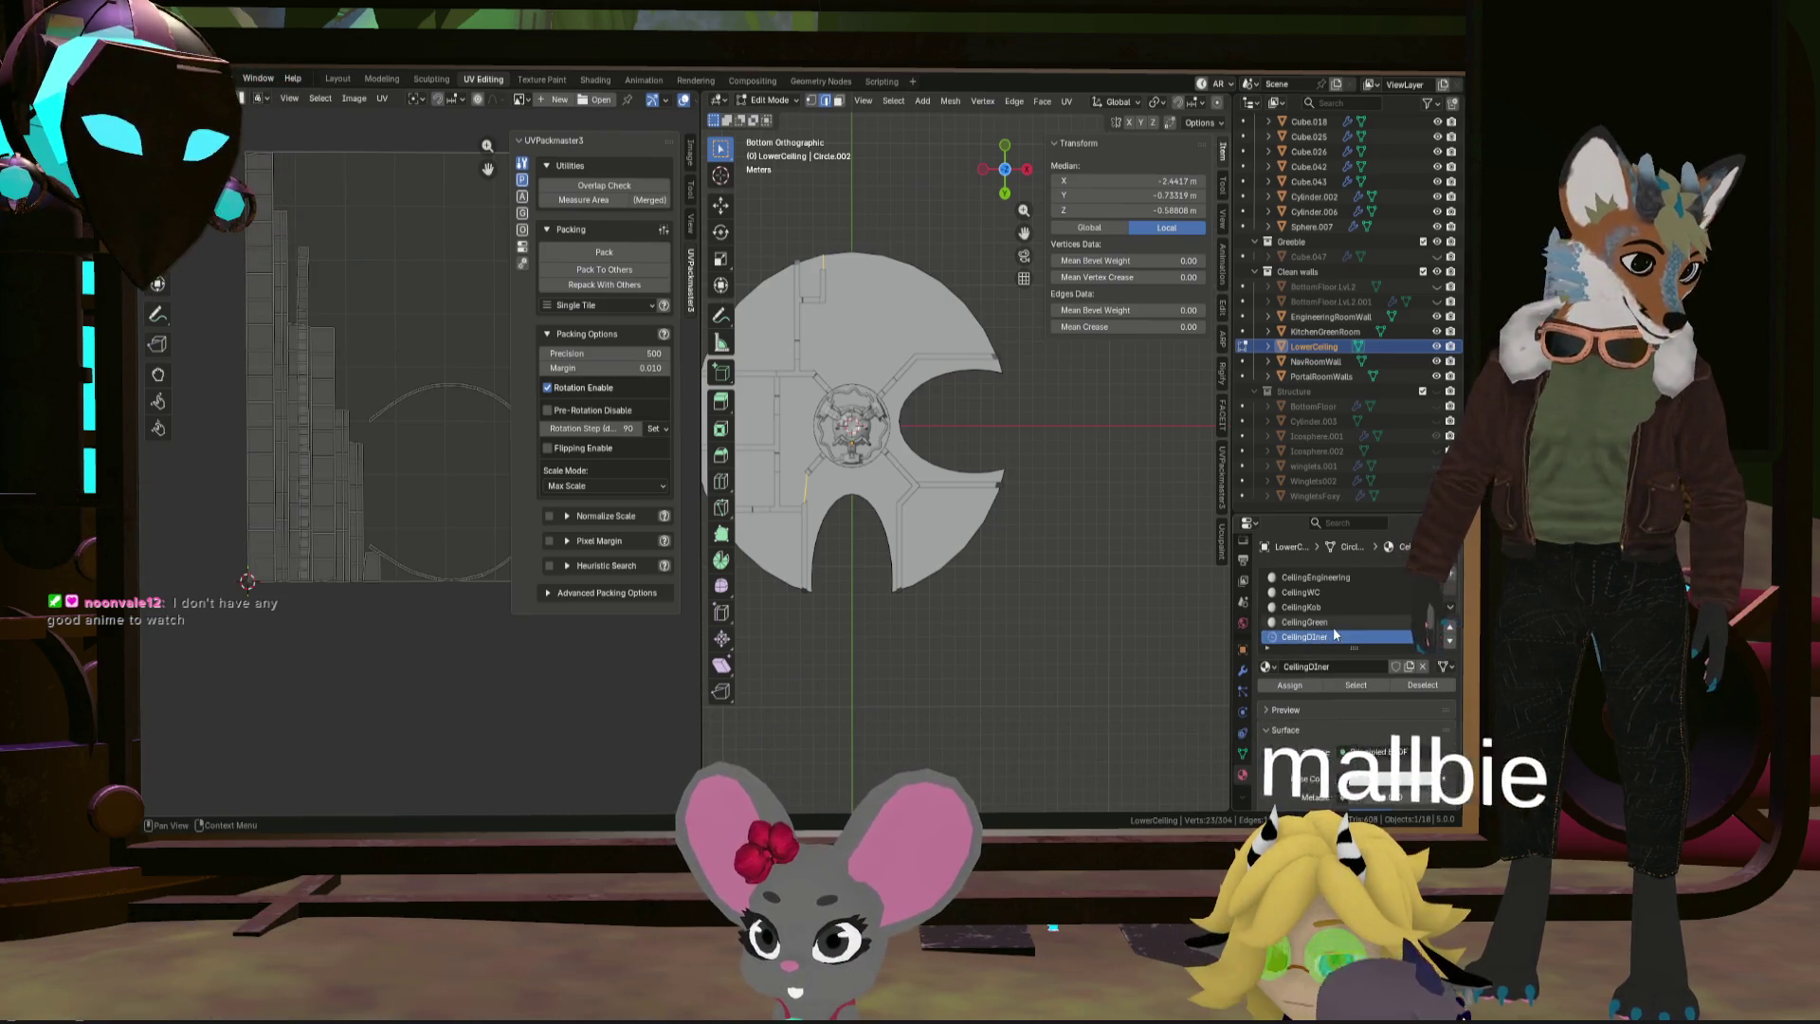
pyautogui.scroll(-2, 1317, 616)
pyautogui.doubleClick(1317, 608)
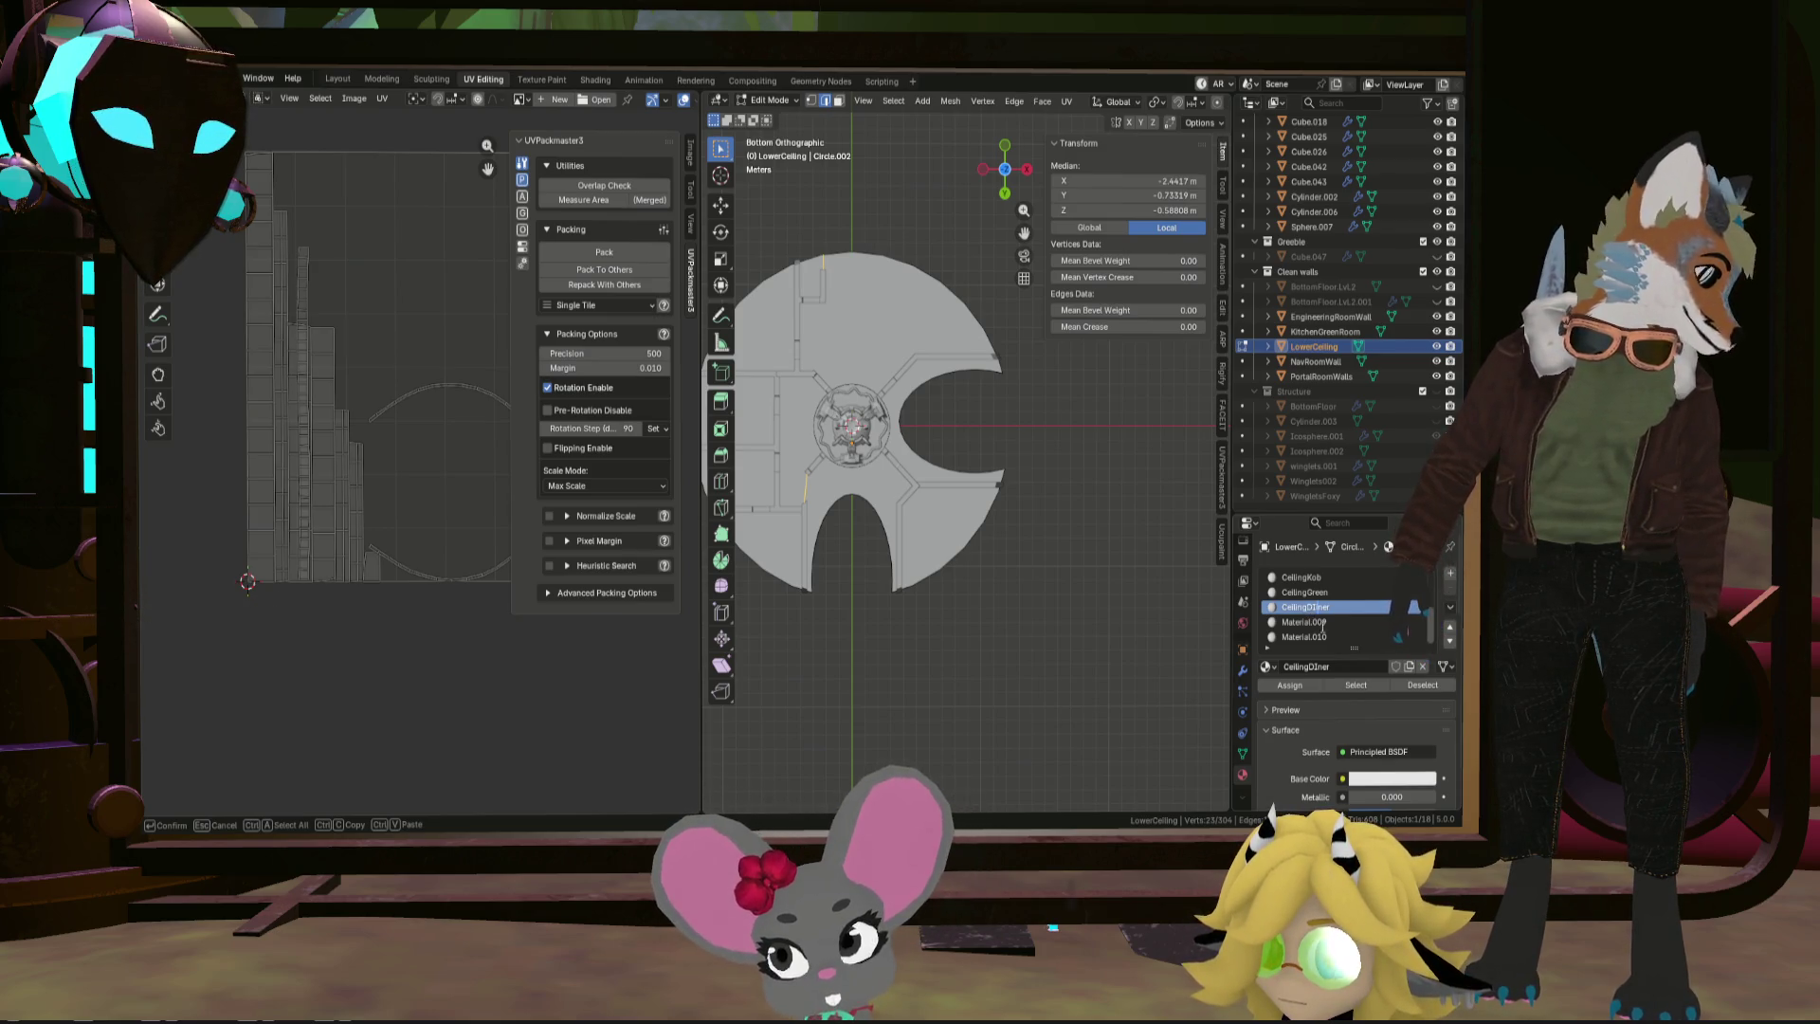
pyautogui.press('Return')
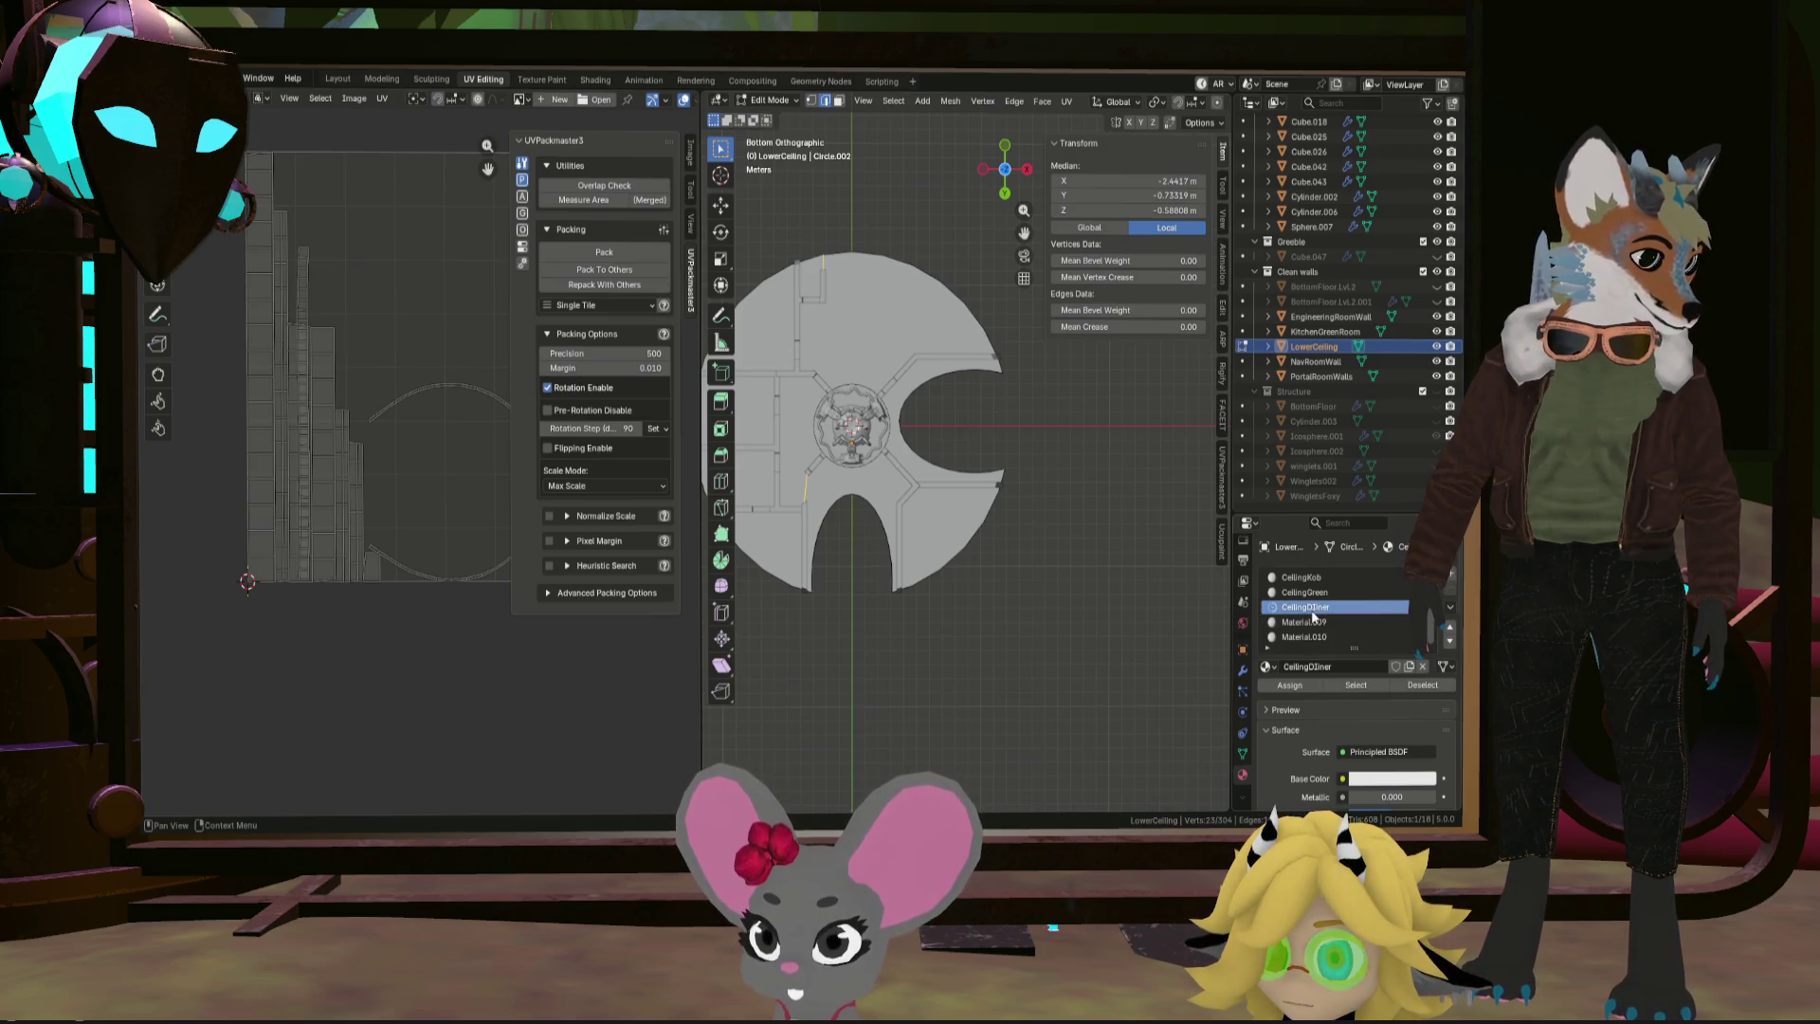
pyautogui.doubleClick(1313, 612)
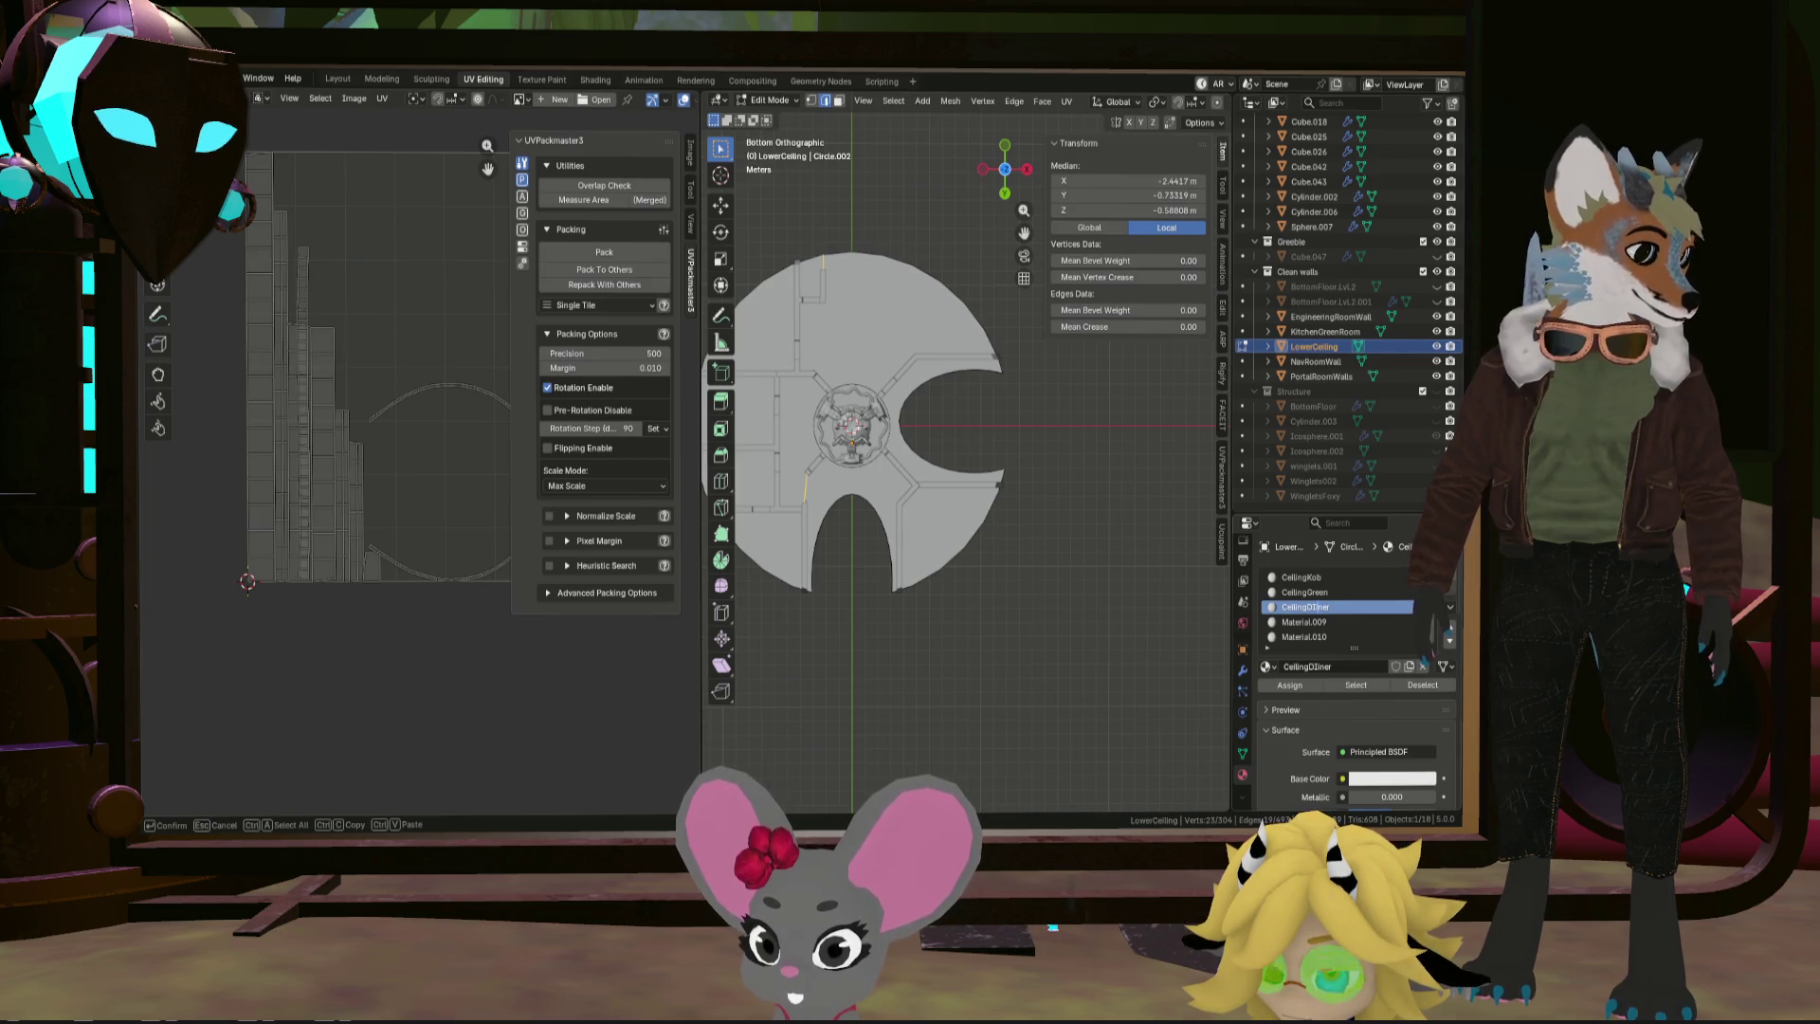
pyautogui.press('Return')
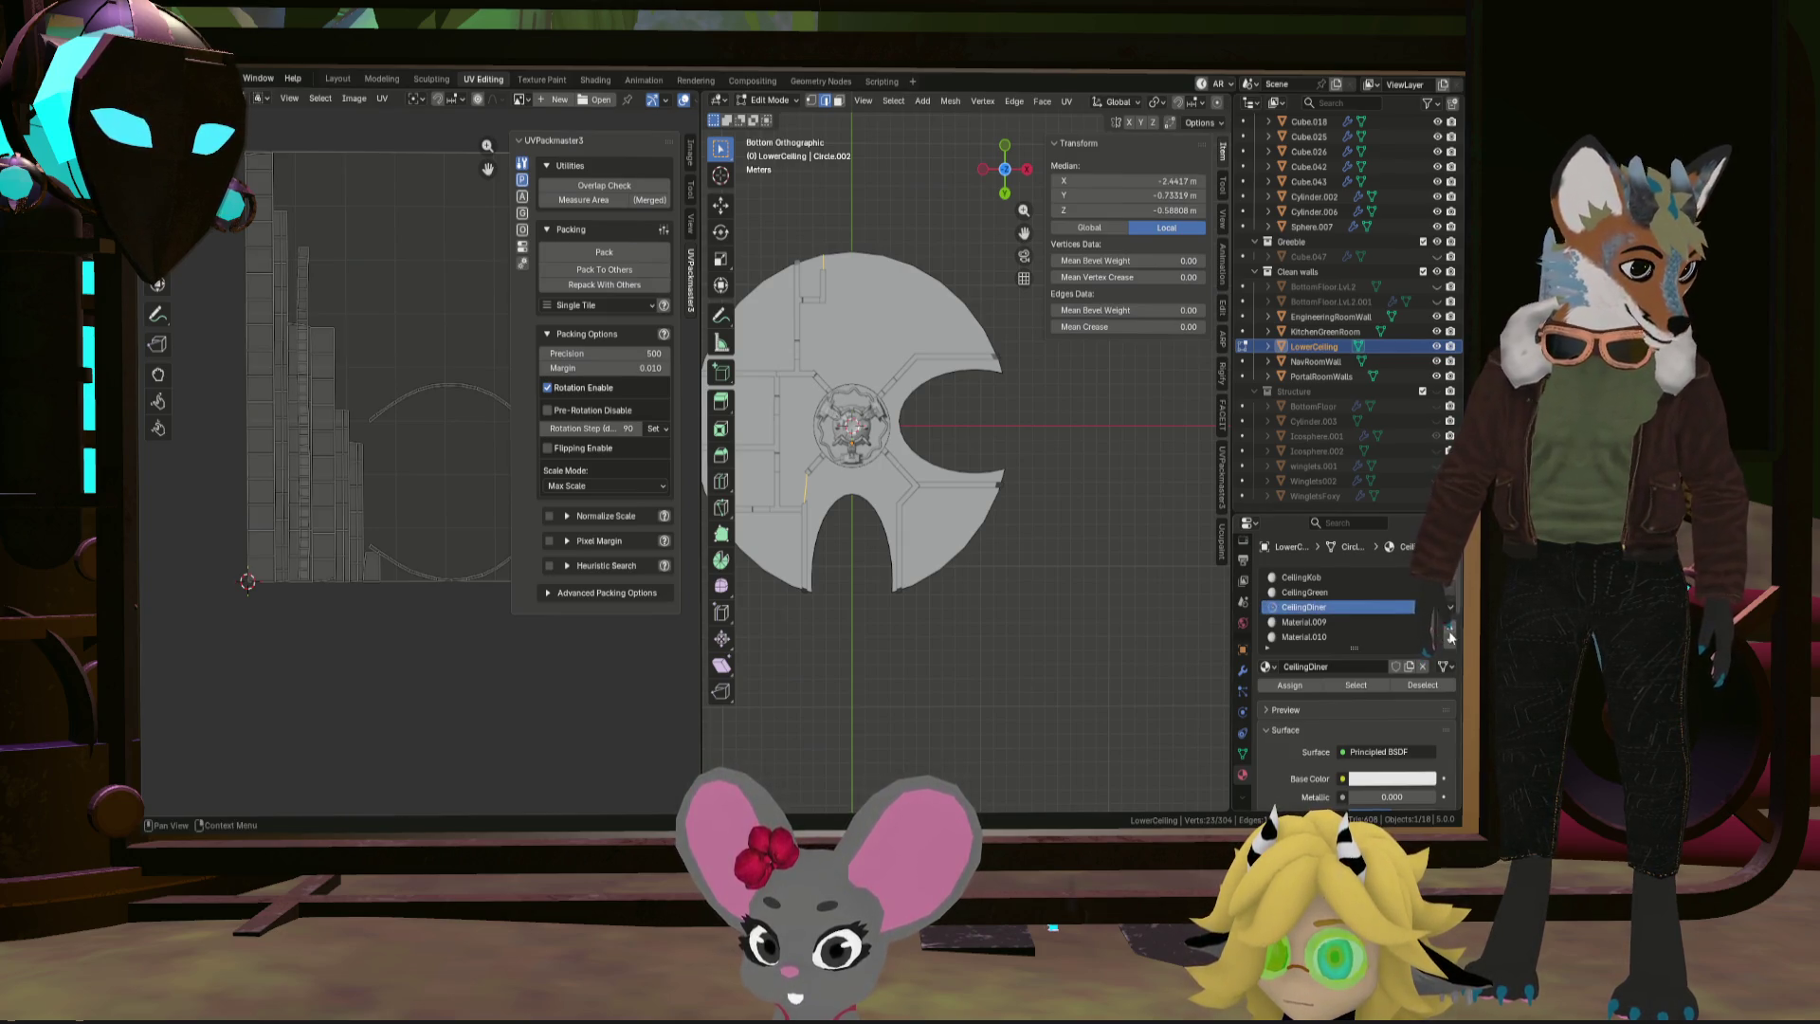
# Rename Material.009 and Material.010 to CeilingKitchen and CeilingCorridor, then make CeilingNav active
pyautogui.doubleClick(1327, 622)
pyautogui.write('CeilingUn')
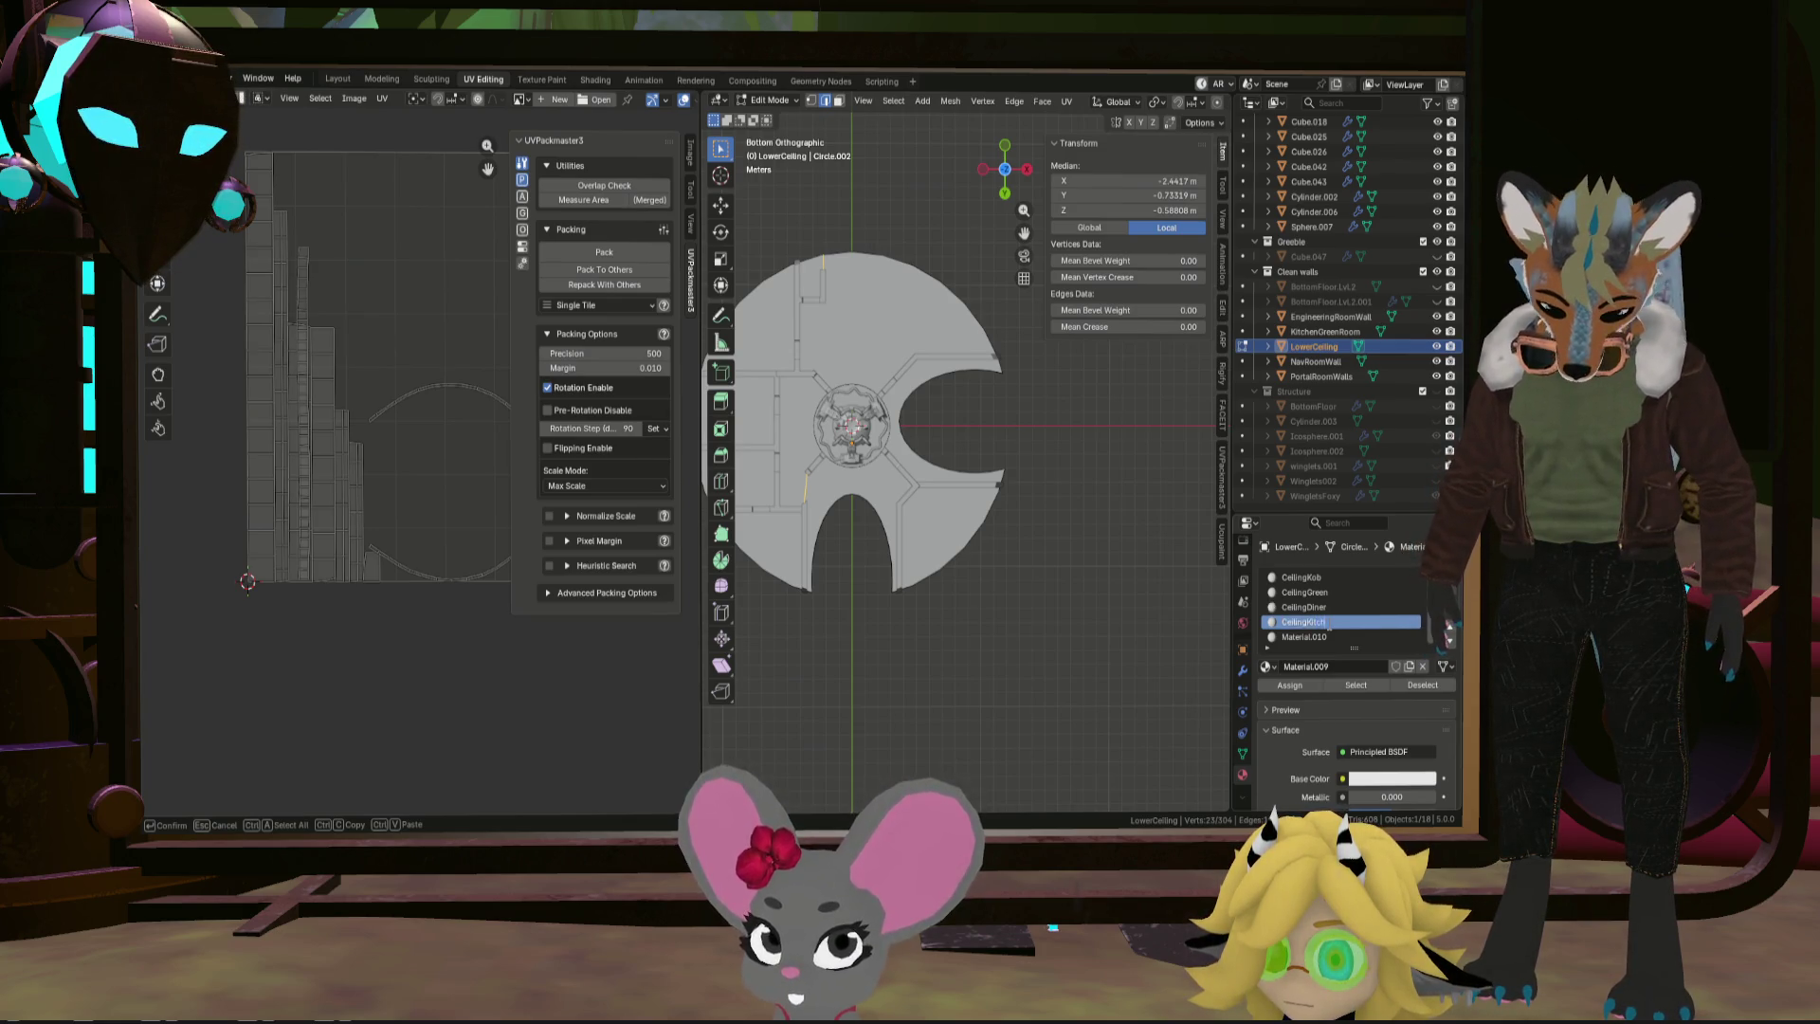
pyautogui.write('en')
pyautogui.press('Return')
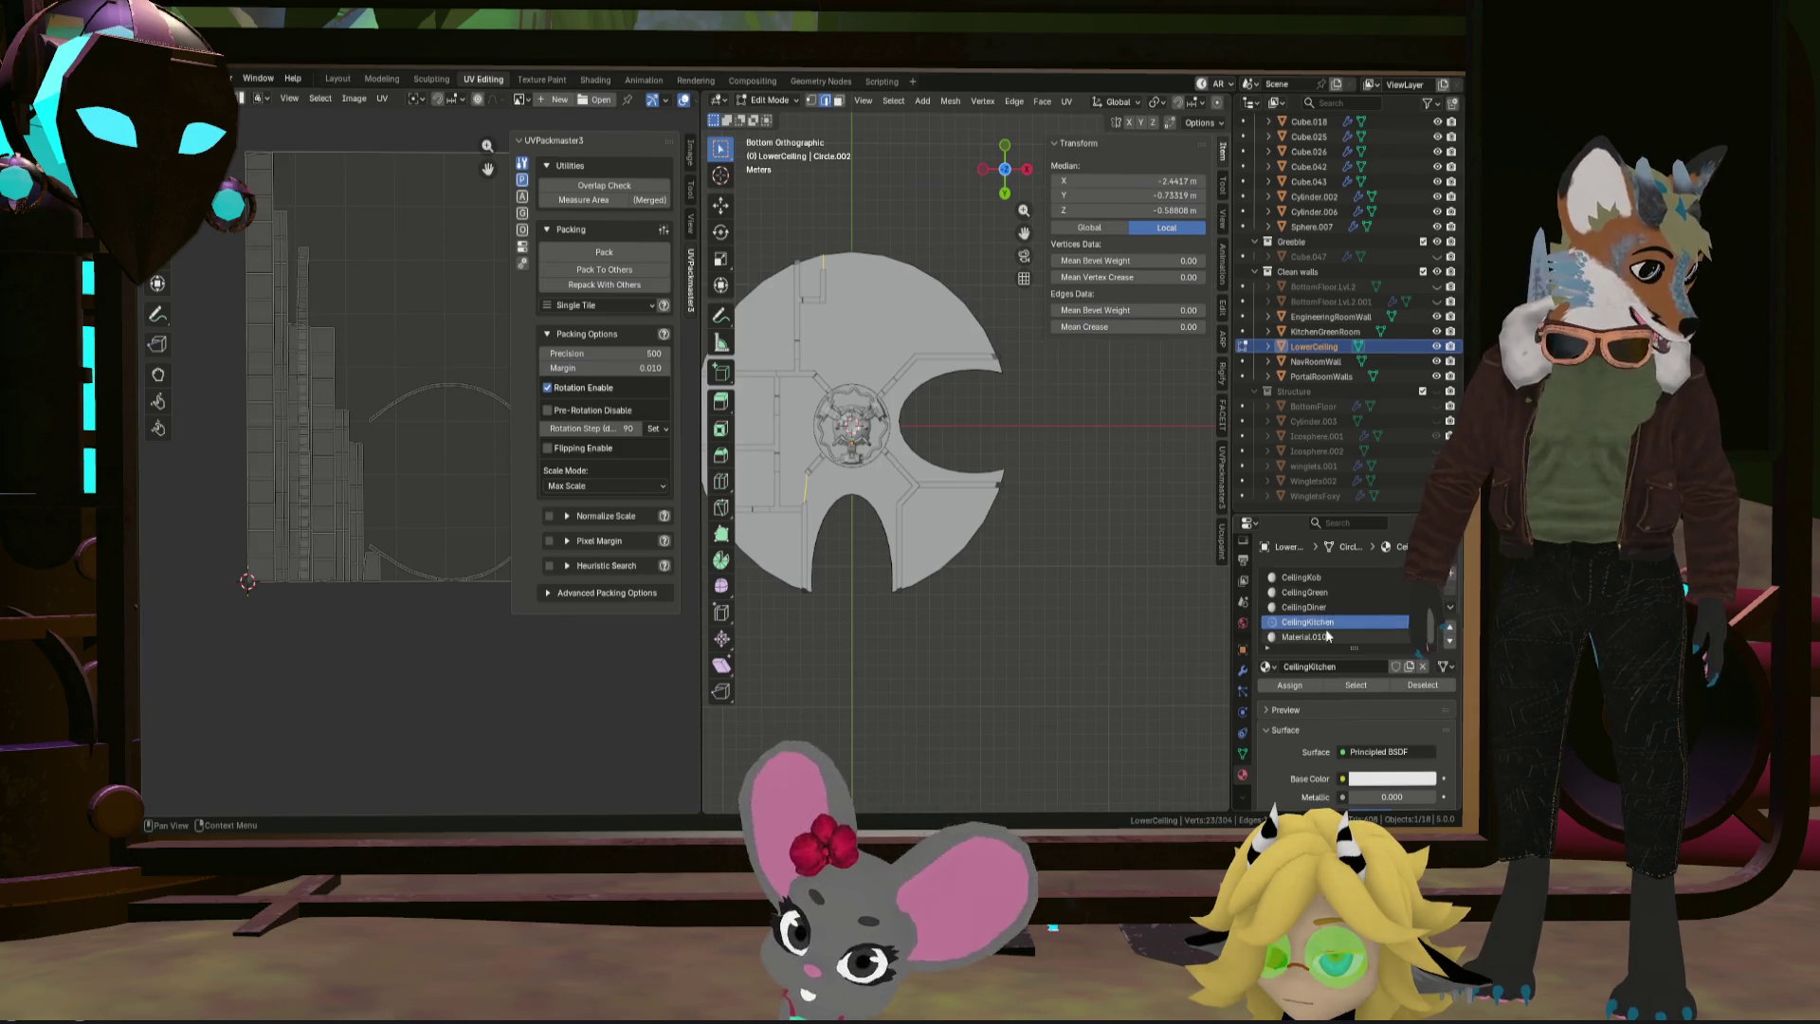
pyautogui.doubleClick(1322, 636)
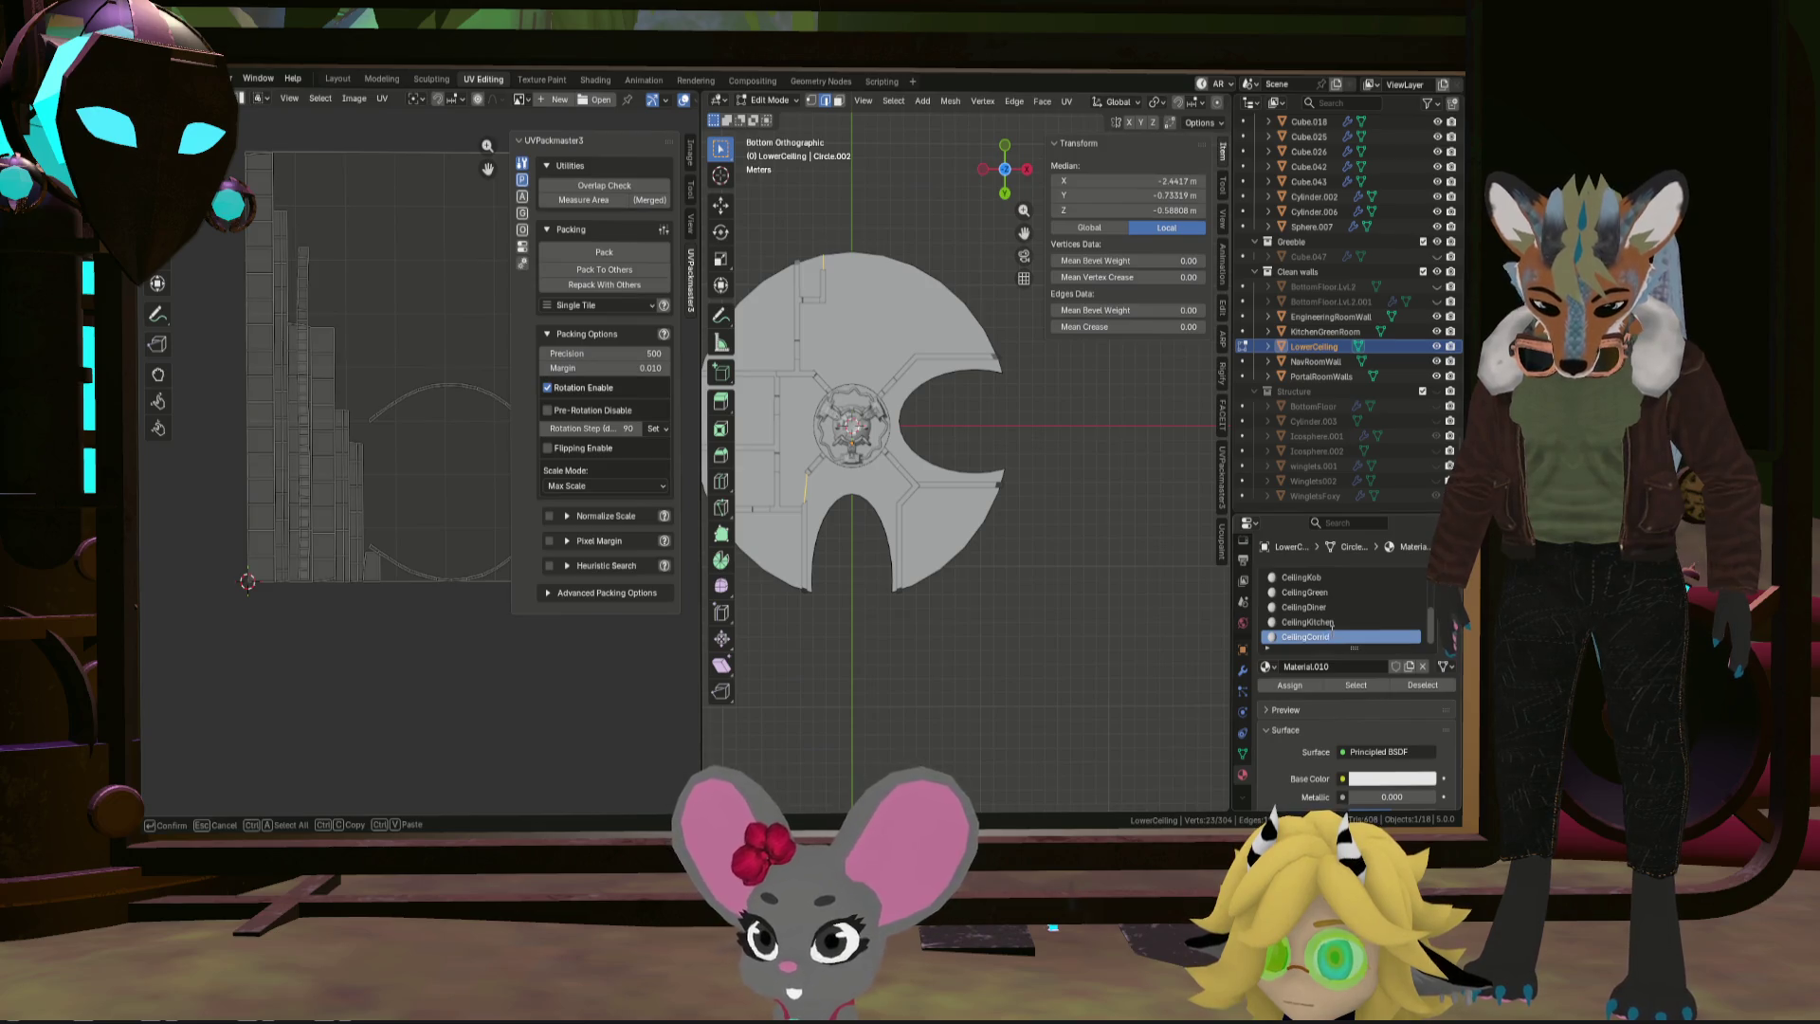
pyautogui.write('or')
pyautogui.press('Return')
pyautogui.scroll(-5, 1332, 630)
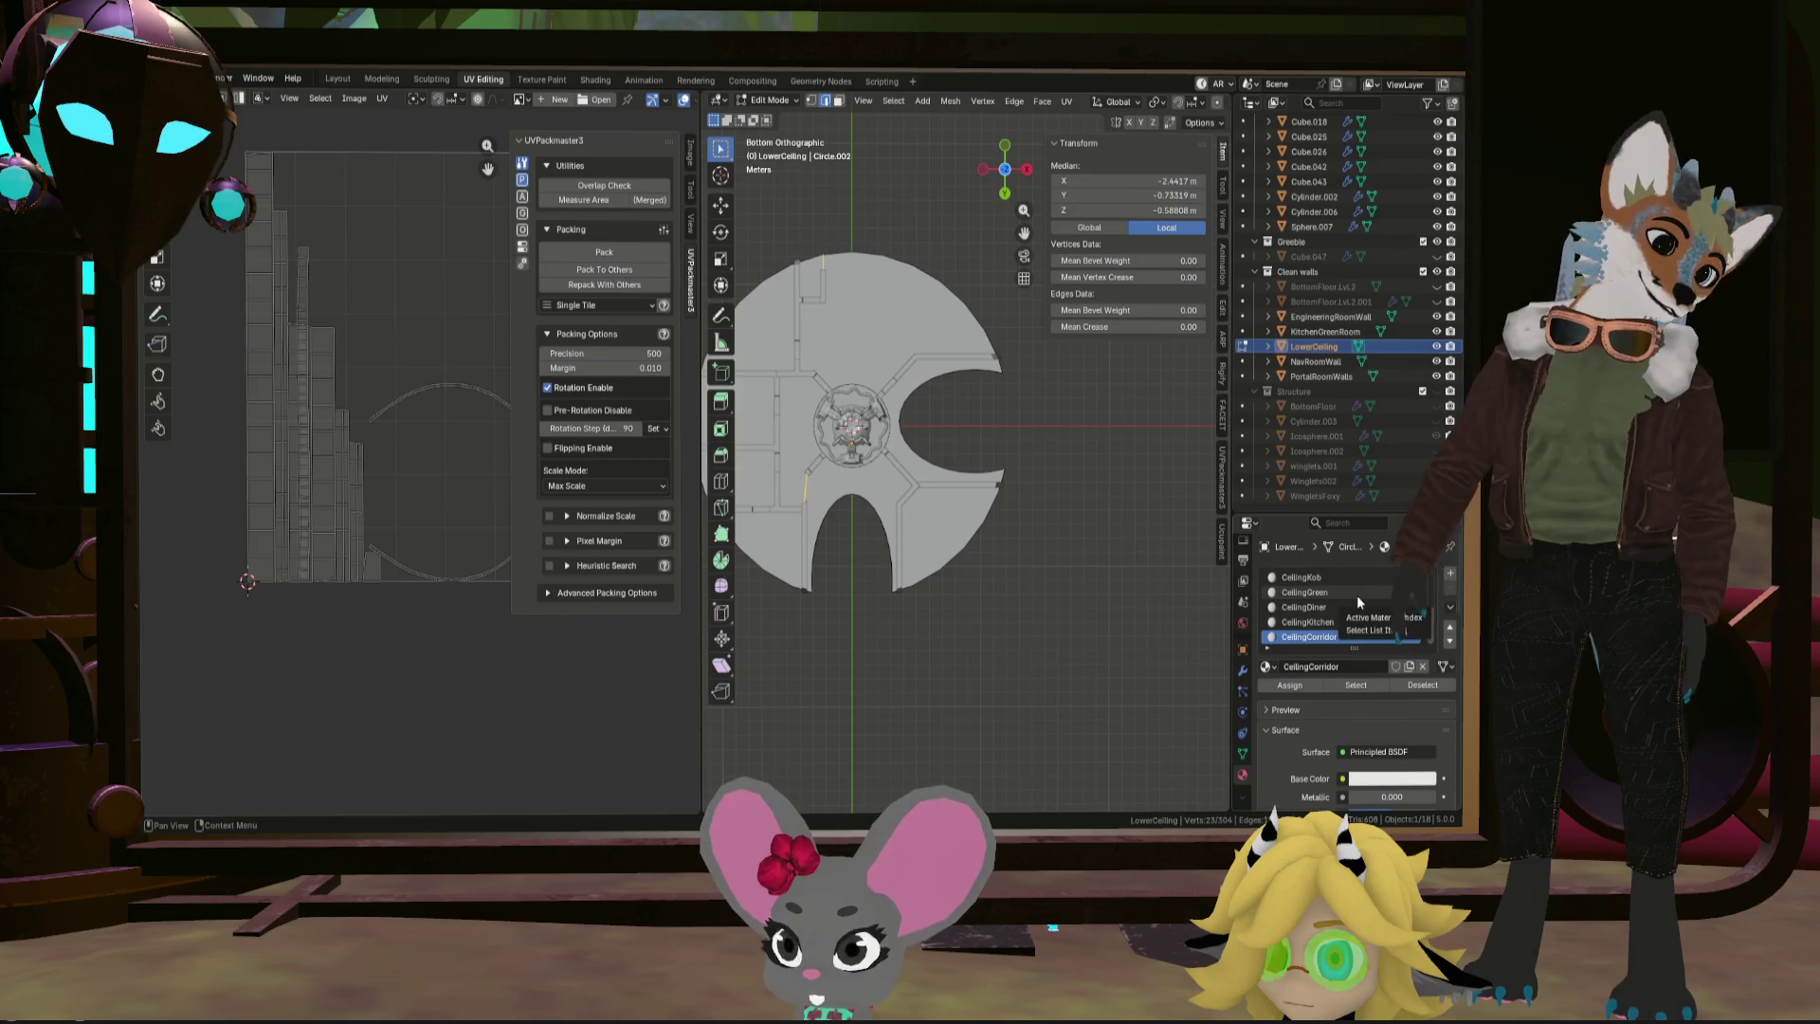
pyautogui.click(1329, 578)
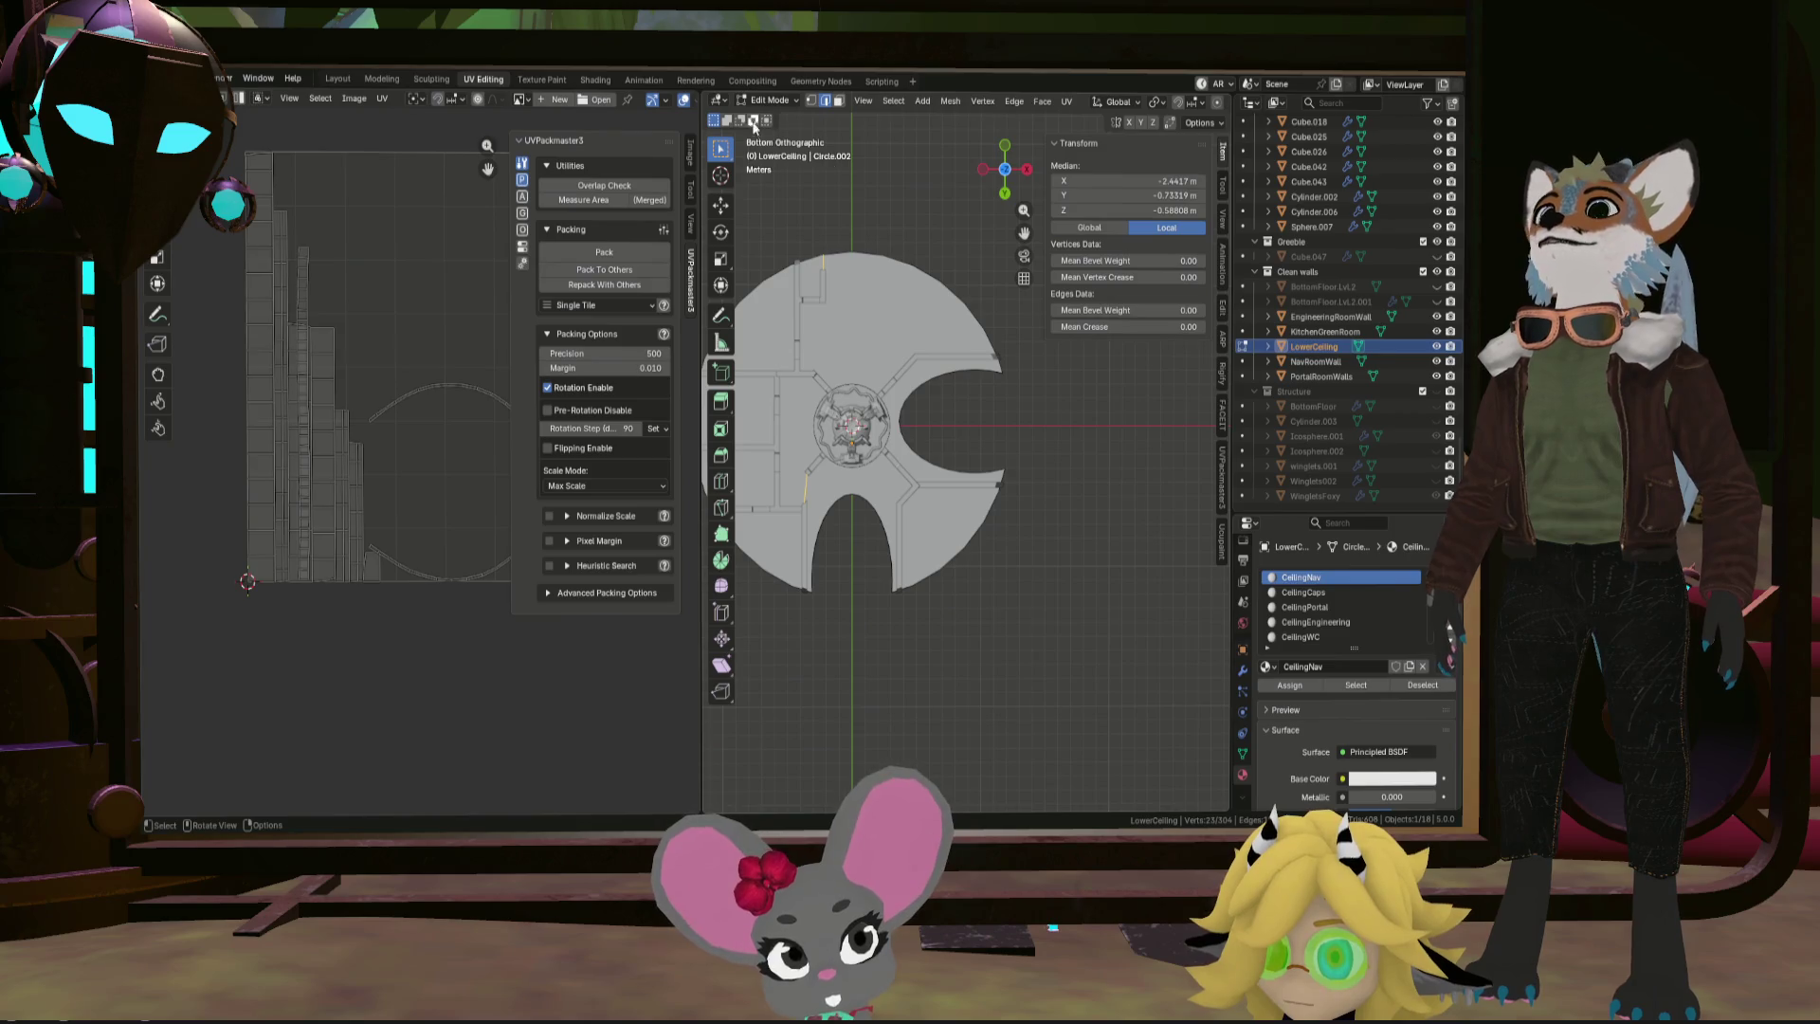
# In Face mode, assign CeilingNav to the lower-centre face and CeilingCaps to the lower-right face
pyautogui.click(837, 101)
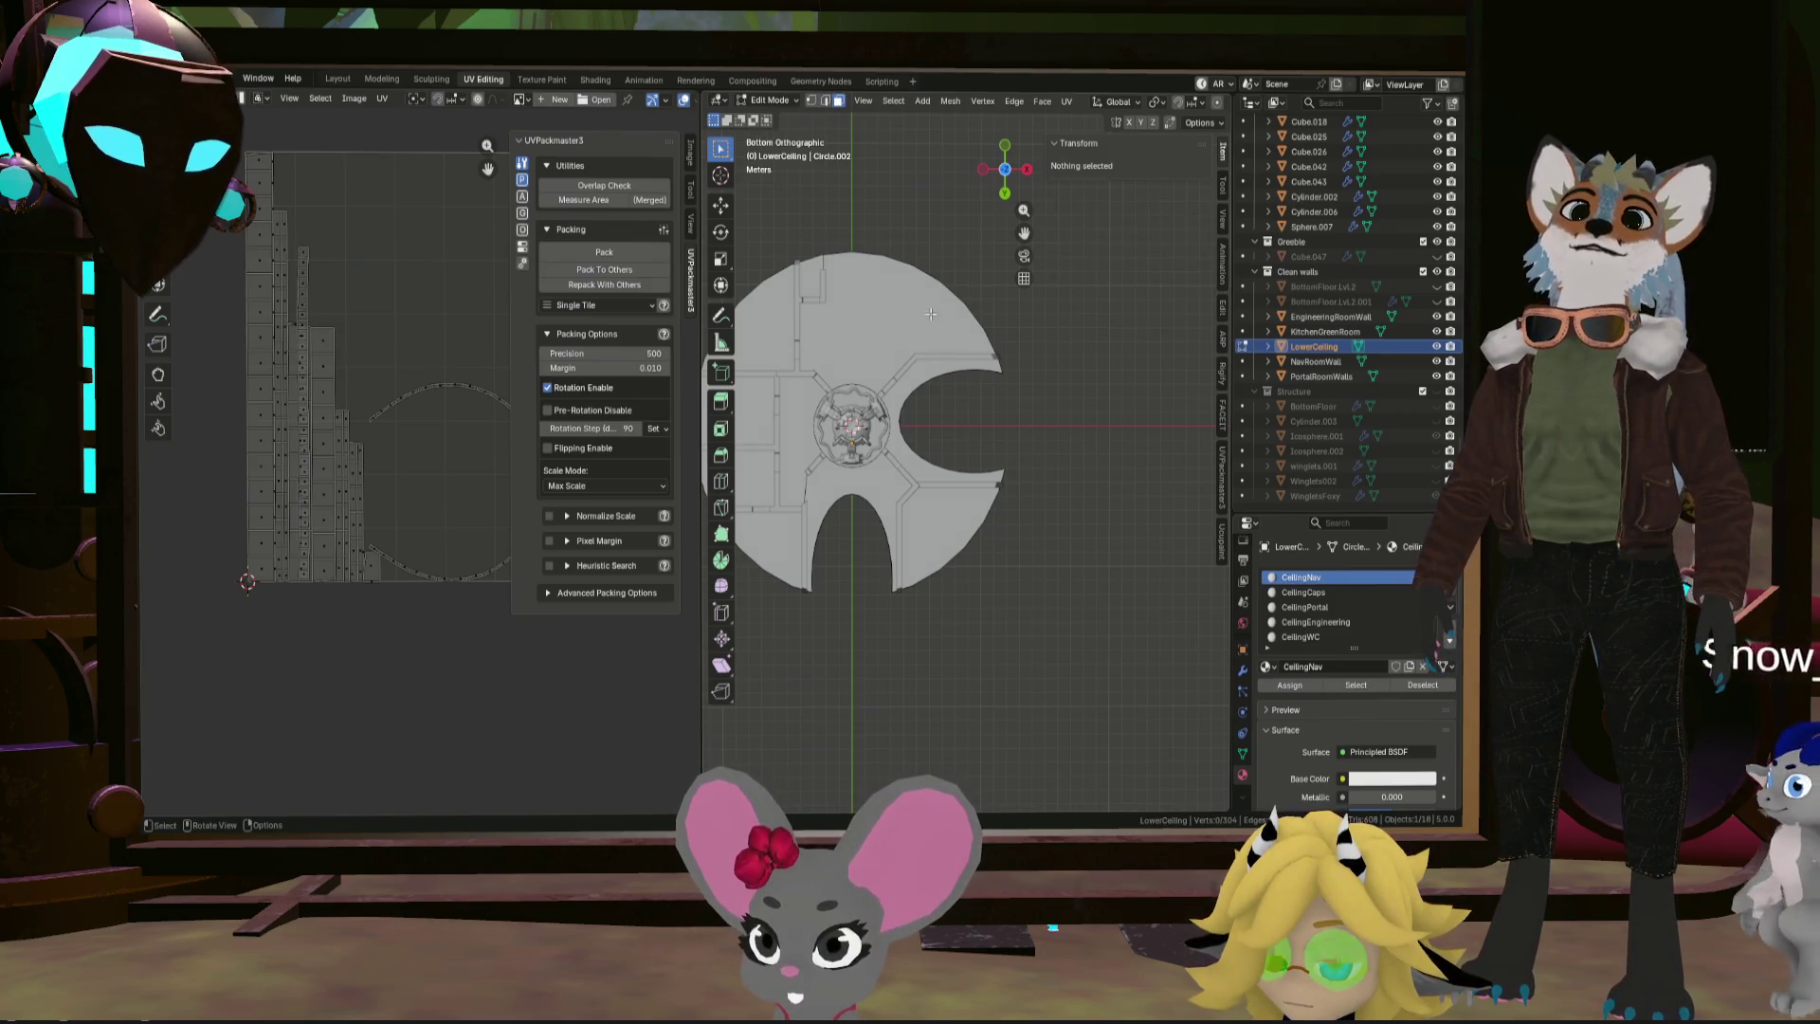
pyautogui.click(853, 479)
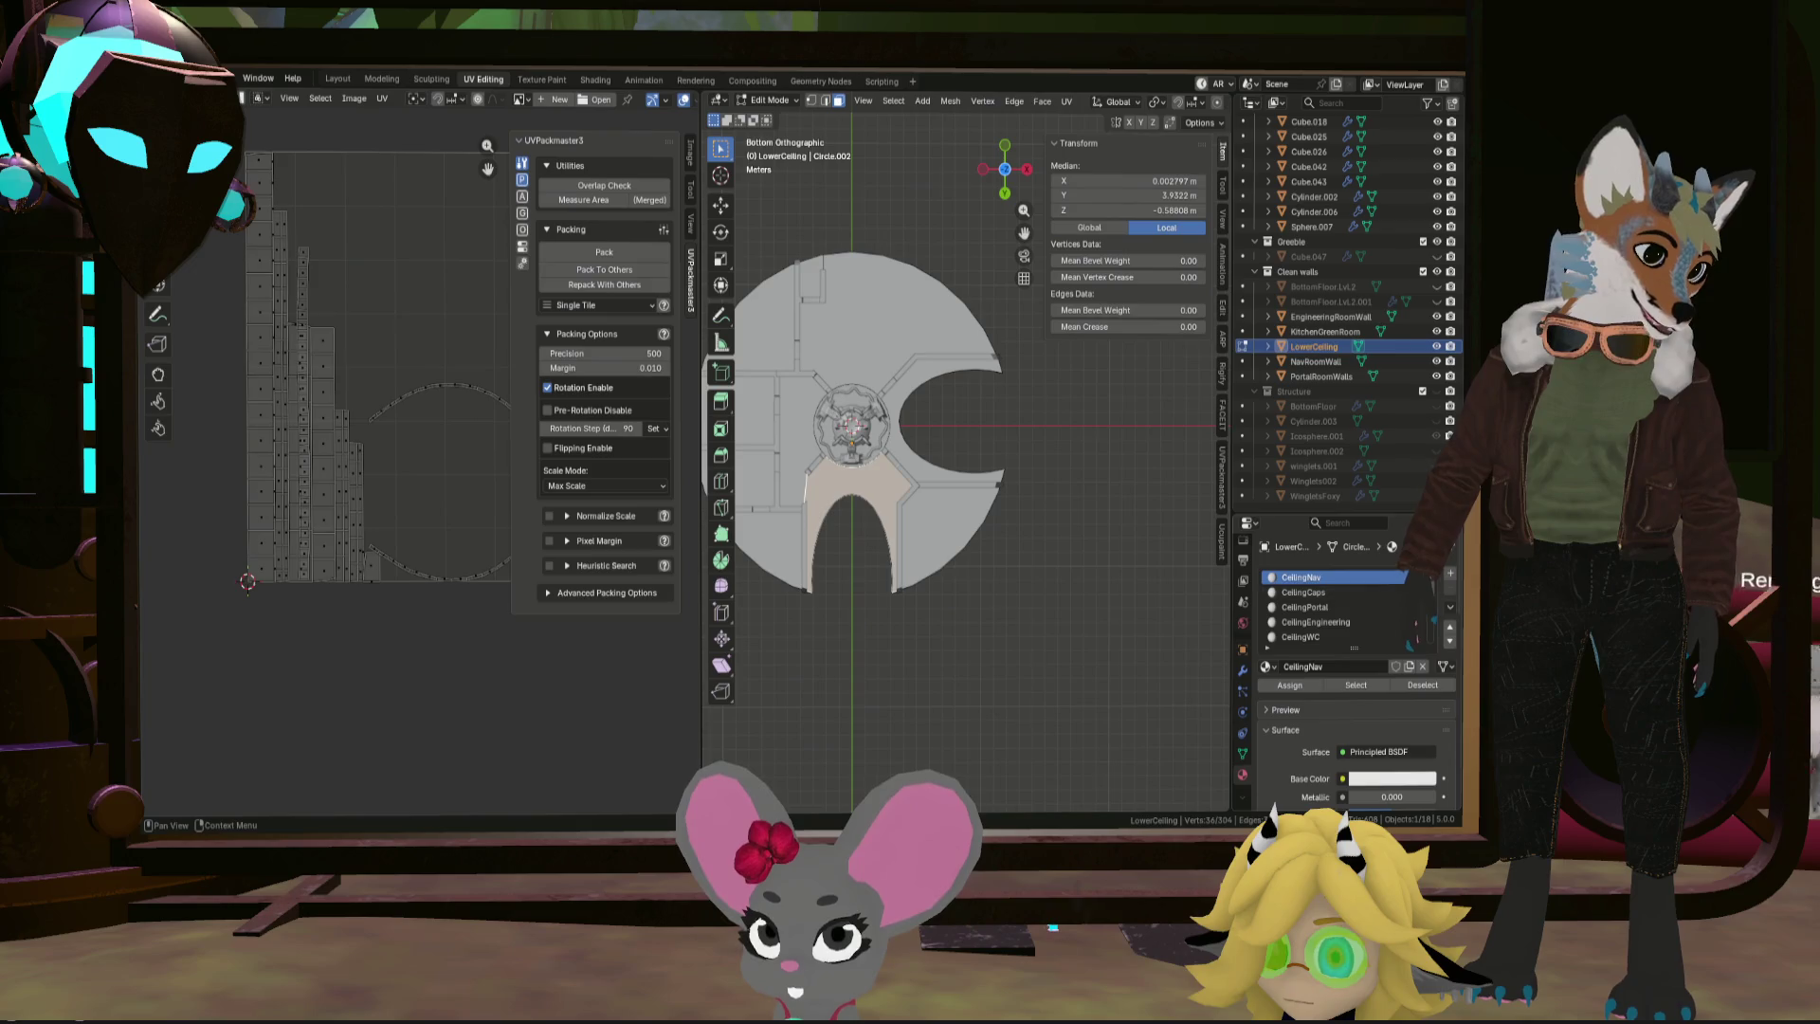
pyautogui.click(1291, 685)
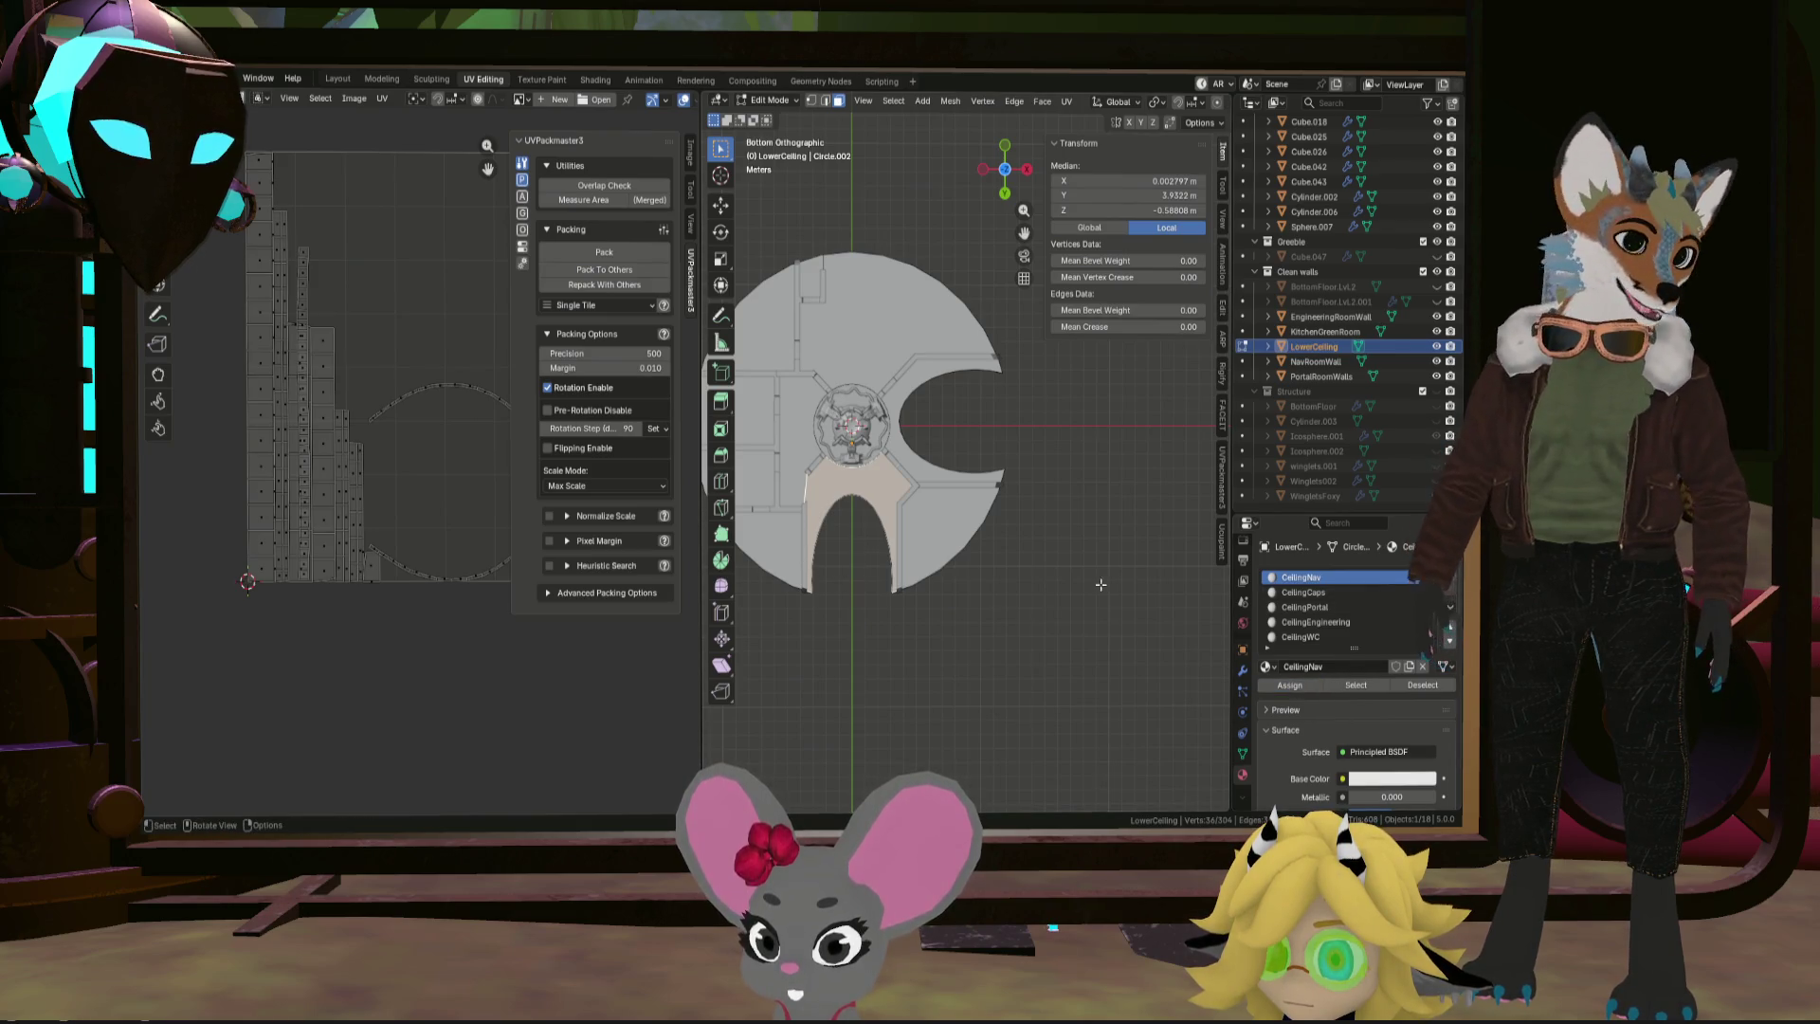
pyautogui.click(921, 520)
pyautogui.click(1289, 593)
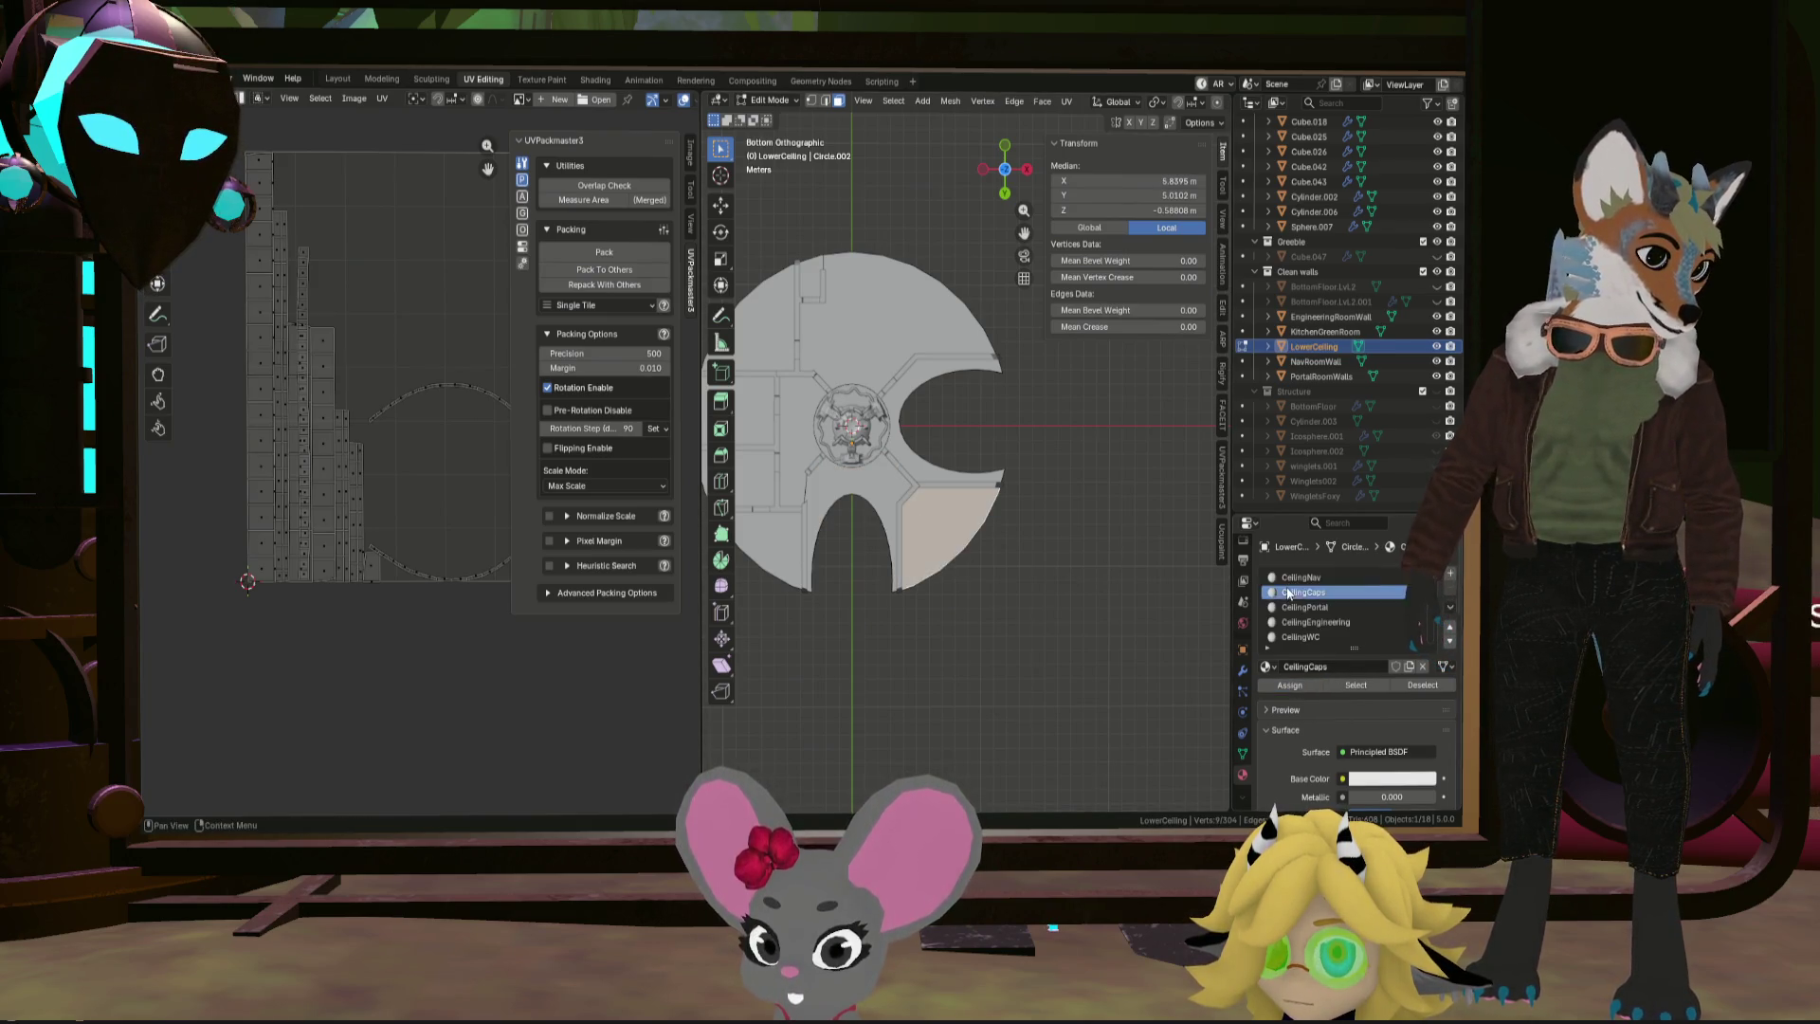
# Assign CeilingPortal to the upper-right arc band and CeilingEngineering to the large upper region
pyautogui.click(1289, 686)
pyautogui.click(933, 379)
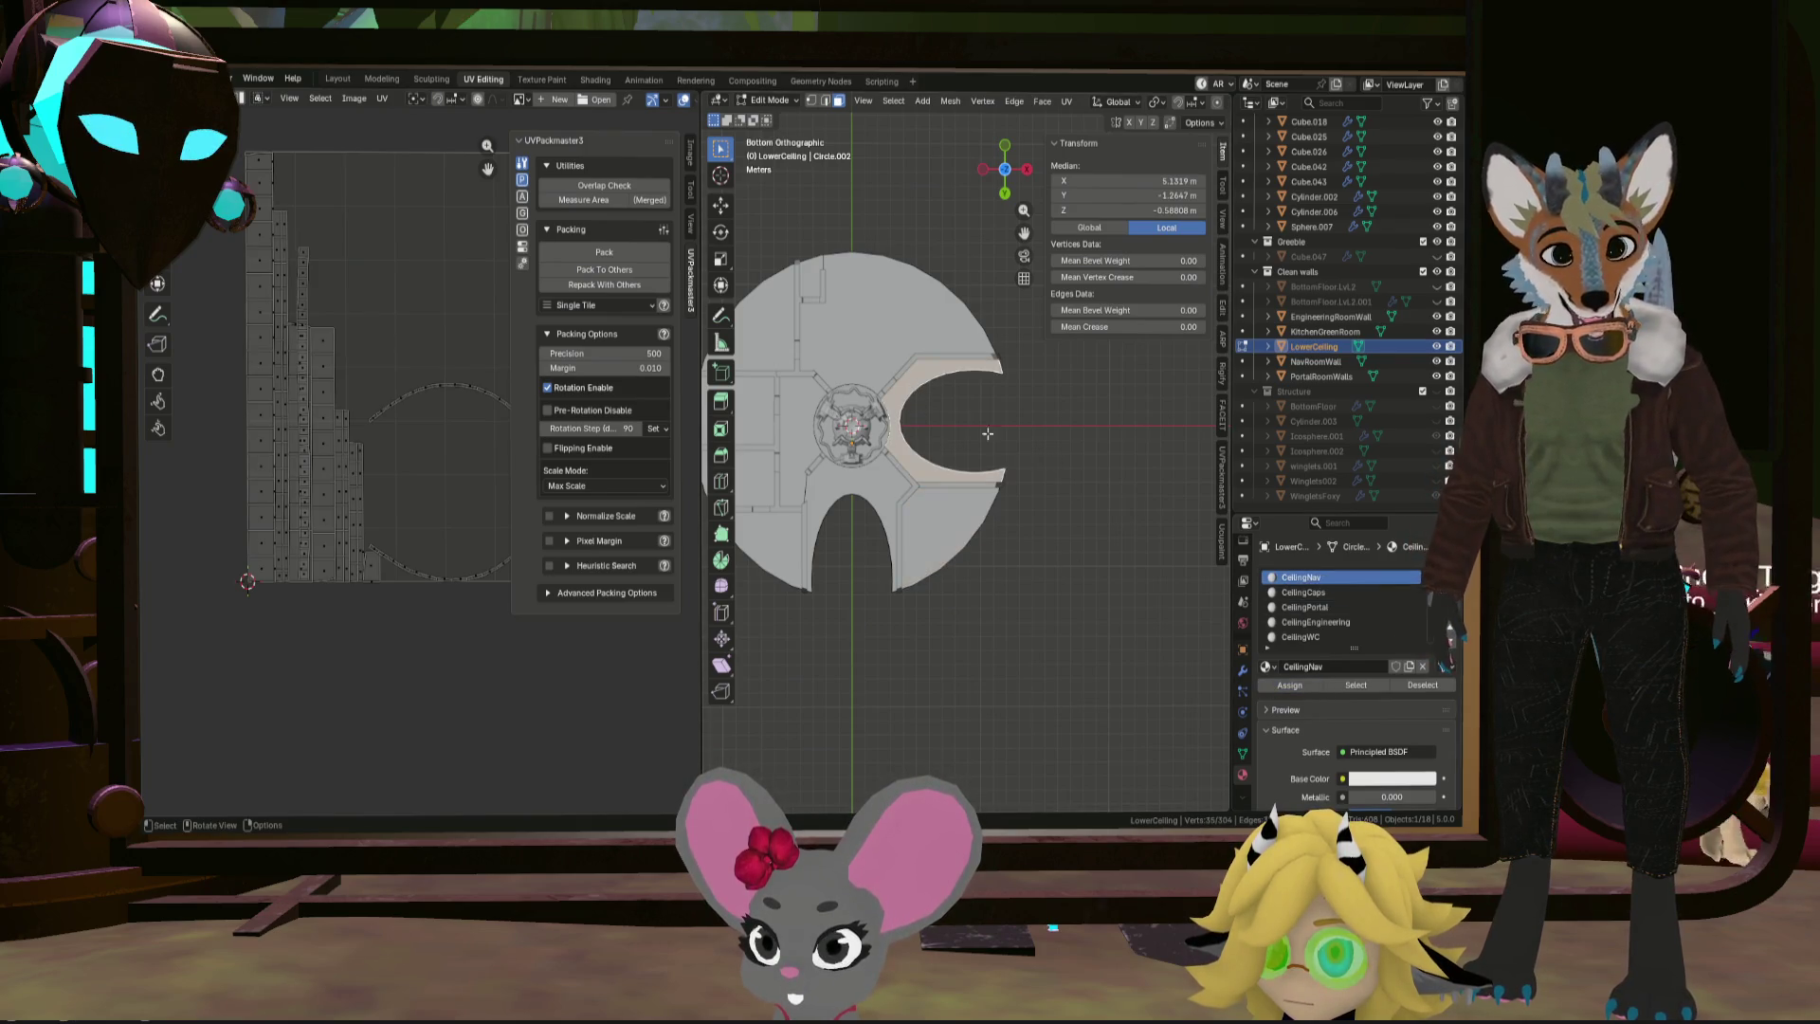
pyautogui.click(1280, 578)
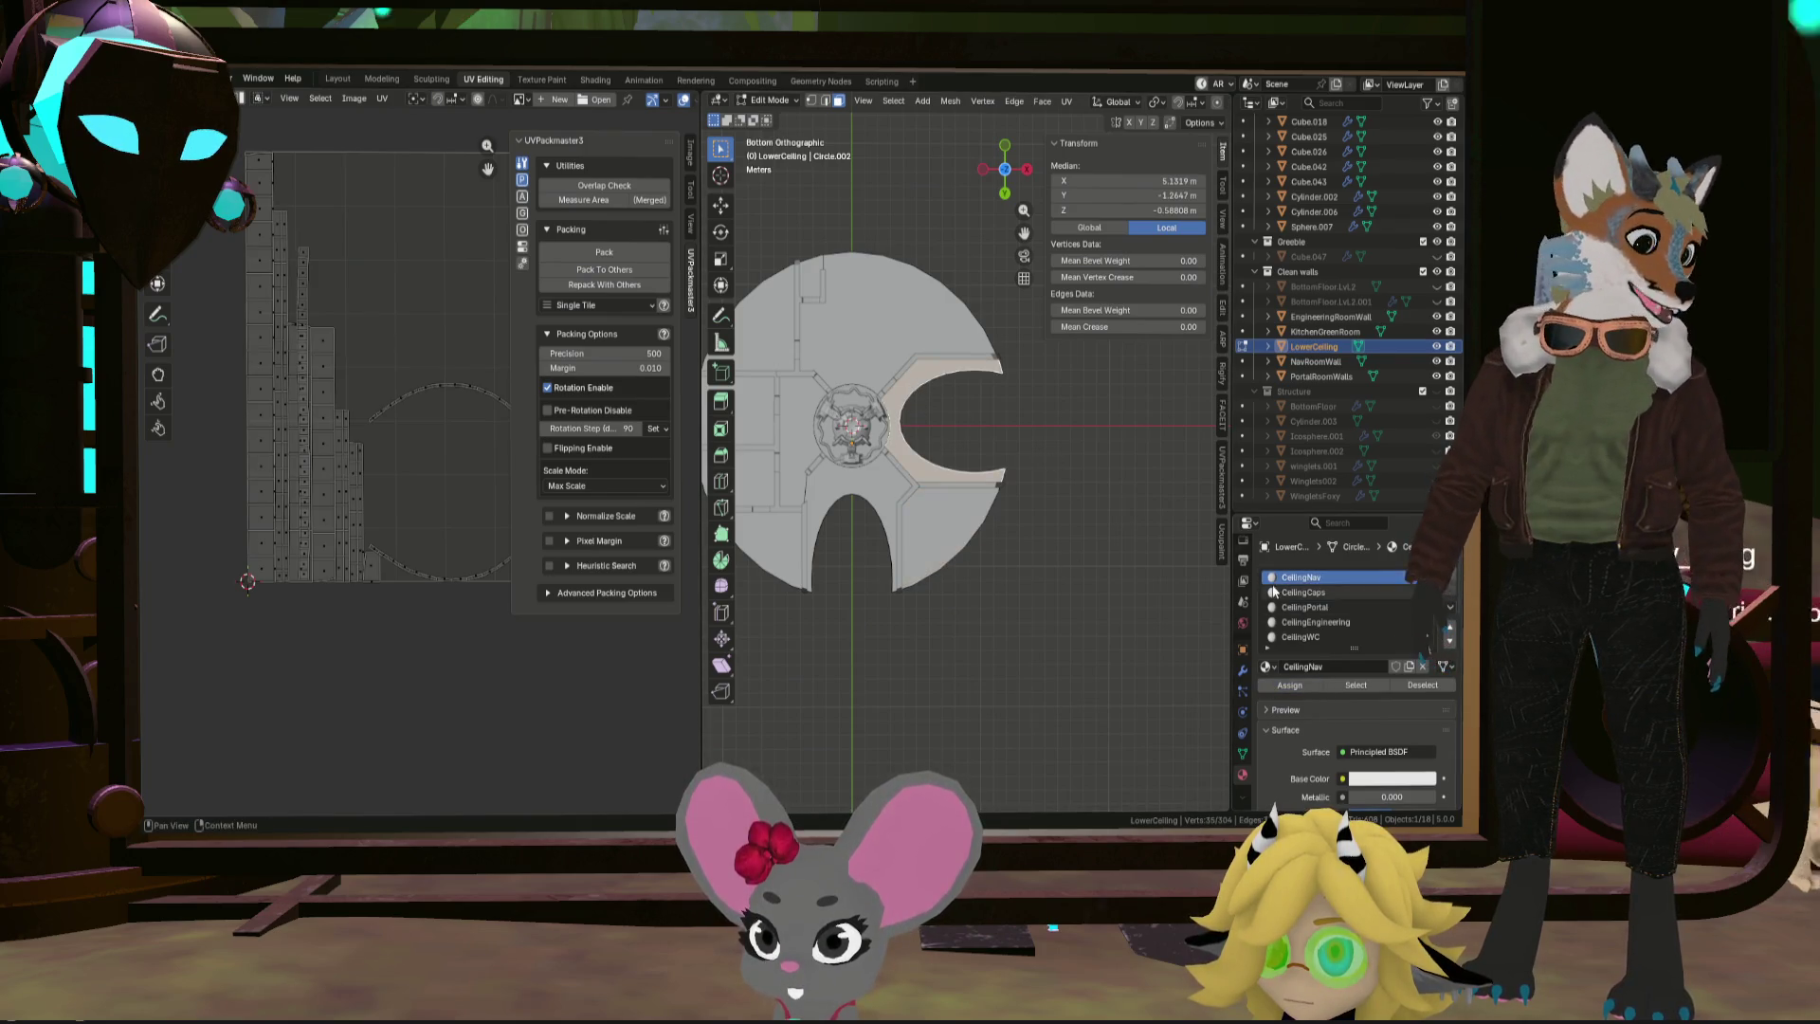
pyautogui.click(1291, 685)
pyautogui.click(1303, 593)
pyautogui.click(934, 534)
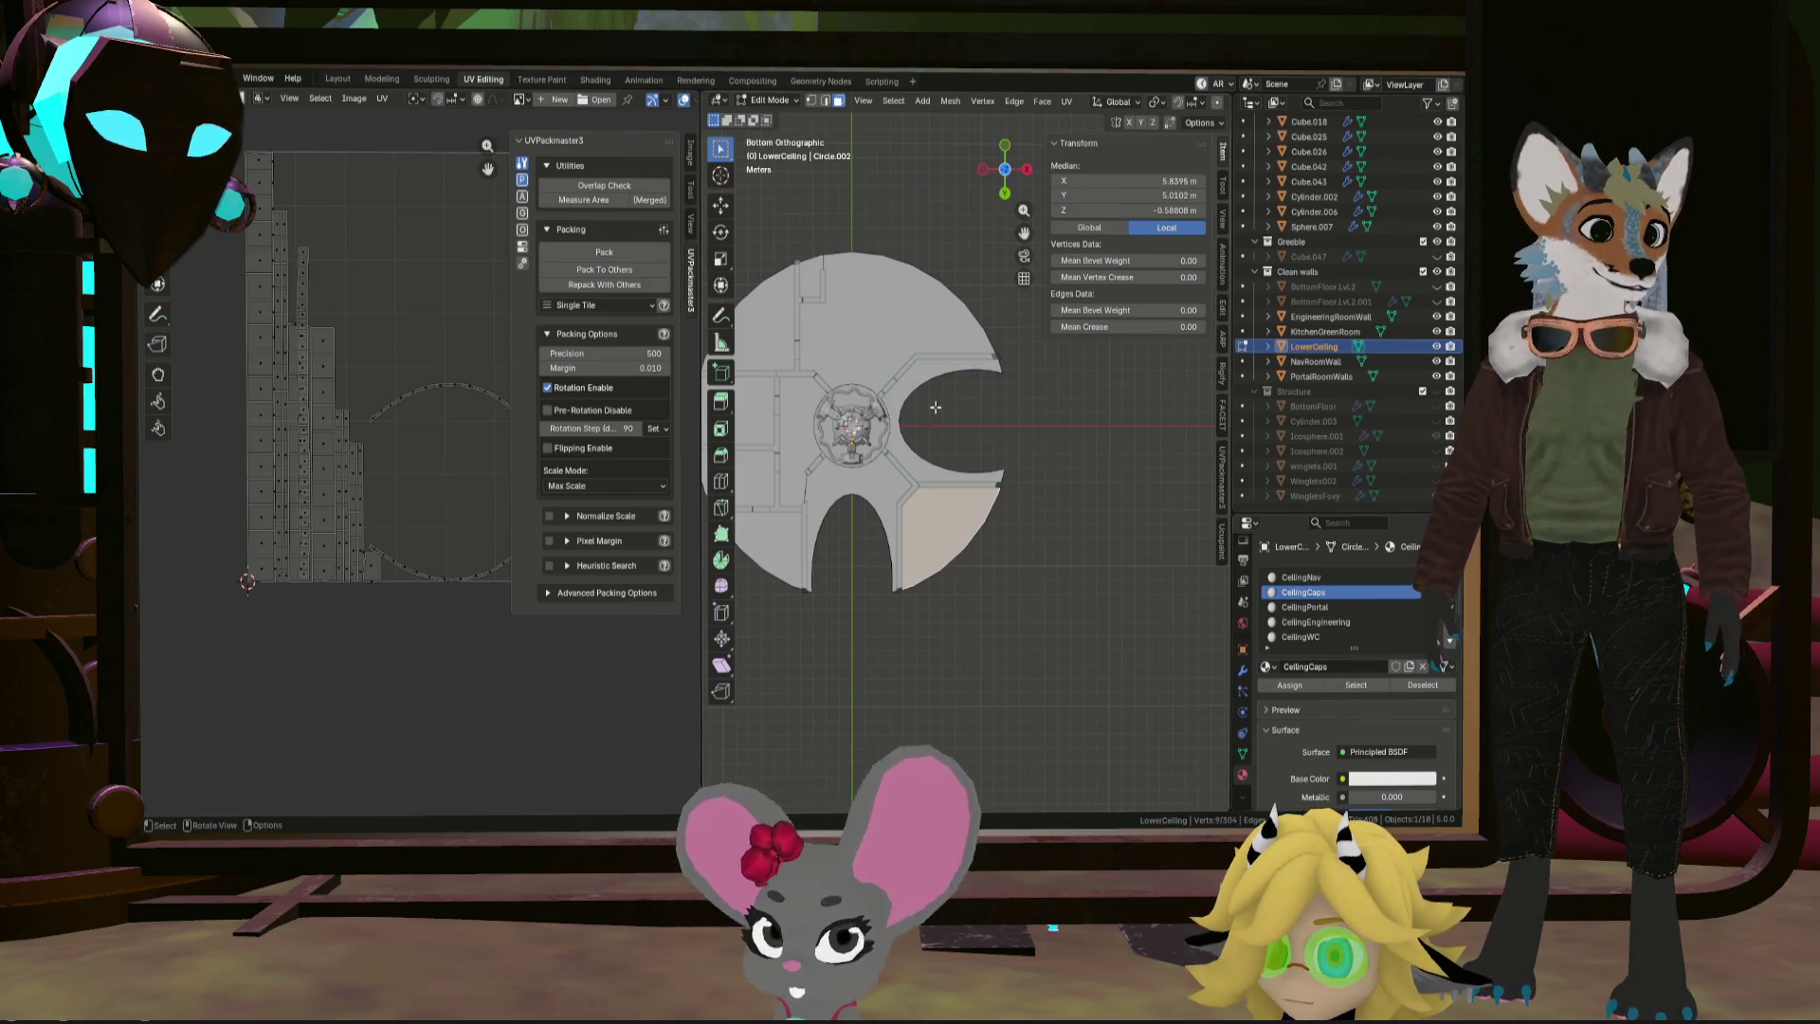
pyautogui.click(921, 379)
pyautogui.click(934, 358)
pyautogui.click(1316, 622)
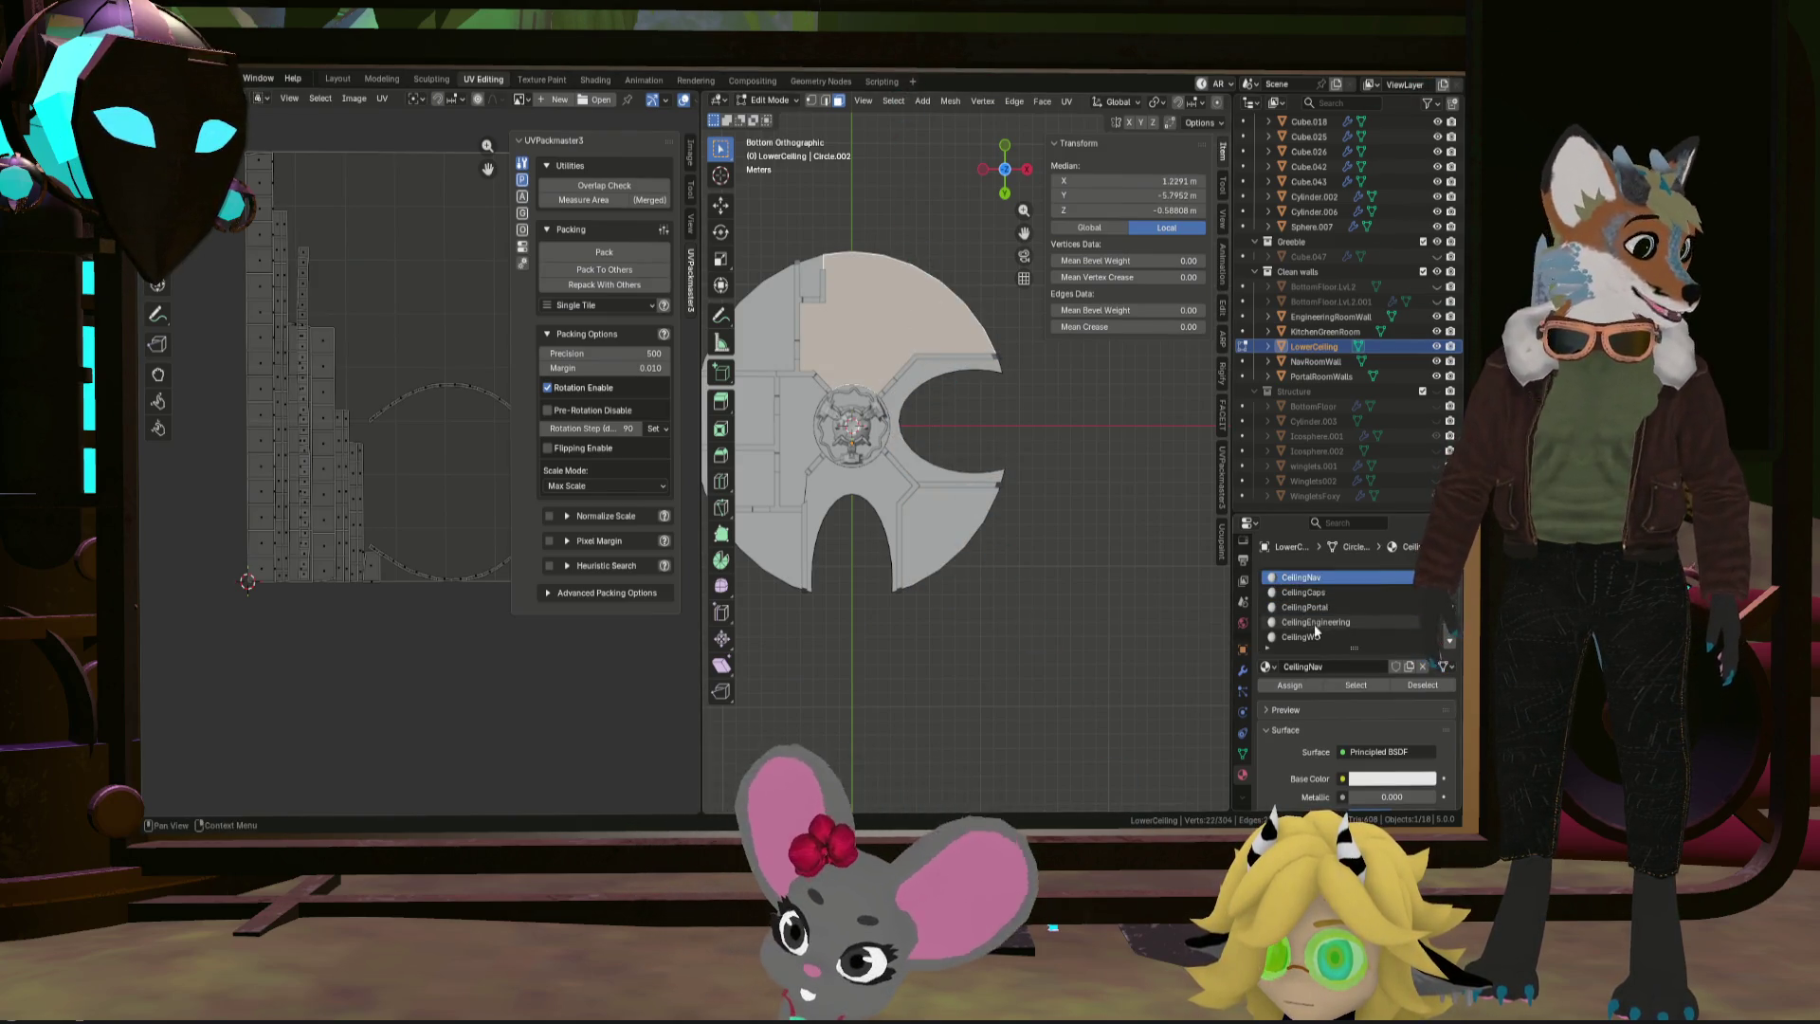
# Assign CeilingWC, CeilingKob and CeilingGreen to the top-left and left face regions
pyautogui.click(812, 278)
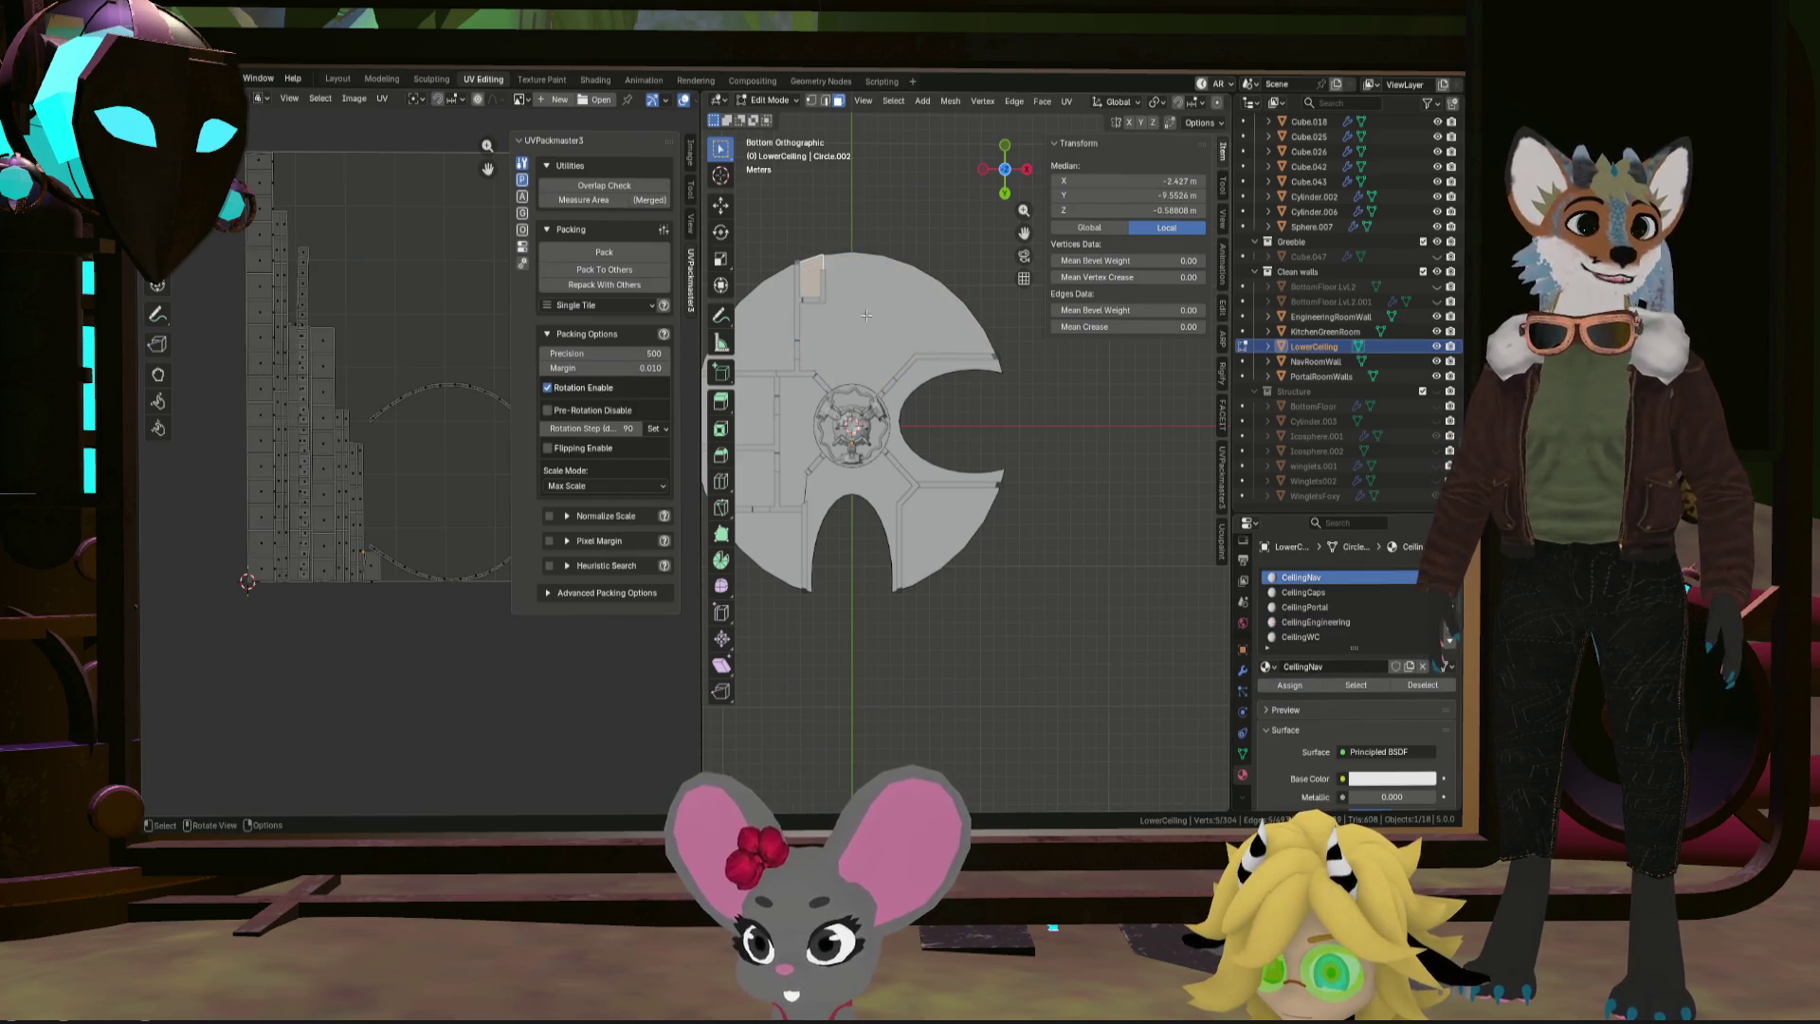
pyautogui.click(1304, 637)
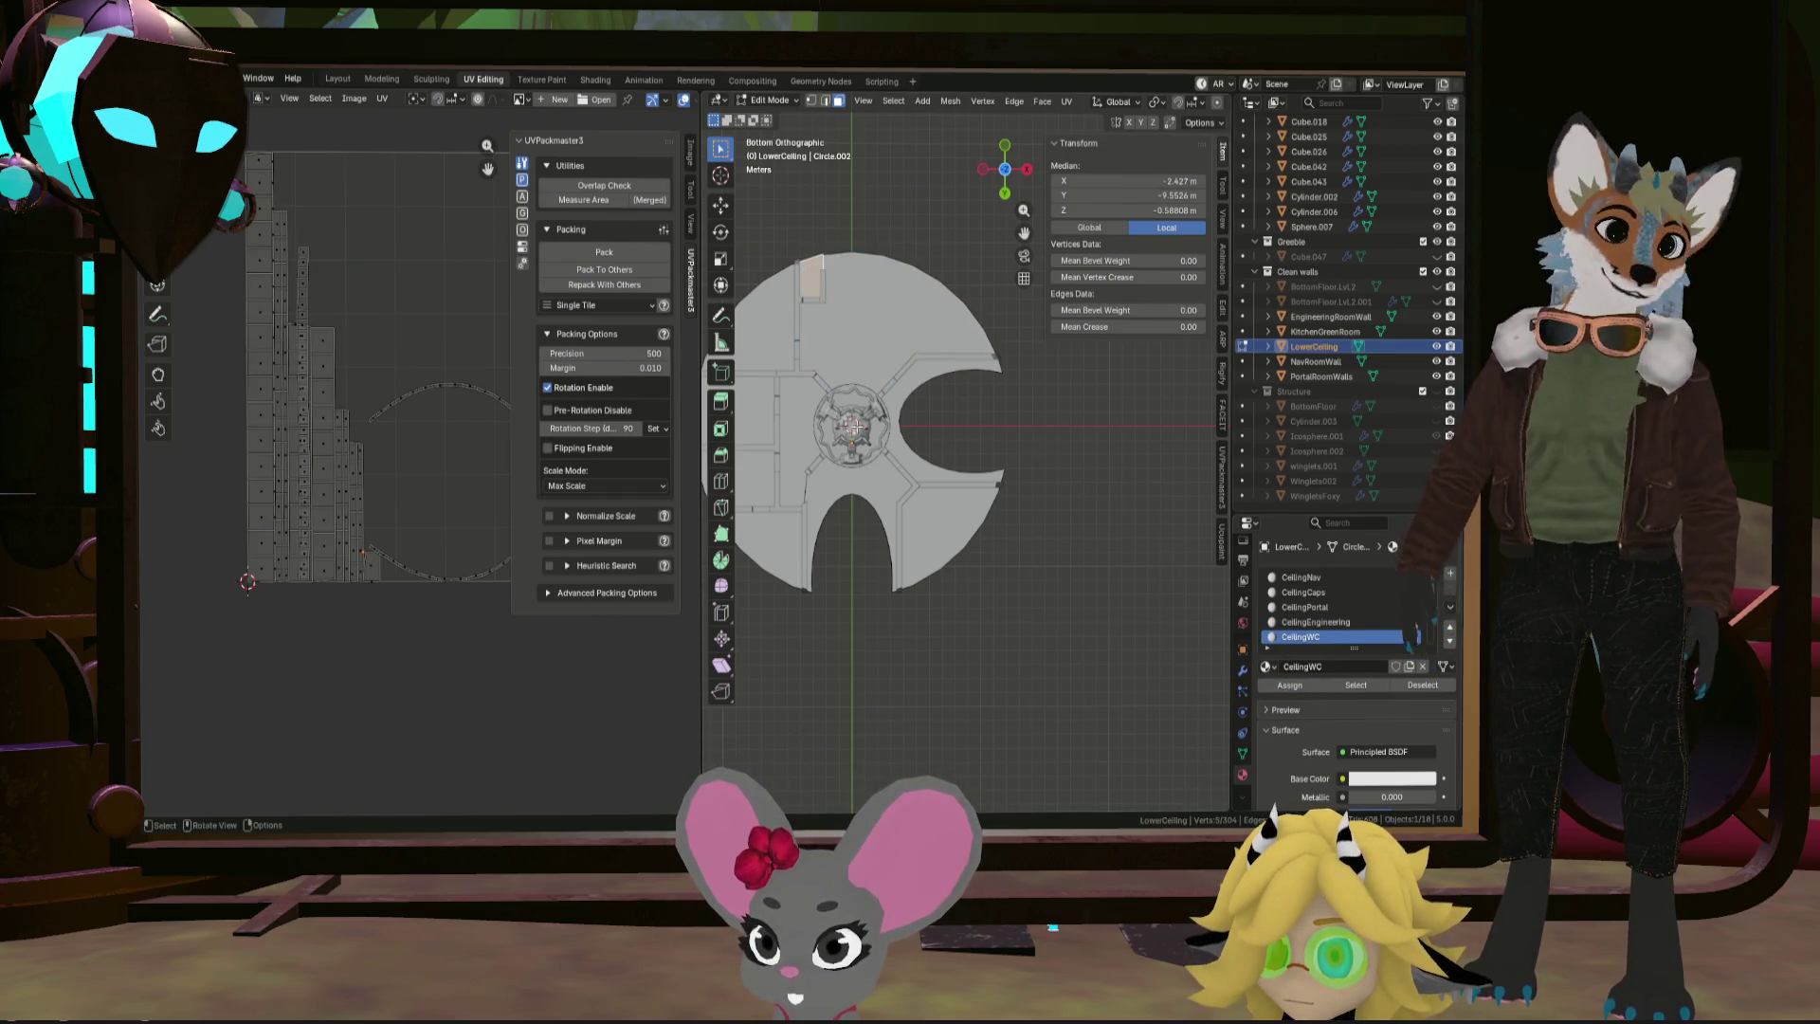
pyautogui.keyDown('shift'); pyautogui.click(759, 313); pyautogui.keyUp('shift')
pyautogui.scroll(-2, 1334, 606)
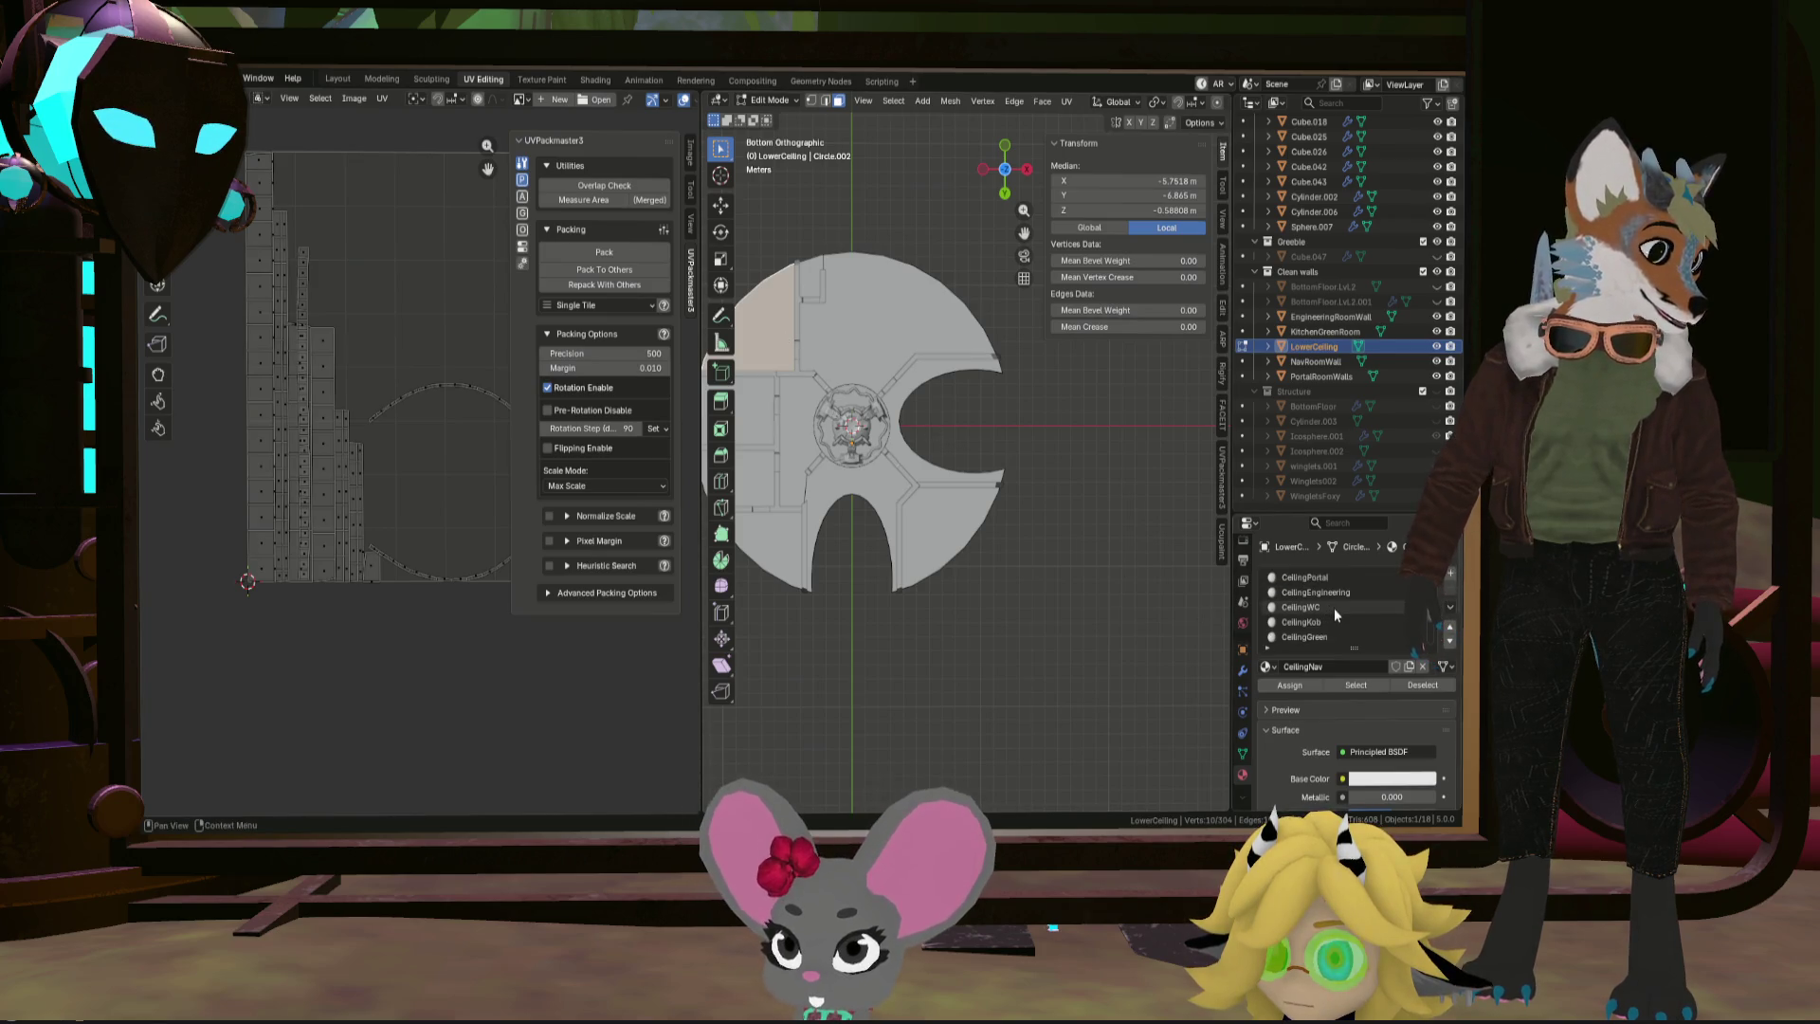
pyautogui.click(1332, 622)
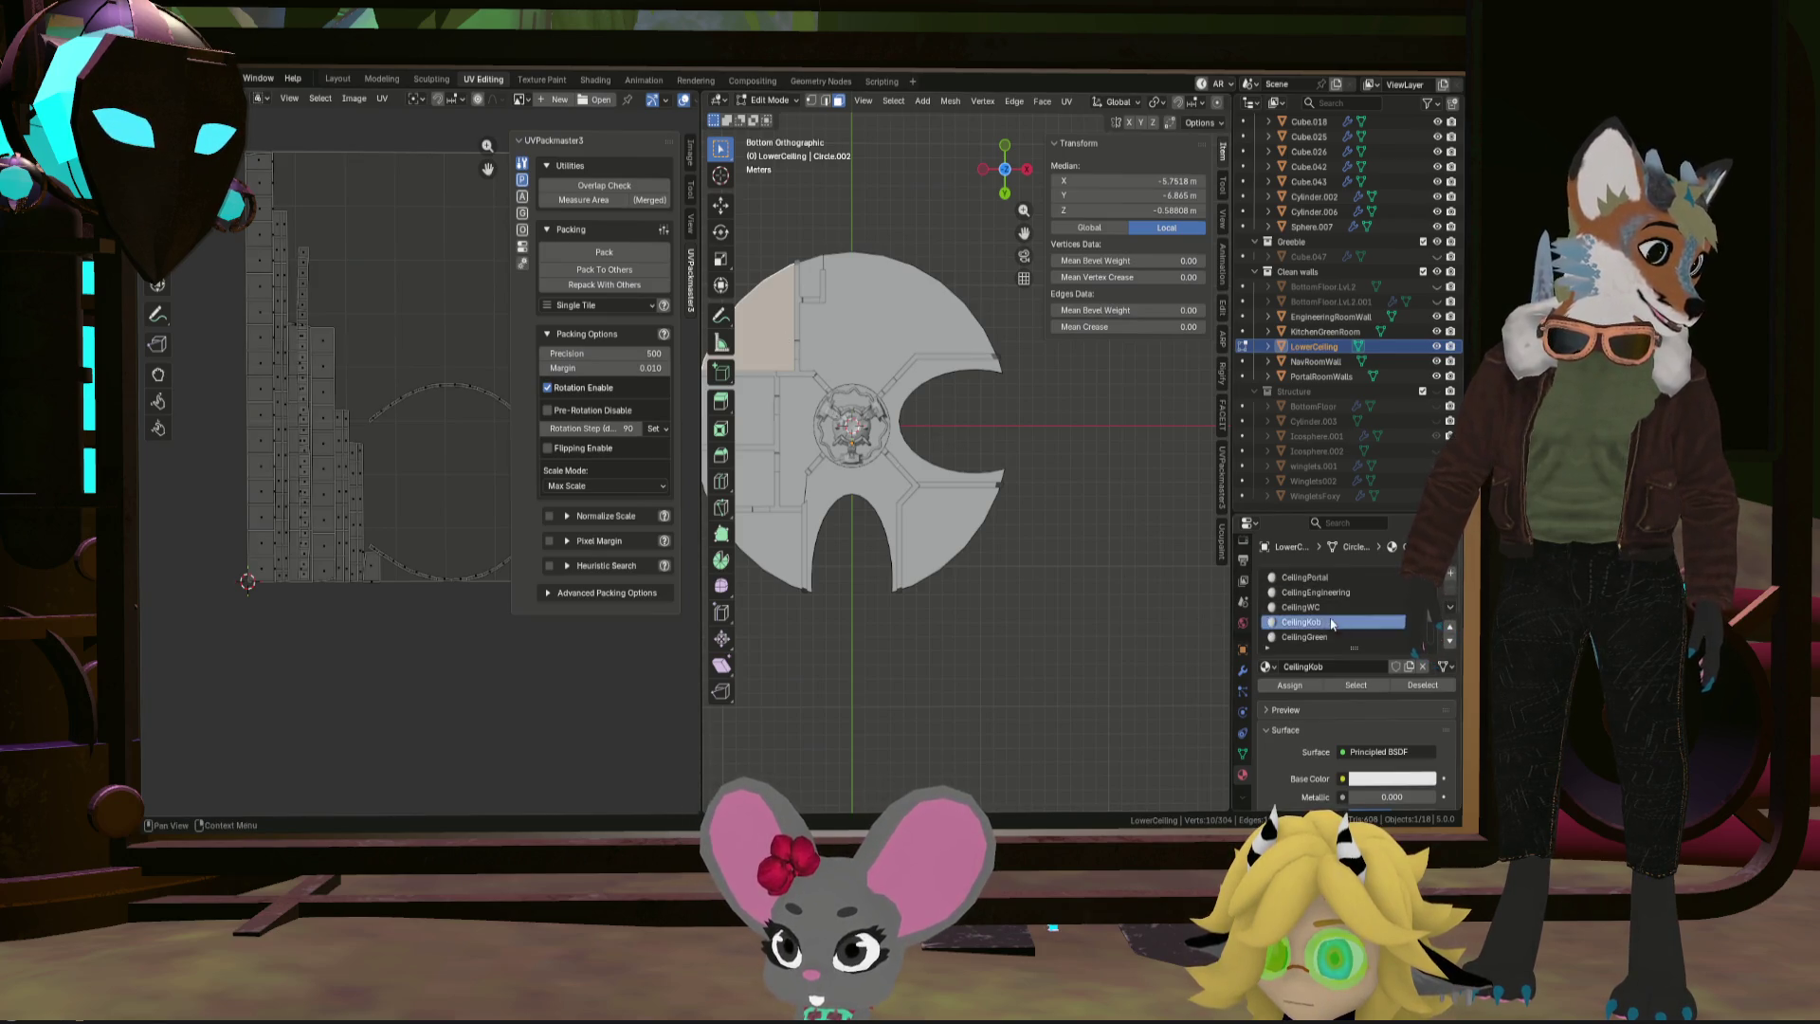
pyautogui.click(755, 396)
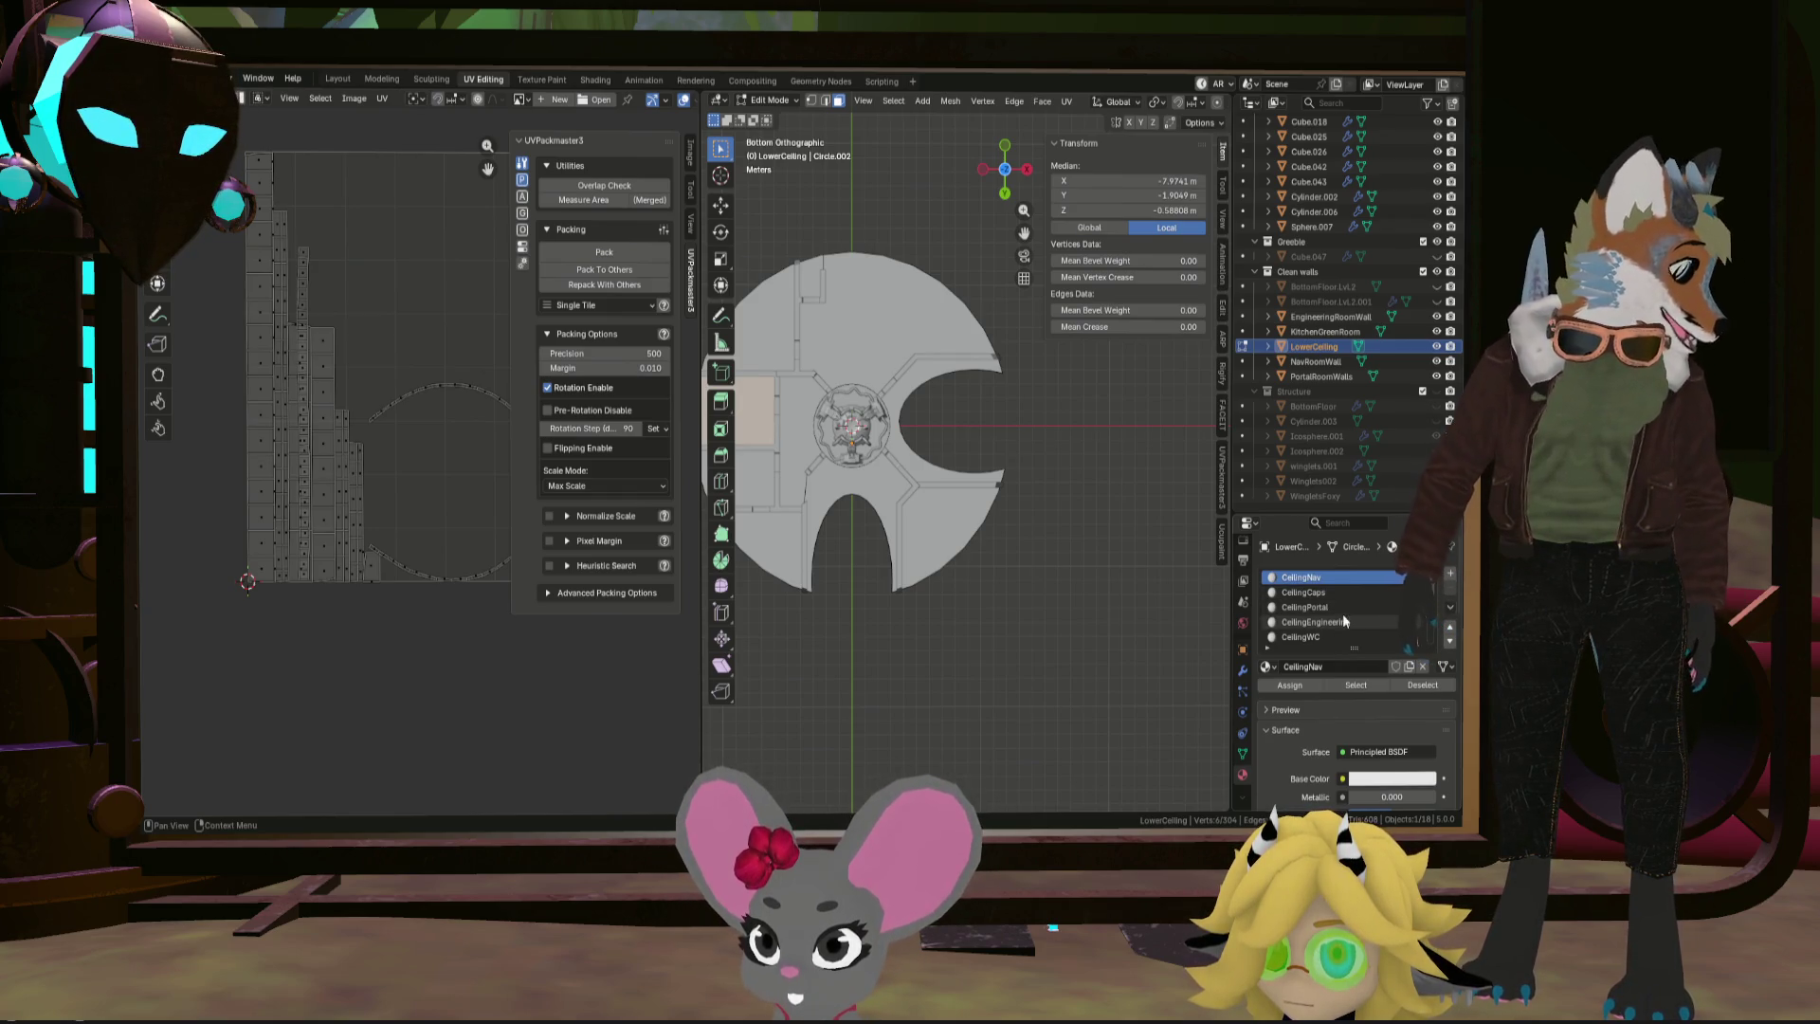
pyautogui.scroll(-2, 1342, 612)
pyautogui.click(1334, 637)
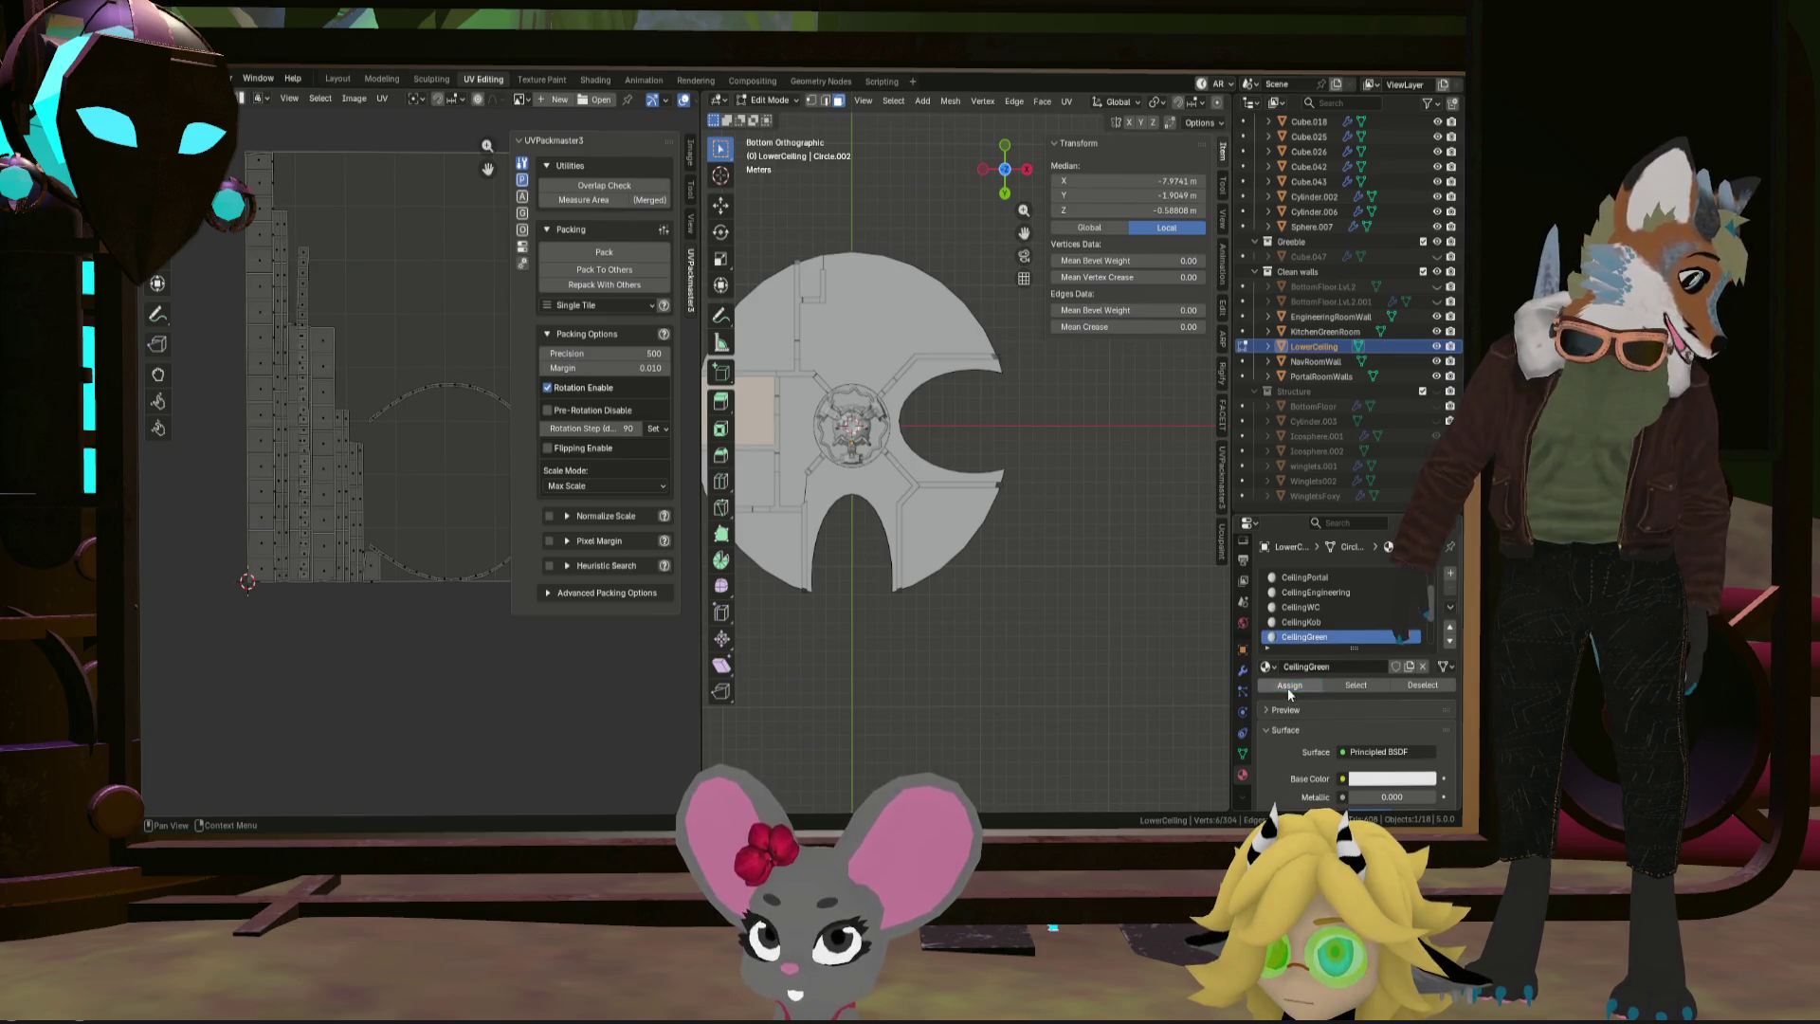
# Assign CeilingDiner to the lower-left face and CeilingCorridor beside the hub, then deselect all
pyautogui.click(760, 476)
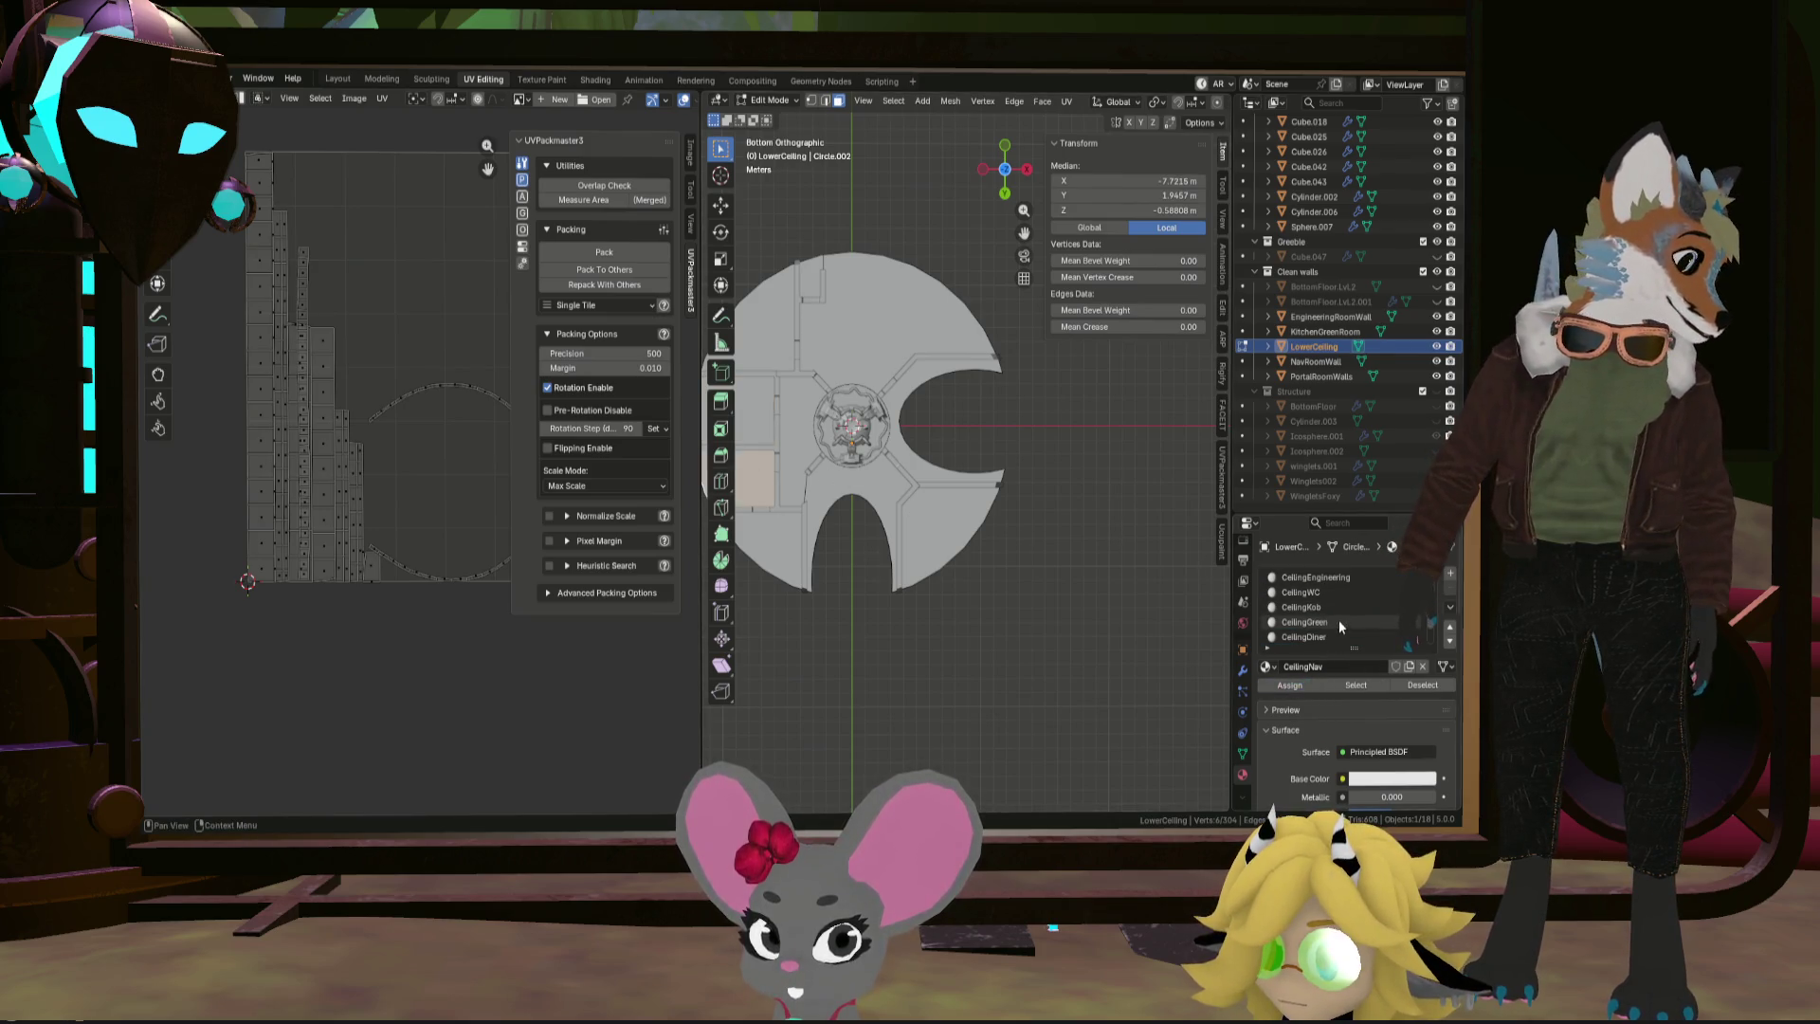
pyautogui.scroll(-2, 1336, 620)
pyautogui.click(1332, 606)
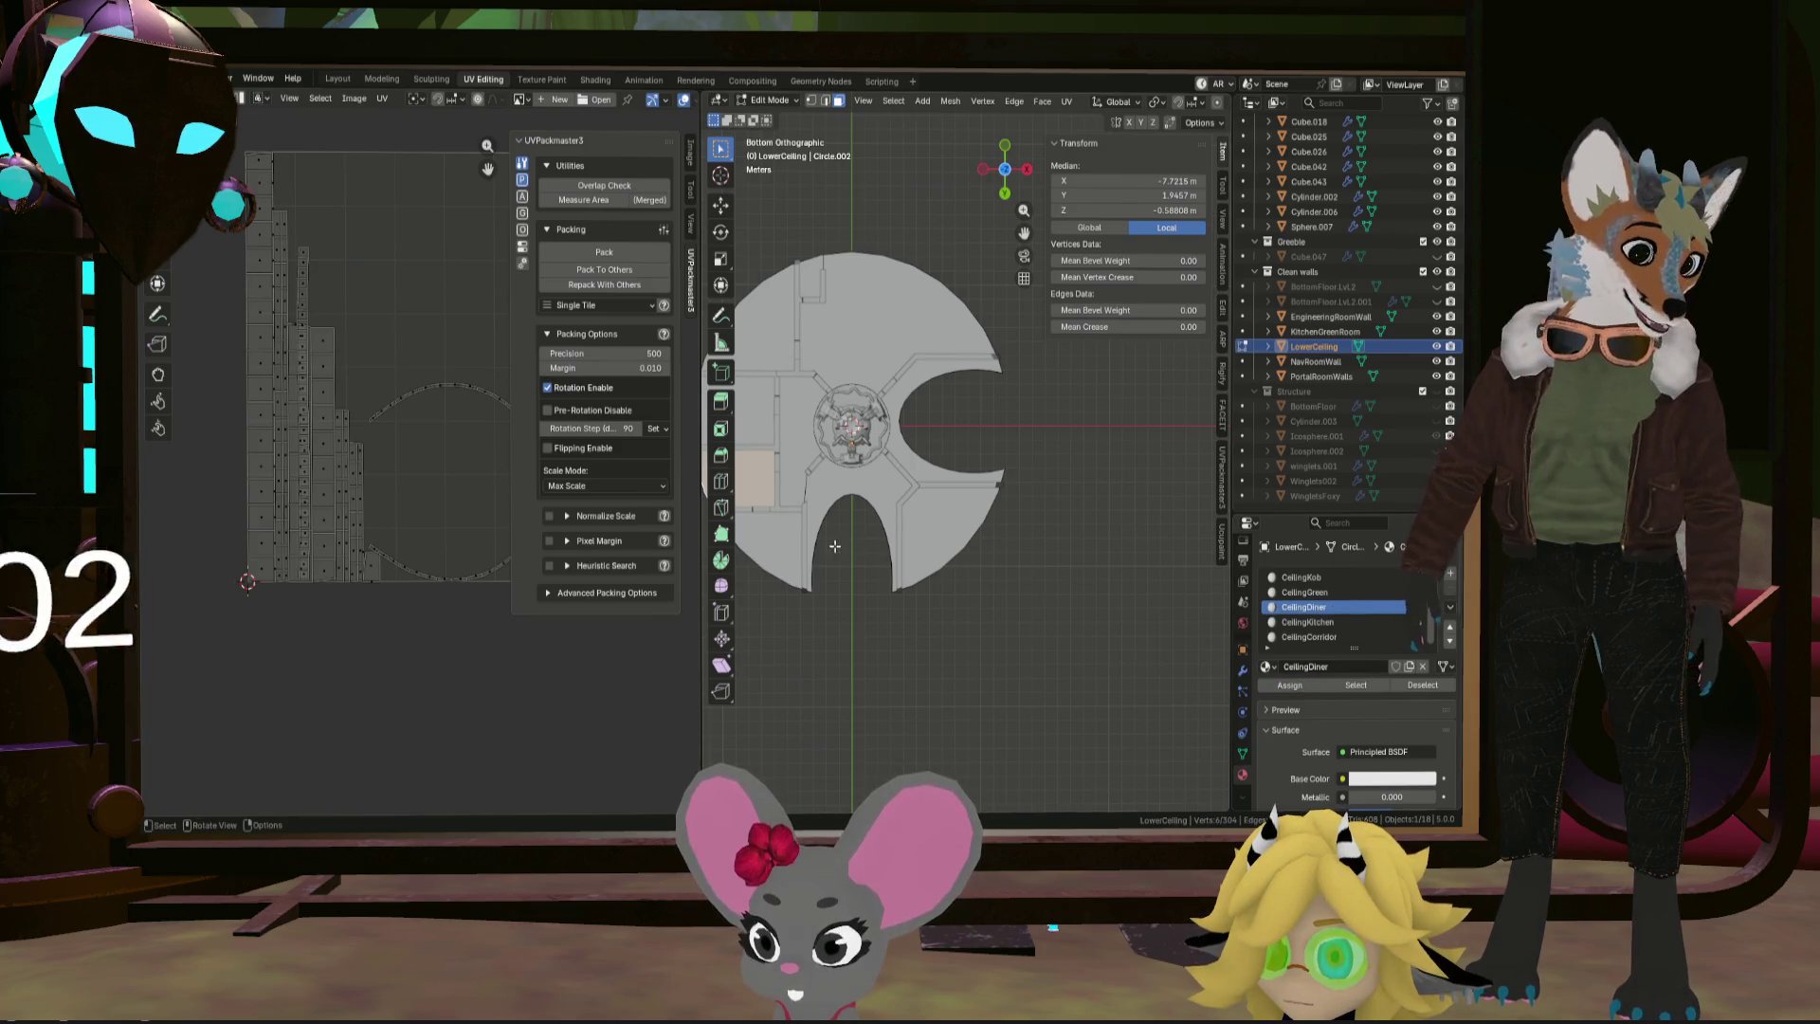
pyautogui.click(767, 550)
pyautogui.scroll(-1, 1318, 631)
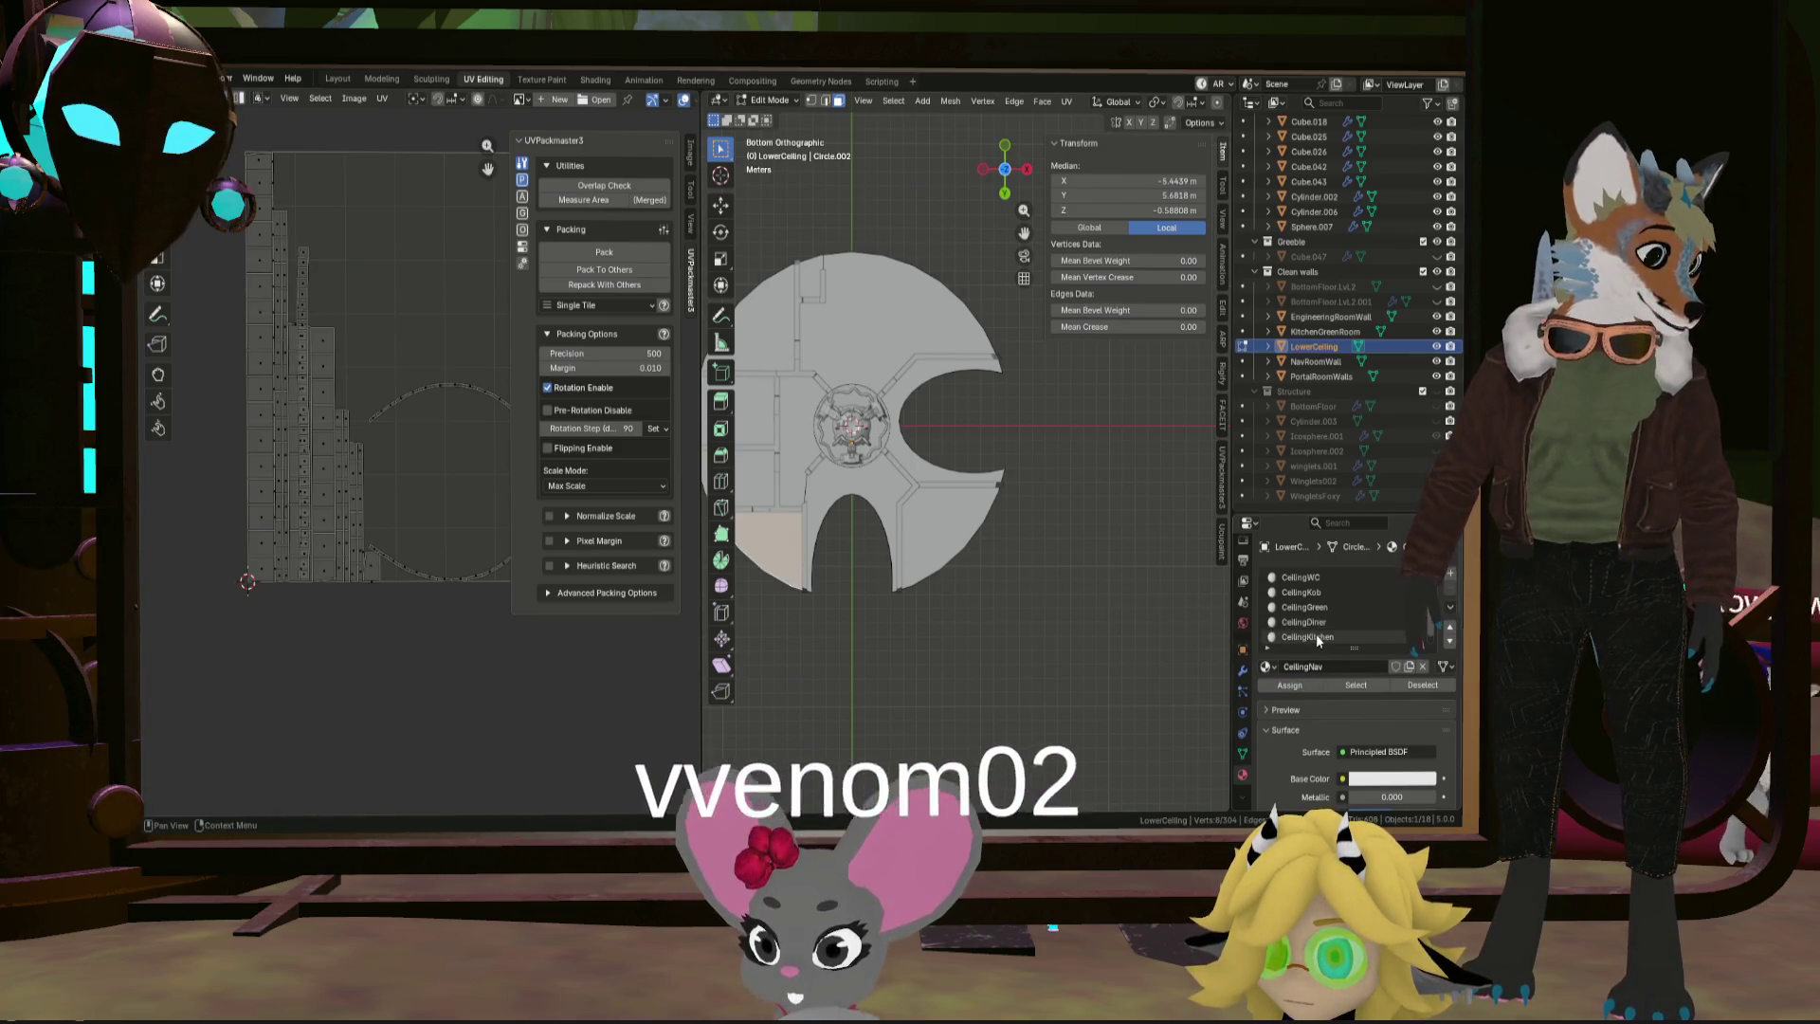
pyautogui.click(815, 455)
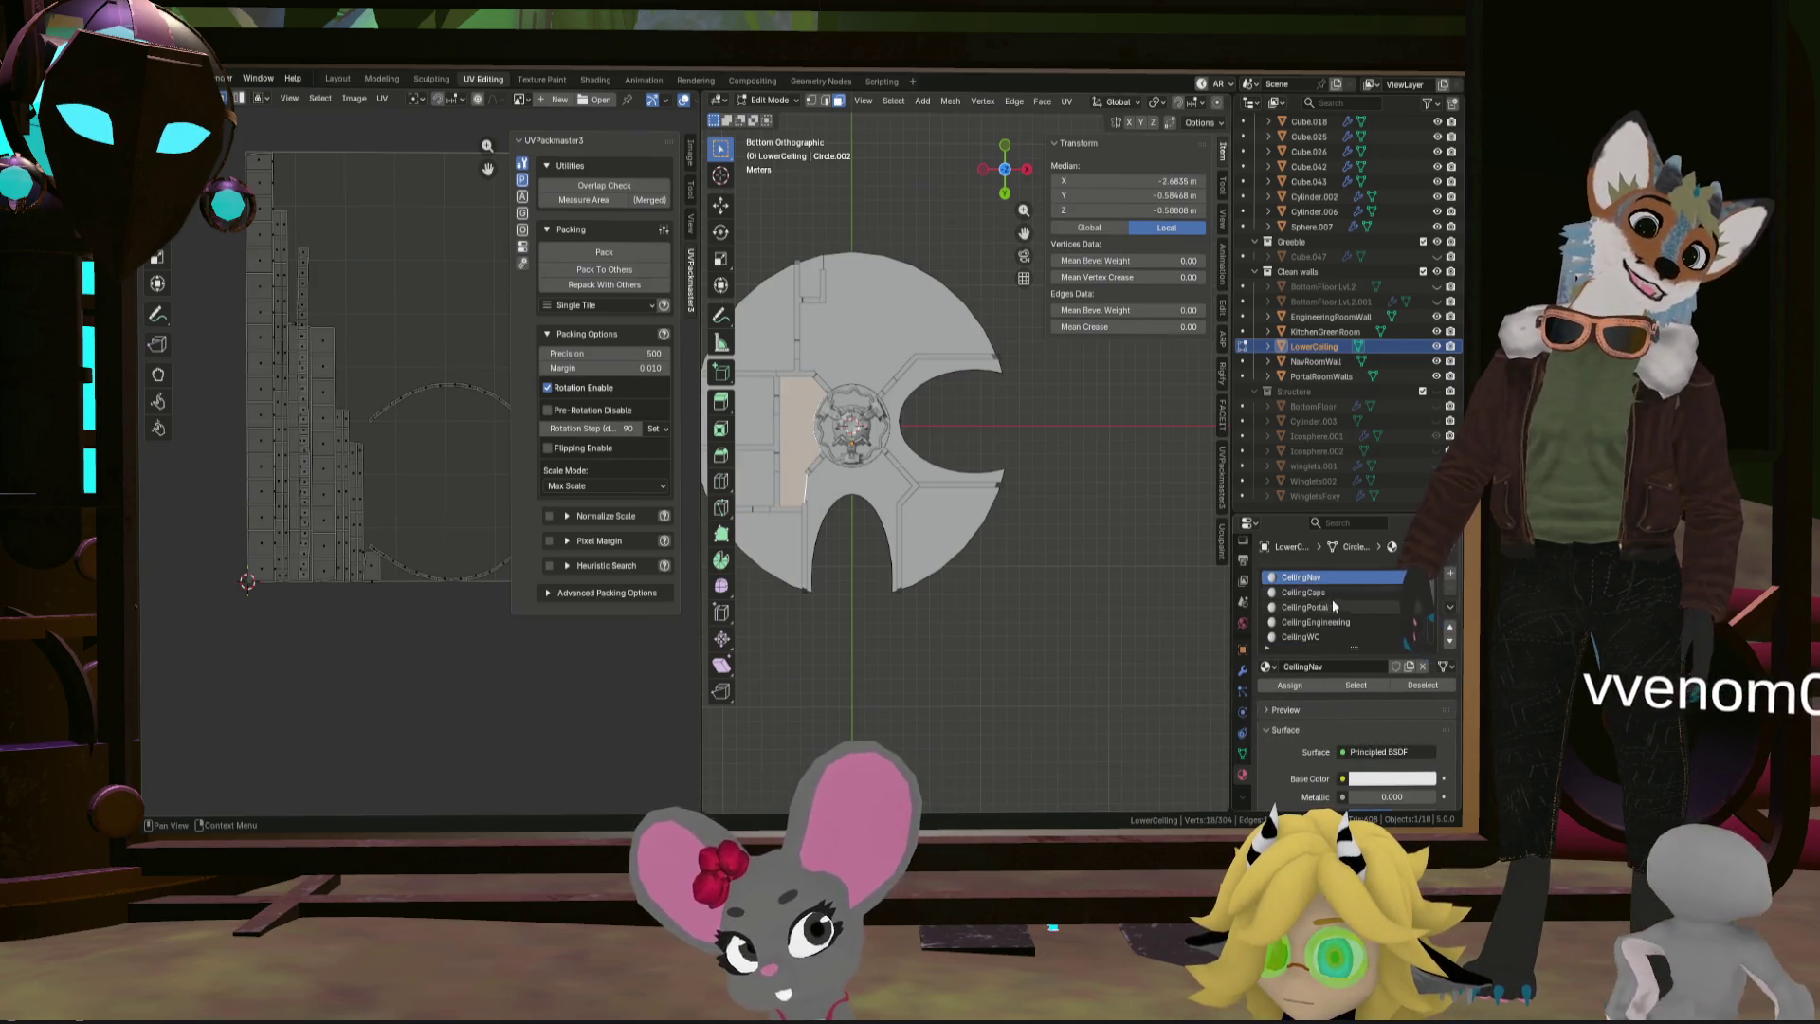
pyautogui.scroll(-5, 1386, 641)
pyautogui.click(1313, 636)
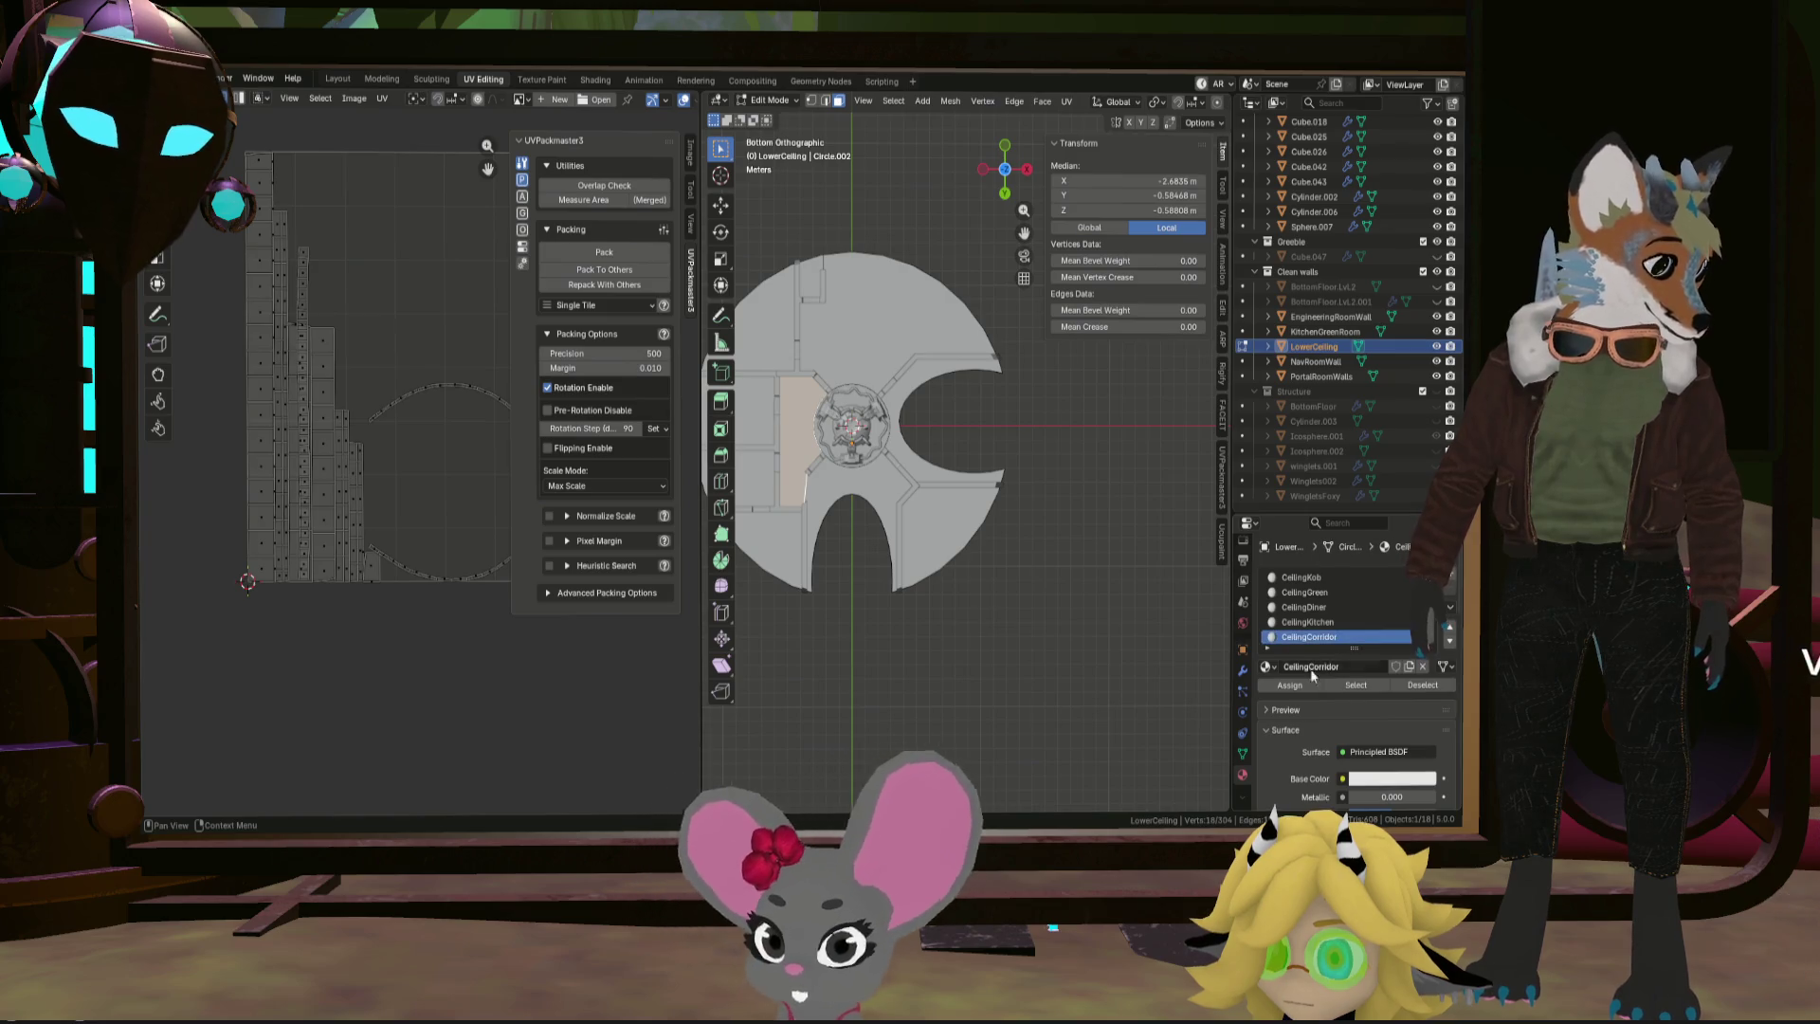
pyautogui.click(1037, 458)
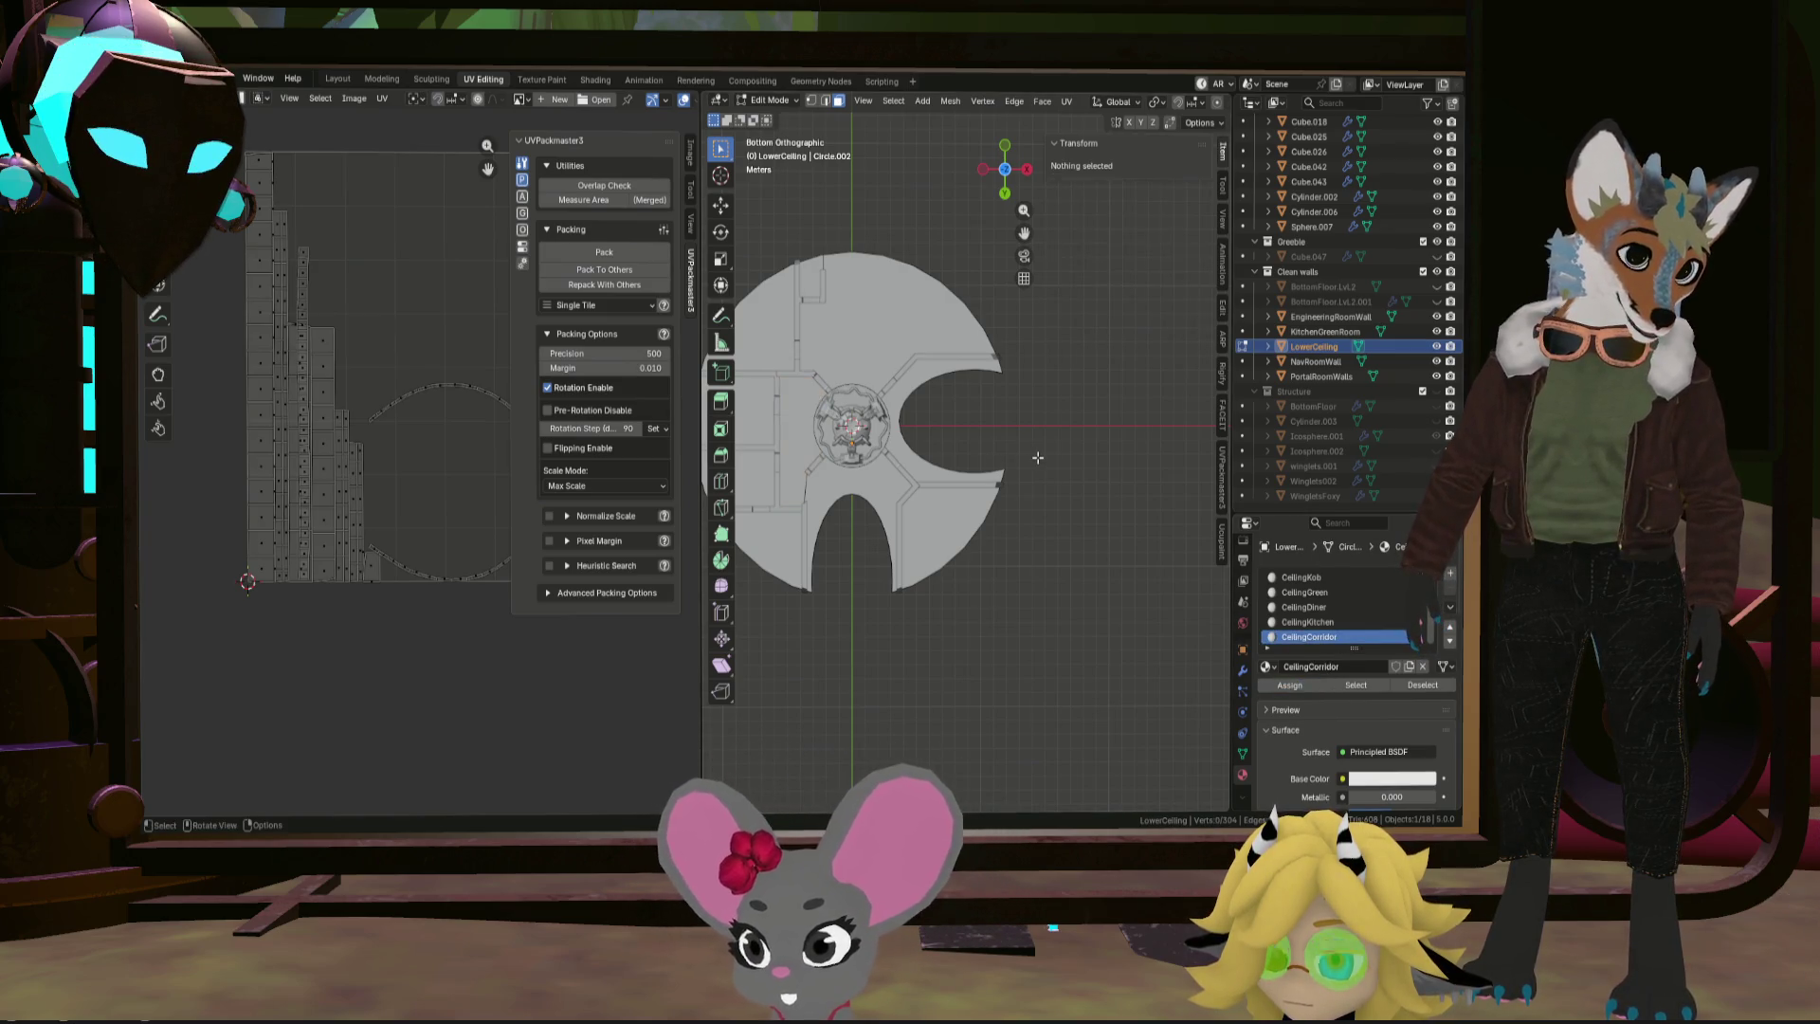
pyautogui.scroll(-1, 1067, 454)
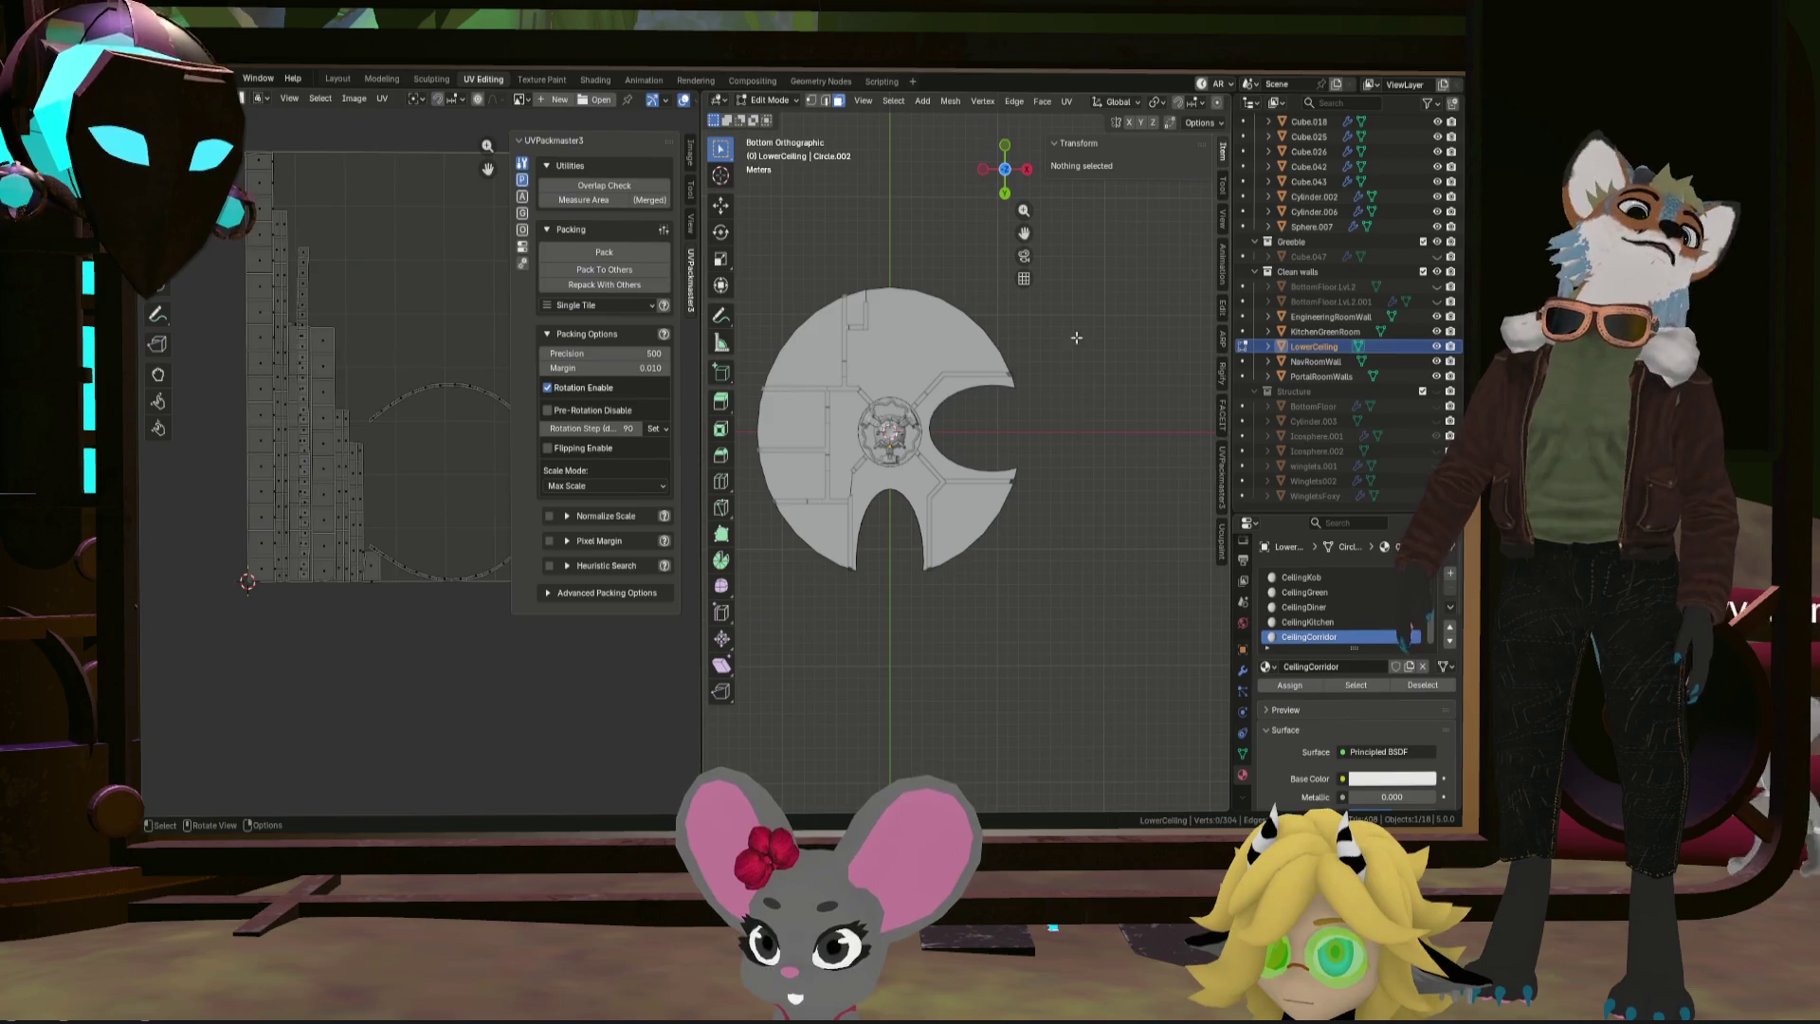
pyautogui.moveTo(1081, 433)
pyautogui.mouseDown(button='middle')
pyautogui.moveTo(1079, 611)
pyautogui.moveTo(1017, 418)
pyautogui.moveTo(994, 413)
pyautogui.mouseUp(button='middle')
pyautogui.scroll(5, 1016, 418)
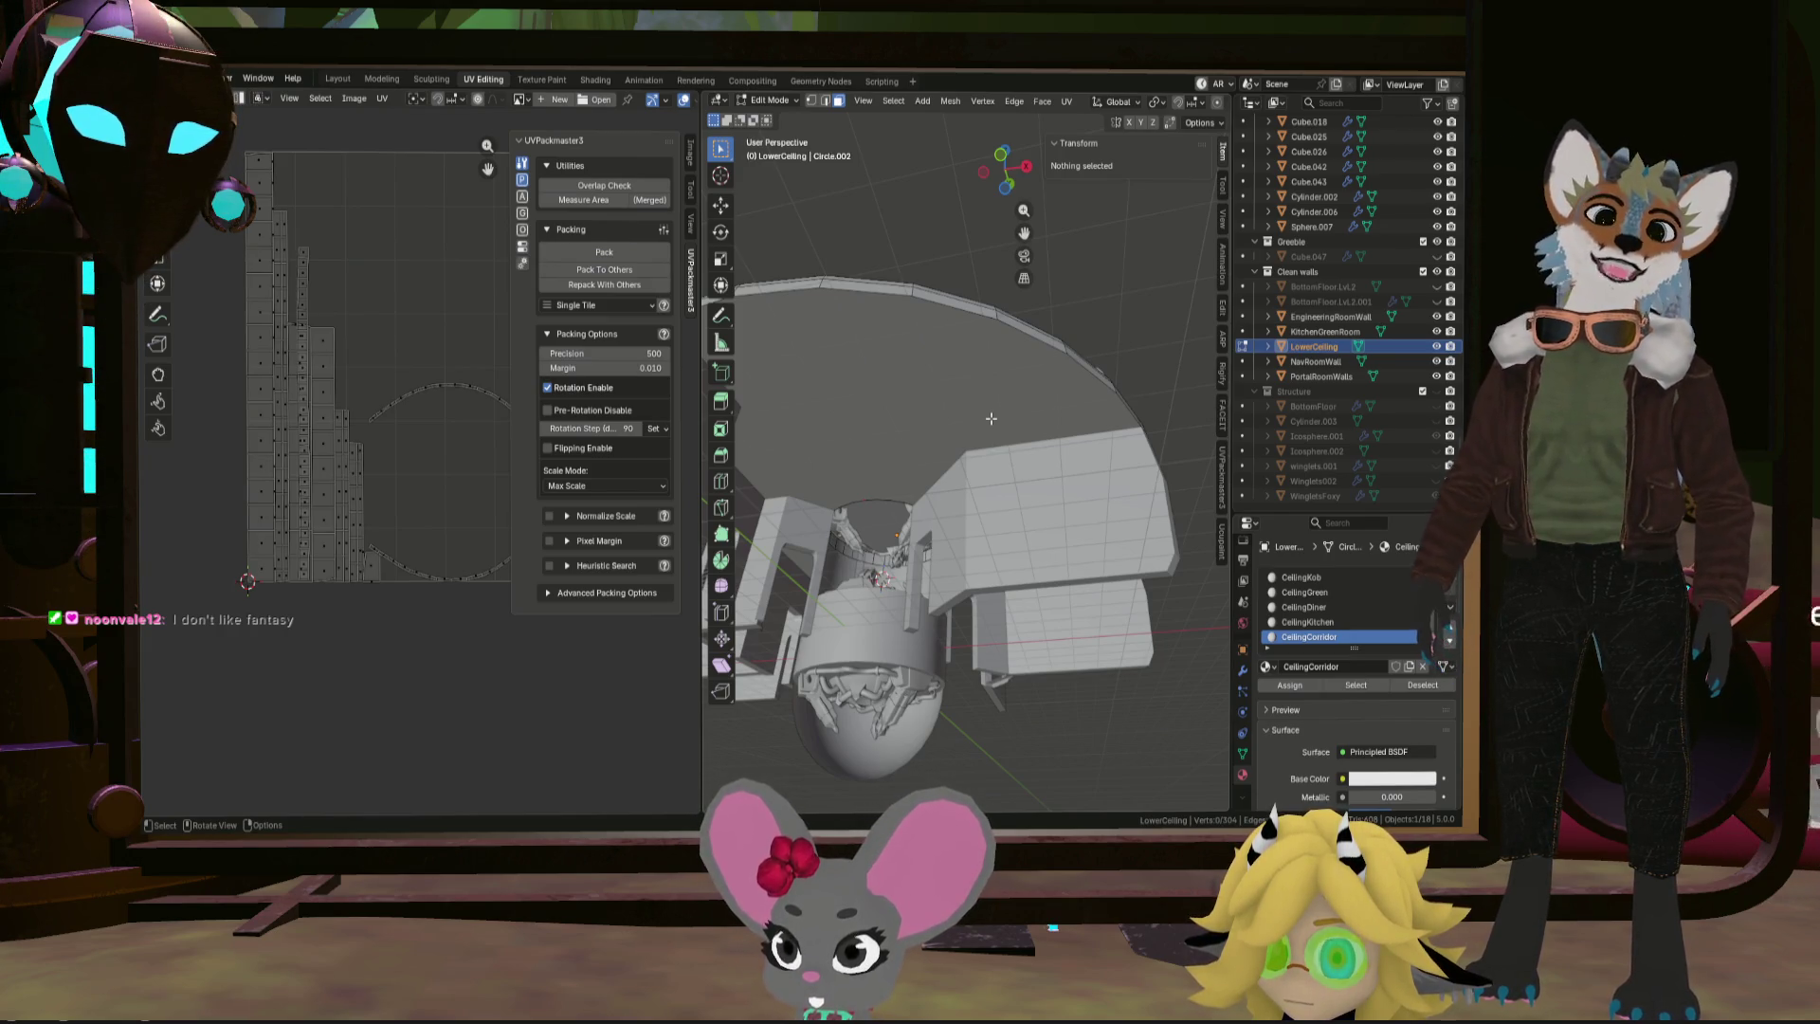
pyautogui.moveTo(1068, 461)
pyautogui.mouseDown(button='middle')
pyautogui.moveTo(1003, 435)
pyautogui.moveTo(1009, 450)
pyautogui.mouseUp(button='middle')
pyautogui.scroll(10, 1011, 455)
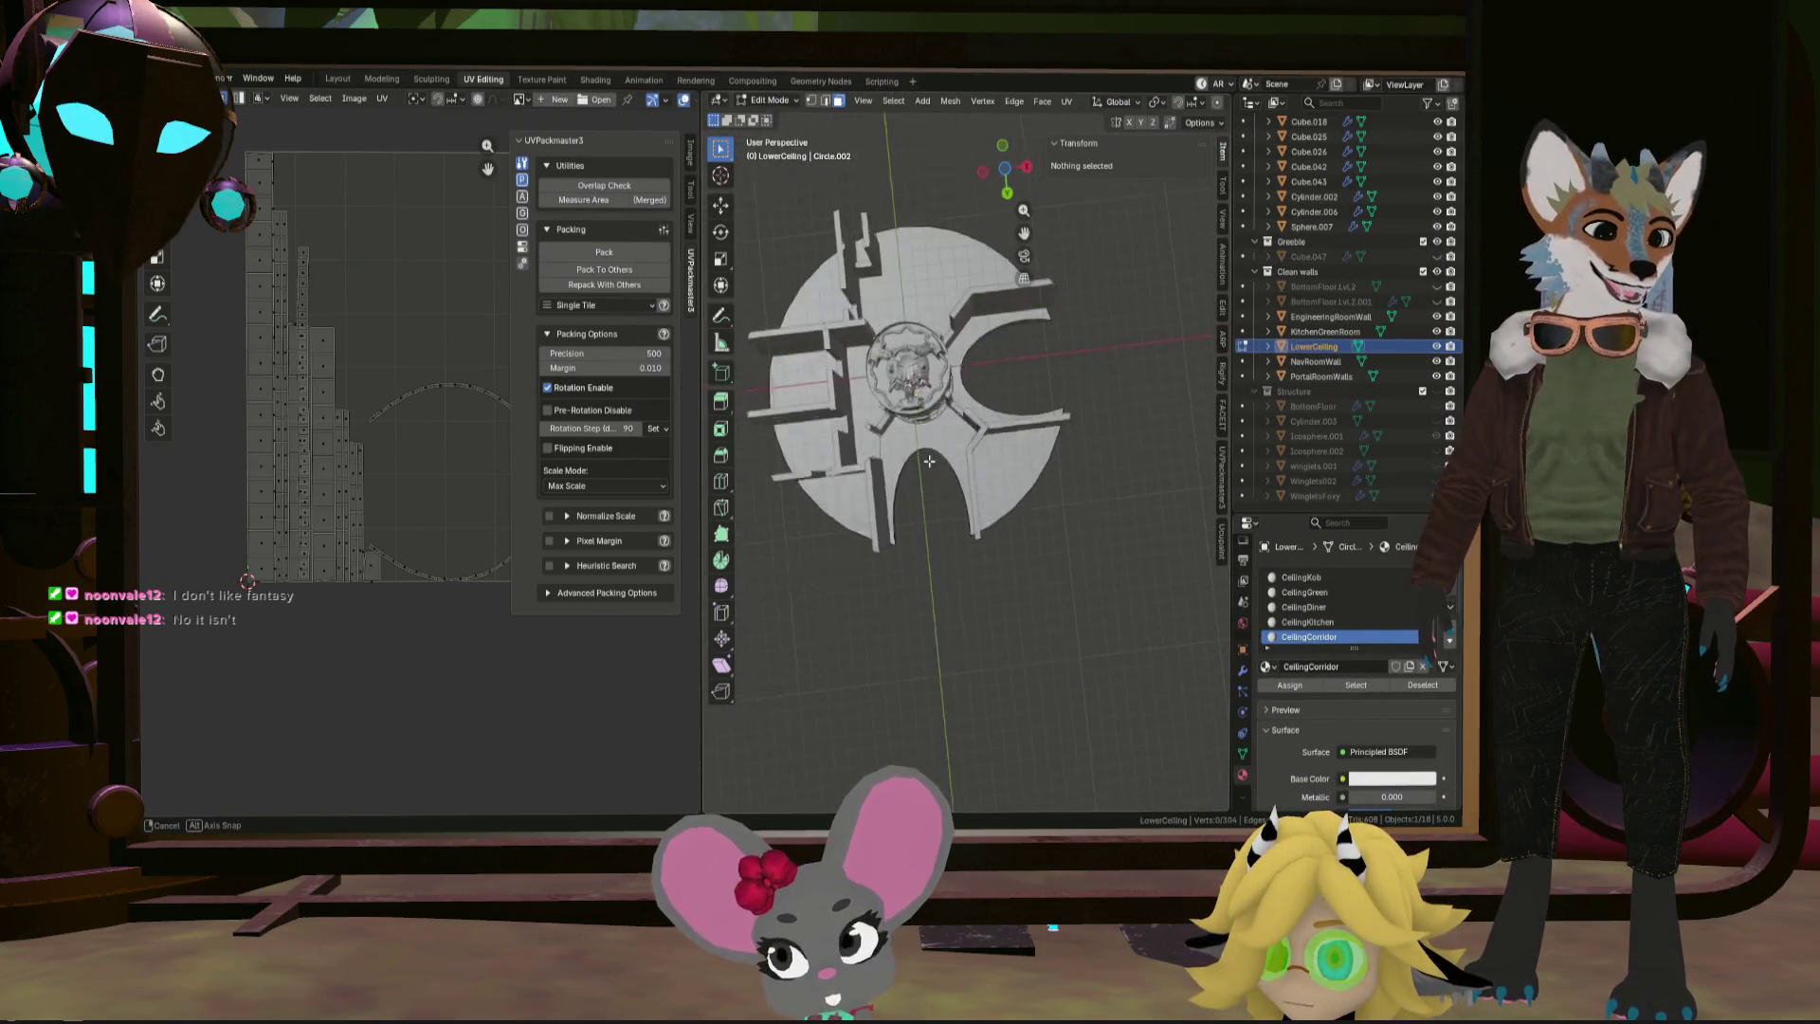
pyautogui.click(1013, 464)
pyautogui.scroll(-8, 906, 435)
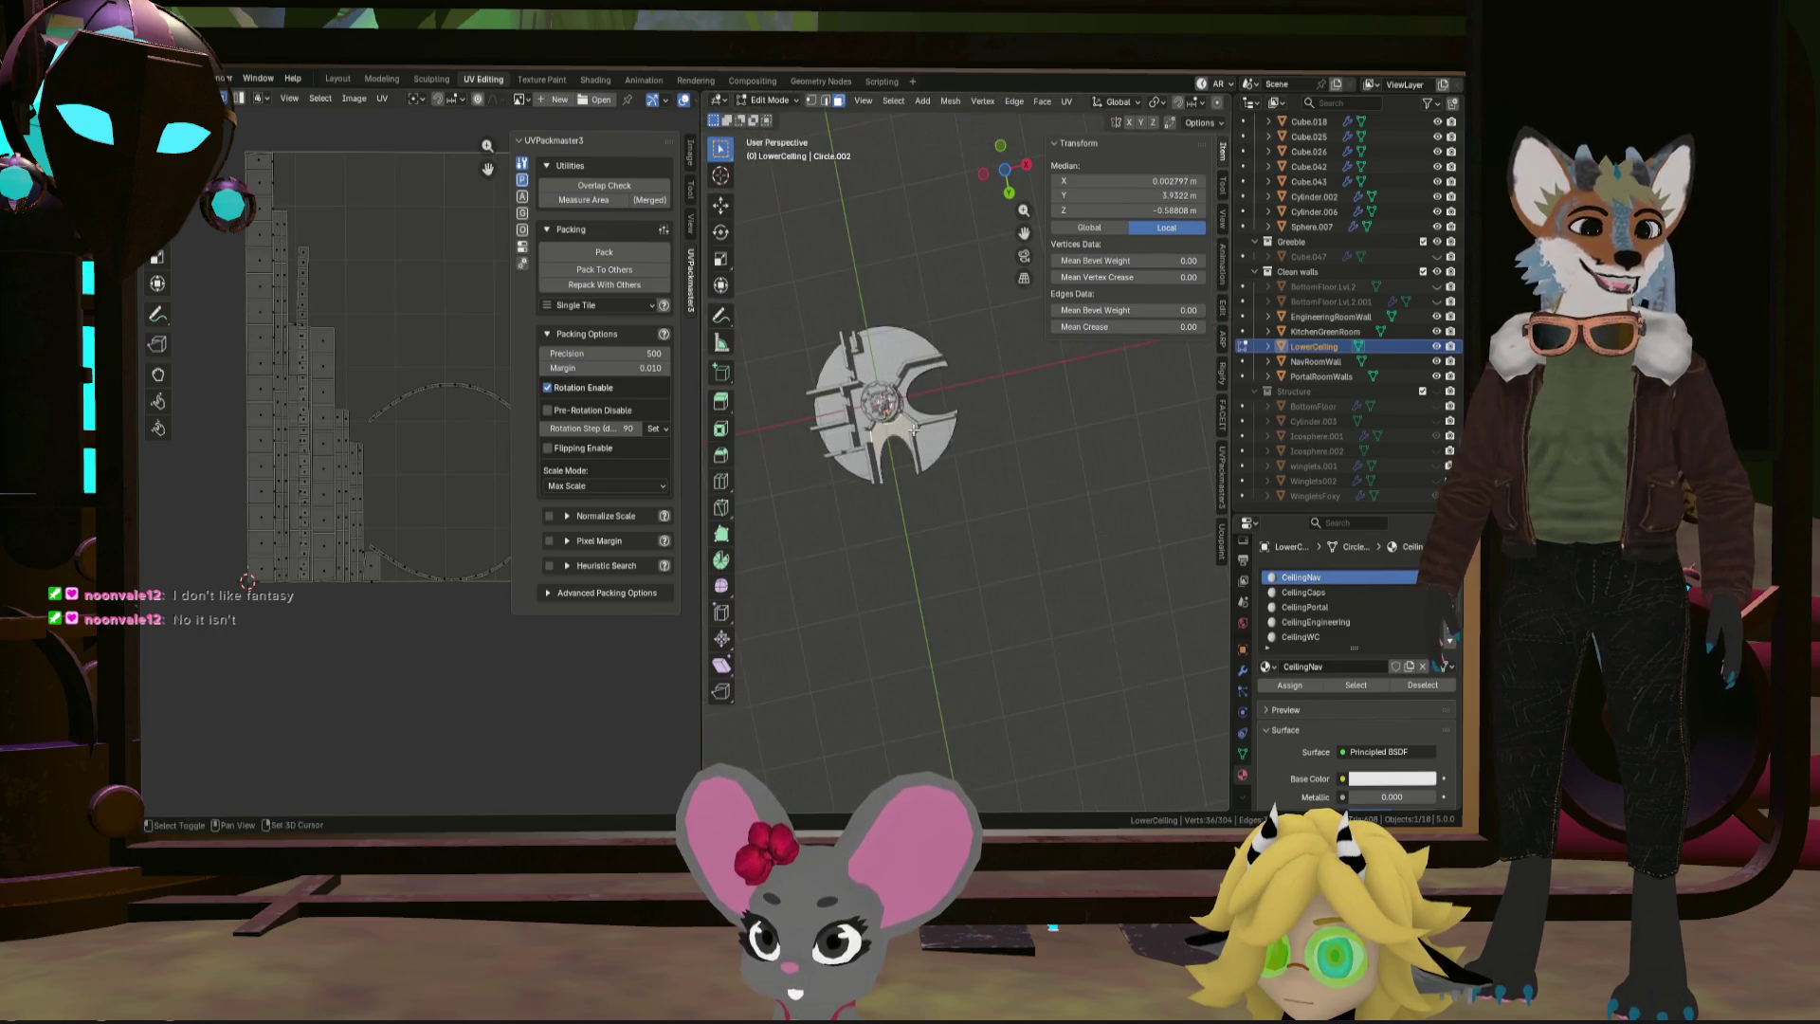
pyautogui.scroll(7, 978, 409)
pyautogui.moveTo(1001, 375)
pyautogui.mouseDown(button='middle')
pyautogui.moveTo(971, 527)
pyautogui.moveTo(988, 366)
pyautogui.moveTo(1015, 563)
pyautogui.moveTo(970, 534)
pyautogui.moveTo(999, 801)
pyautogui.mouseUp(button='middle')
pyautogui.moveTo(1025, 712)
pyautogui.mouseDown(button='middle')
pyautogui.moveTo(987, 432)
pyautogui.moveTo(1016, 339)
pyautogui.mouseUp(button='middle')
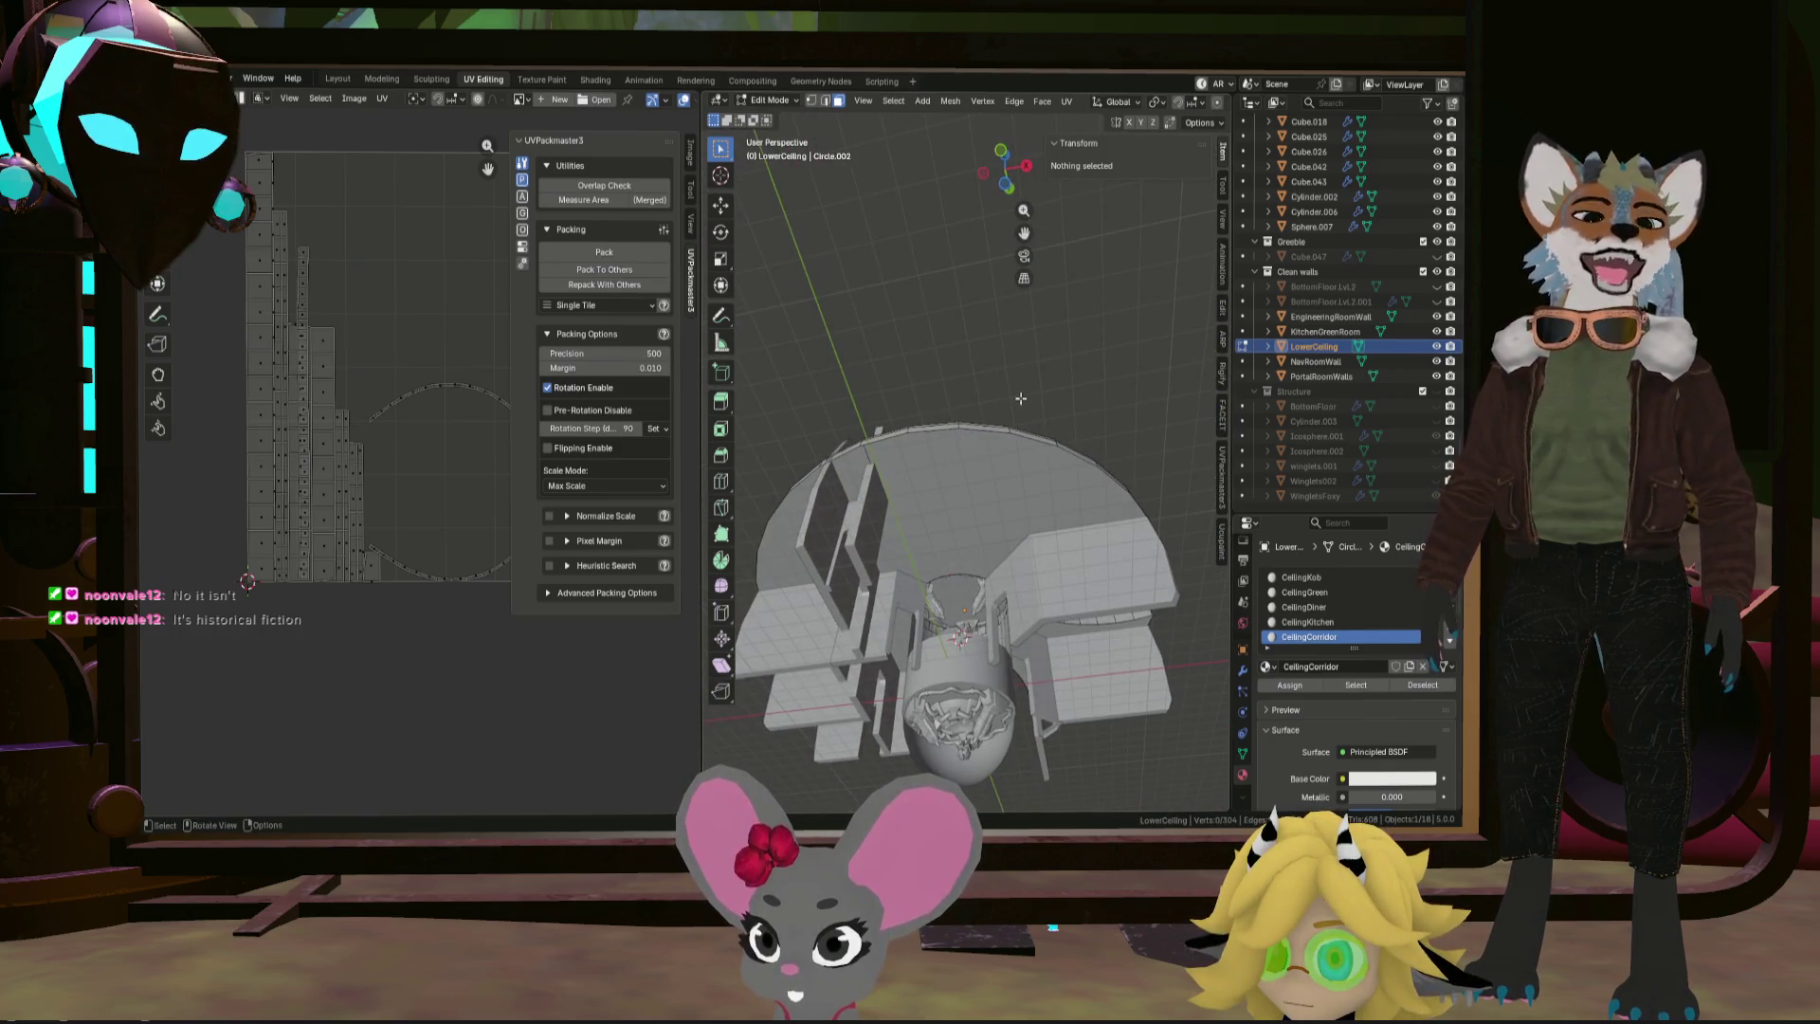